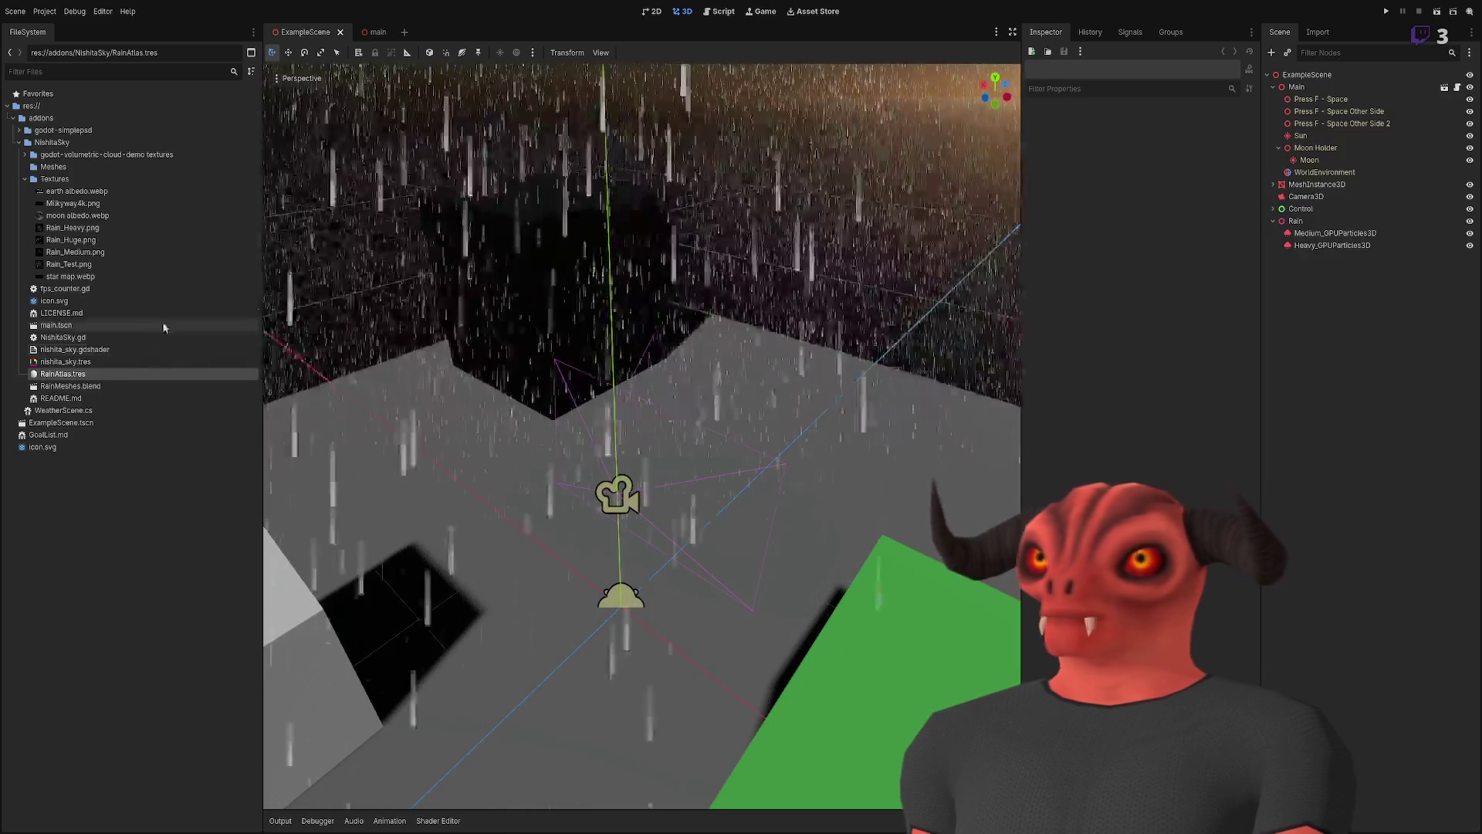
- Orbit and zoom out the viewport to frame the white cube and green block in the rain
{"action": "mouse_move", "coordinate": [643, 369]}
{"action": "left_mouse_down"}
{"action": "mouse_move", "coordinate": [648, 404]}
{"action": "mouse_move", "coordinate": [647, 390]}
{"action": "left_mouse_up"}
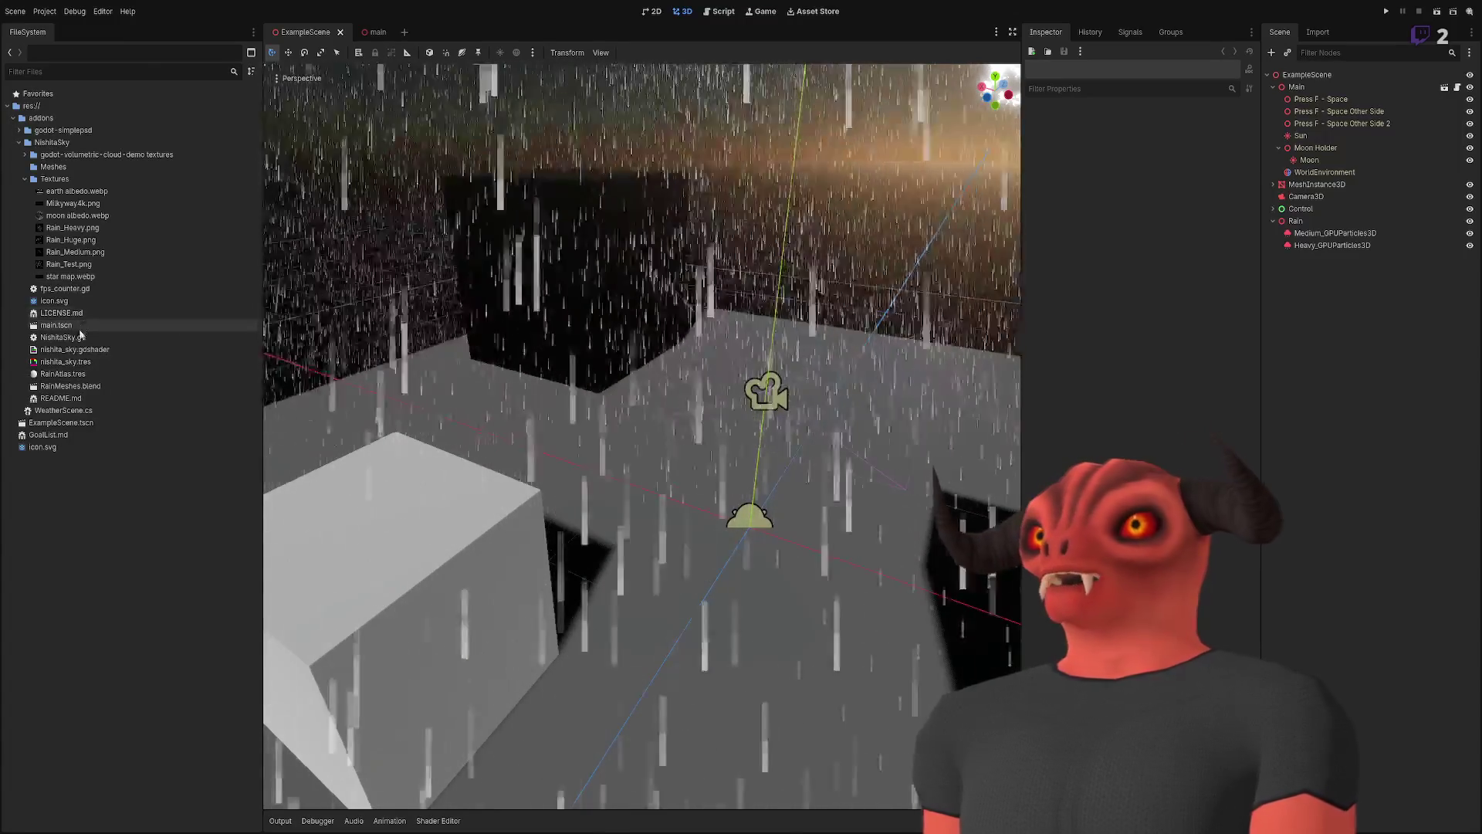
{"action": "left_click_drag", "start_coordinate": [1019, 166], "coordinate": [958, 201]}
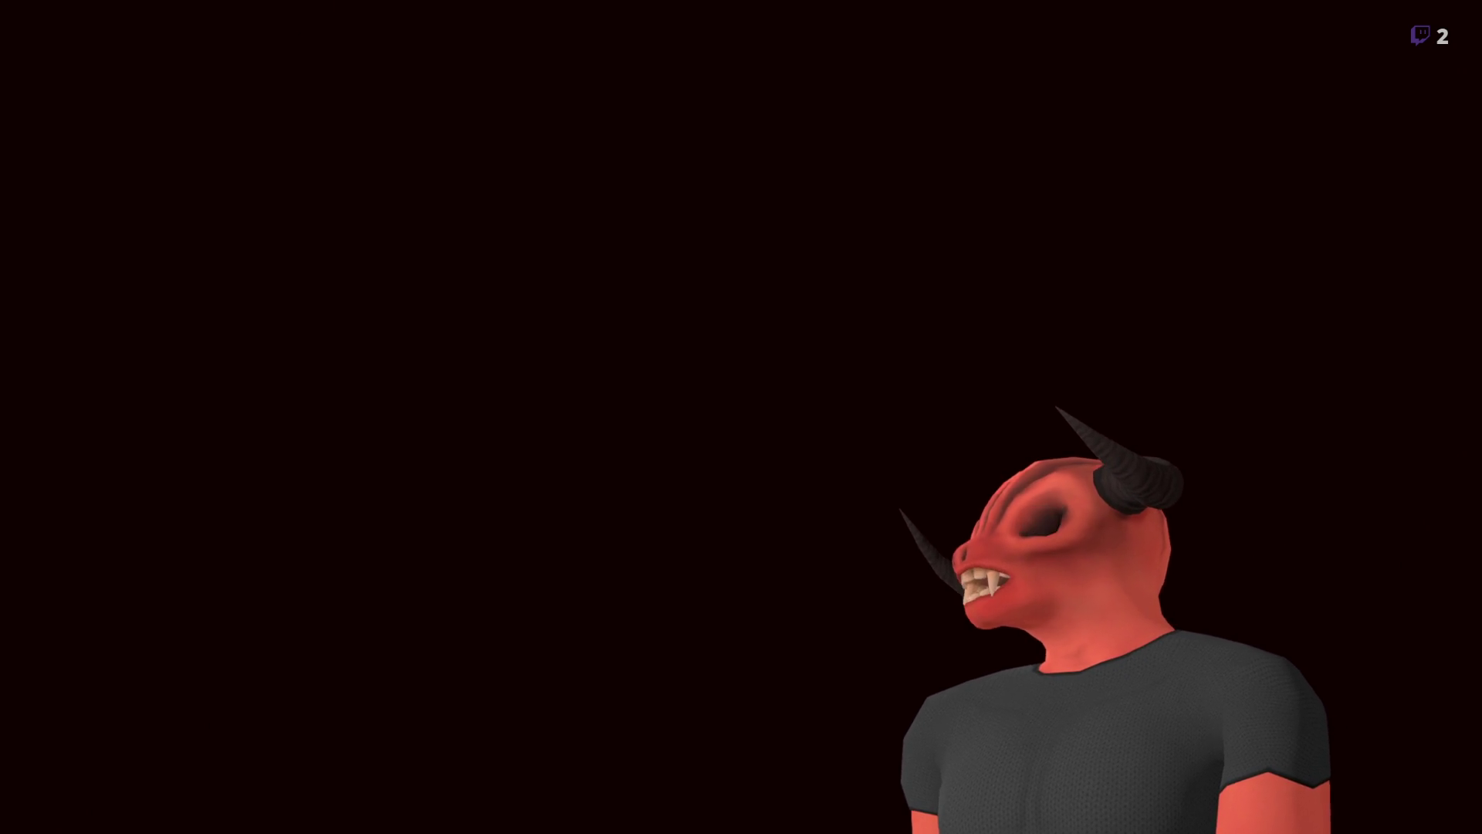
{"action": "scroll", "coordinate": [556, 220], "scroll_direction": "down", "scroll_amount": 3}
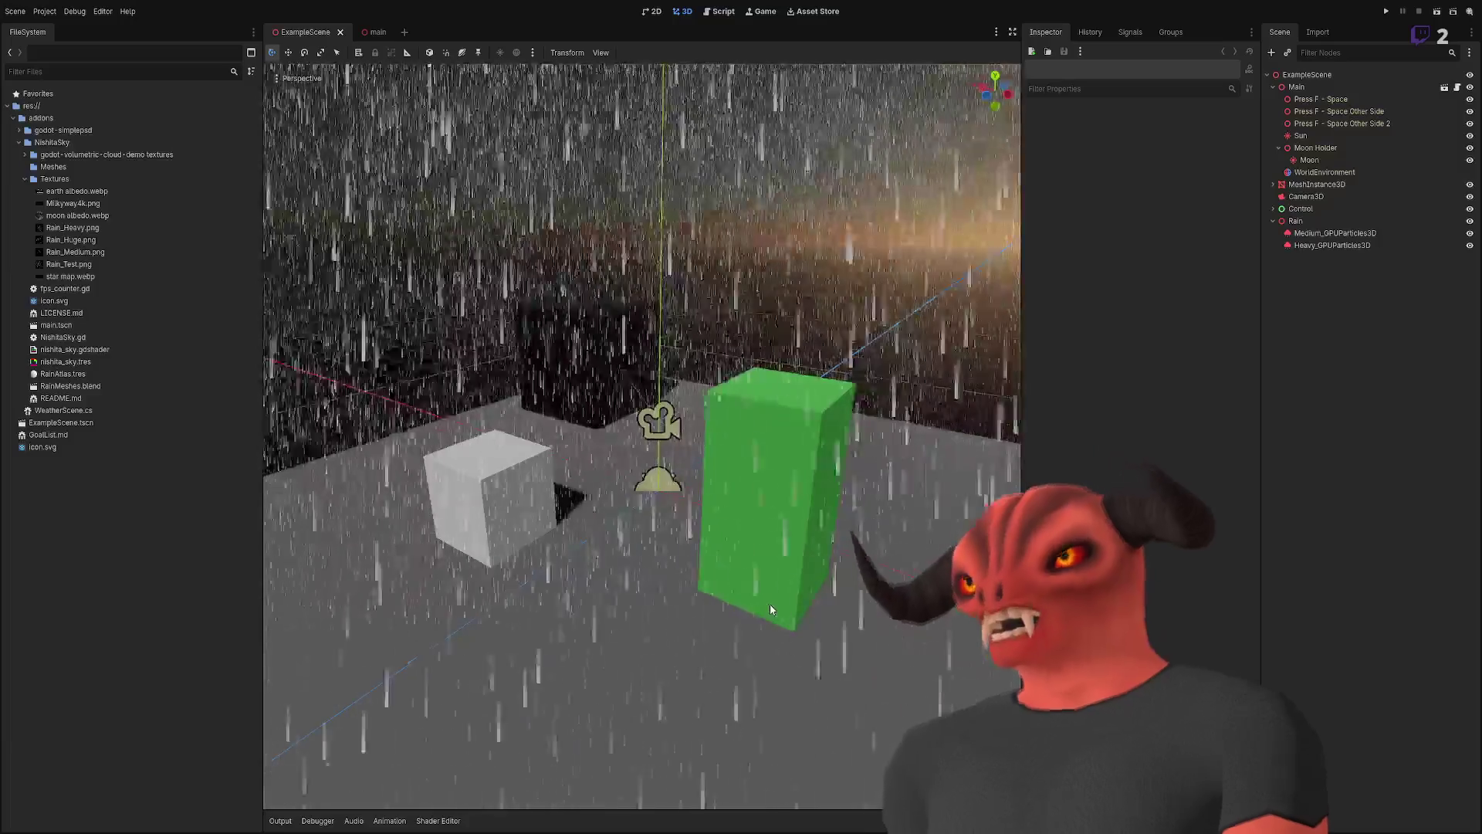
- Shift the view so the two cubes sit lower, then move closer to them
{"action": "mouse_move", "coordinate": [583, 286]}
{"action": "left_mouse_down"}
{"action": "mouse_move", "coordinate": [695, 392]}
{"action": "mouse_move", "coordinate": [423, 340]}
{"action": "left_mouse_up"}
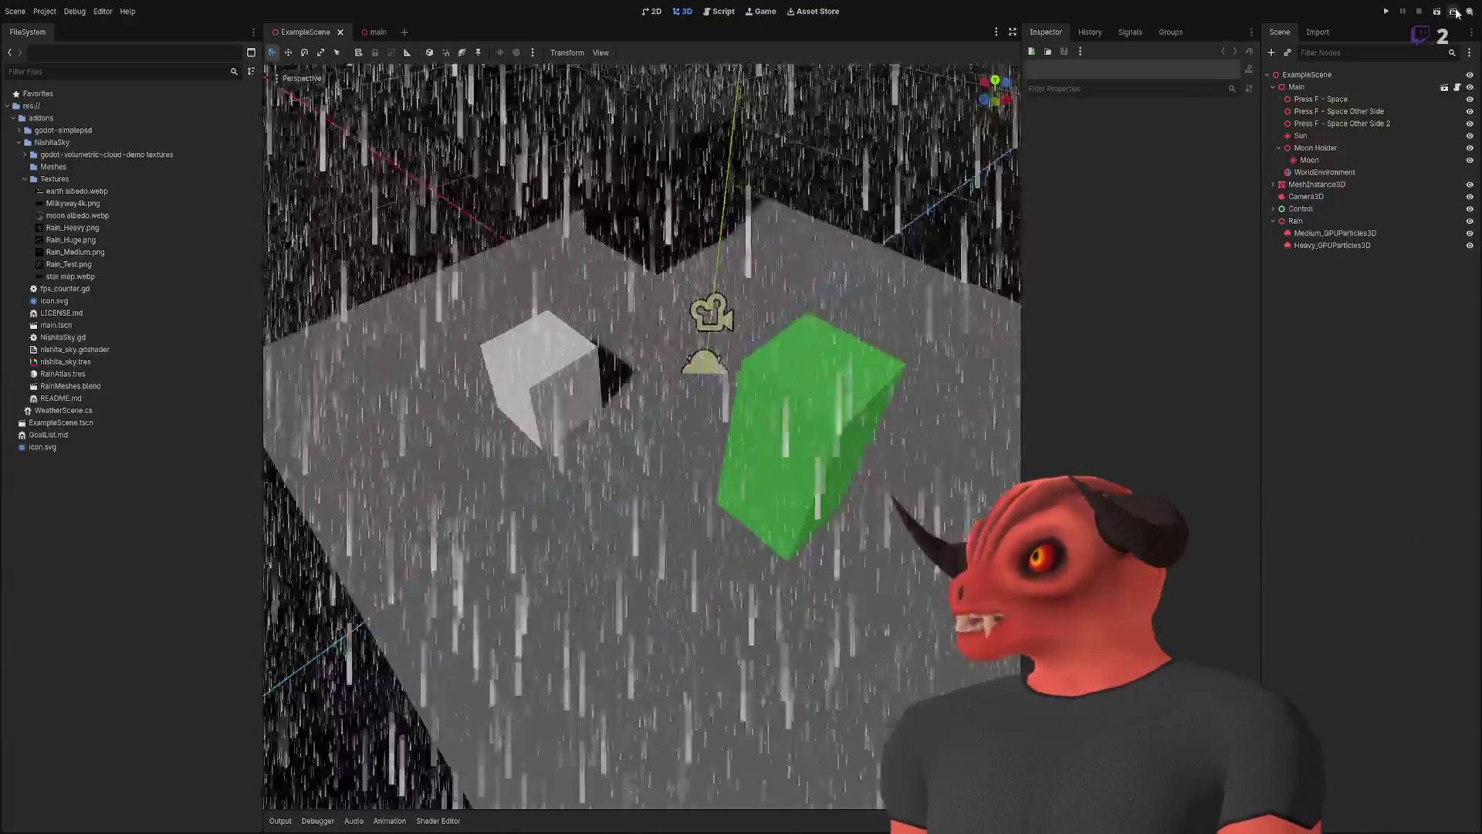
{"action": "left_click_drag", "start_coordinate": [647, 179], "coordinate": [647, 143]}
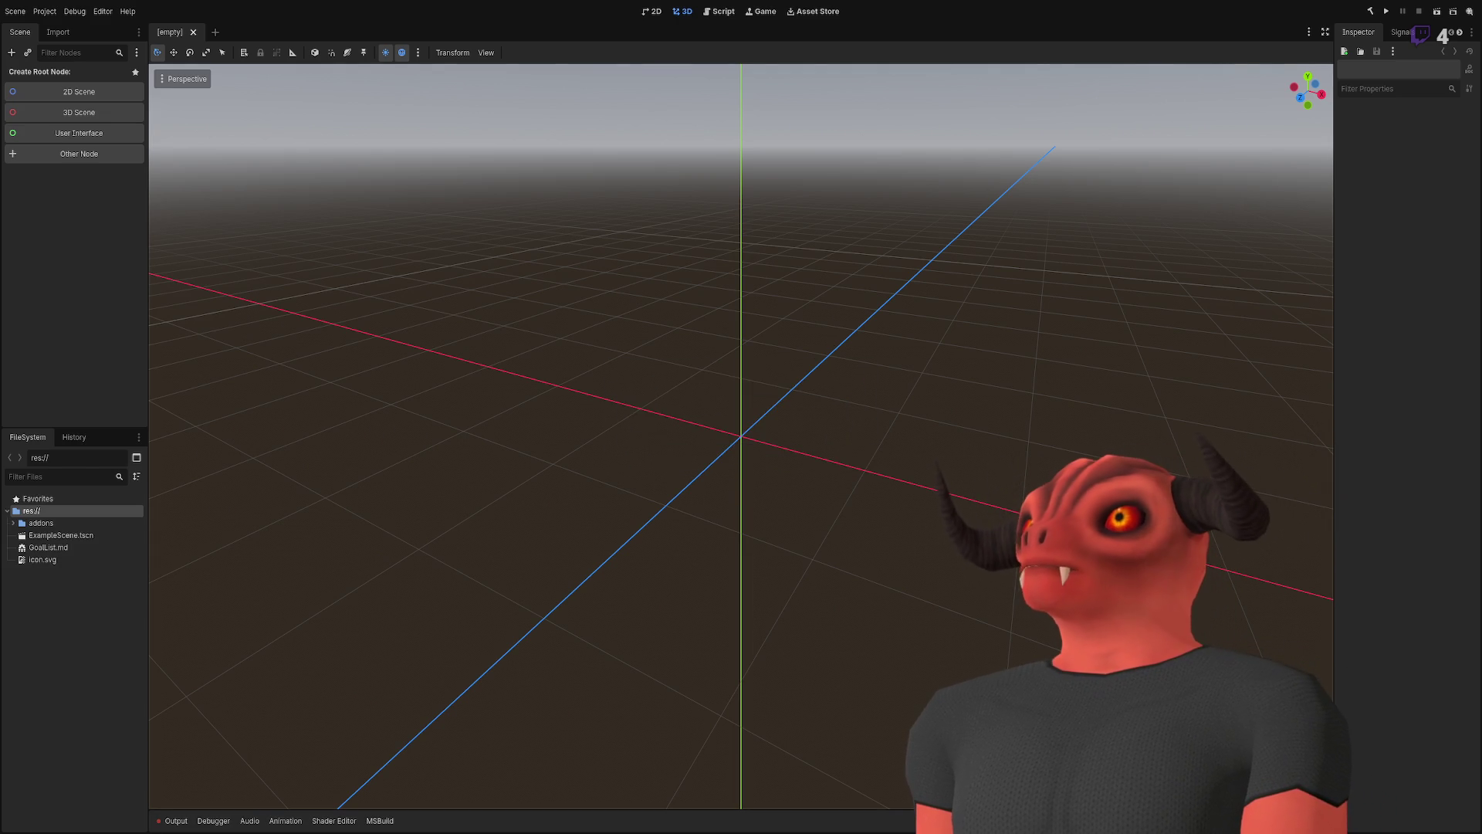
- Expand res://addons and its NishitaSky folder in the FileSystem dock
{"action": "left_click", "coordinate": [13, 523]}
{"action": "left_click", "coordinate": [19, 547]}
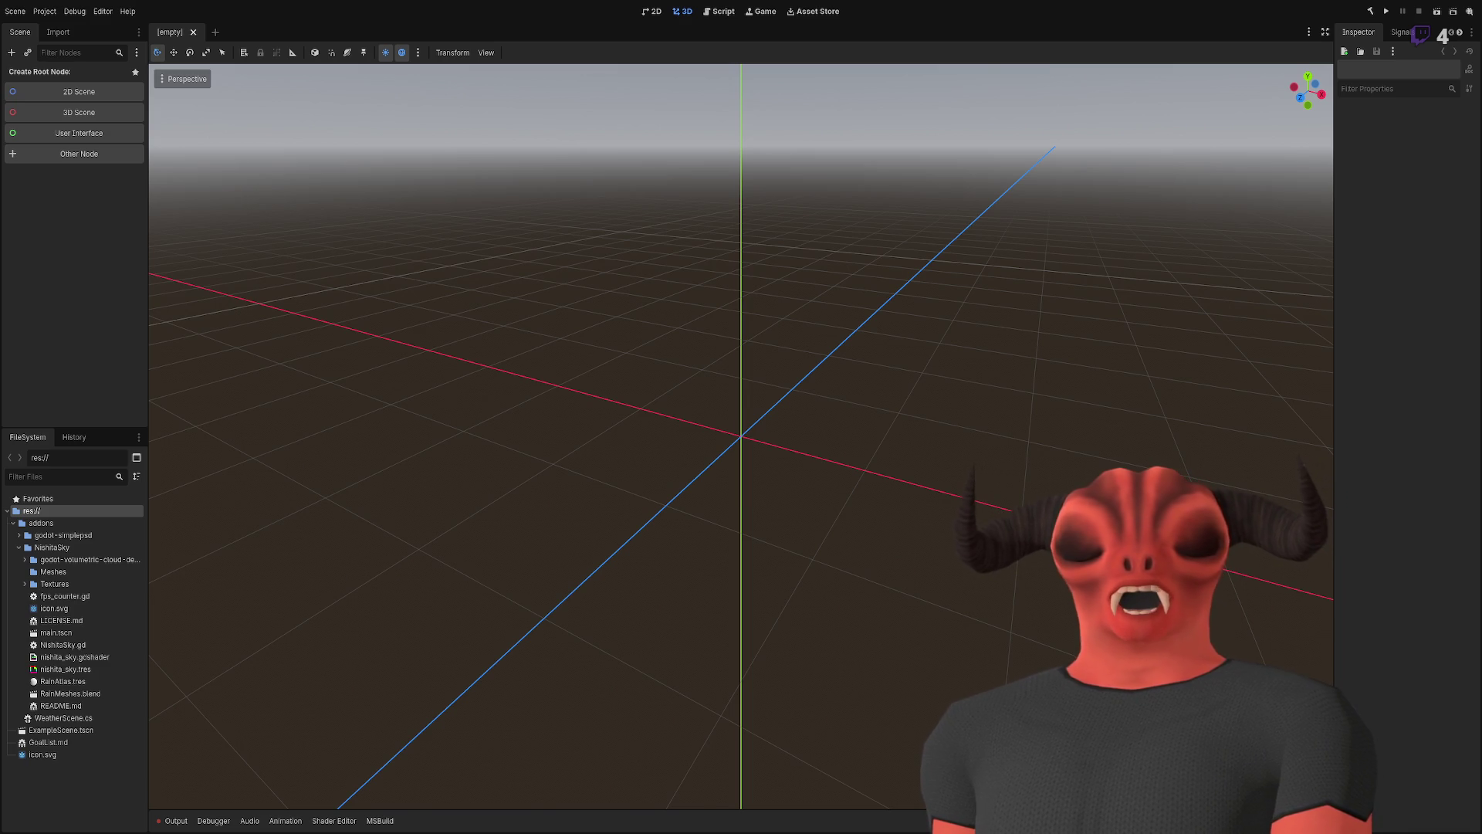
- Open NishitaSky's main.tscn and frame the distant Press F - Space node
{"action": "double_click", "coordinate": [91, 632]}
{"action": "mouse_move", "coordinate": [953, 340]}
{"action": "left_mouse_down"}
{"action": "mouse_move", "coordinate": [749, 313]}
{"action": "mouse_move", "coordinate": [780, 313]}
{"action": "left_mouse_up"}
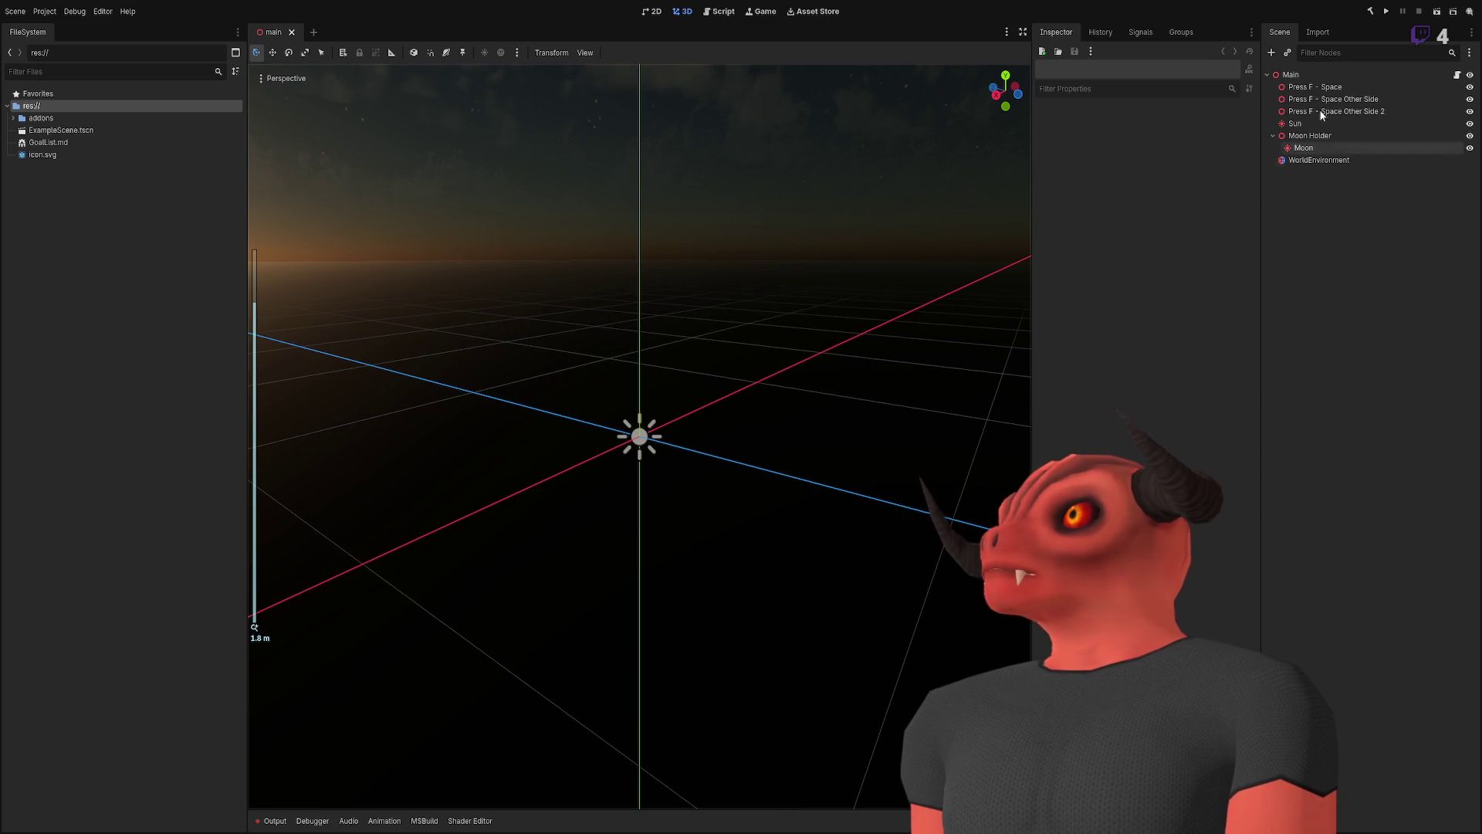
{"action": "left_click", "coordinate": [1314, 98]}
{"action": "left_click", "coordinate": [1313, 87]}
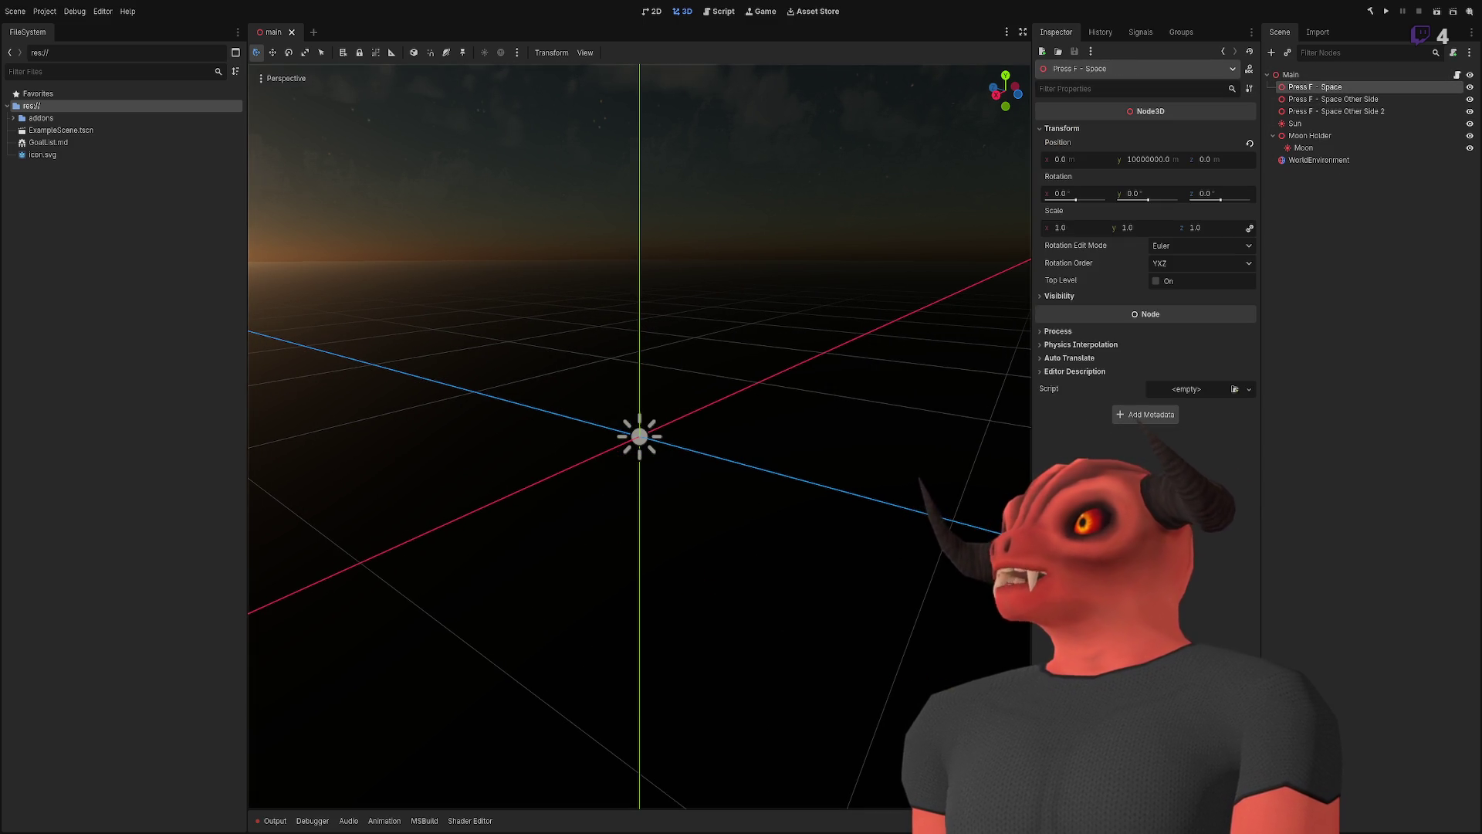
{"action": "key", "text": "f"}
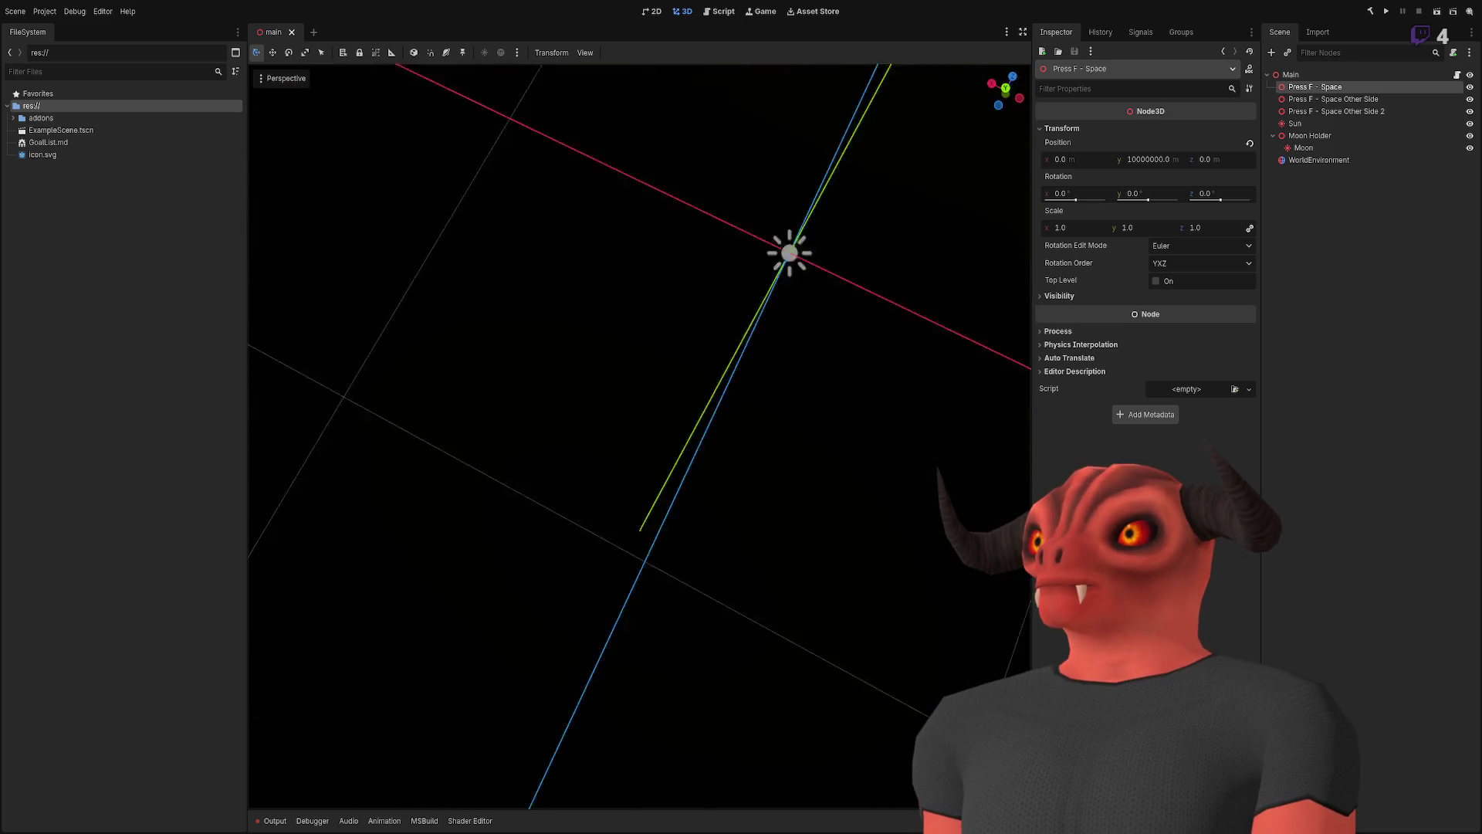
{"action": "scroll", "coordinate": [639, 436], "scroll_direction": "down", "scroll_amount": 5}
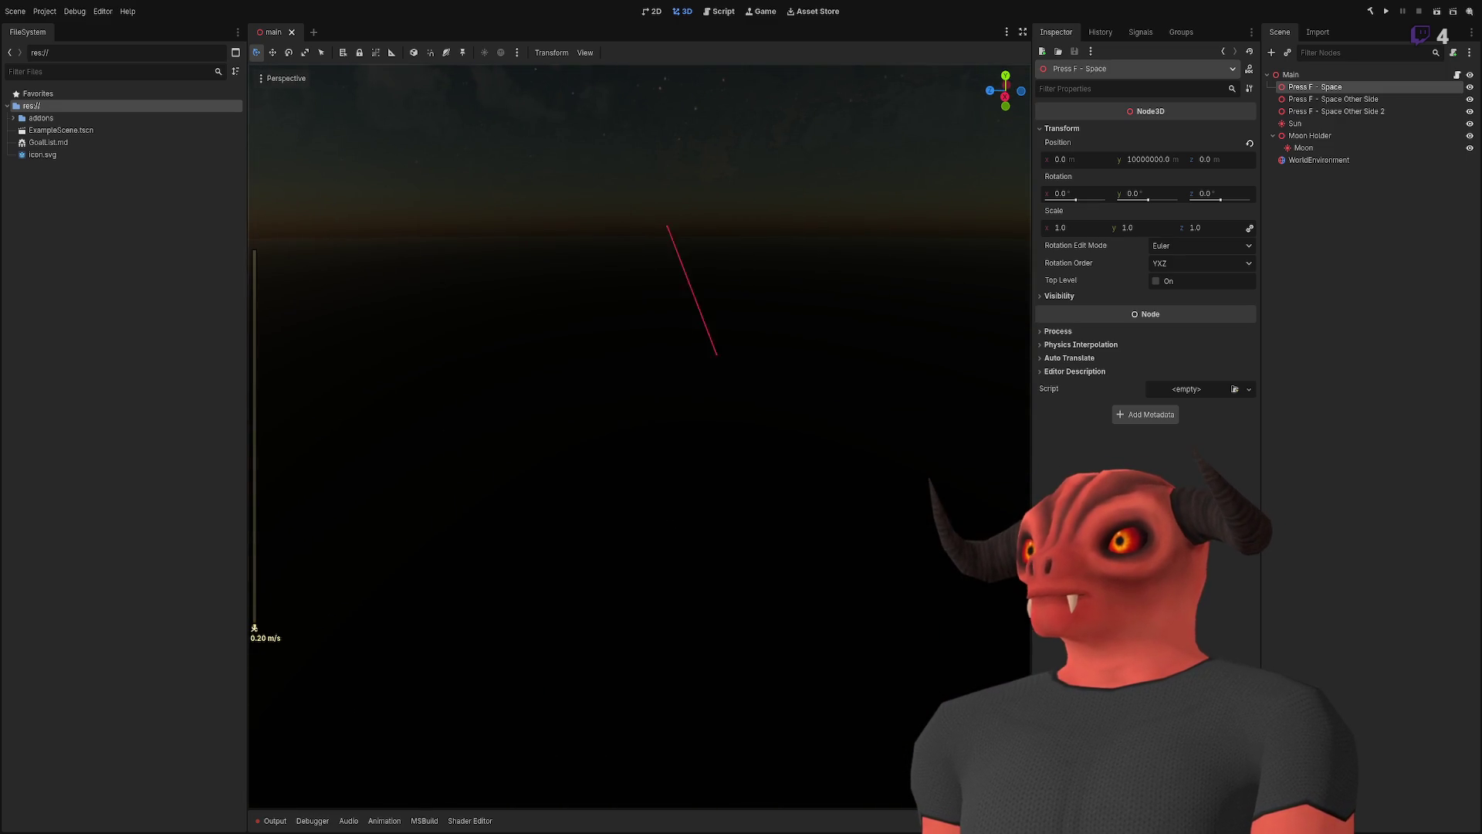
{"action": "key", "text": "f"}
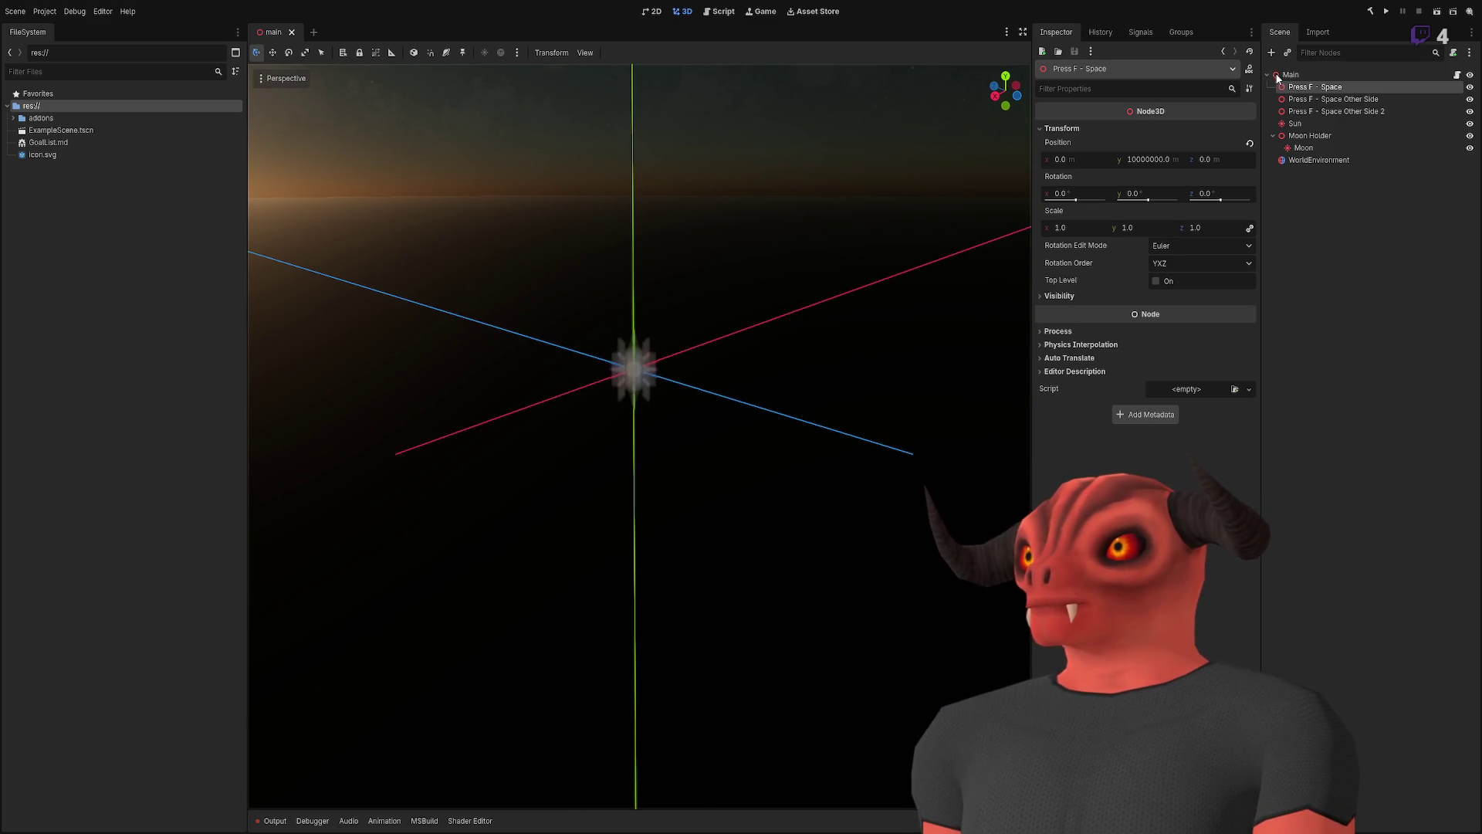
- Select Moon Holder and Main, focus on Main, then frame the Press F - Space planet
{"action": "left_click", "coordinate": [1310, 135]}
{"action": "left_click", "coordinate": [1334, 88]}
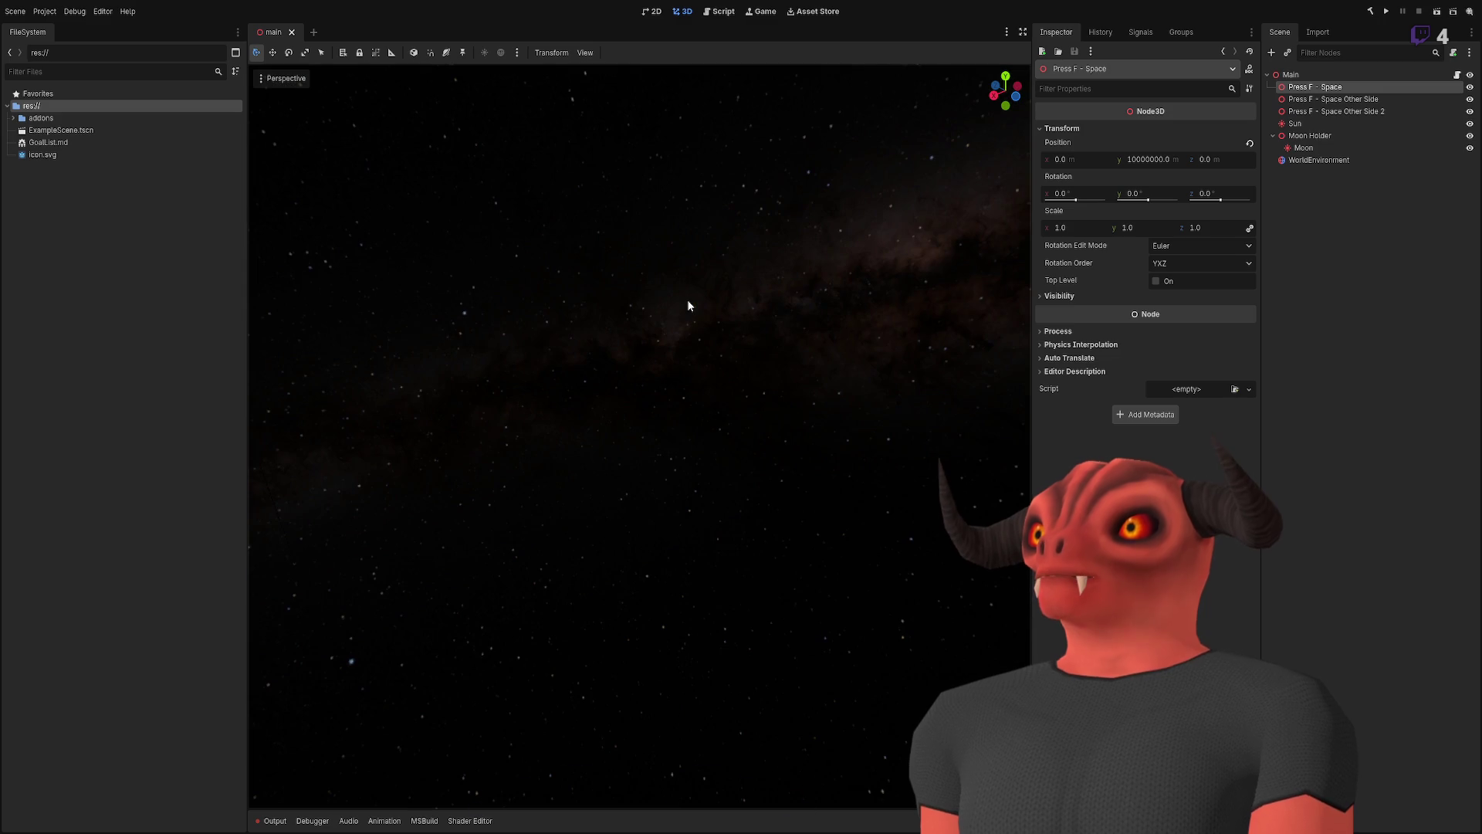
{"action": "left_click", "coordinate": [1317, 74]}
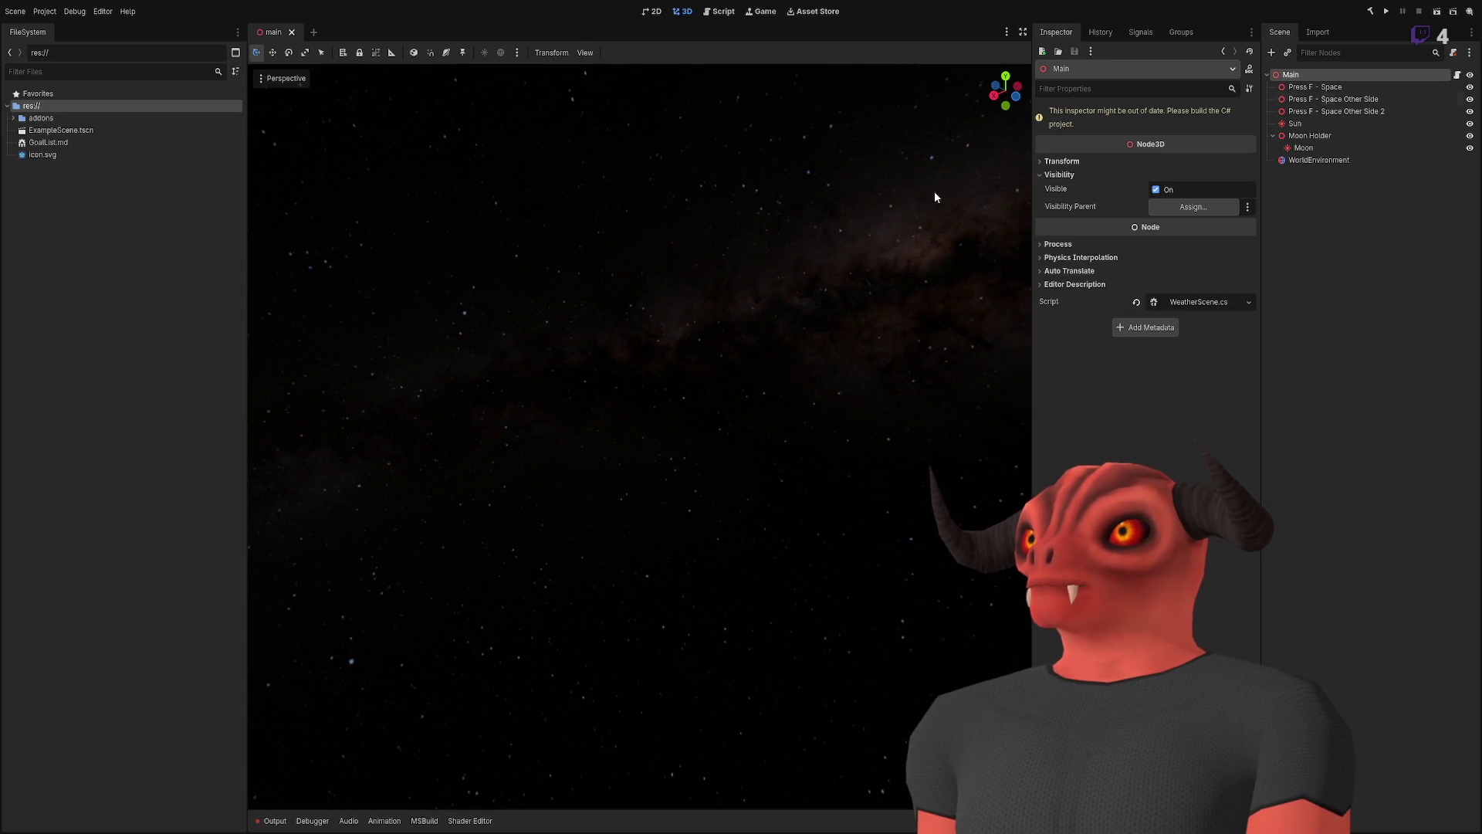
{"action": "key", "text": "f"}
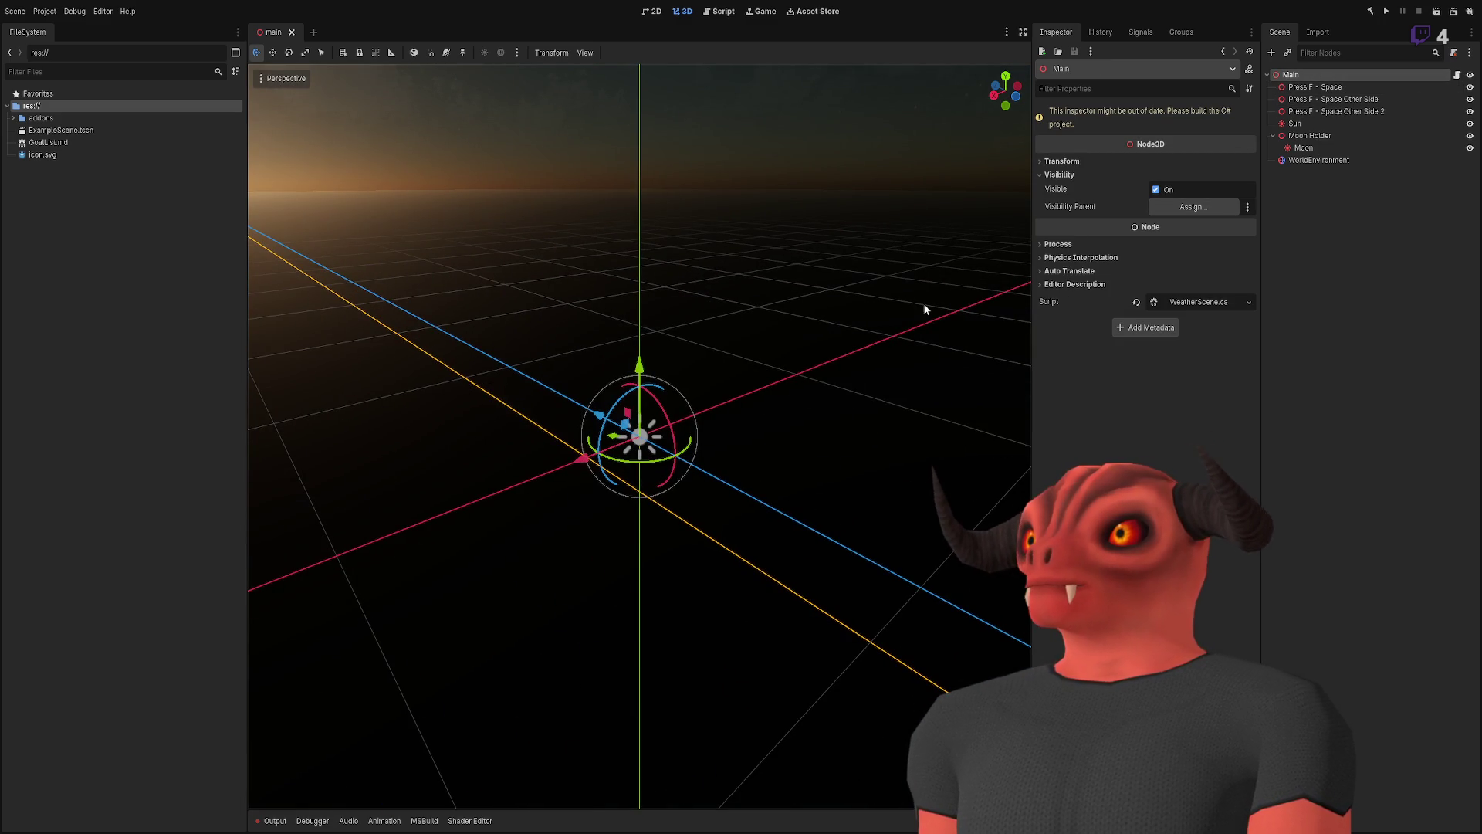
{"action": "left_click", "coordinate": [1315, 87]}
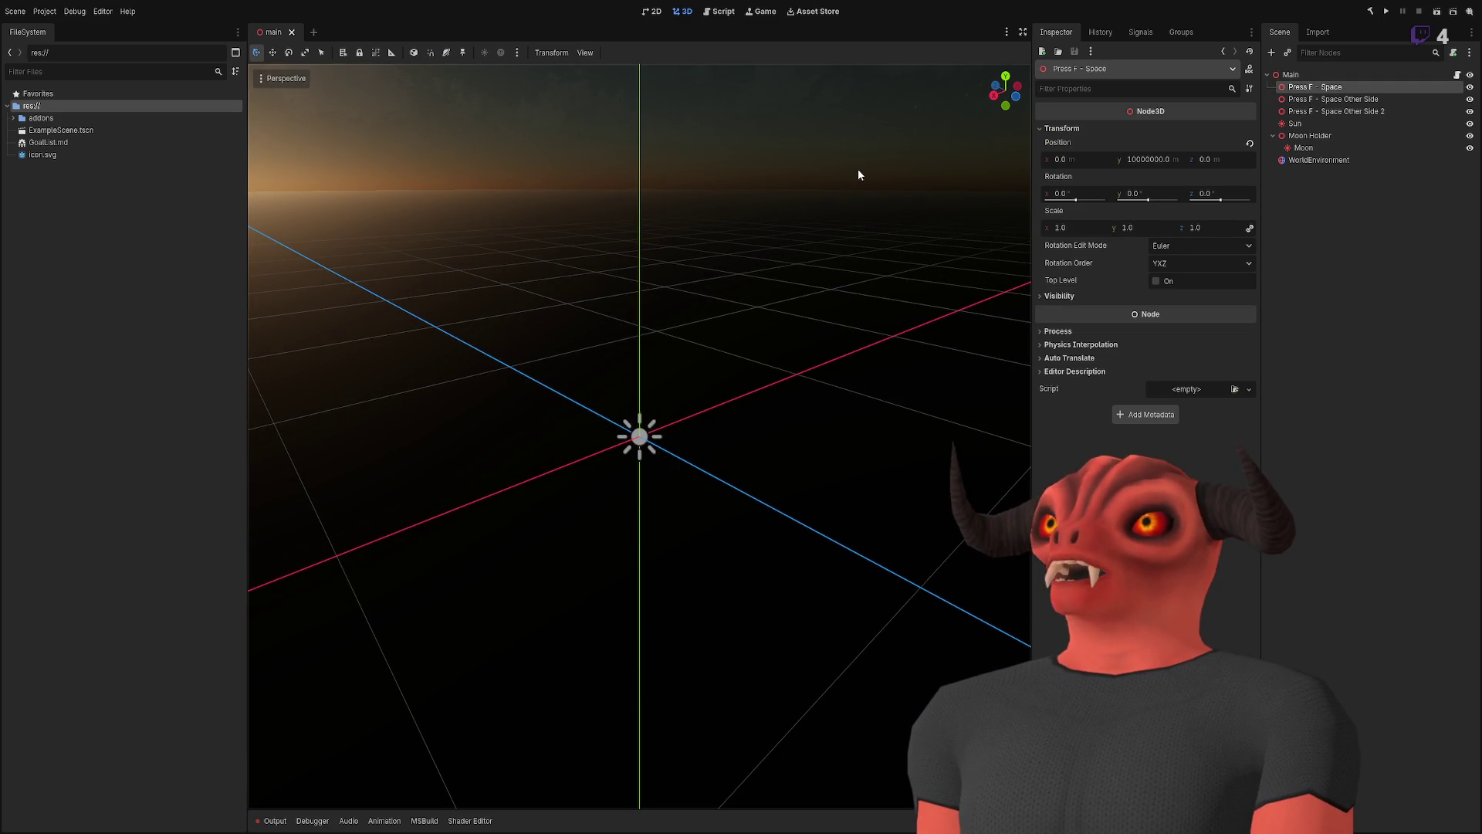
{"action": "key", "text": "f"}
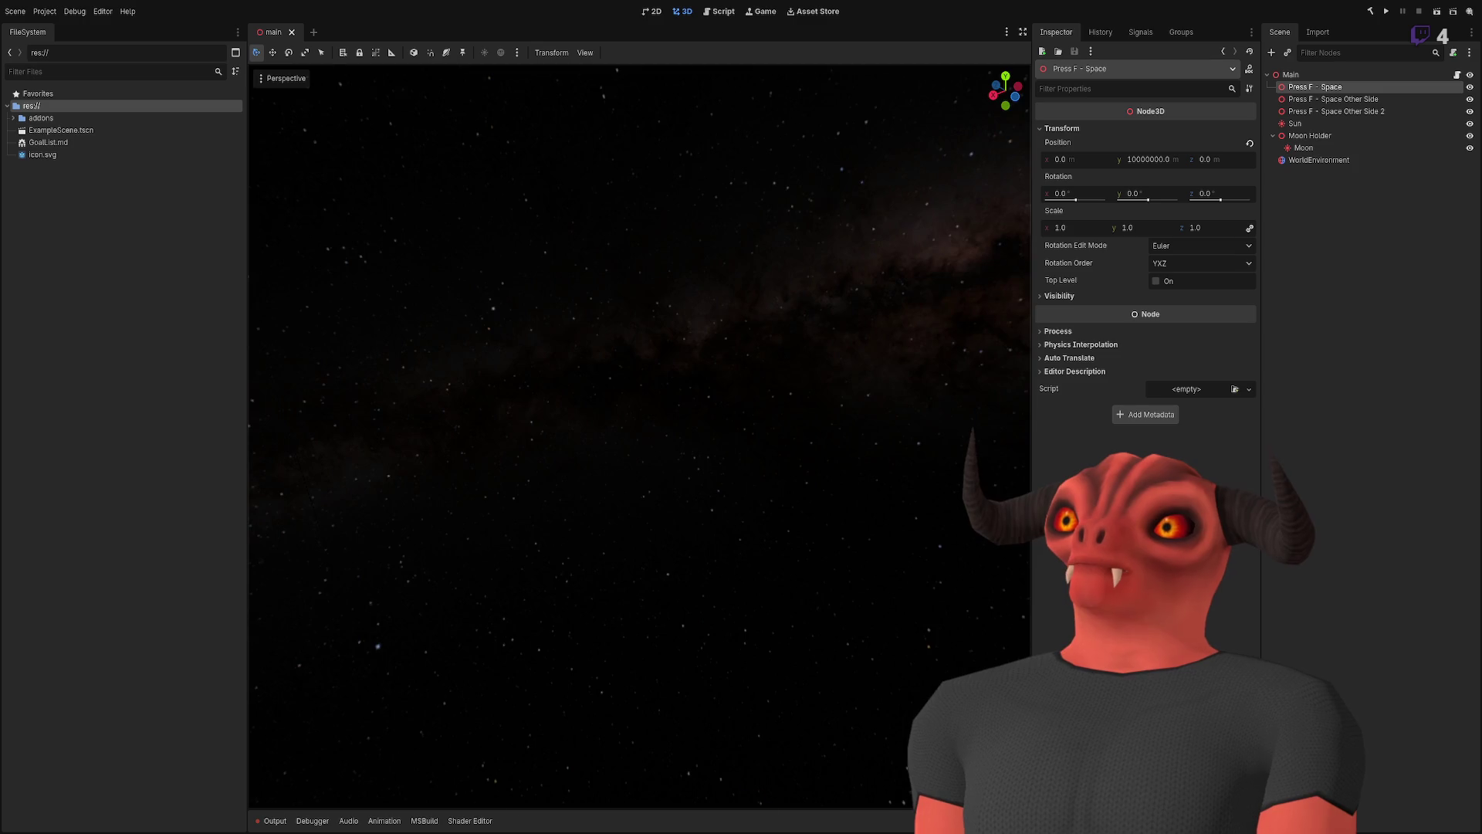
- Refocus around the planet several times, frame the Sun node, then clear the selection
{"action": "key", "text": "f"}
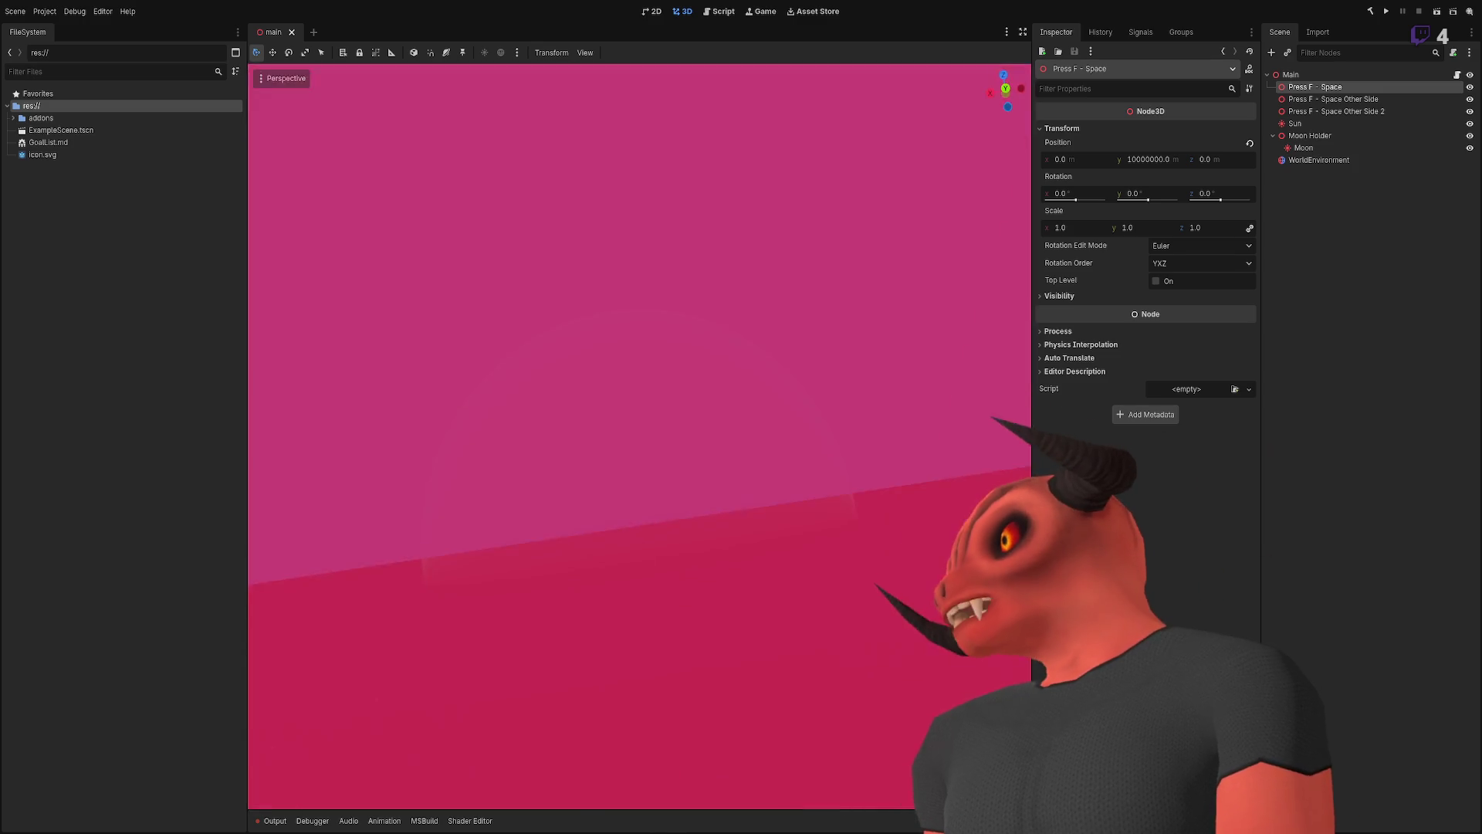
{"action": "key", "text": "f"}
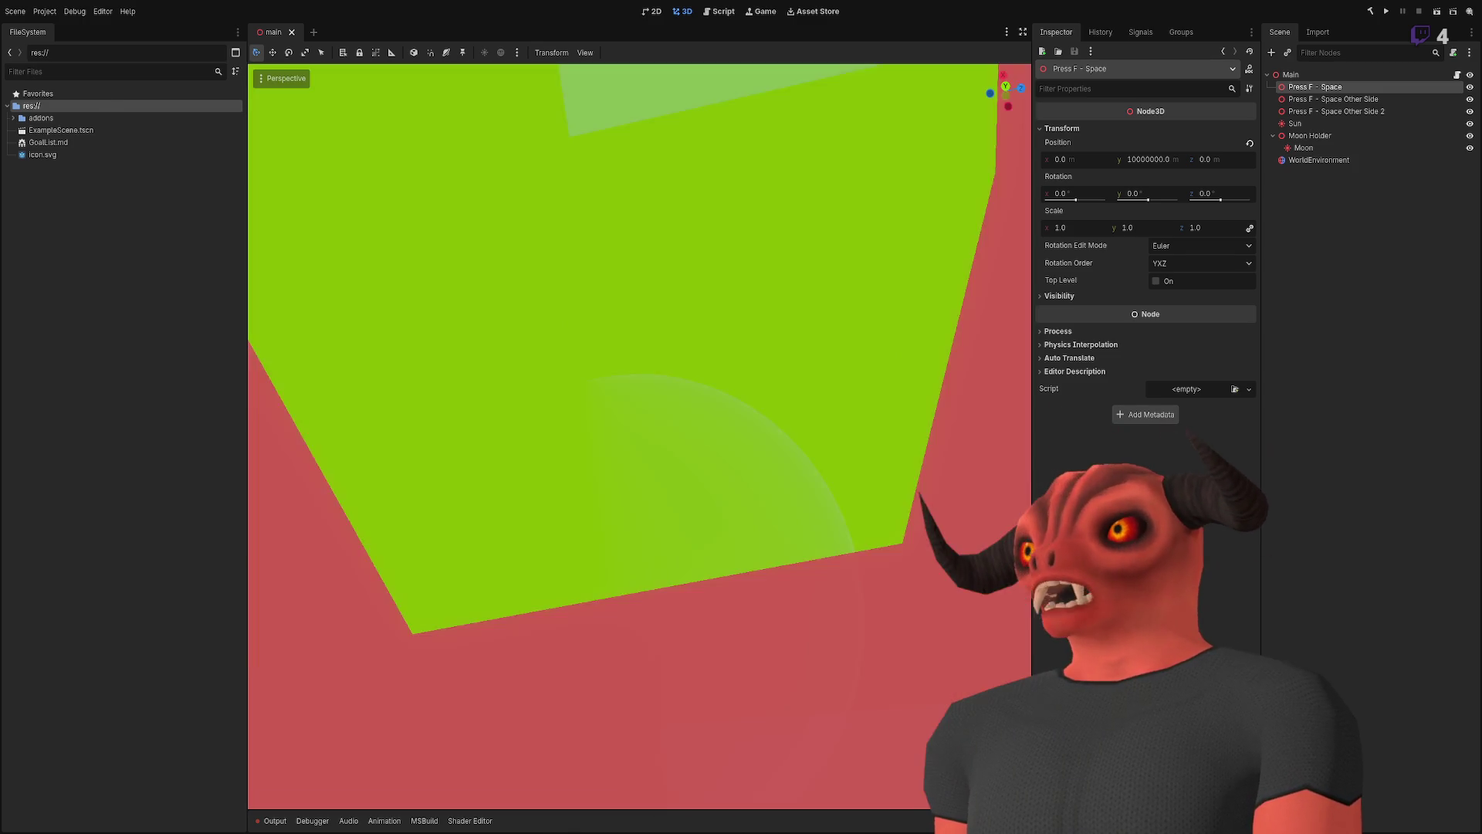
{"action": "key", "text": "f"}
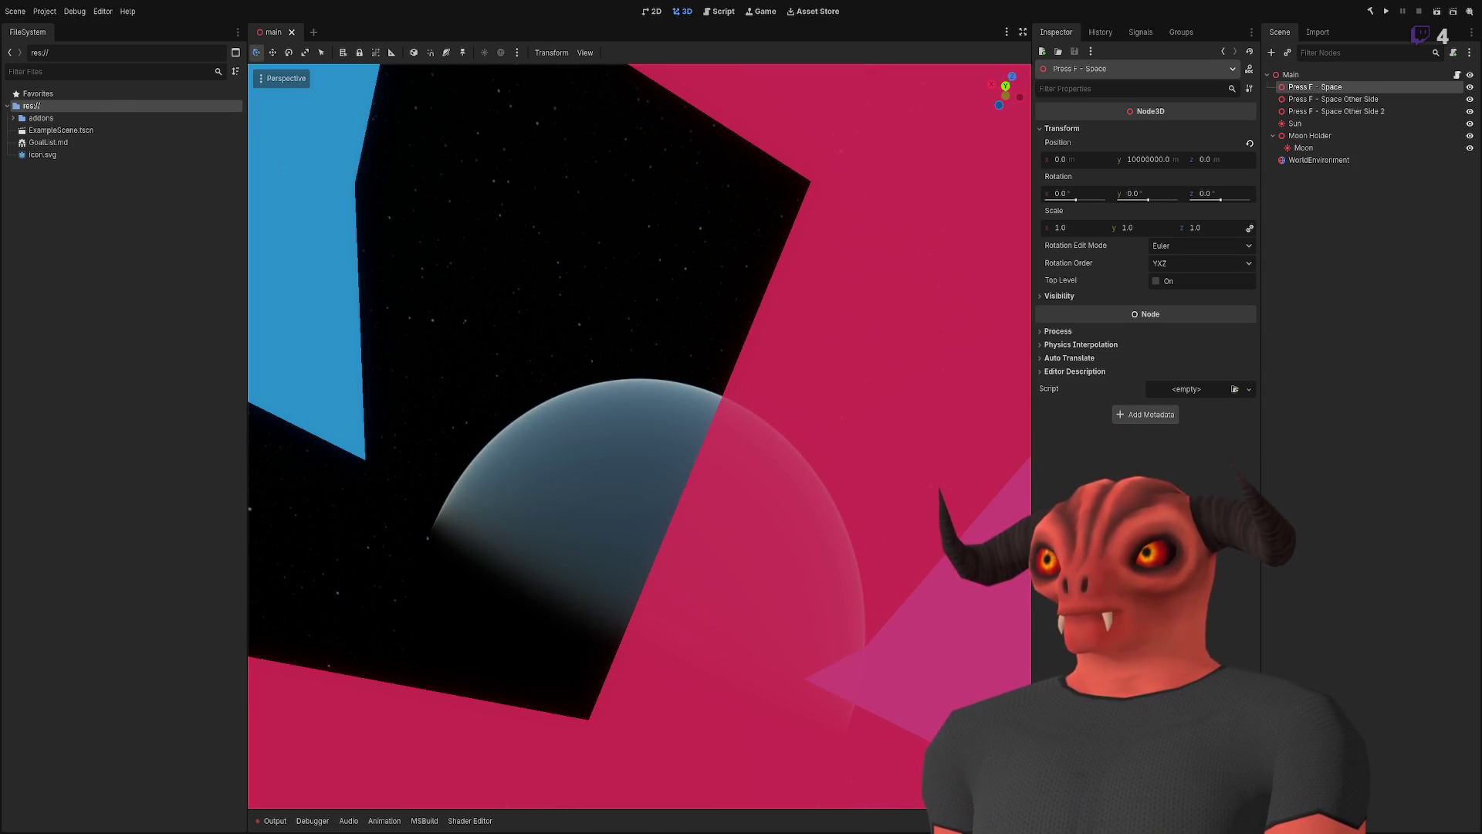
{"action": "left_click", "coordinate": [1339, 127]}
{"action": "key", "text": "f"}
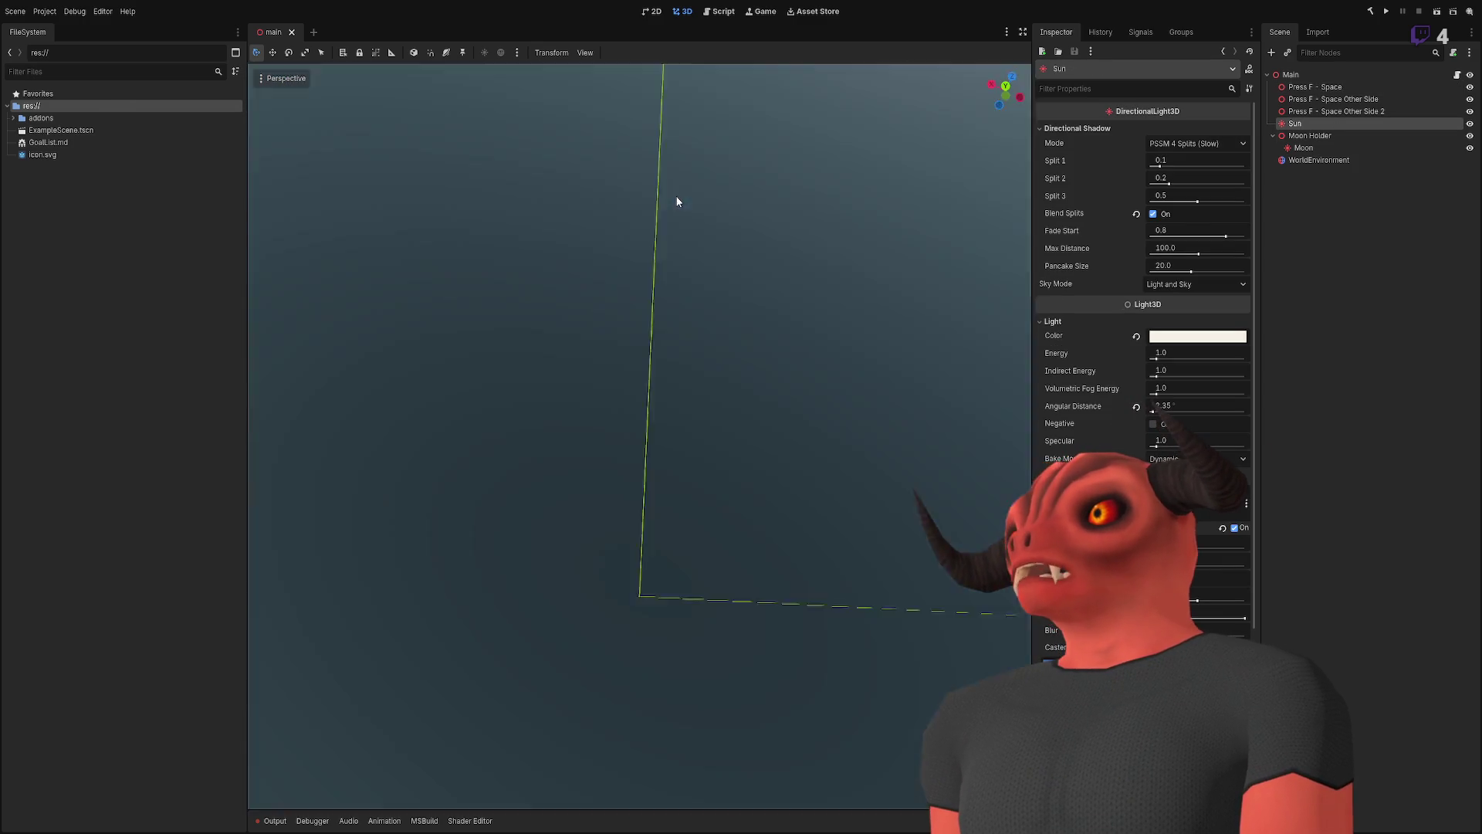
{"action": "left_click", "coordinate": [1314, 263]}
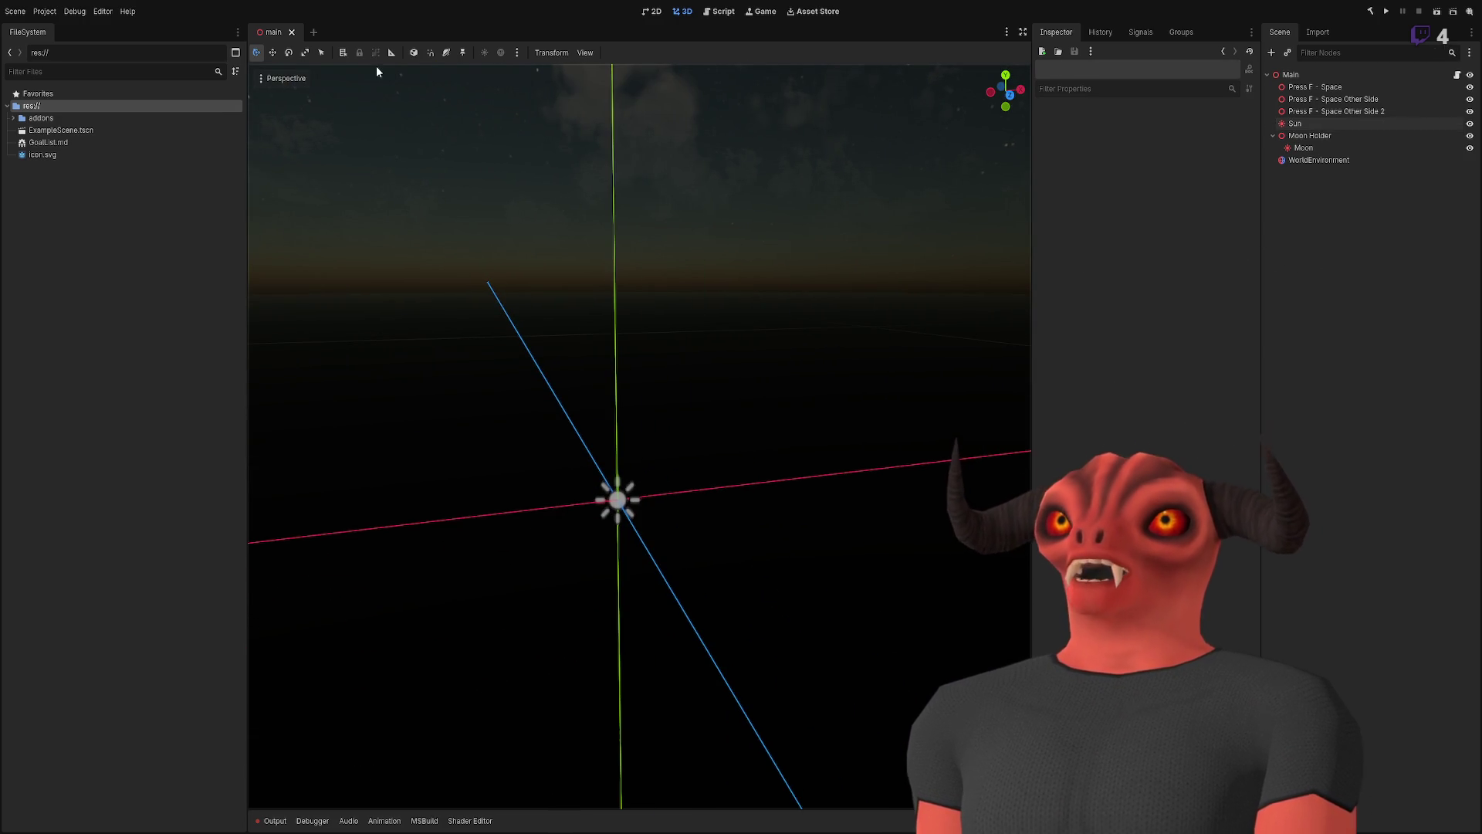
{"action": "left_click", "coordinate": [13, 118]}
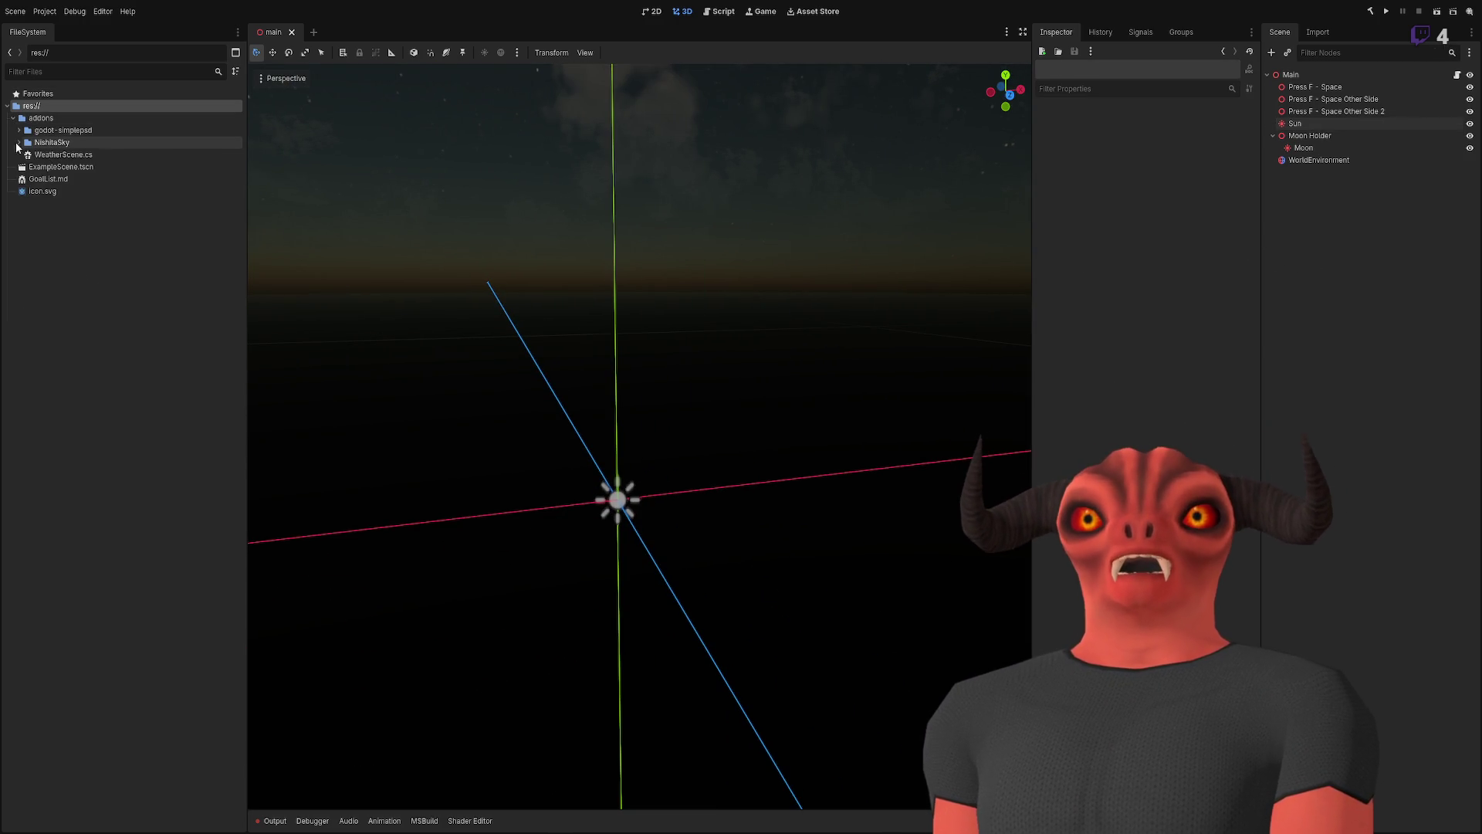
{"action": "left_click", "coordinate": [19, 142]}
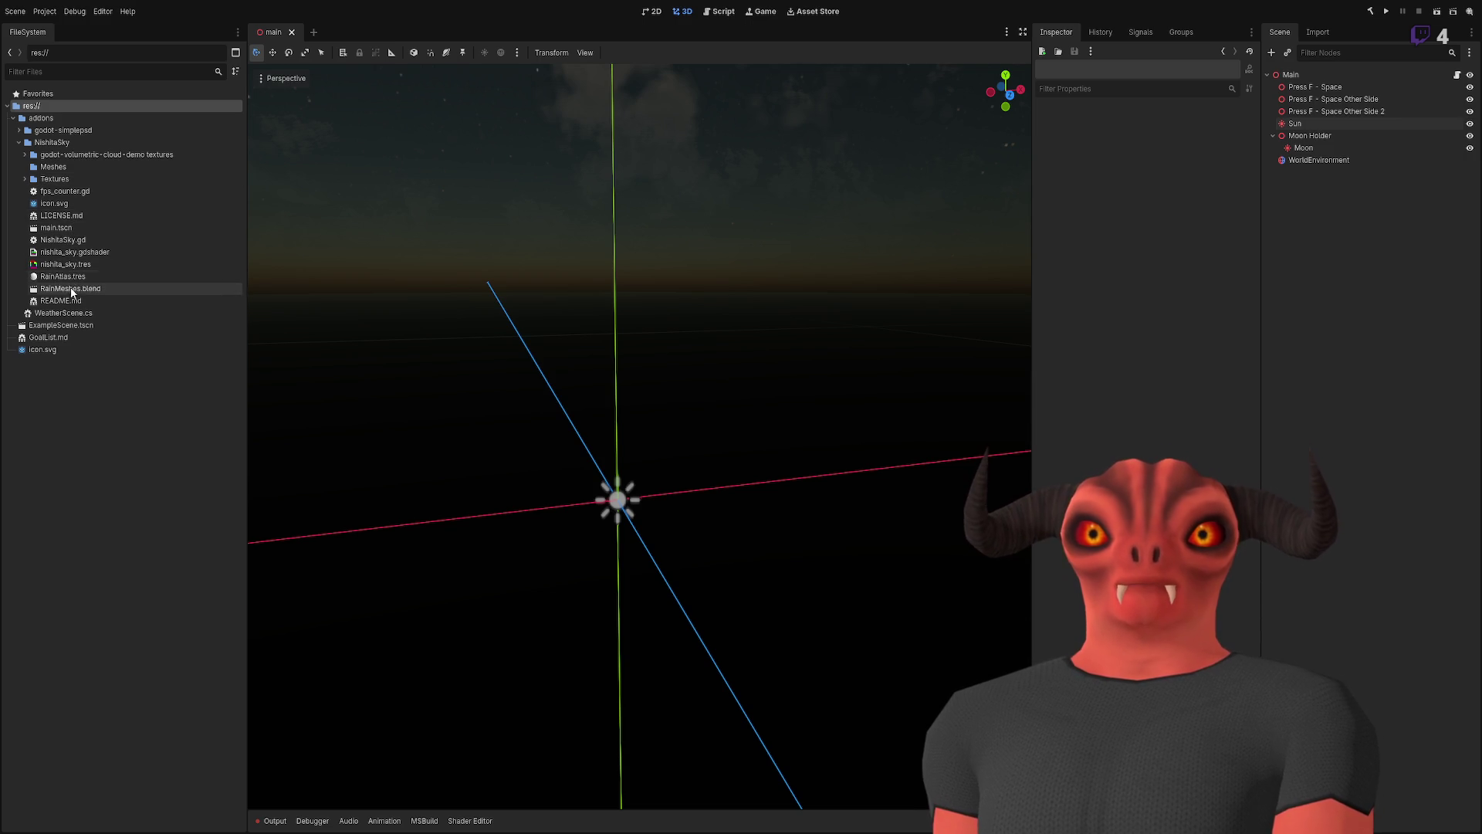
{"action": "double_click", "coordinate": [61, 325]}
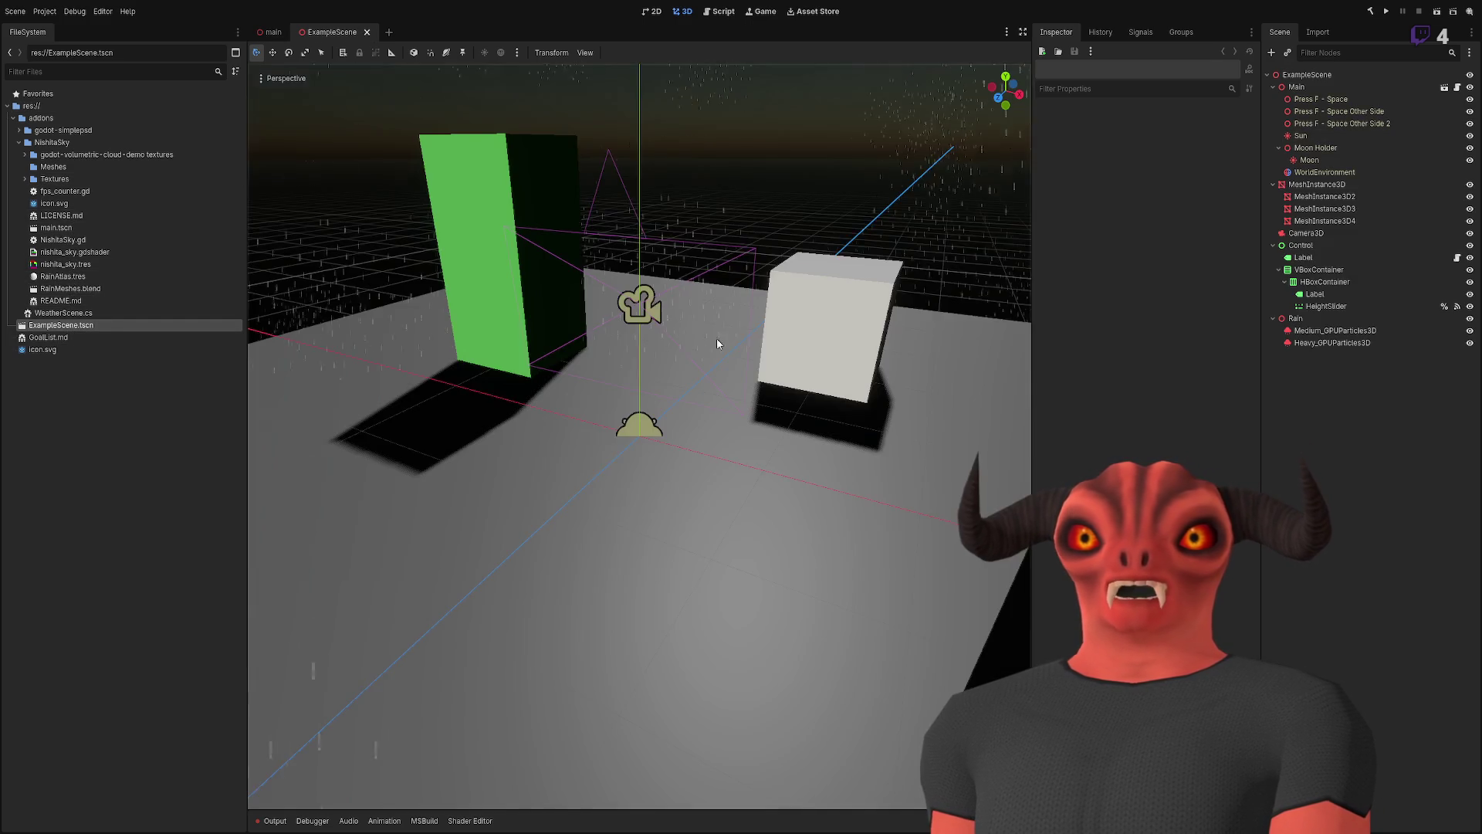
{"action": "right_click", "coordinate": [762, 205]}
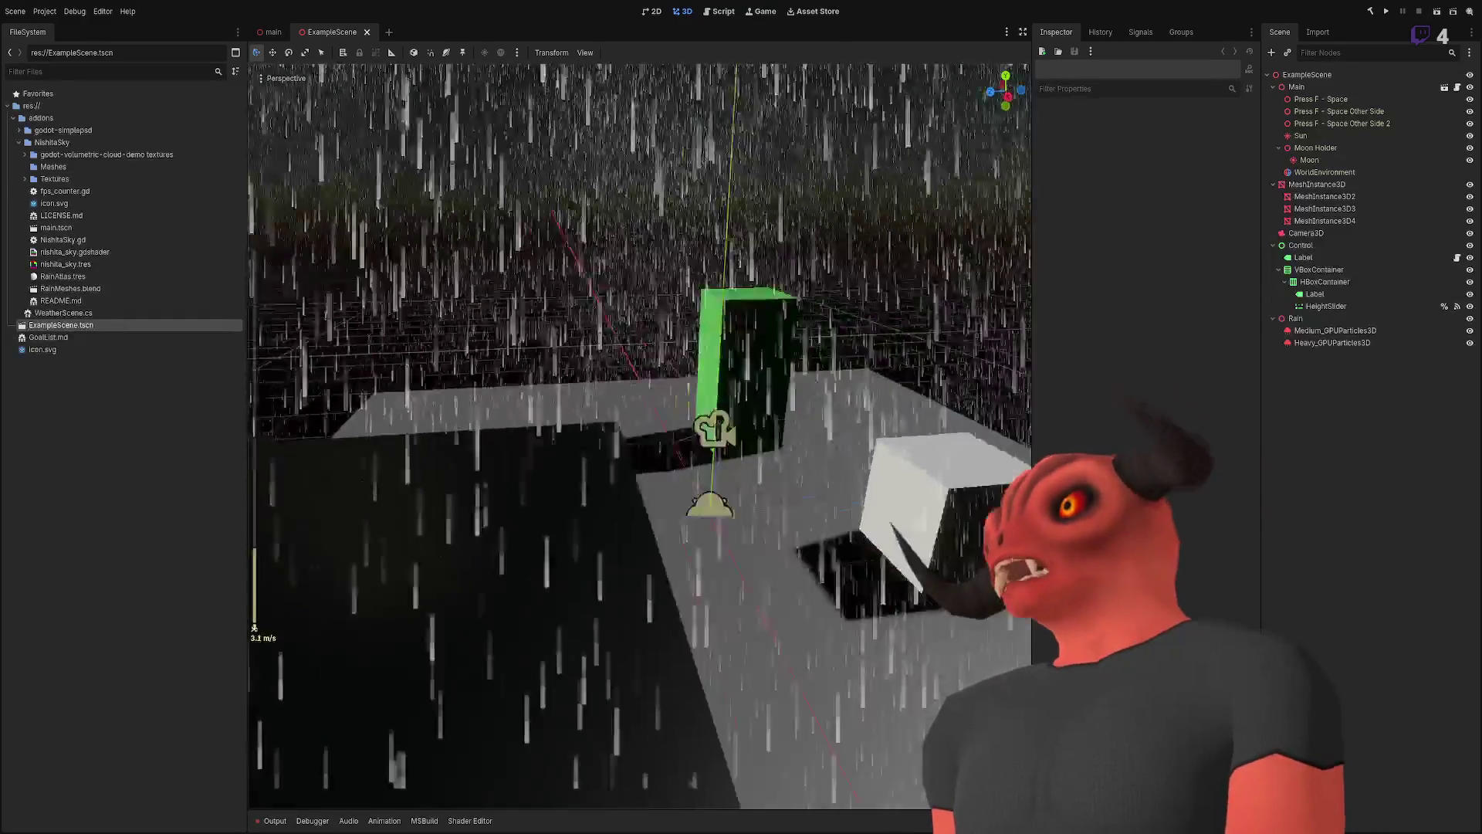
{"action": "key", "text": "w"}
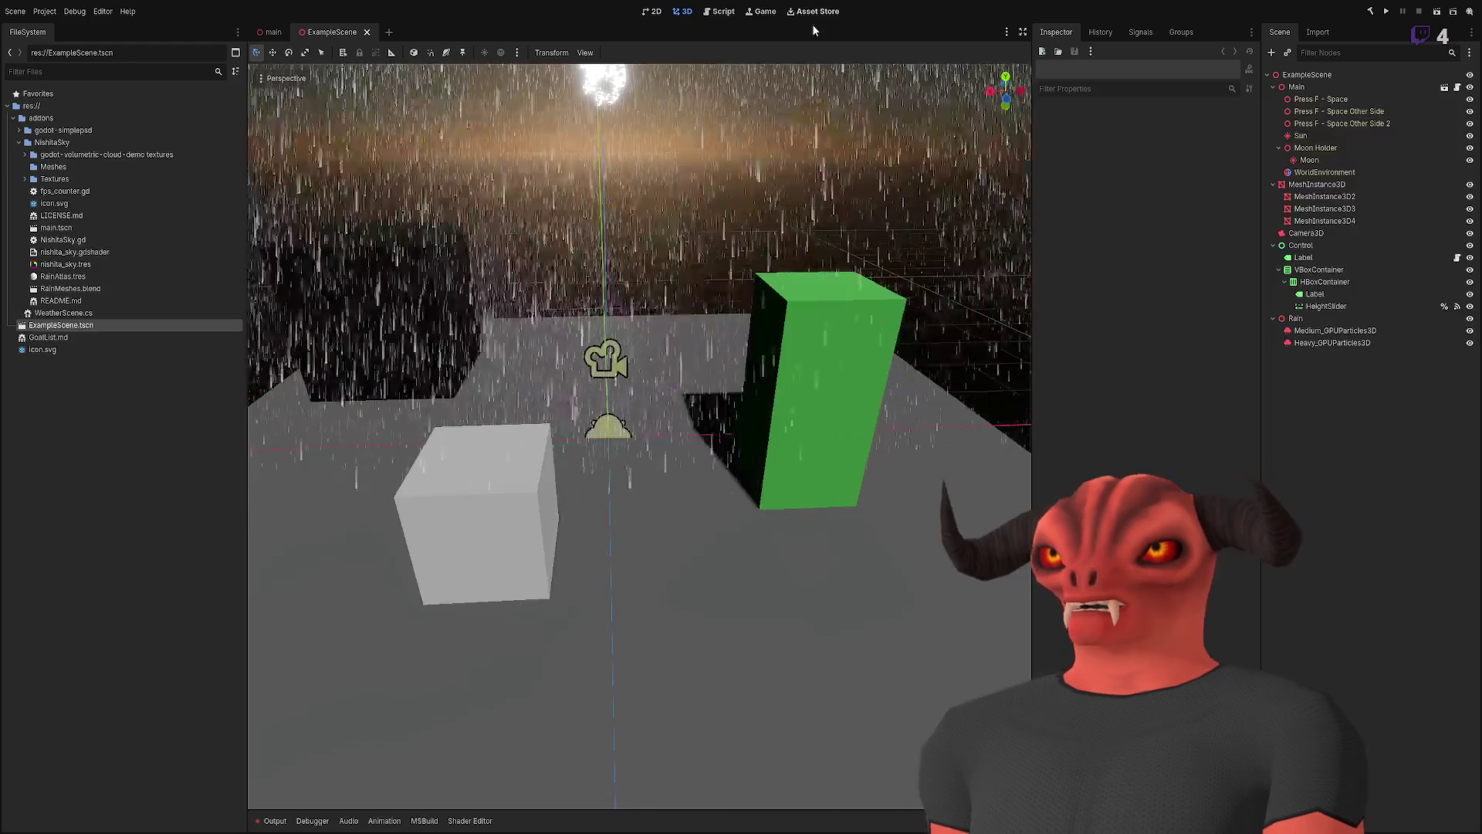
- Search AssetLib for 'PSD', install PSD Importer, and return to the main scene
{"action": "left_click", "coordinate": [813, 14]}
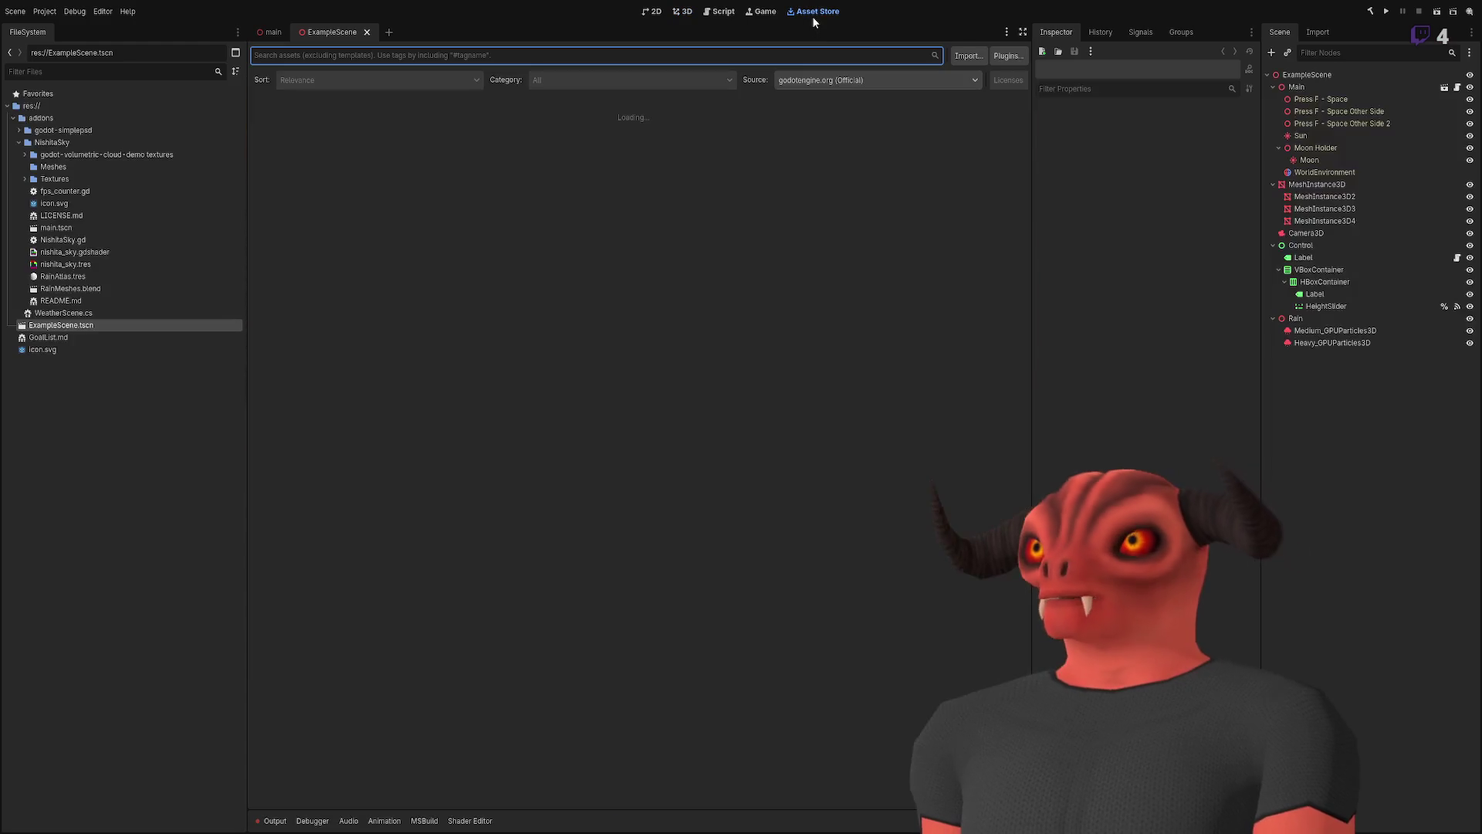
{"action": "left_click", "coordinate": [387, 54]}
{"action": "type", "text": "PSD"}
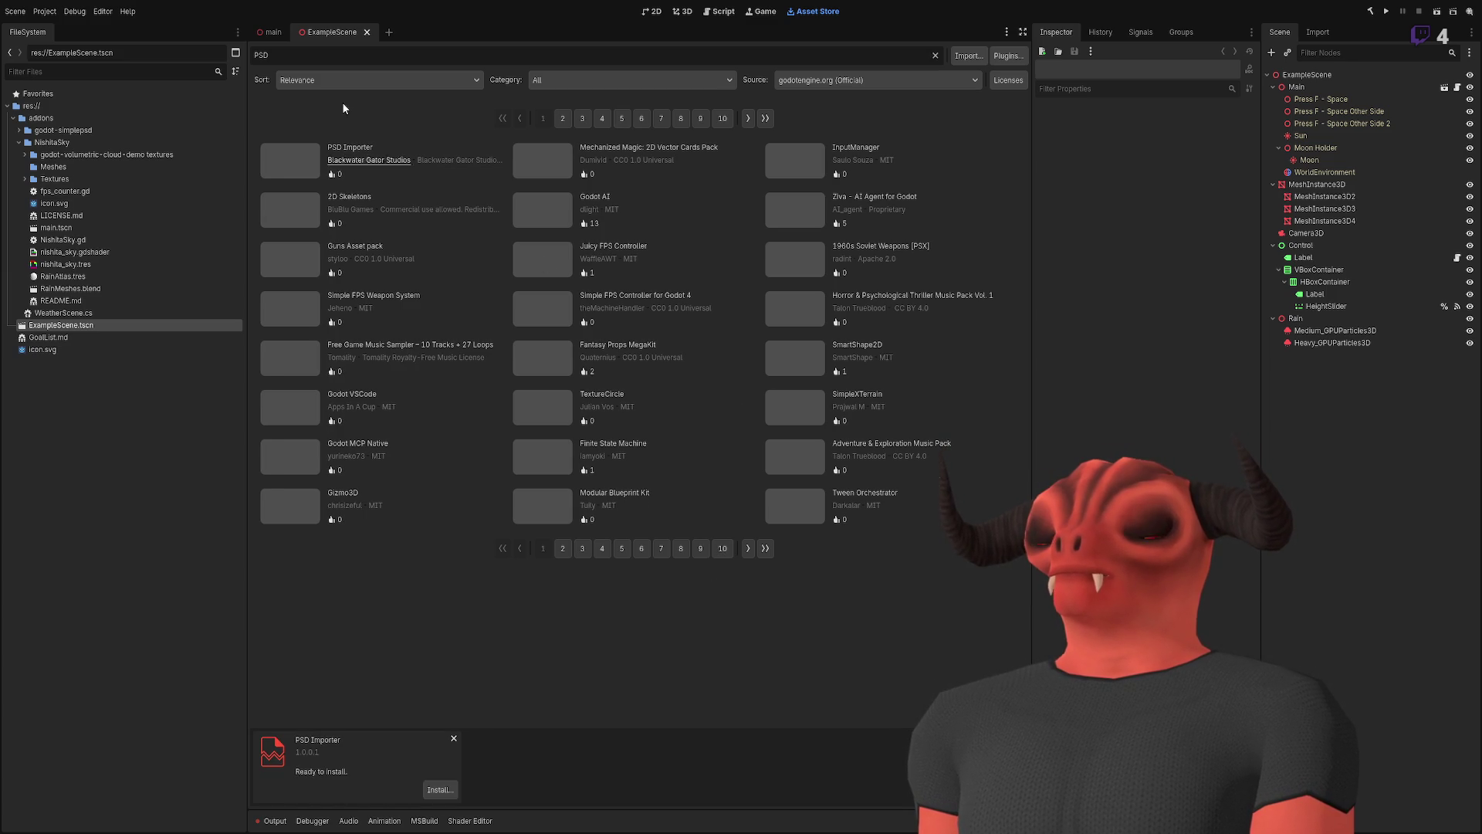
{"action": "key", "text": "Return"}
{"action": "key", "text": "Return"}
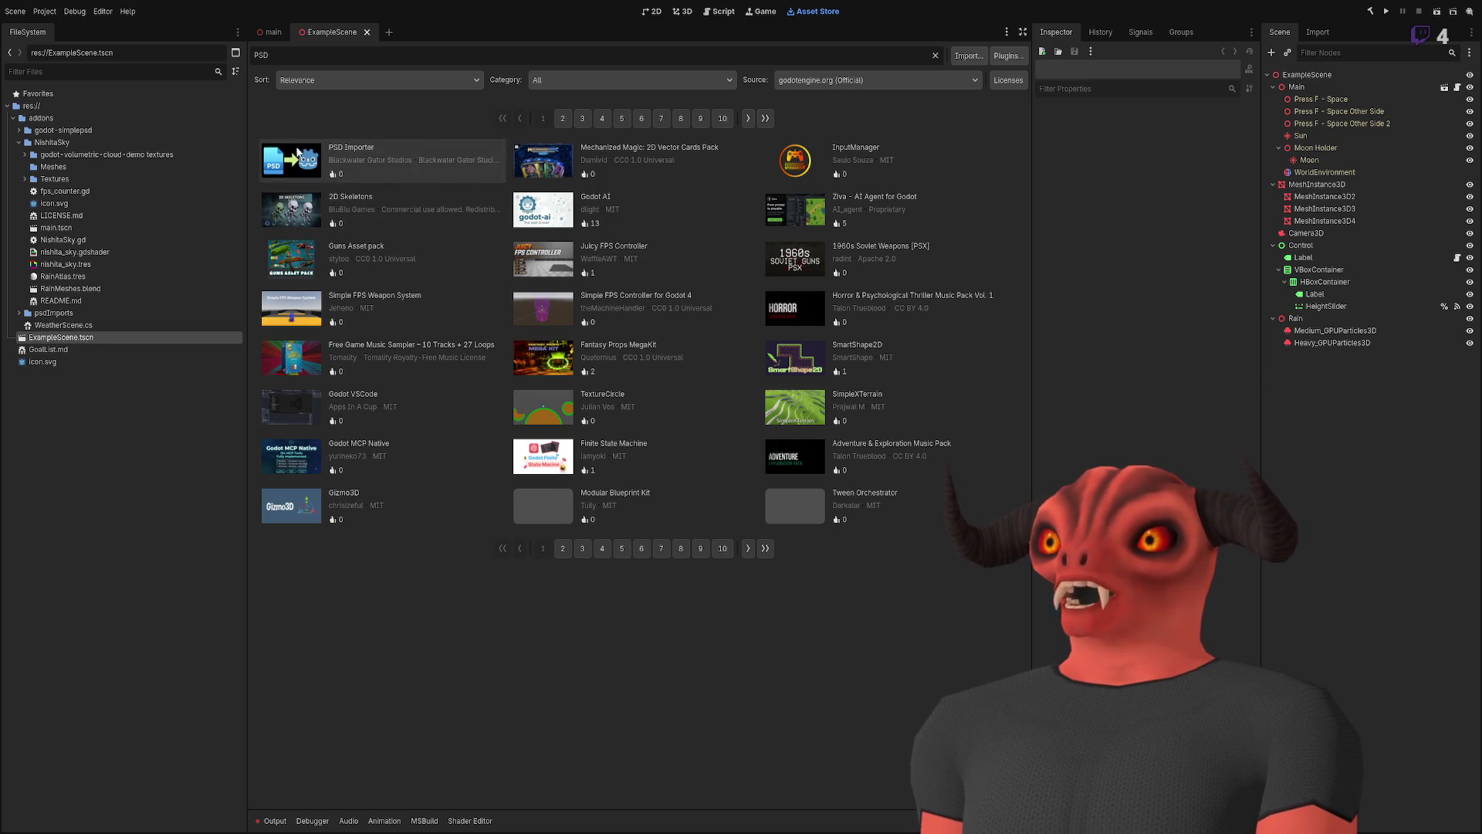
{"action": "left_click", "coordinate": [258, 33]}
- Switch to the main scene, deselect the Sun, and tilt the view toward the sky
{"action": "left_click", "coordinate": [682, 11]}
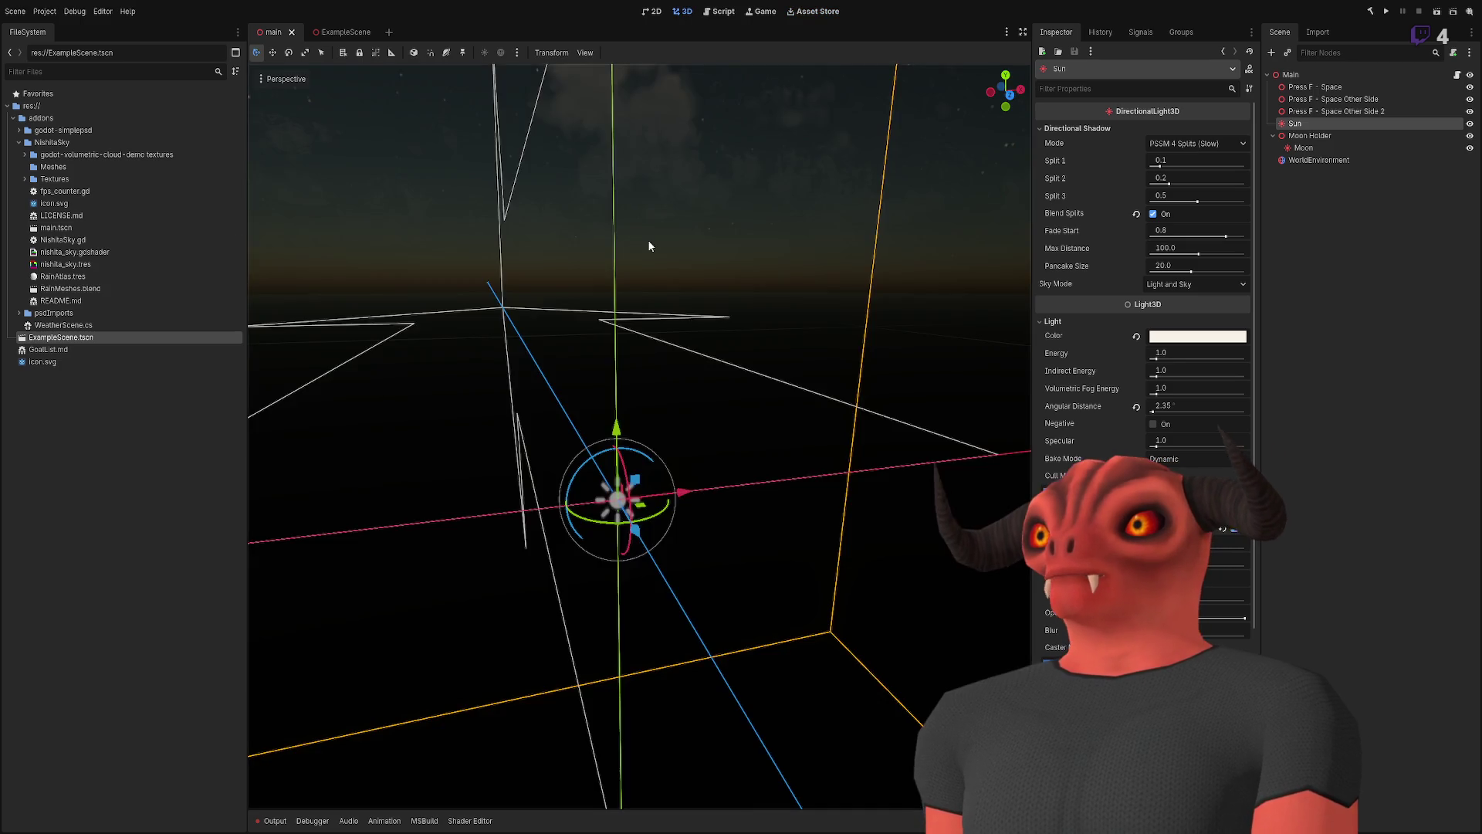
{"action": "left_click", "coordinate": [731, 159]}
{"action": "mouse_move", "coordinate": [780, 428]}
{"action": "left_mouse_down"}
{"action": "mouse_move", "coordinate": [741, 463]}
{"action": "mouse_move", "coordinate": [711, 610]}
{"action": "left_mouse_up"}
- Move the ExampleScene tab ahead of main and expand the NishitaSky/Textures folder
{"action": "left_click", "coordinate": [339, 32]}
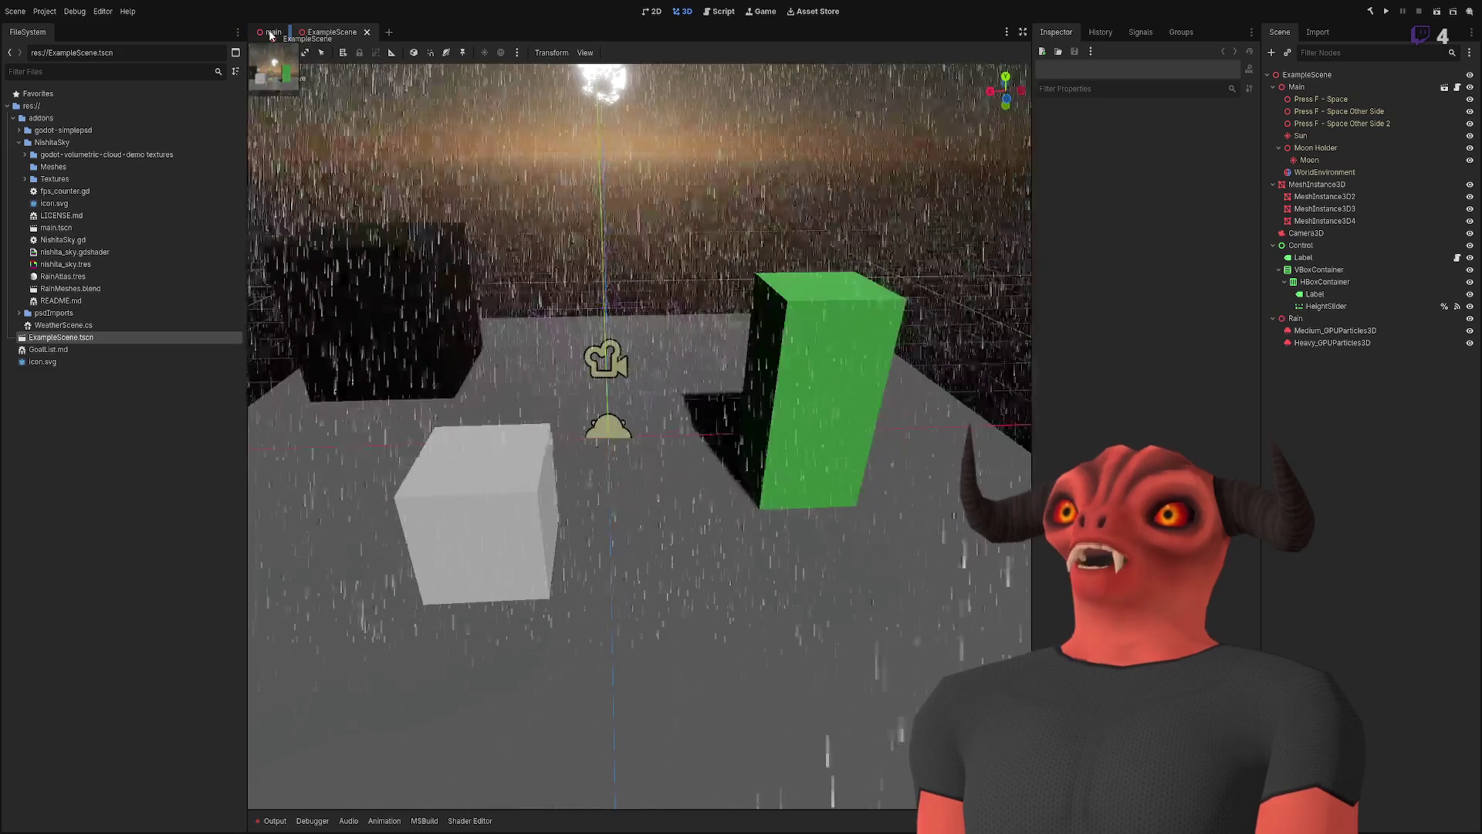
{"action": "left_click_drag", "start_coordinate": [253, 39], "coordinate": [258, 31]}
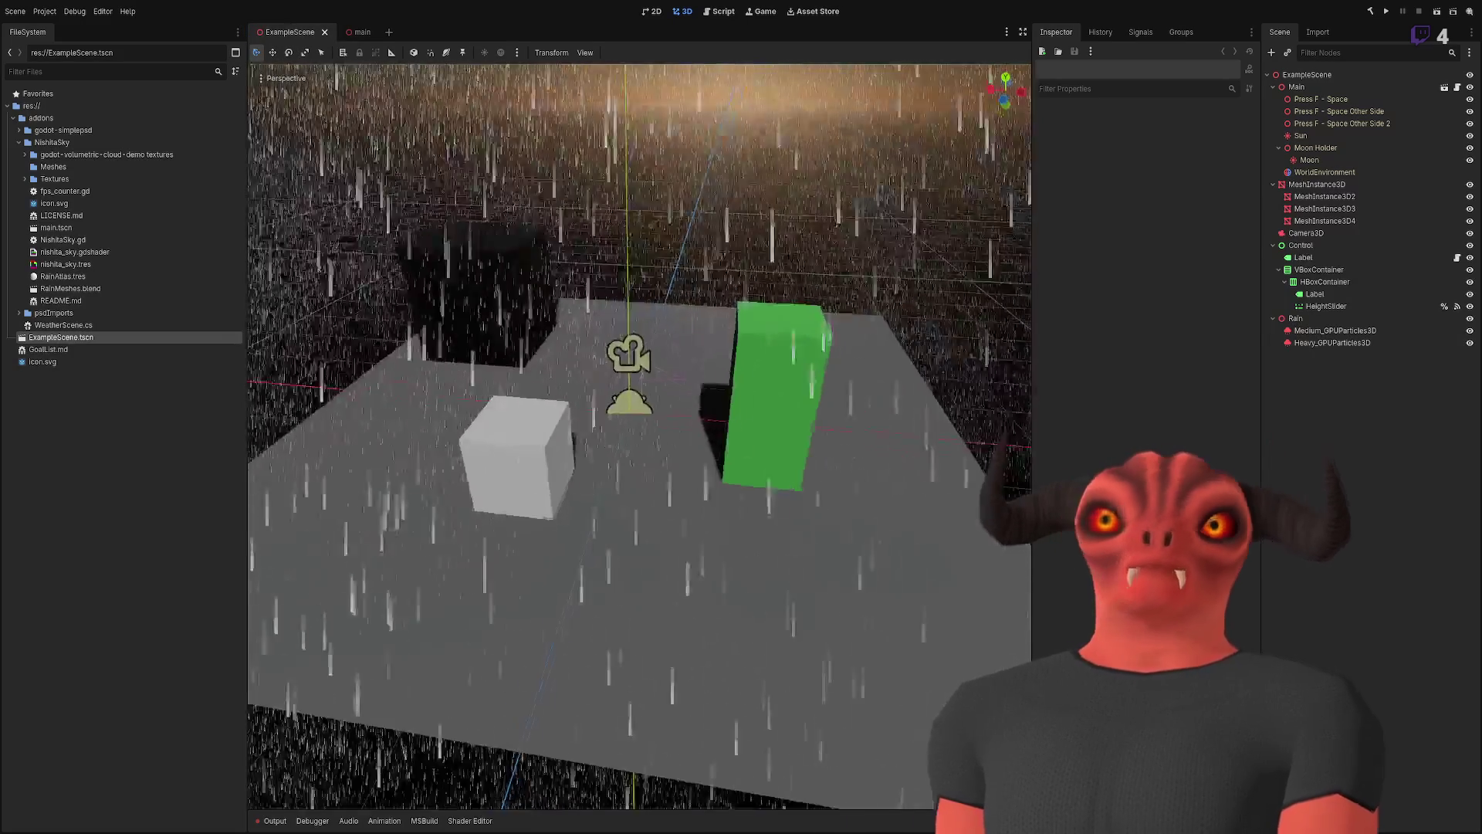
{"action": "left_click", "coordinate": [25, 178]}
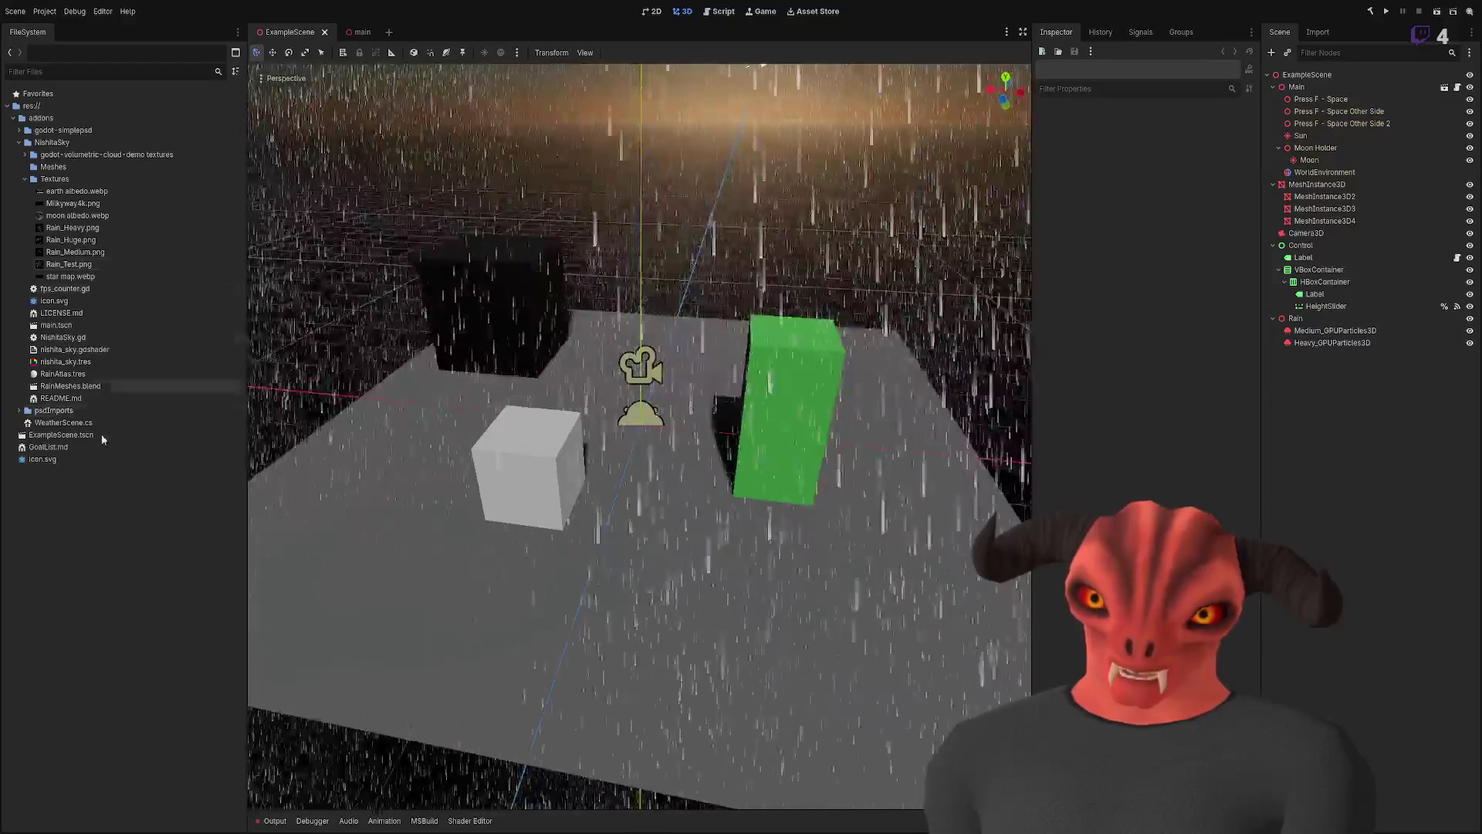
{"action": "left_click", "coordinate": [57, 177]}
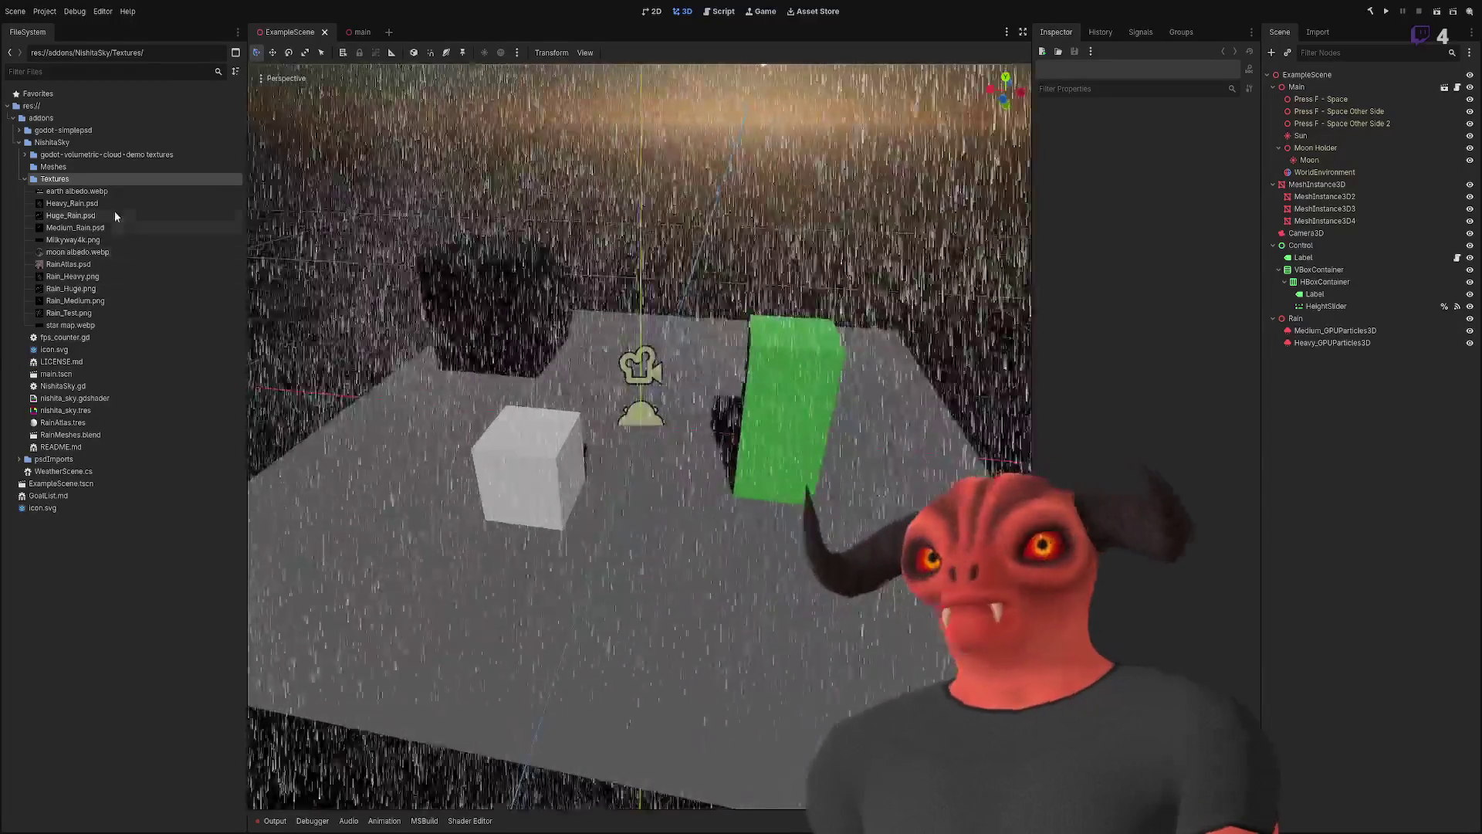
- Select the godot-simplepsd folder, then RainAtlas.psd in NishitaSky/Textures
{"action": "left_click", "coordinate": [22, 130]}
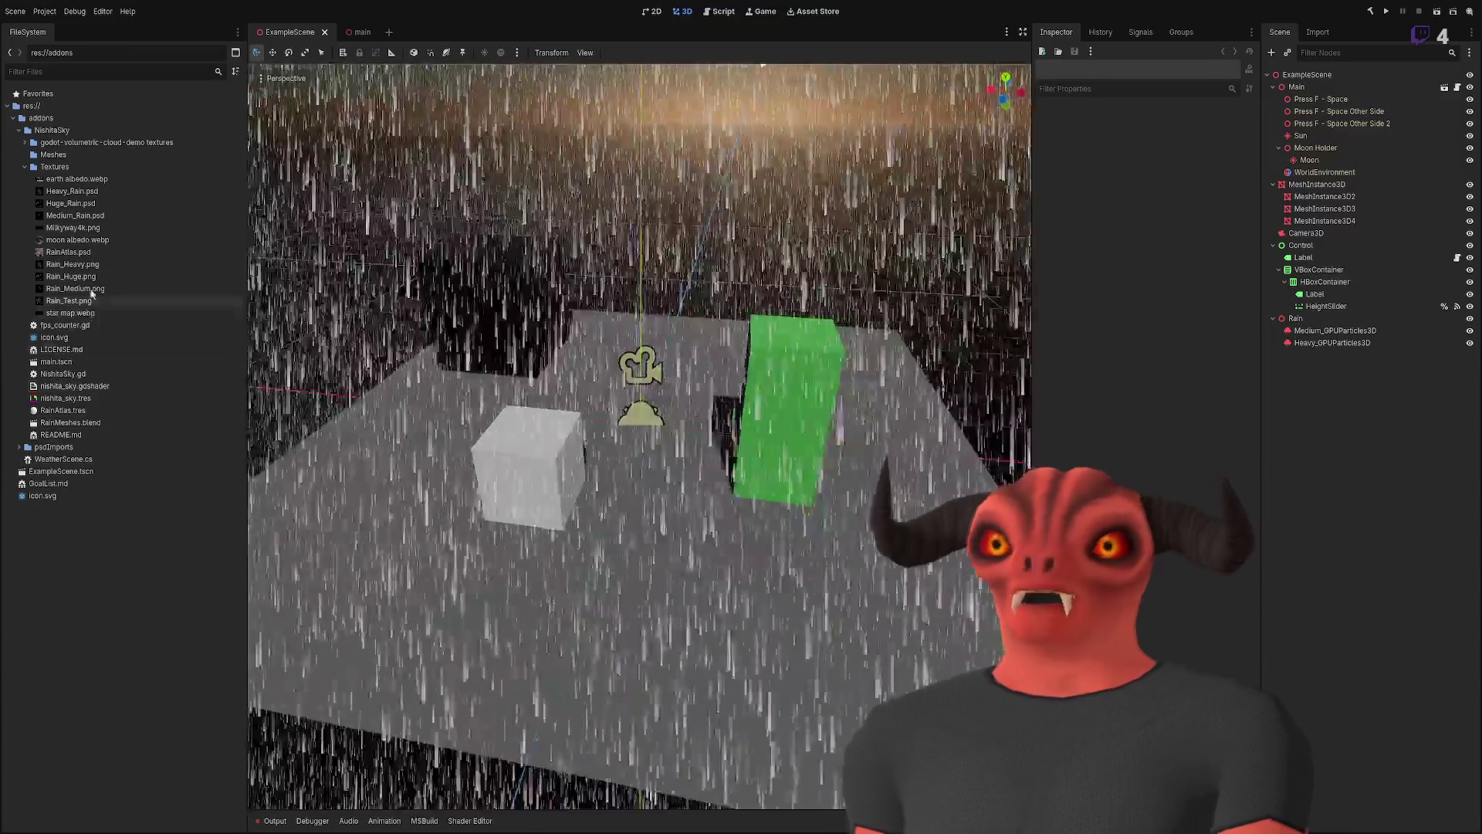
{"action": "left_click", "coordinate": [70, 252]}
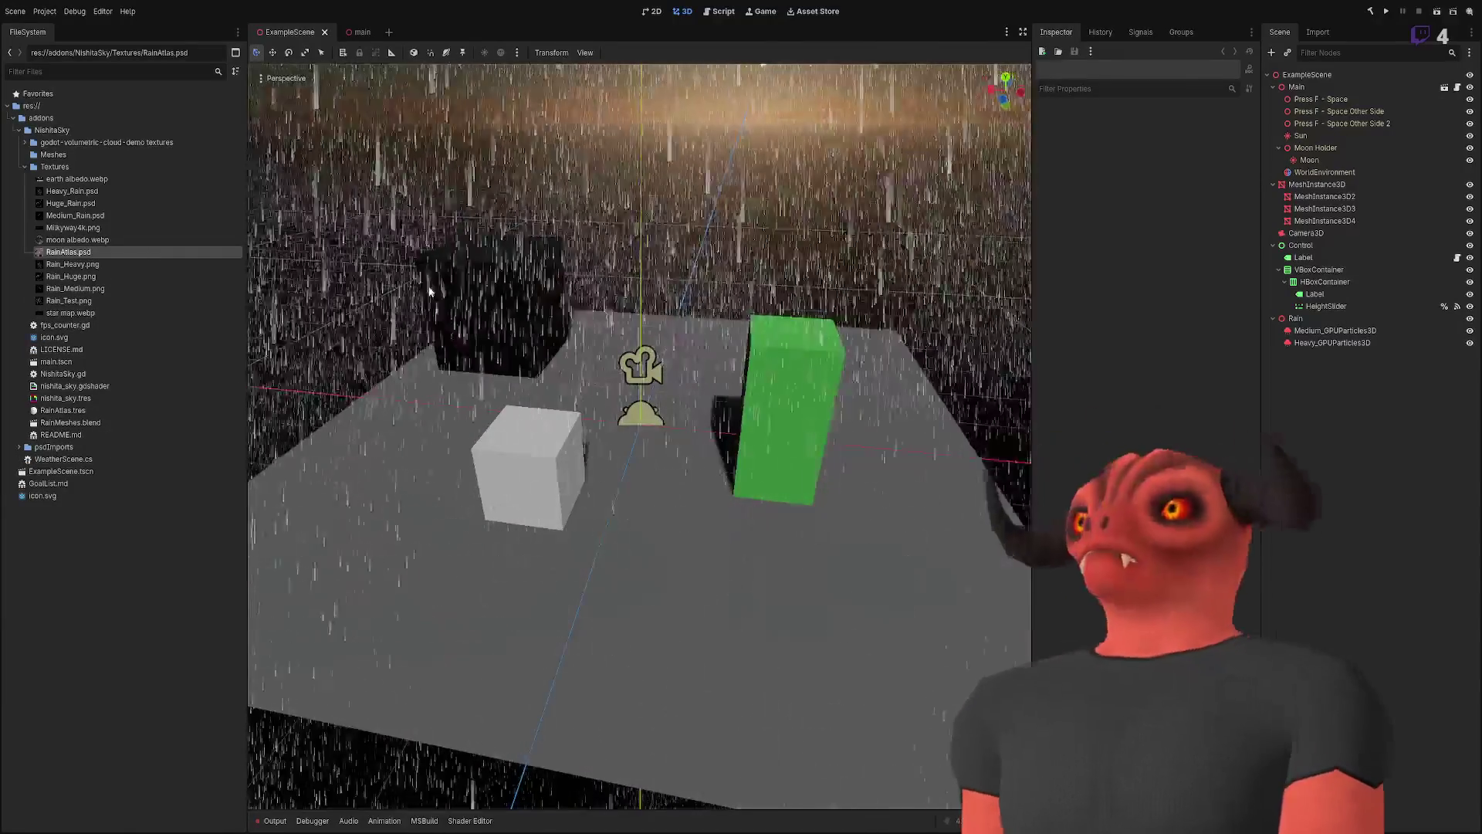
- Inspect RainAtlas.psd and RainAtlas.tres's Albedo, undo the change, then show RainAtlas.psd's import settings
{"action": "double_click", "coordinate": [62, 253]}
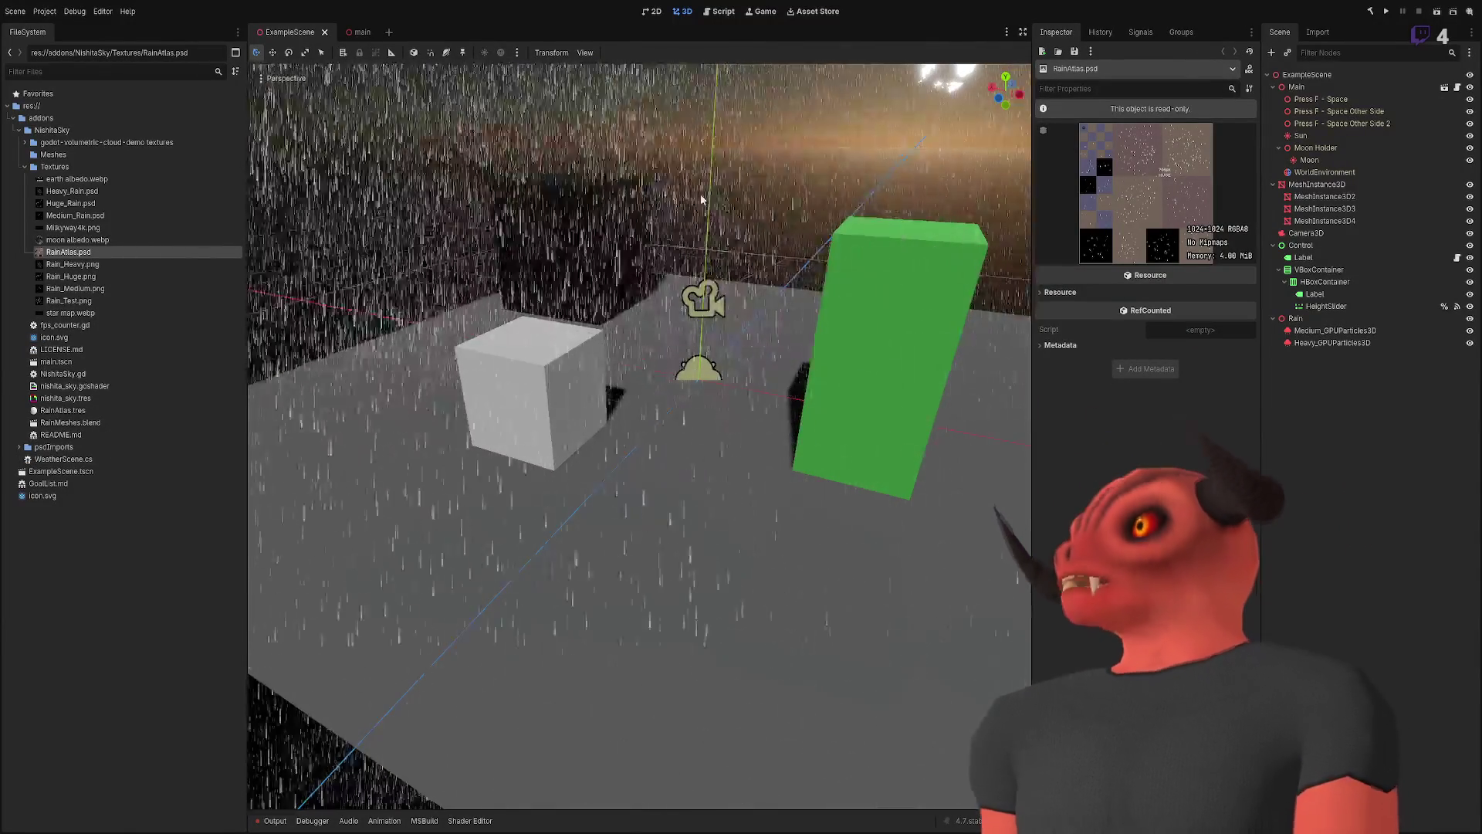
{"action": "left_click", "coordinate": [69, 397]}
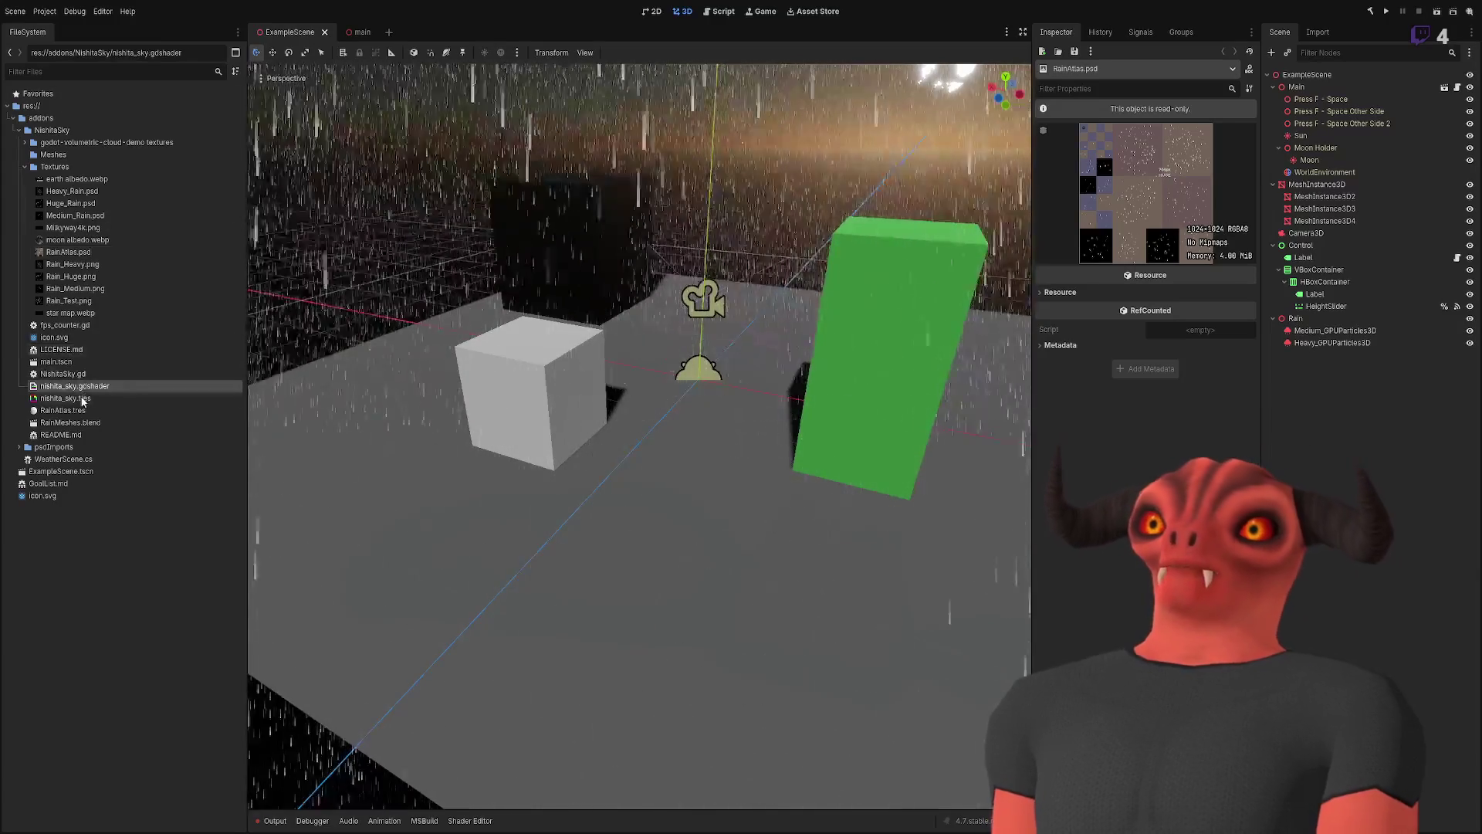
{"action": "double_click", "coordinate": [62, 410]}
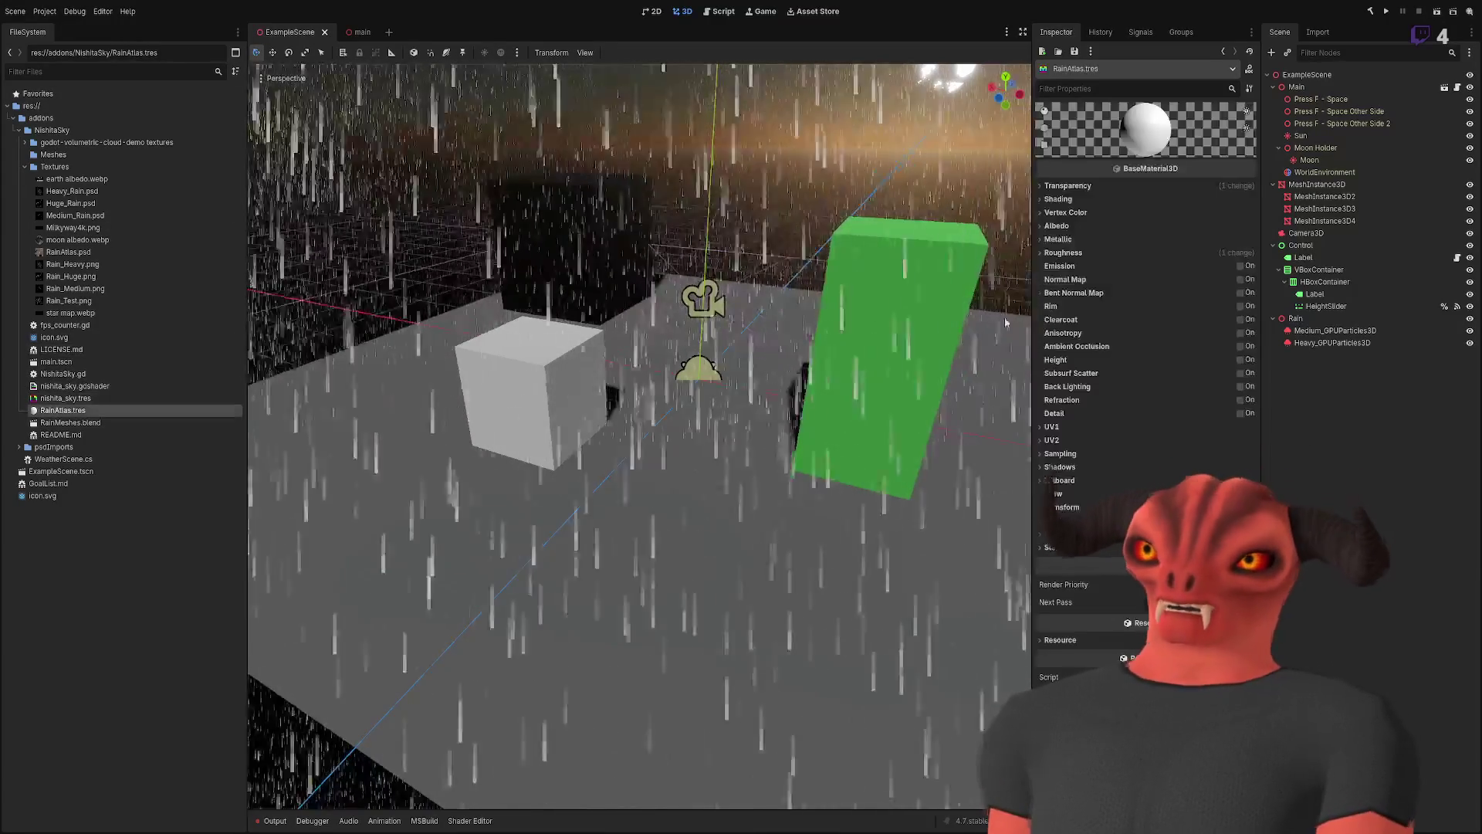
{"action": "left_click", "coordinate": [1060, 225]}
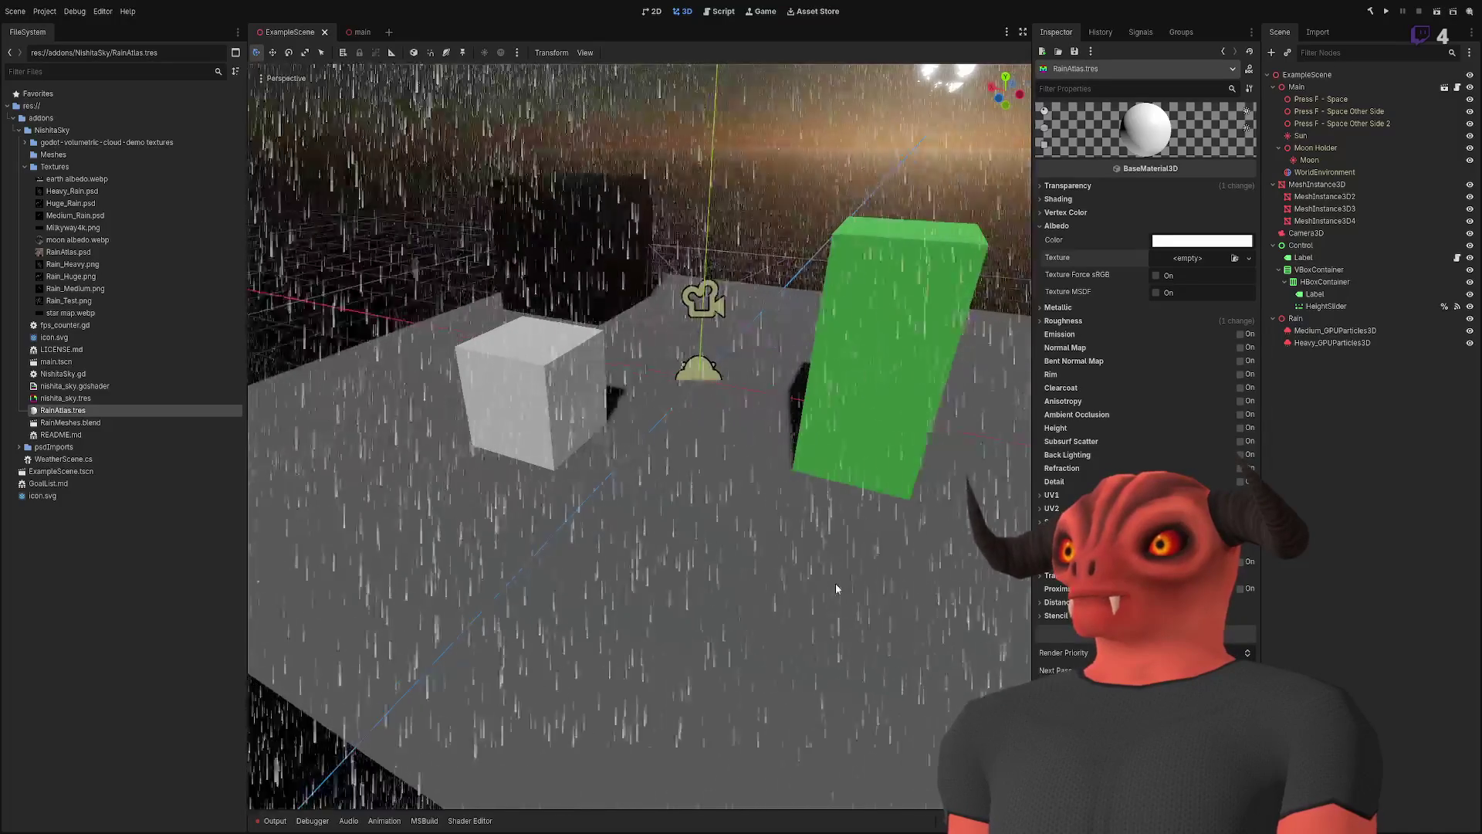
{"action": "key", "text": "ctrl+z"}
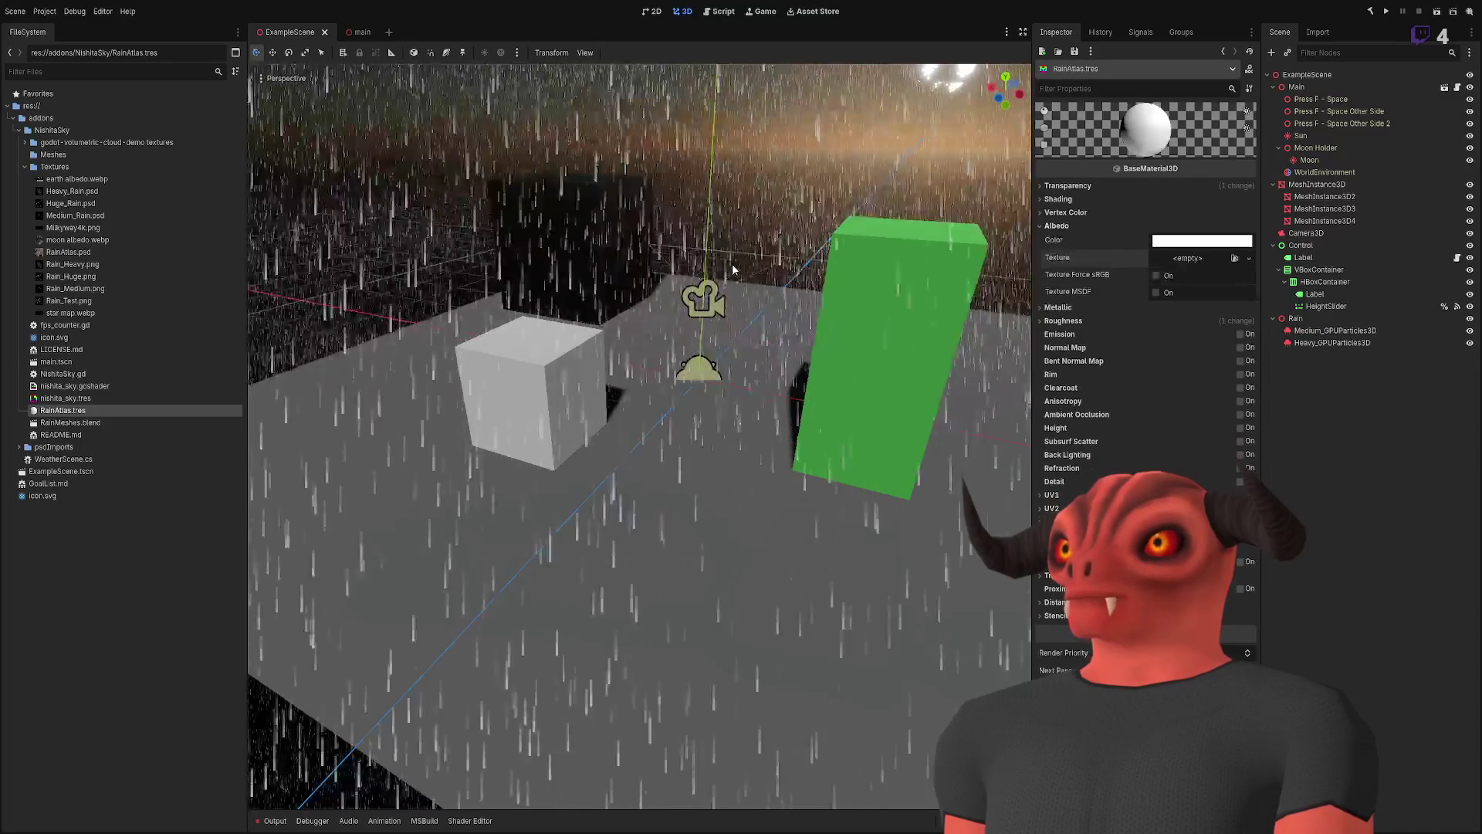
{"action": "left_click", "coordinate": [68, 252]}
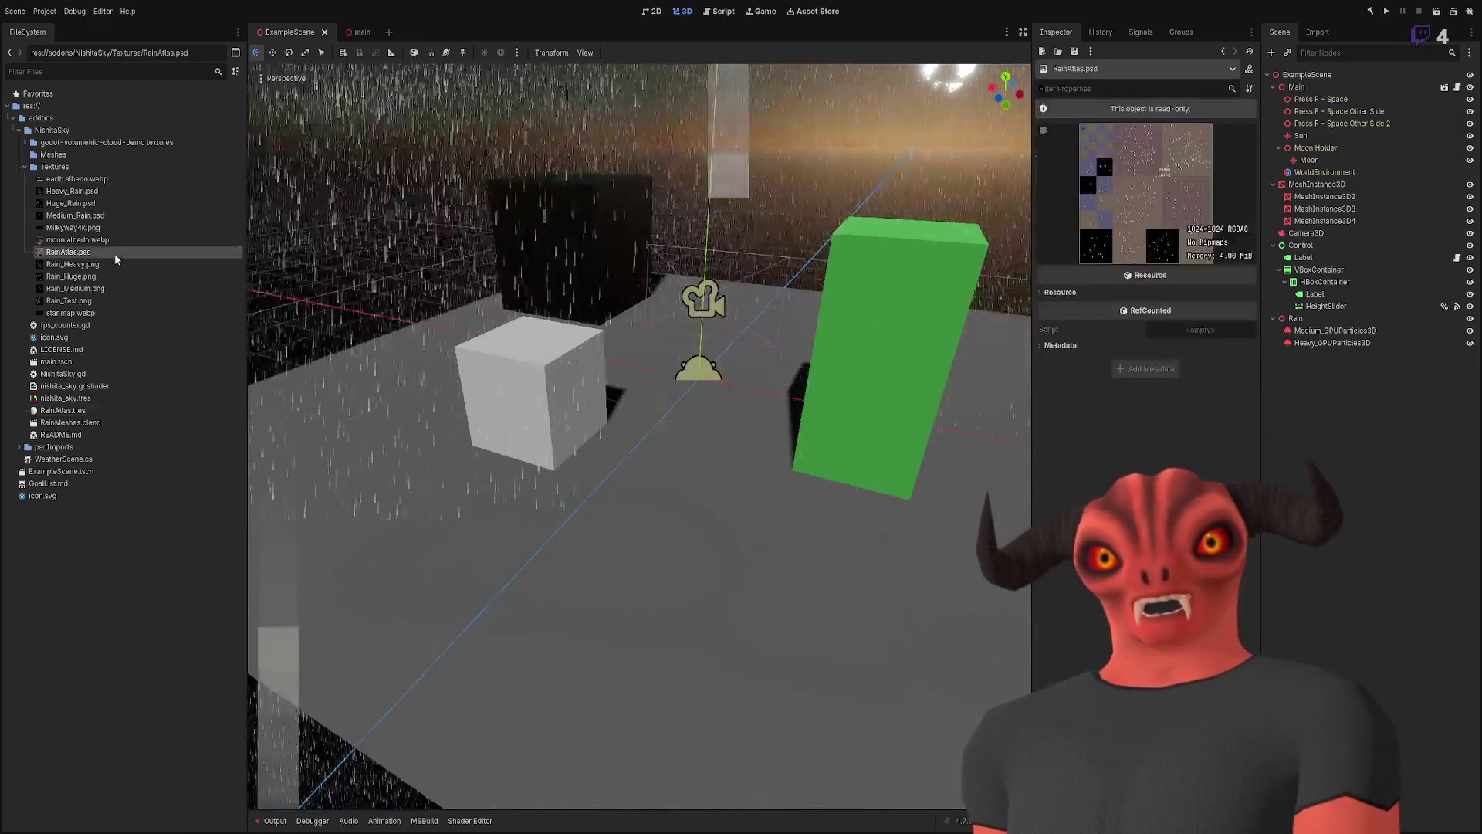
{"action": "left_click", "coordinate": [1318, 32]}
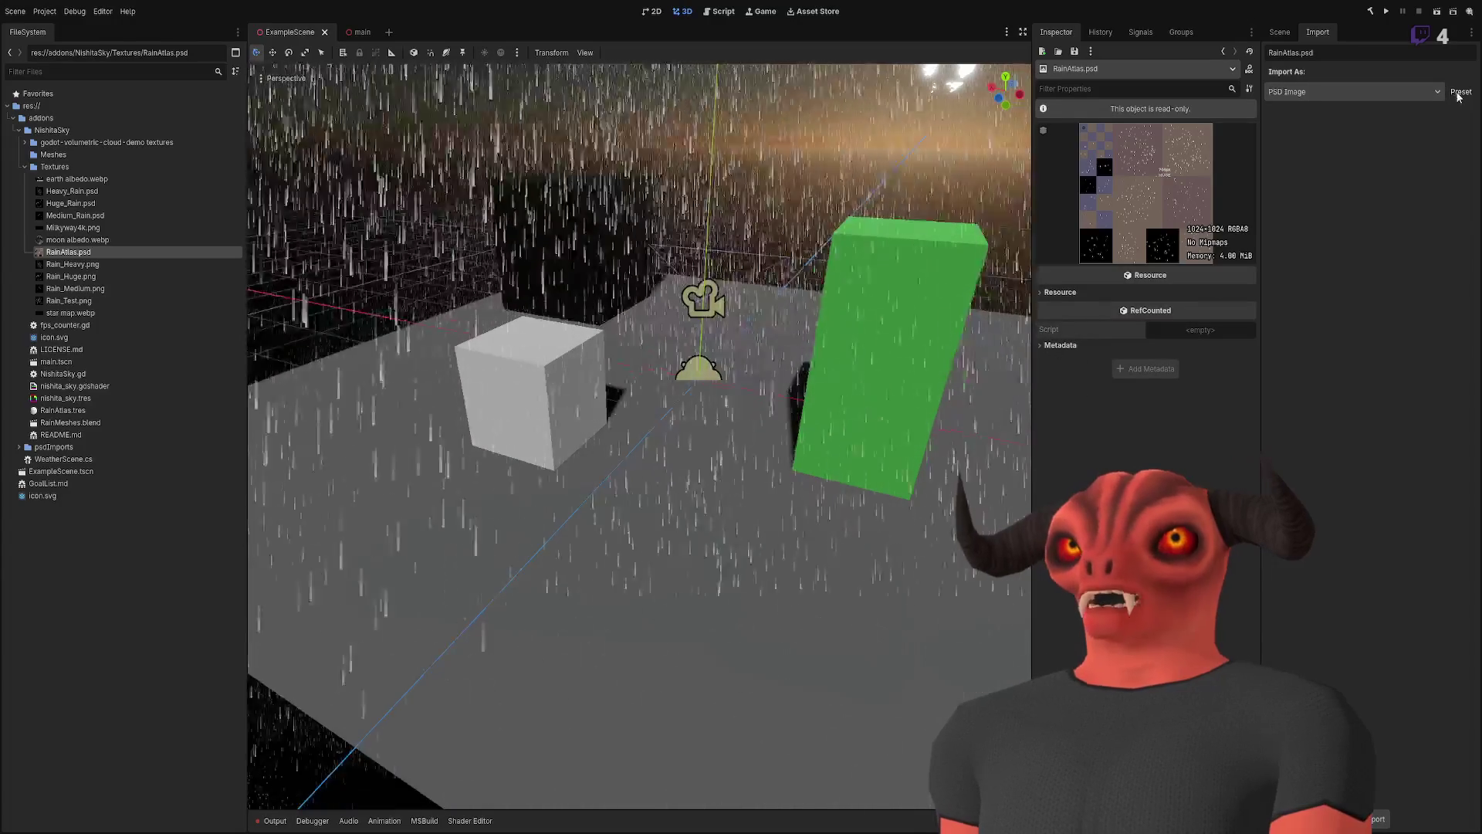
- Reimport RainAtlas.psd with Import As set to Keep File
{"action": "left_click", "coordinate": [1419, 91]}
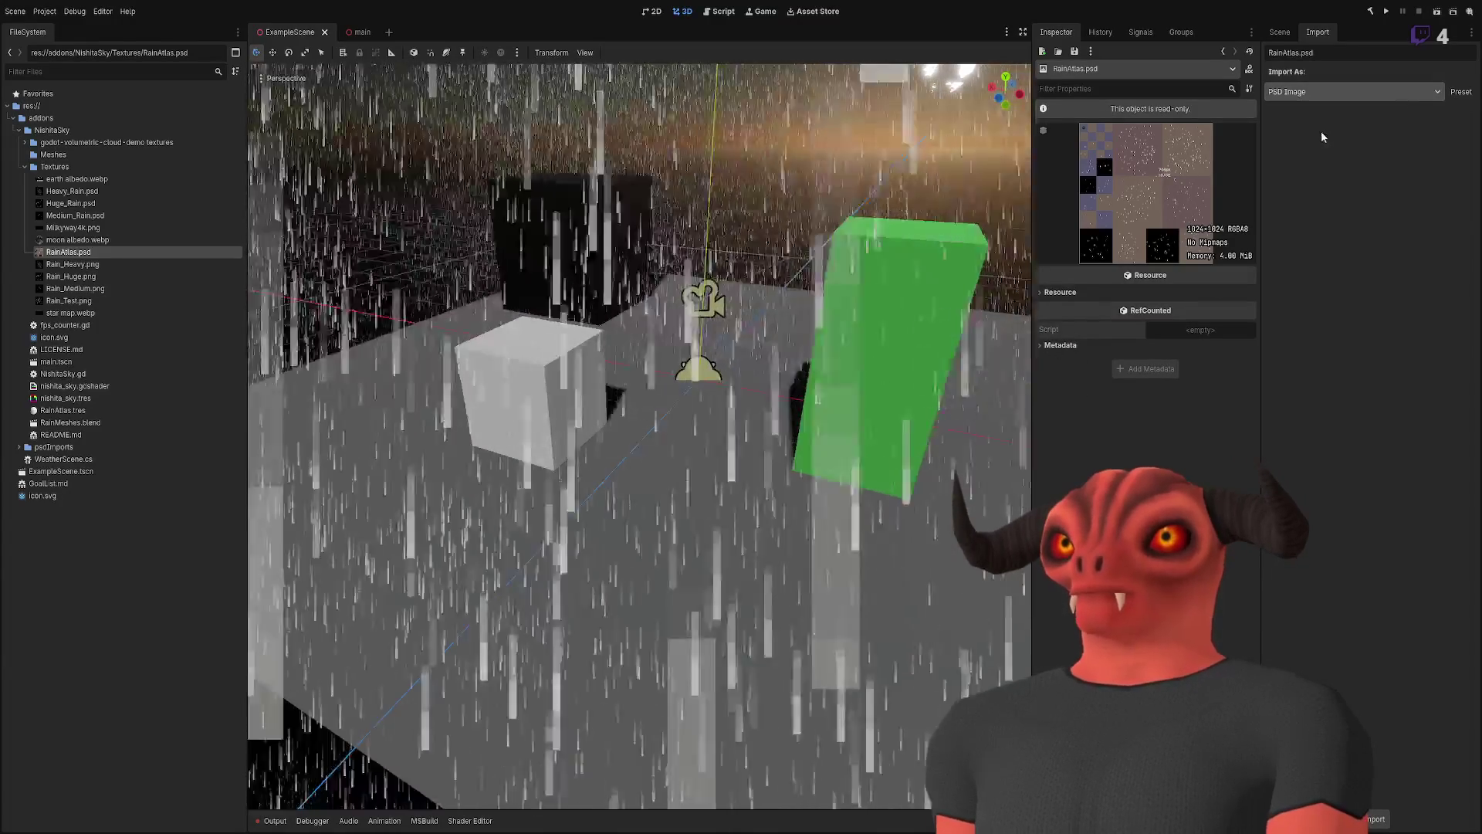
{"action": "left_click", "coordinate": [1322, 129]}
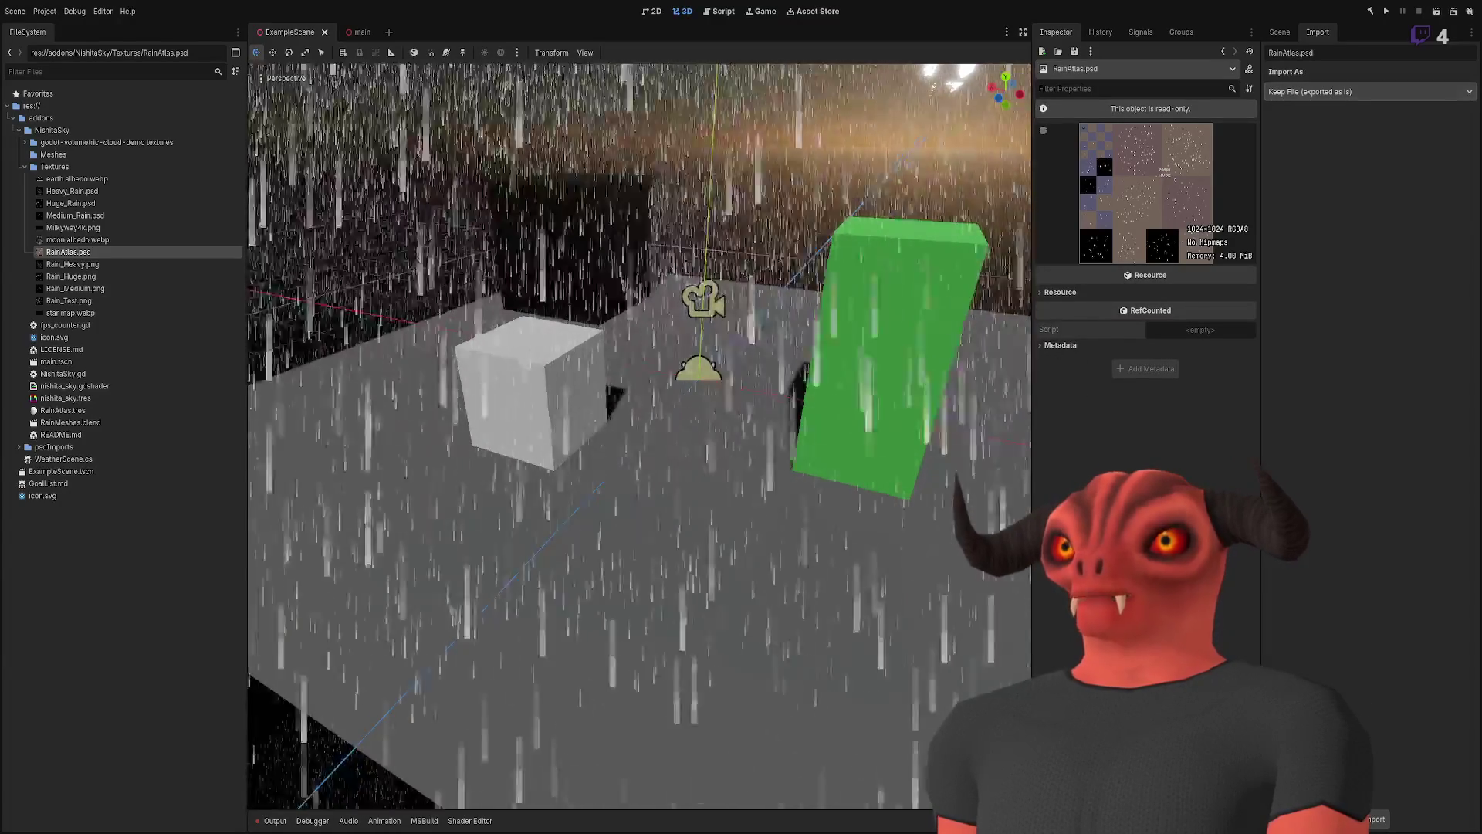
{"action": "left_click", "coordinate": [1370, 818]}
- Reimport it back as a PSD Image, reselect RainAtlas.psd, and show AssetLib's PSD results
{"action": "left_click", "coordinate": [1350, 91]}
{"action": "left_click", "coordinate": [1322, 113]}
{"action": "left_click", "coordinate": [1360, 823]}
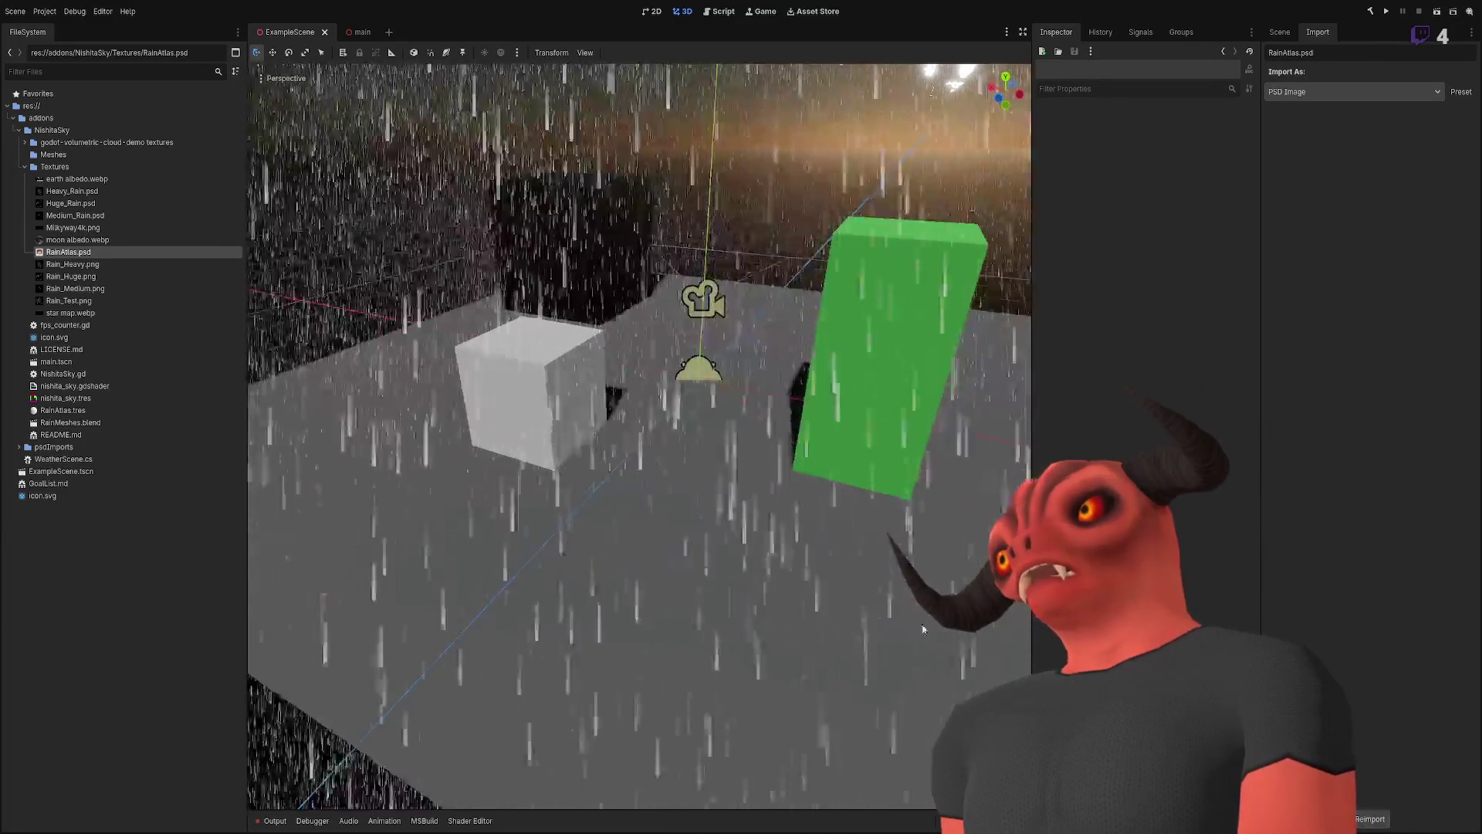
{"action": "left_click", "coordinate": [224, 228]}
{"action": "left_click", "coordinate": [192, 253]}
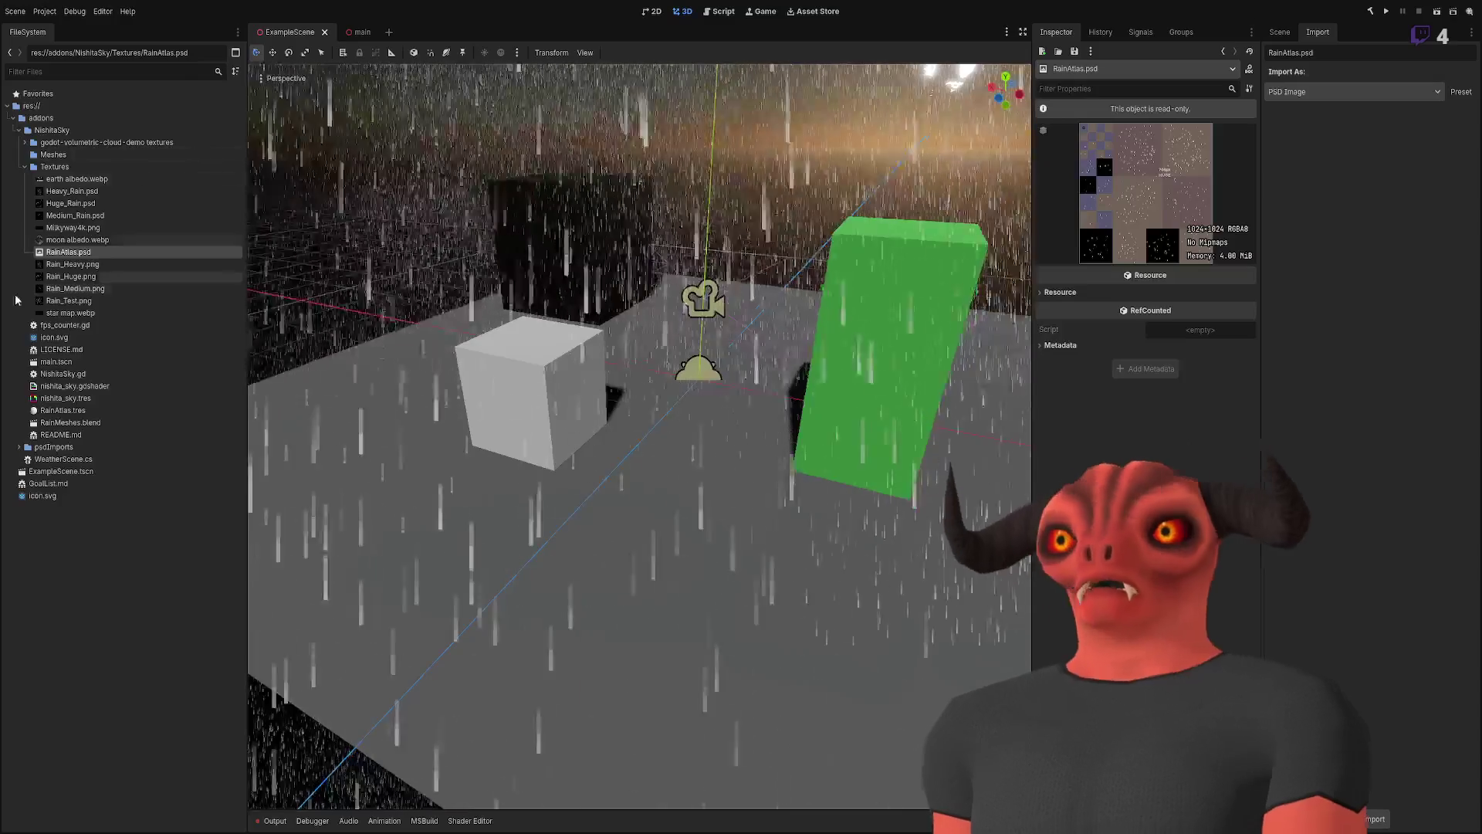
{"action": "left_click", "coordinate": [813, 11]}
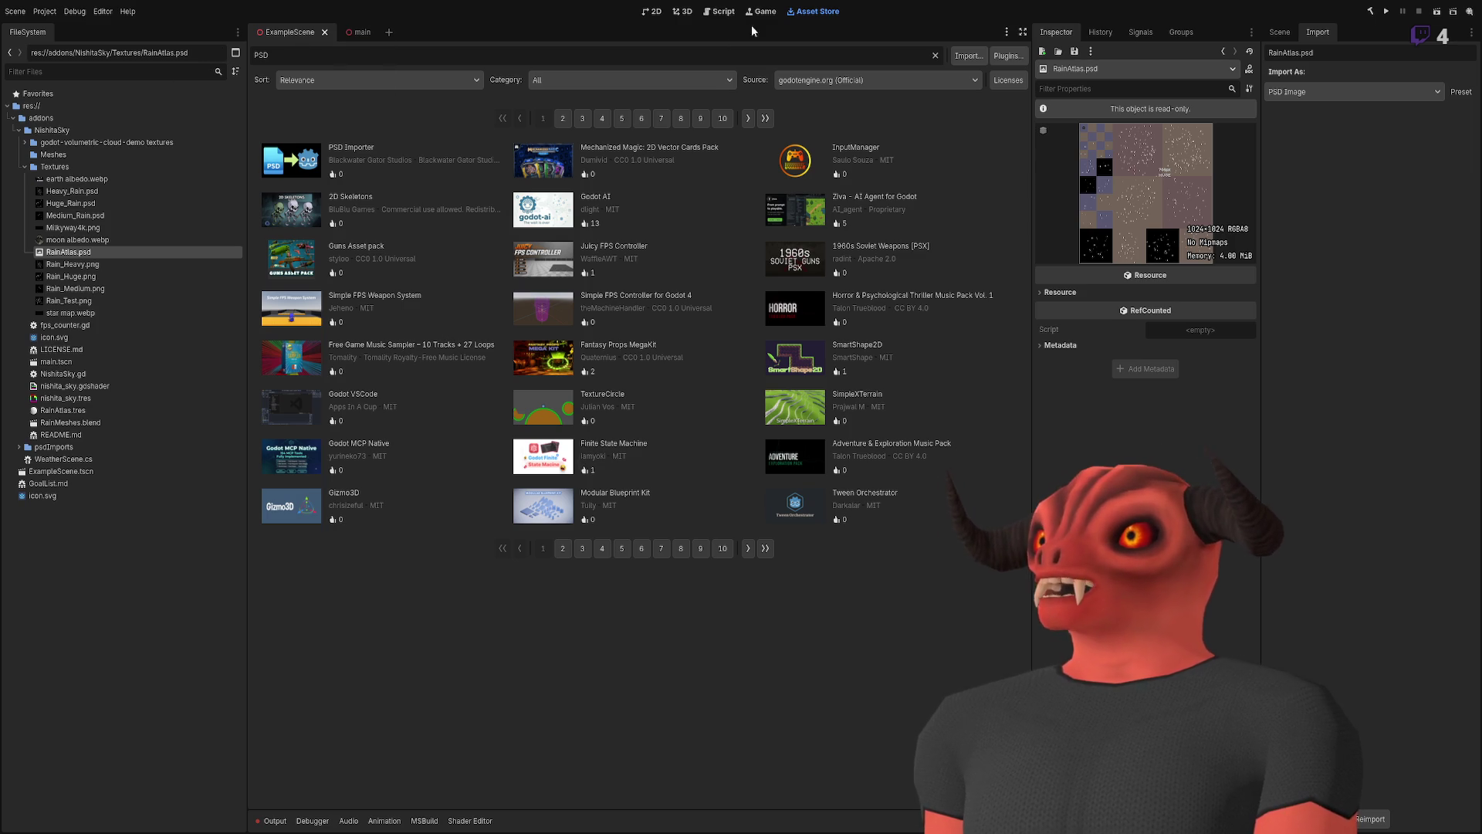
- Return to the 3D ExampleScene view and open the psdImports folder to list its scripts
{"action": "left_click", "coordinate": [678, 13]}
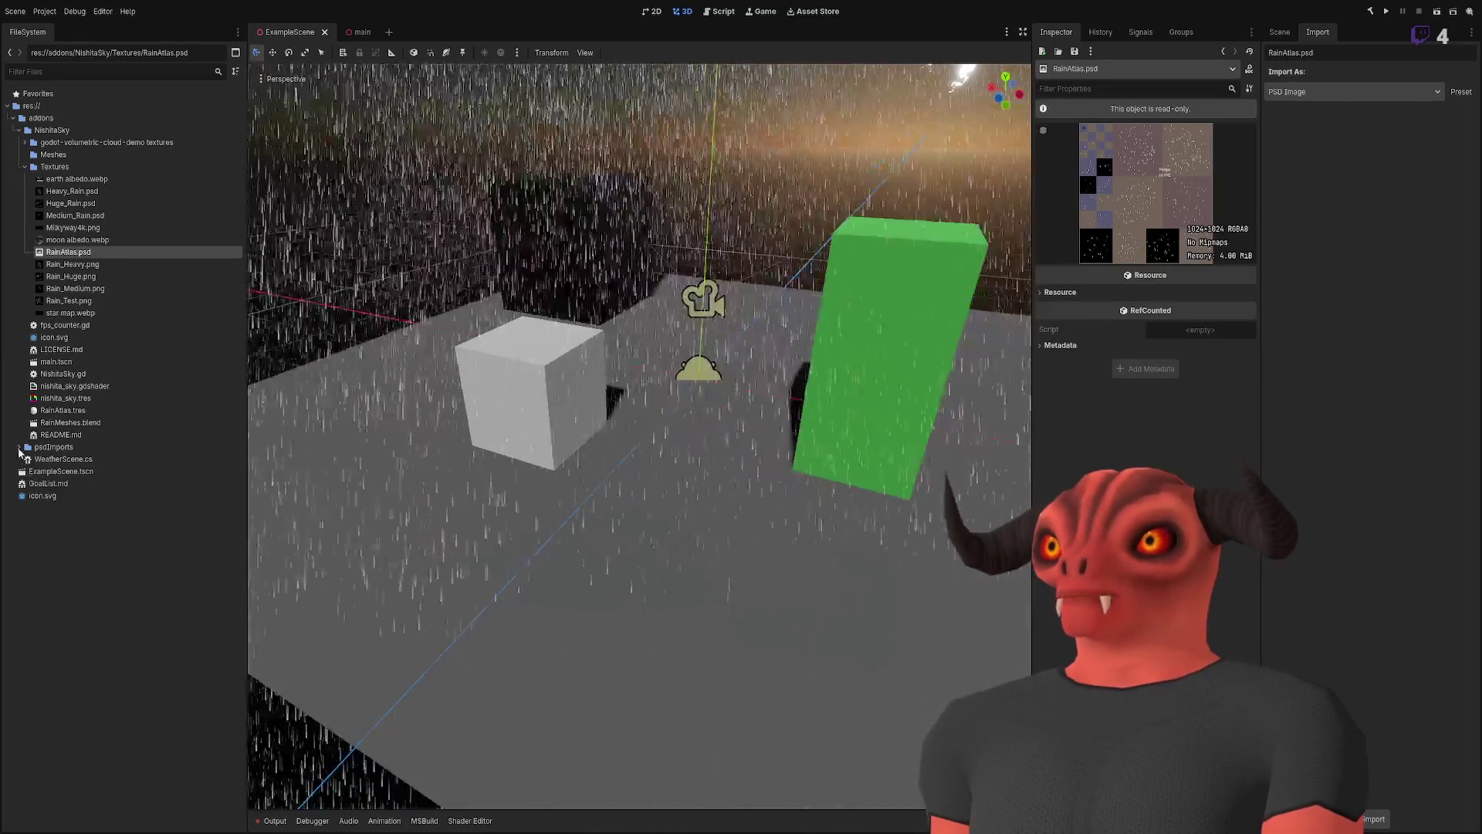
{"action": "double_click", "coordinate": [53, 447]}
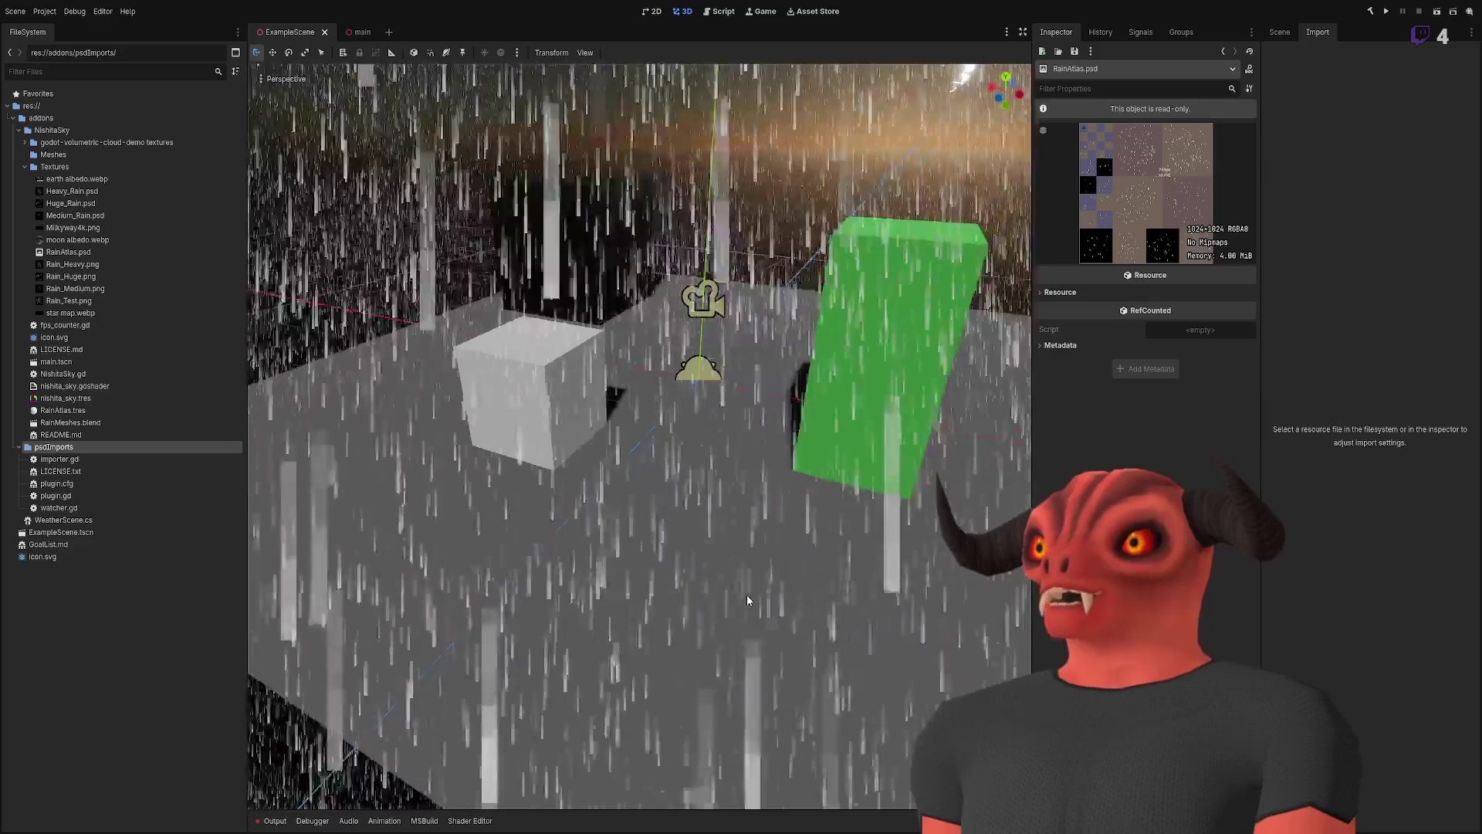
- Inspect RainAtlas.psd's Resource details, then return to the Scene tree and select the Height label
{"action": "left_click", "coordinate": [68, 252]}
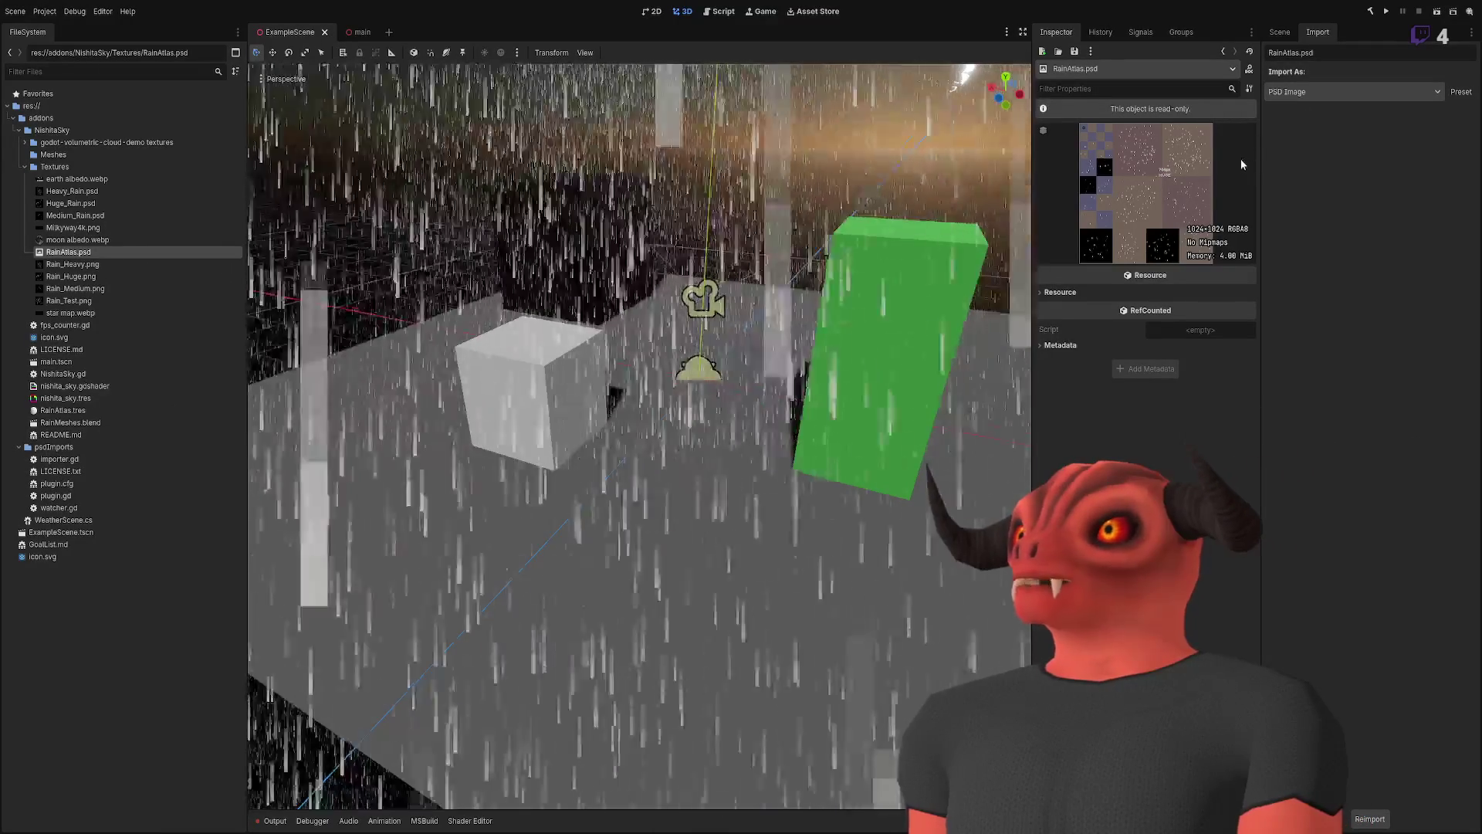
{"action": "left_click", "coordinate": [1059, 291]}
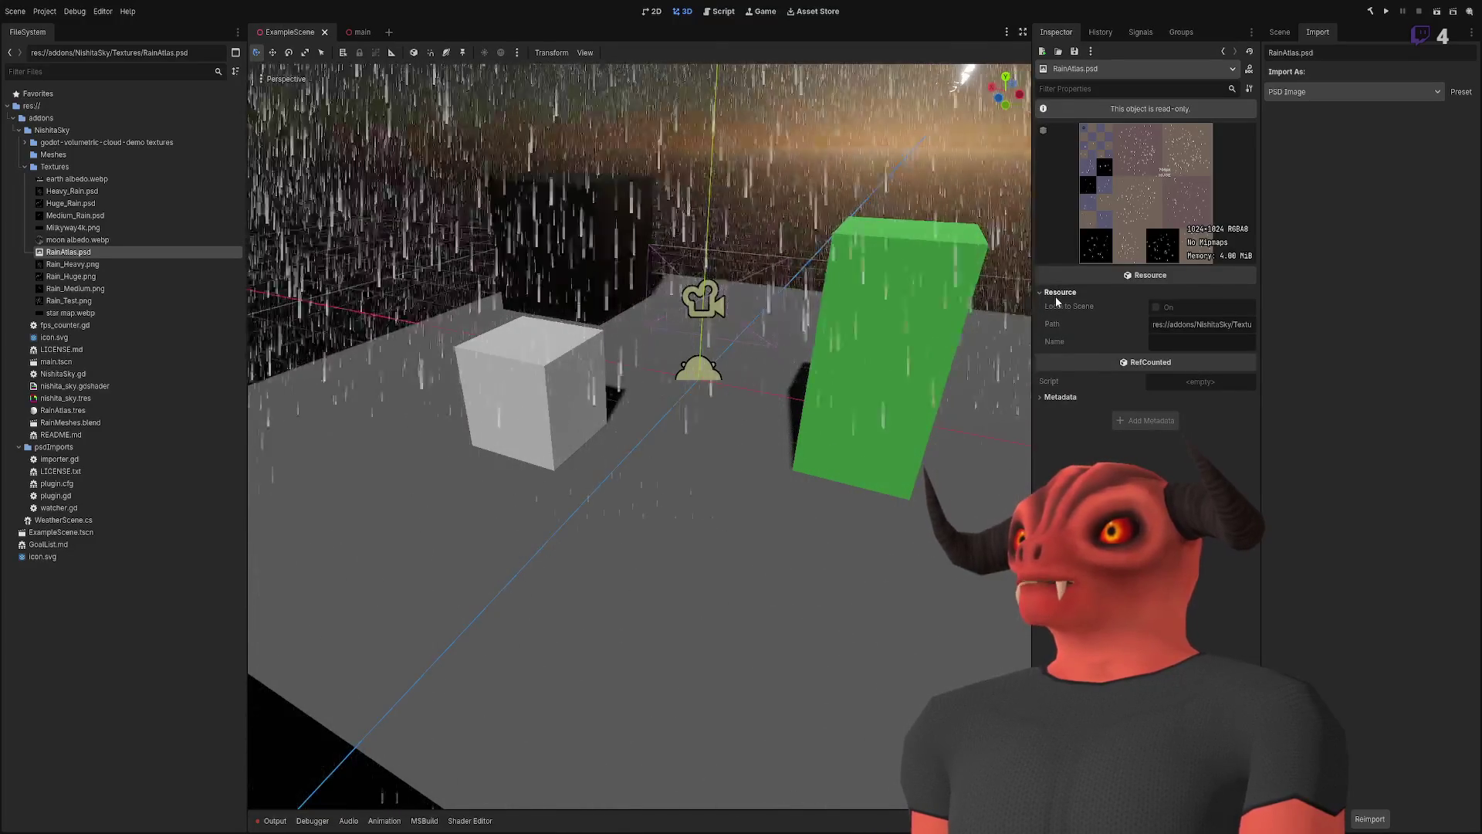
{"action": "left_click", "coordinate": [1059, 292]}
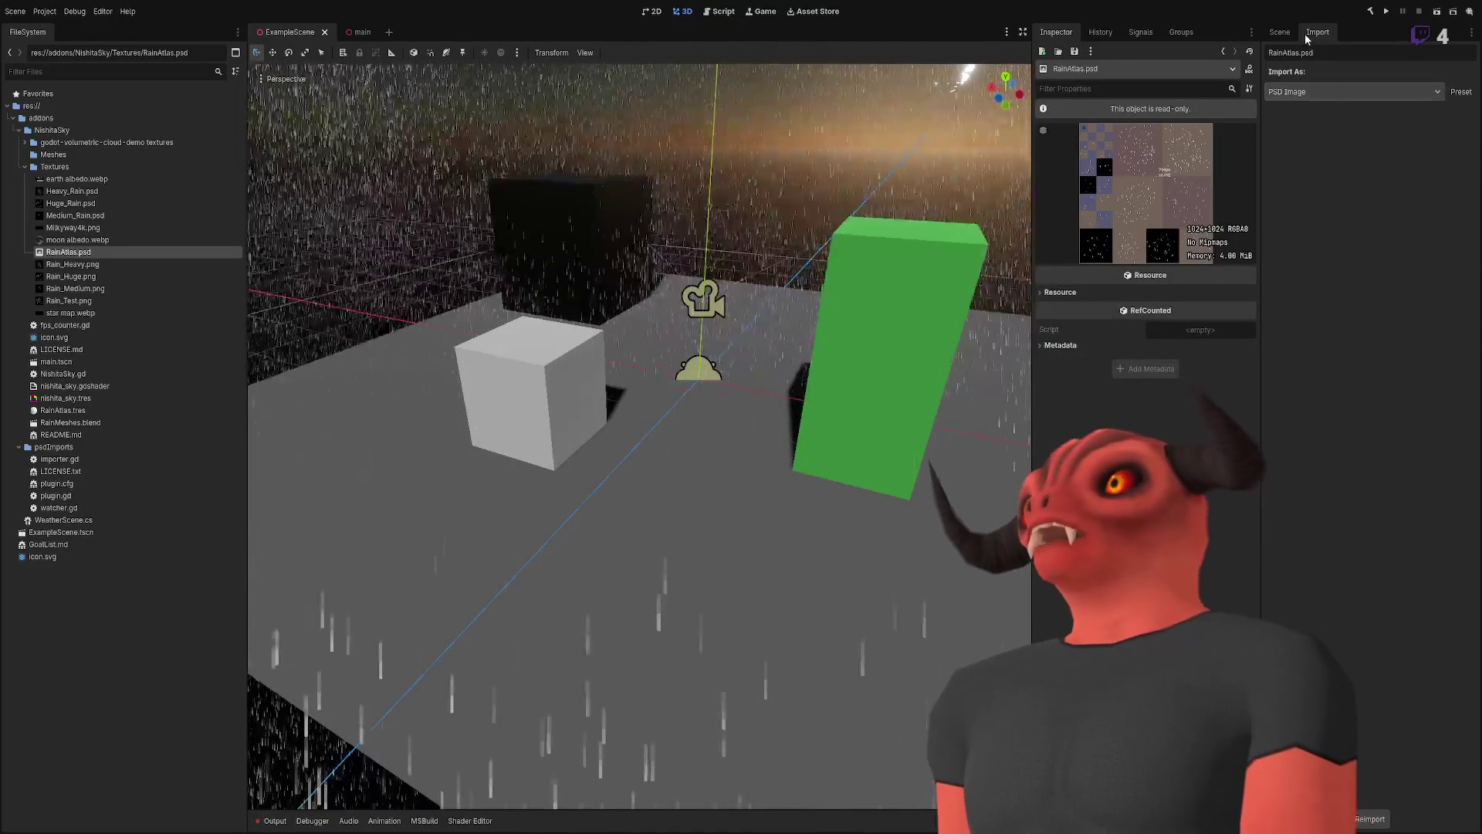
{"action": "left_click", "coordinate": [1280, 33]}
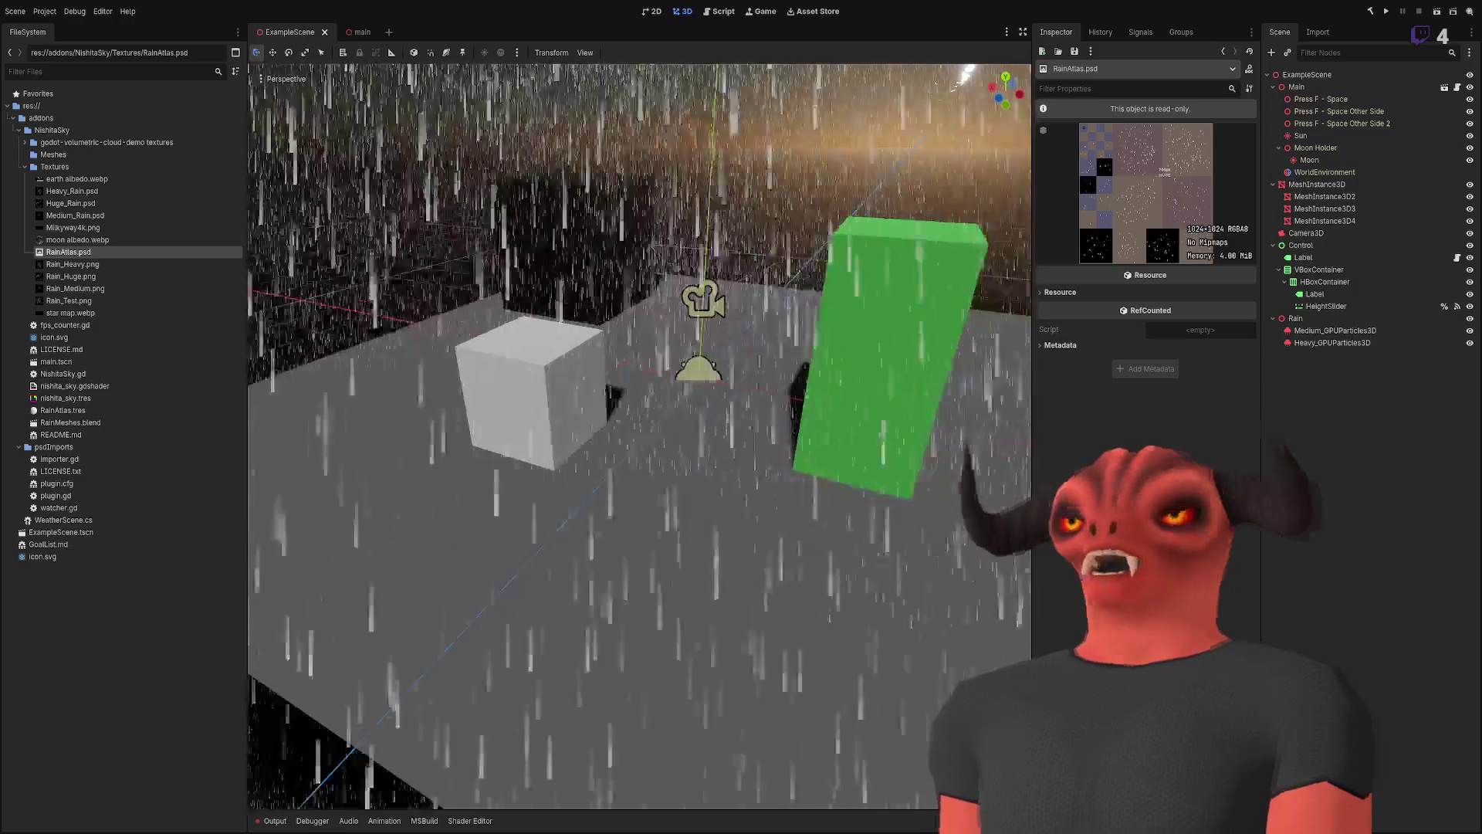
{"action": "left_click", "coordinate": [1312, 294]}
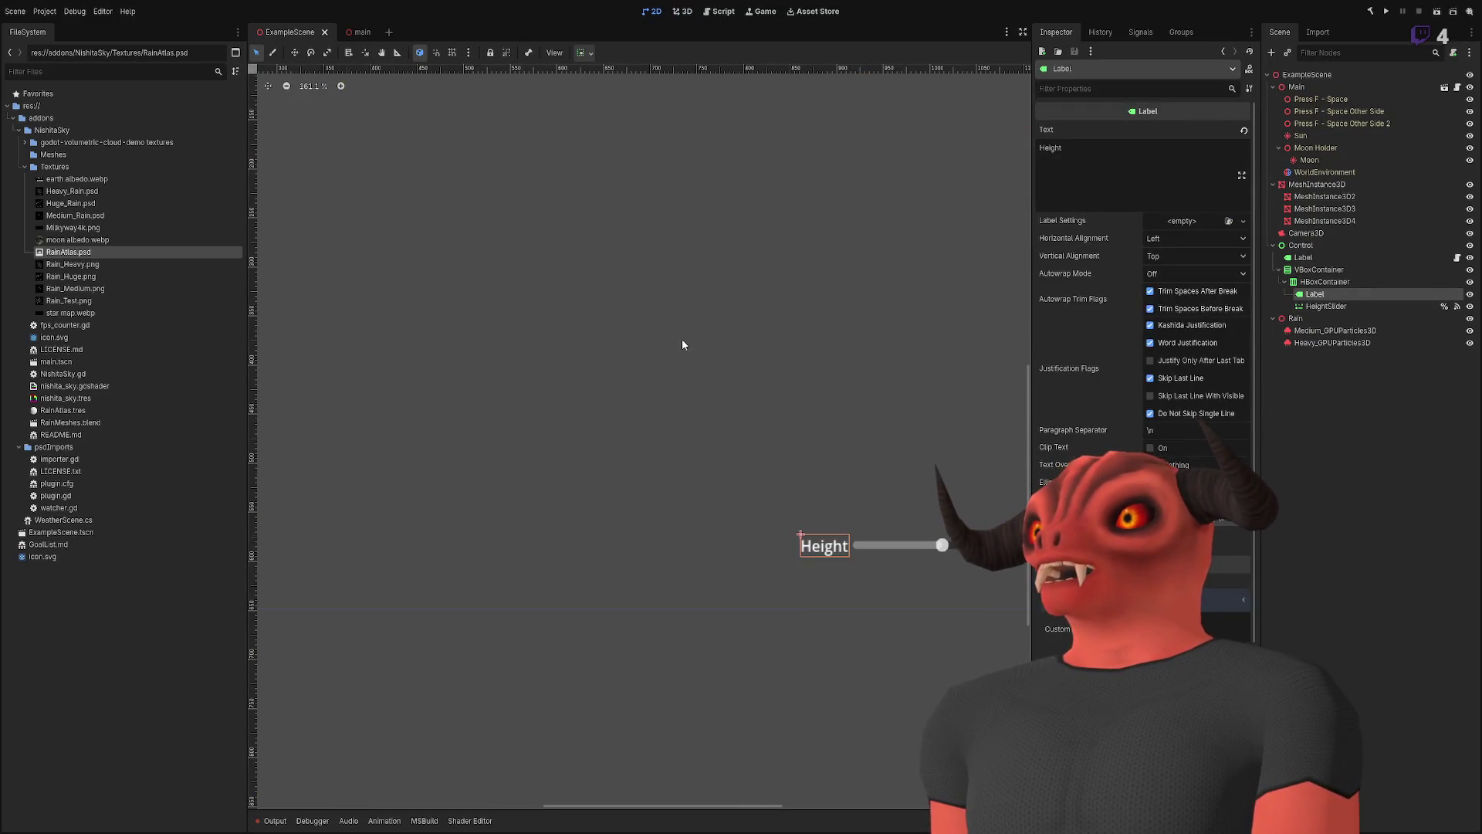
- Add a TextureRect child under the UI's Control node, then switch to the rain atlas in Photoshop
{"action": "left_click", "coordinate": [663, 303]}
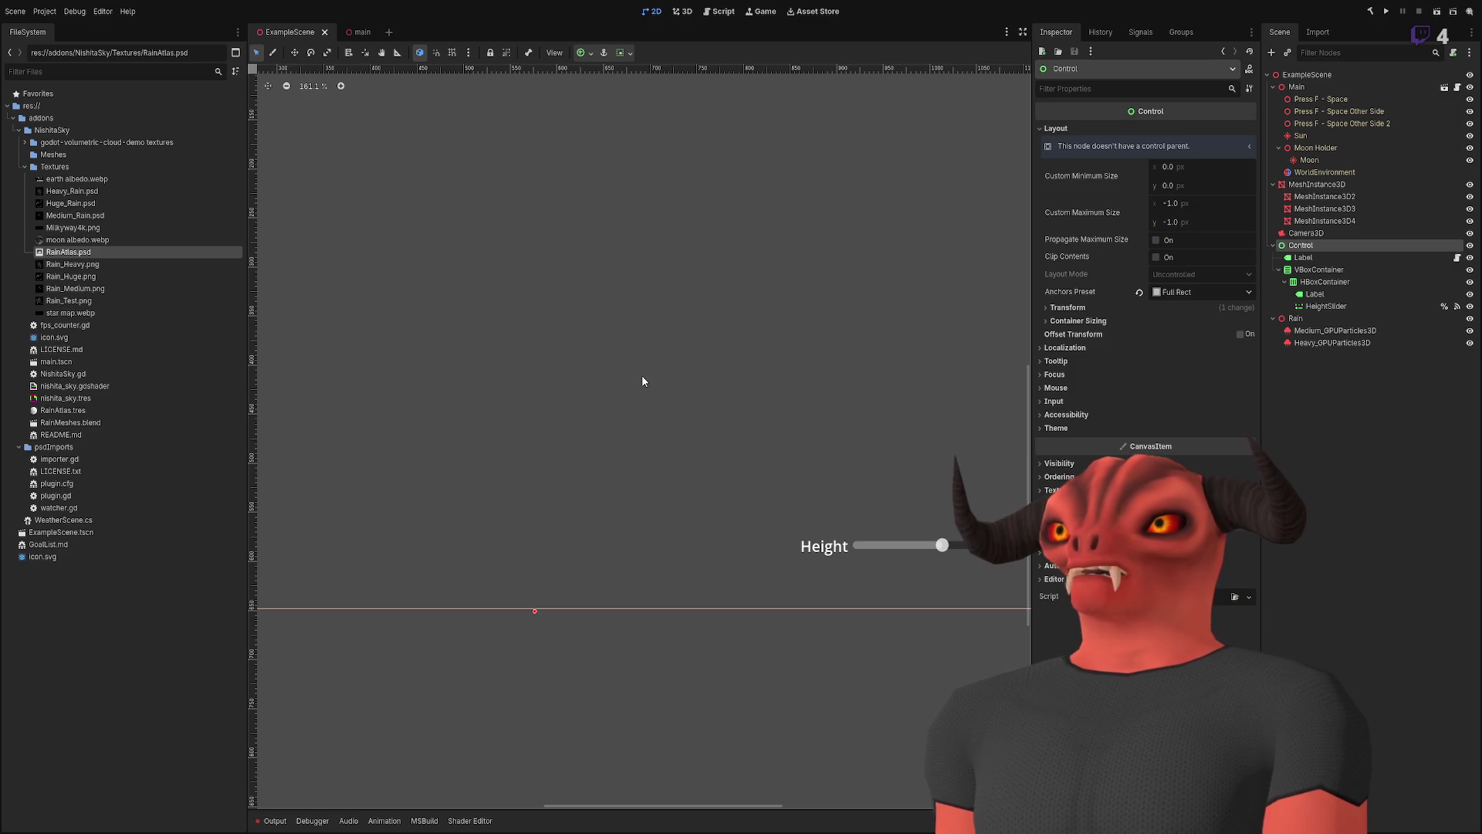
{"action": "key", "text": "ctrl+v"}
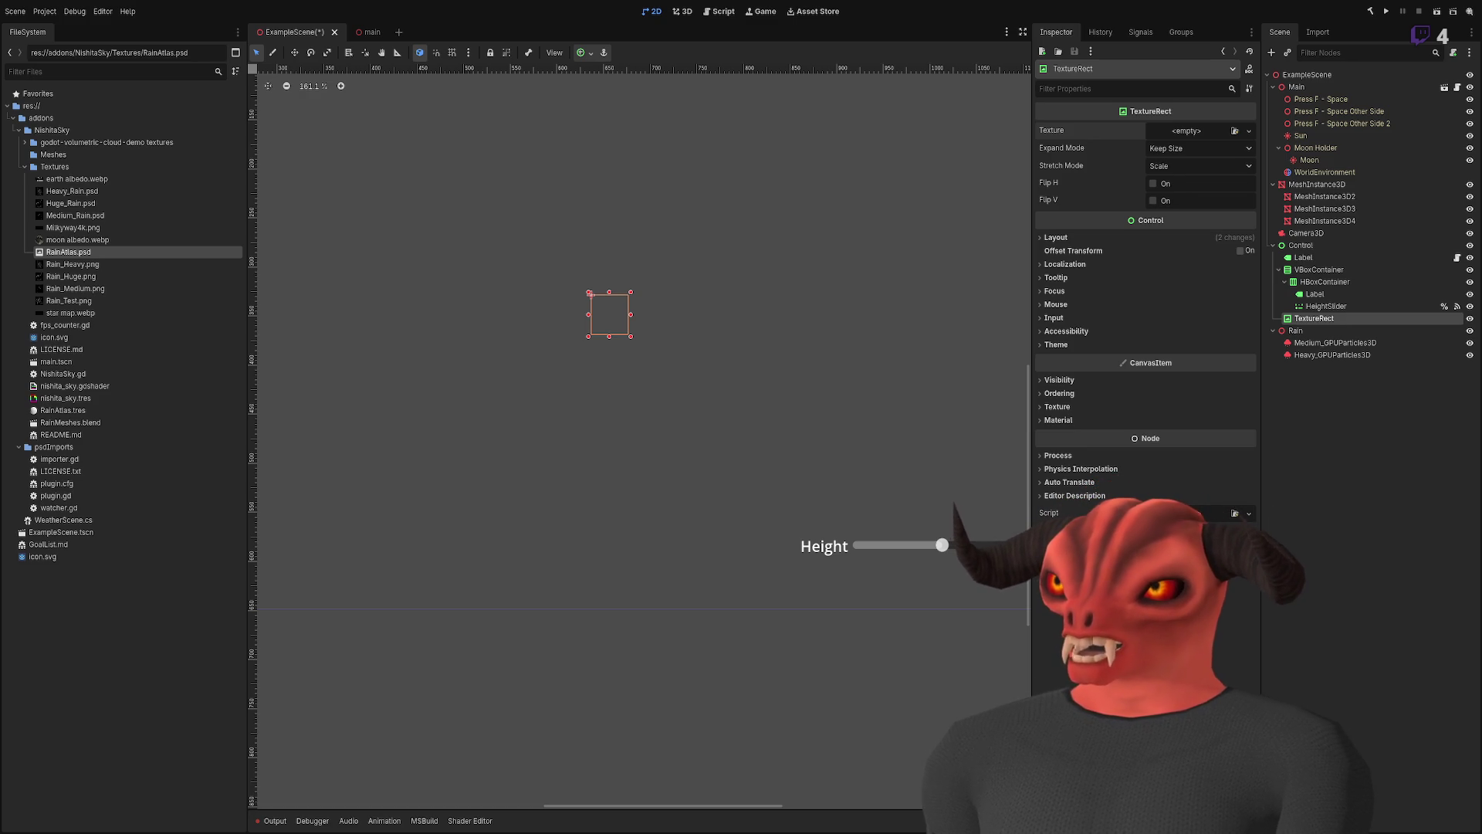
{"action": "key", "text": "alt+Tab"}
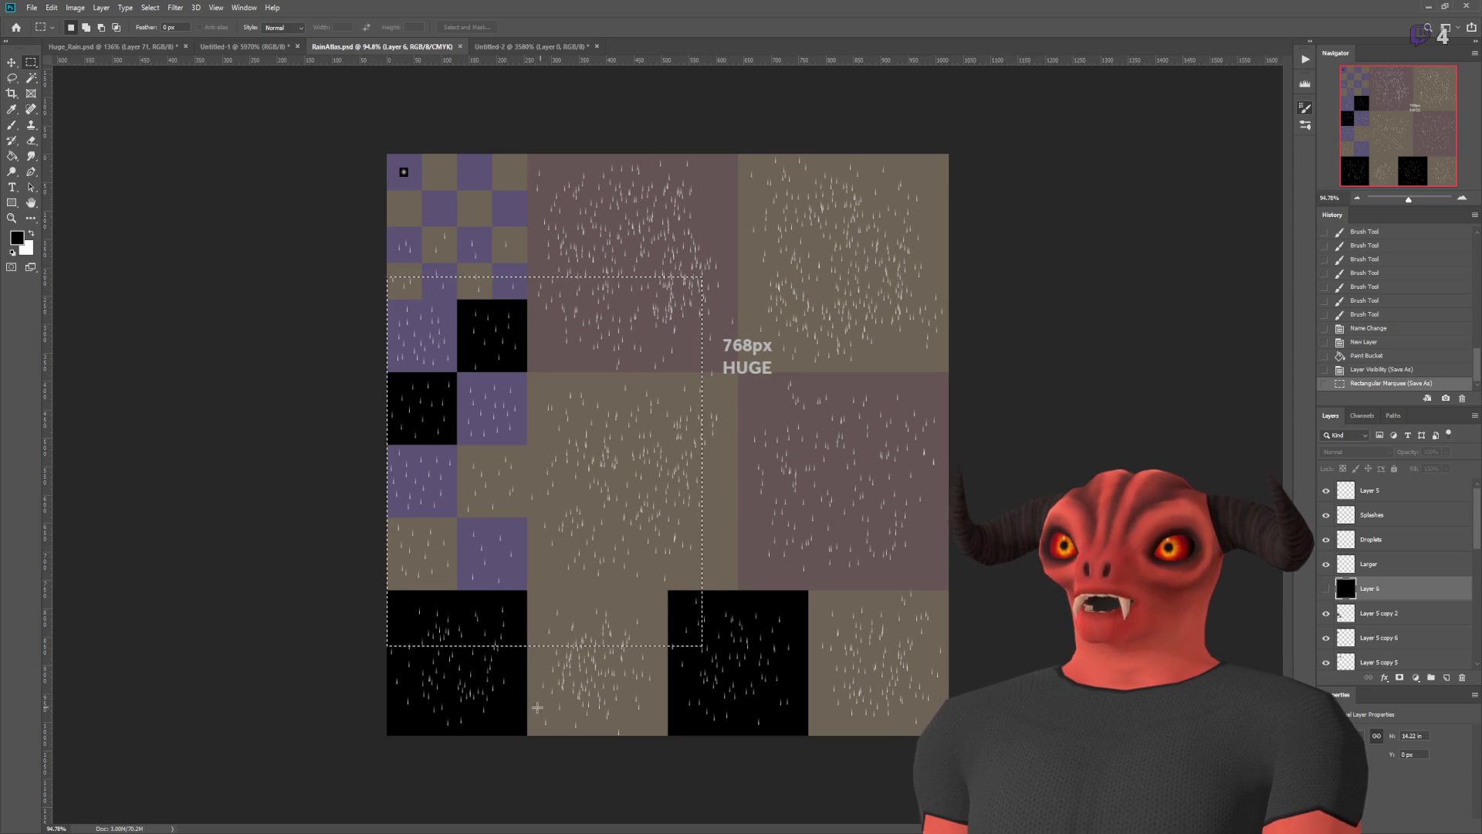
- Return to Godot so the saved RainAtlas copy reimports, then switch back to Photoshop
{"action": "key", "text": "alt+Tab"}
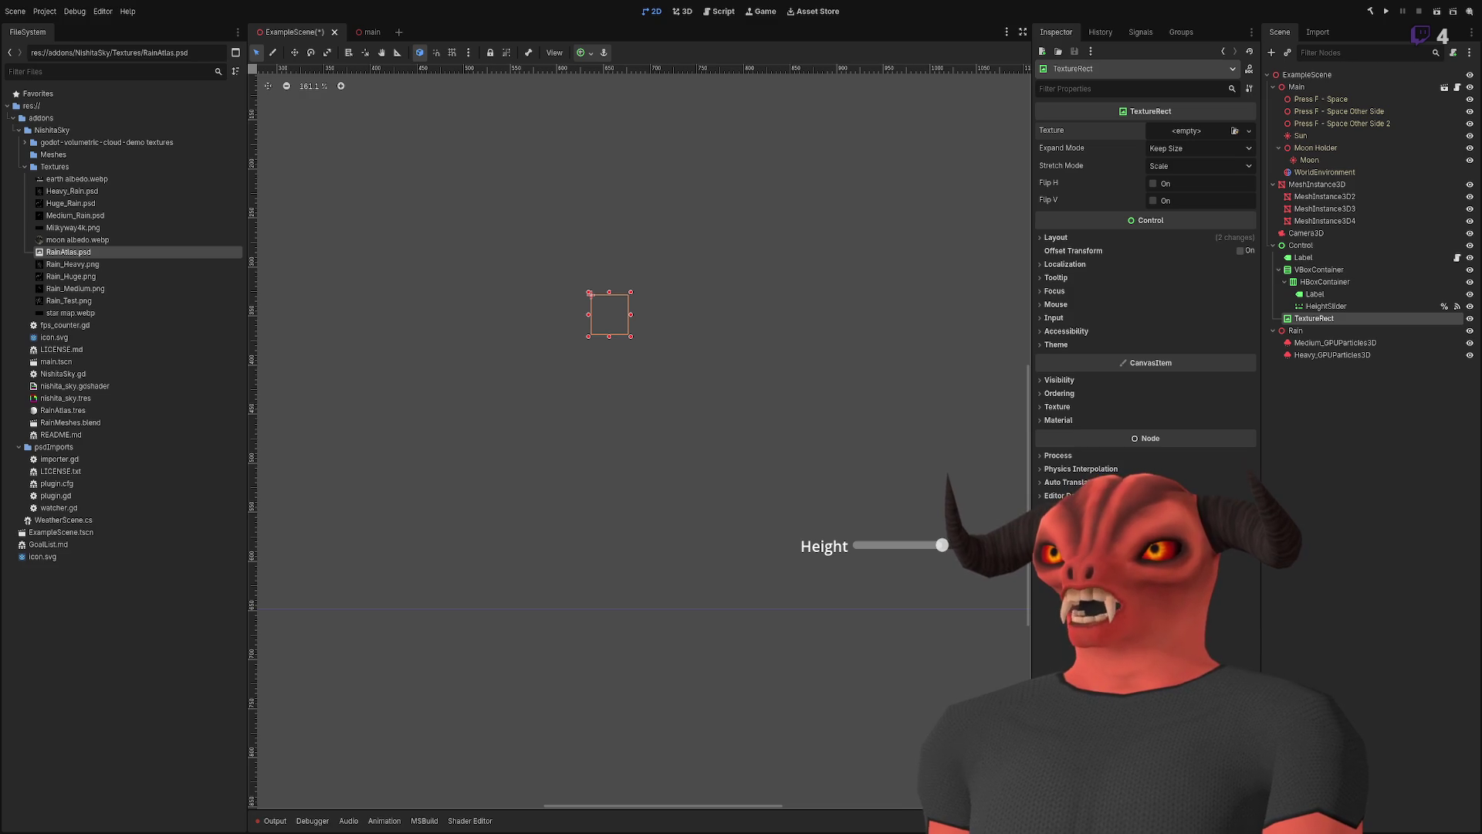
{"action": "key", "text": "alt+Tab"}
{"action": "key", "text": "alt+Tab"}
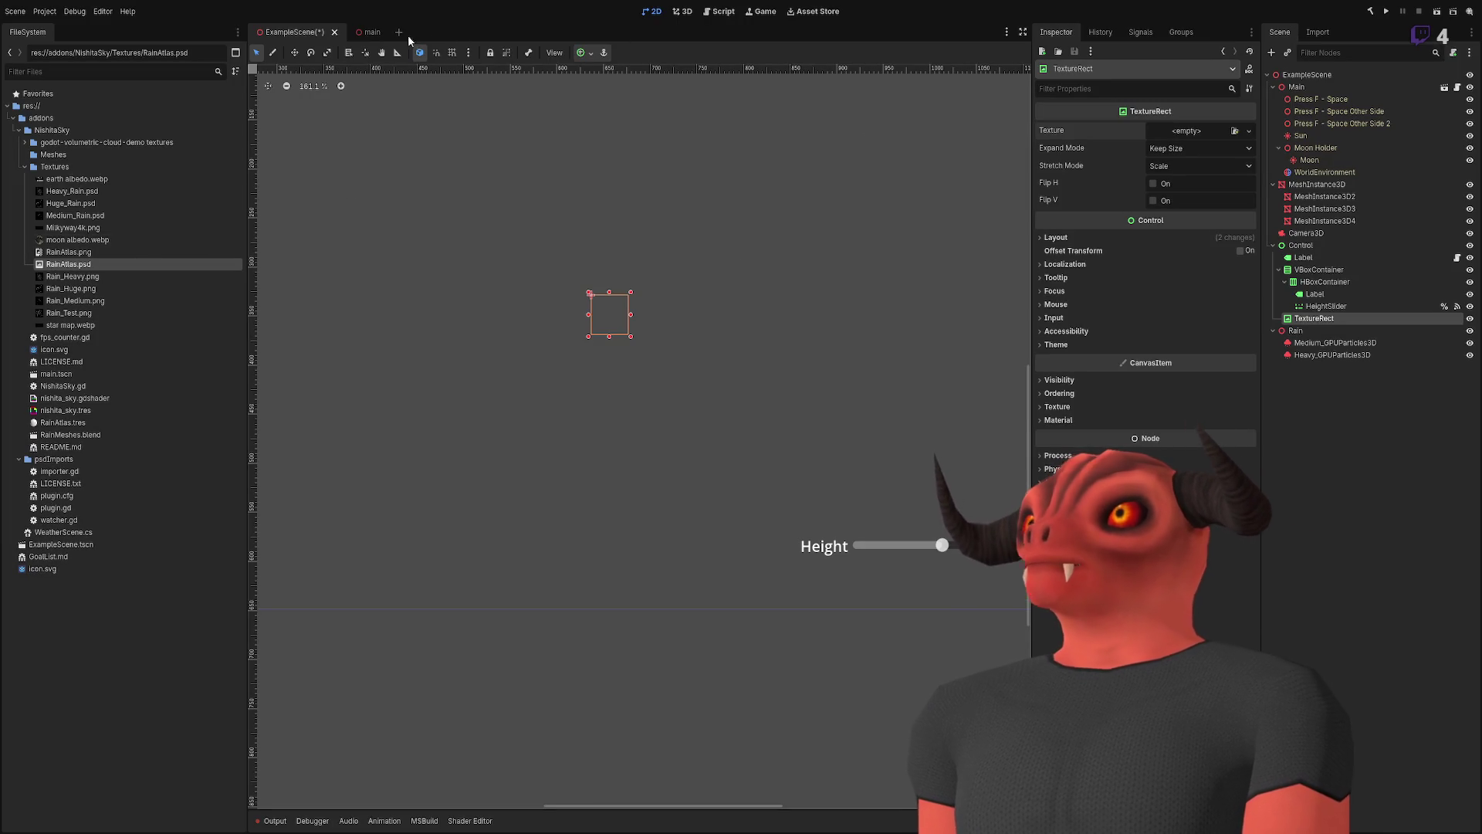
- Switch to the 3D rain scene and show RainAtlas.png's import settings
{"action": "left_click", "coordinate": [681, 12]}
{"action": "left_click", "coordinate": [71, 252]}
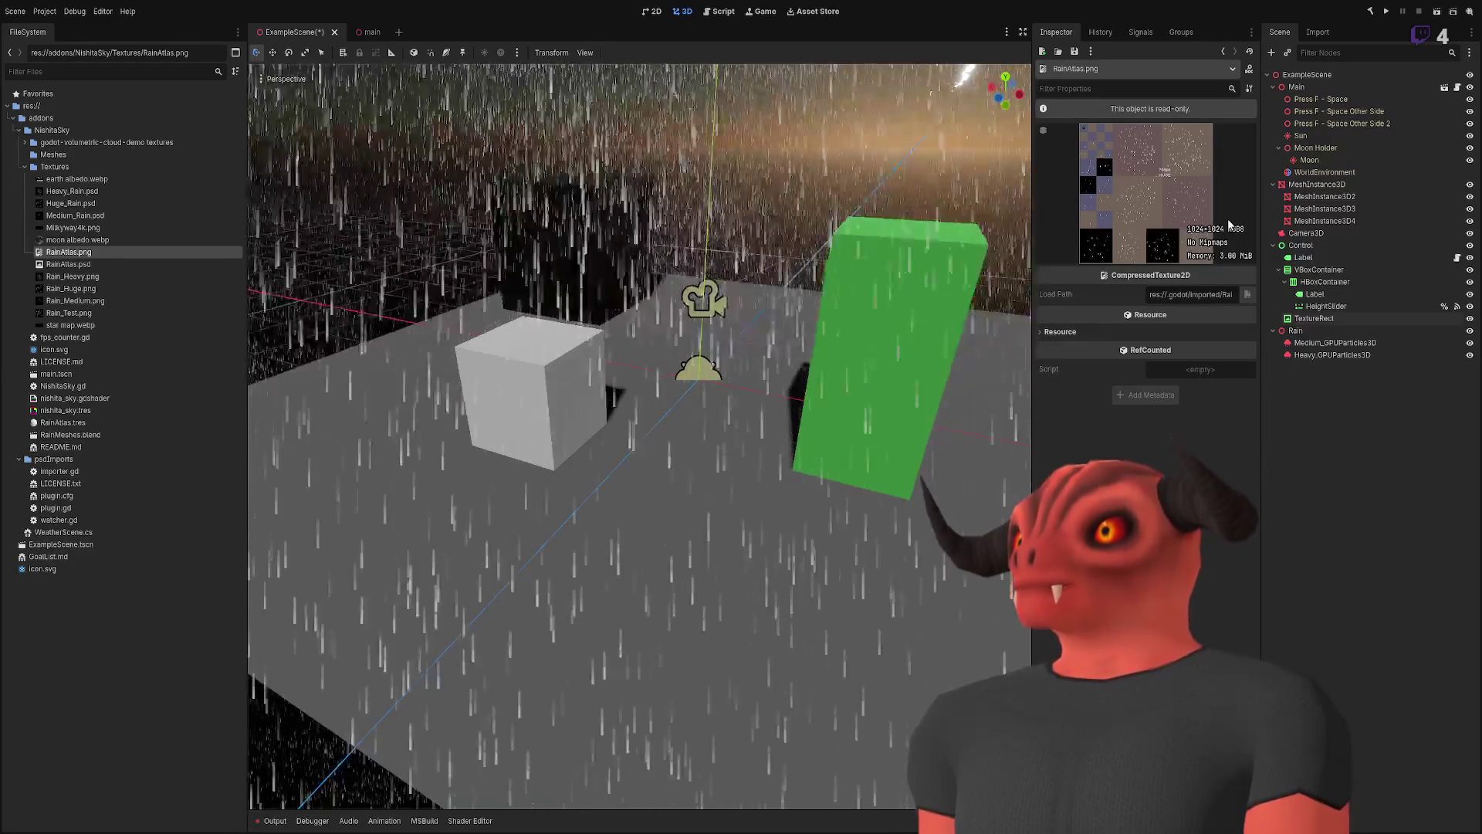
{"action": "left_click", "coordinate": [1320, 33]}
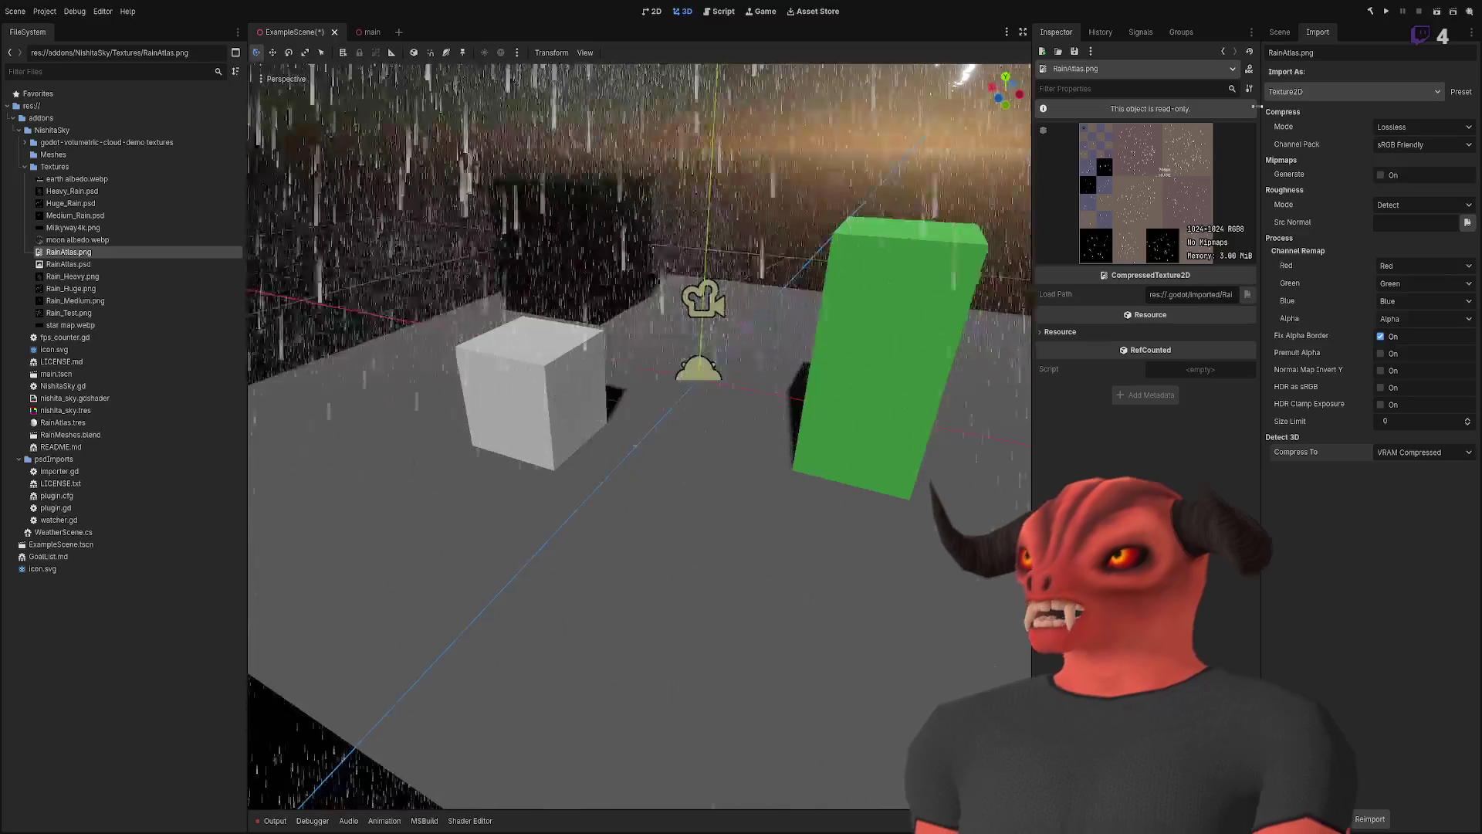
- Compare import settings of Medium_Rain.psd, Heavy_Rain.psd, Rain_Heavy.png and Rain_Medium.png, ending on RainAtlas.png
{"action": "left_click", "coordinate": [91, 216]}
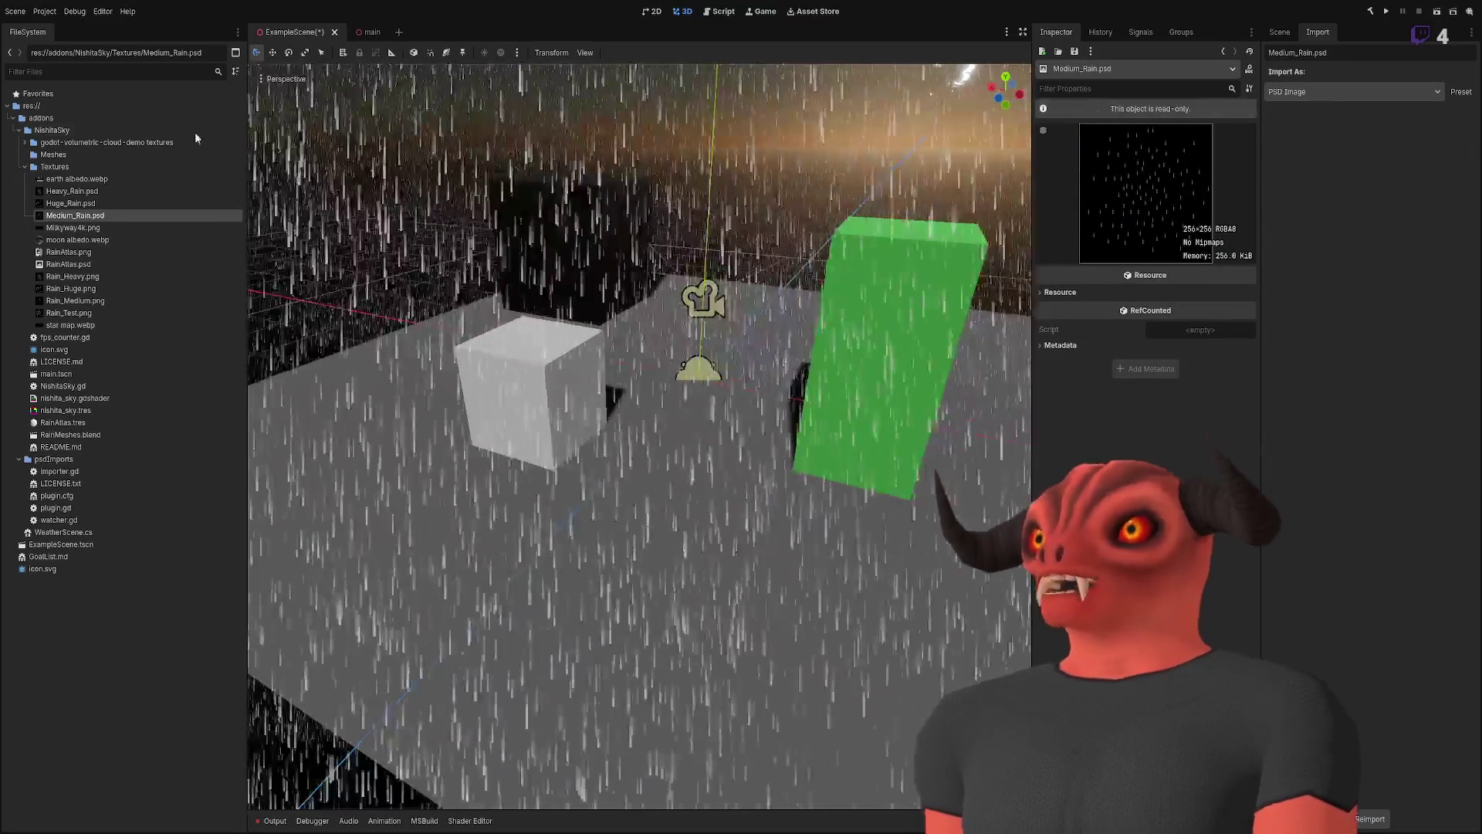
{"action": "left_click", "coordinate": [109, 203]}
{"action": "left_click", "coordinate": [109, 191]}
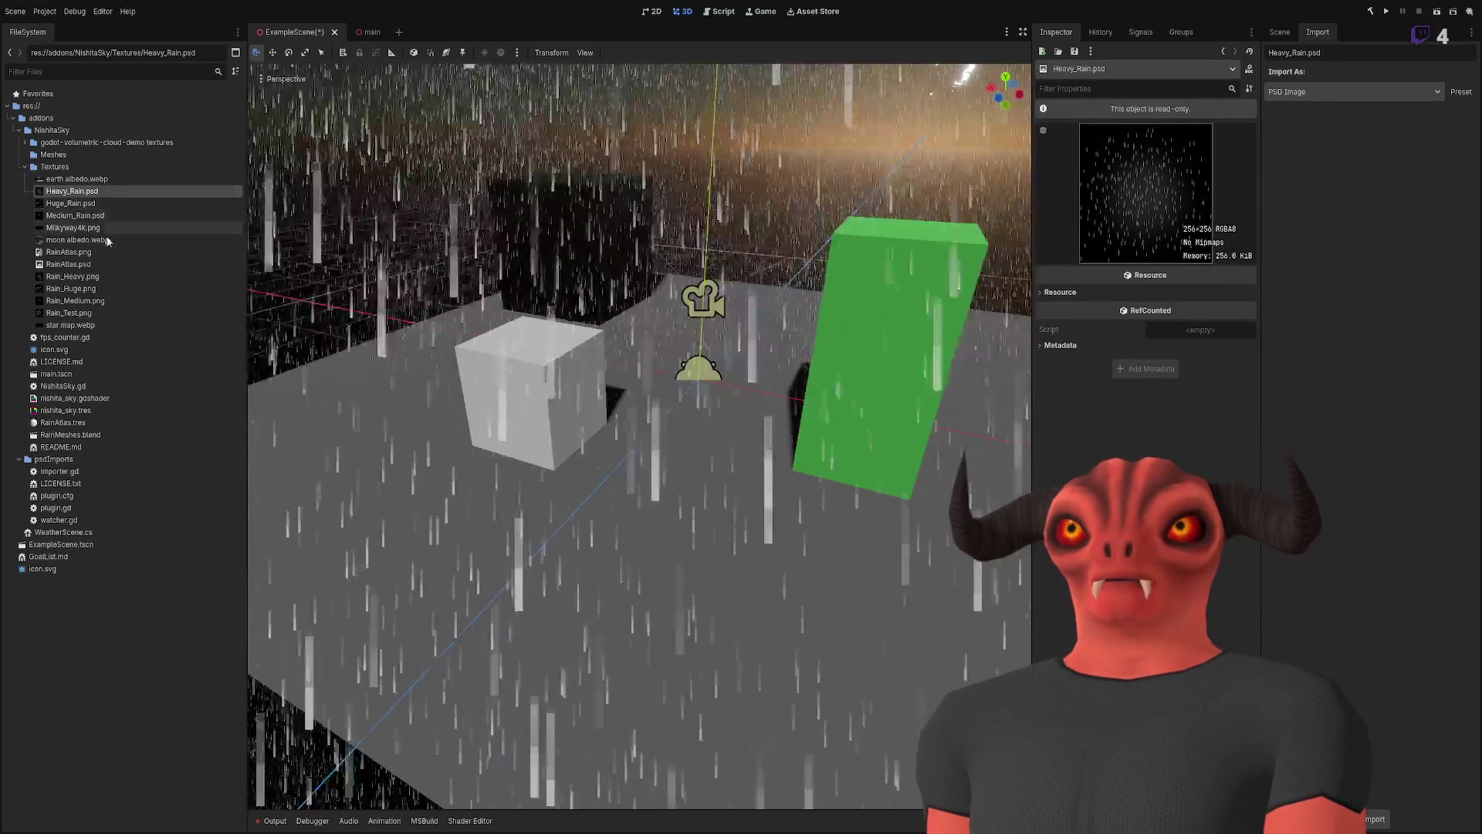
{"action": "left_click", "coordinate": [101, 289]}
{"action": "left_click", "coordinate": [99, 277]}
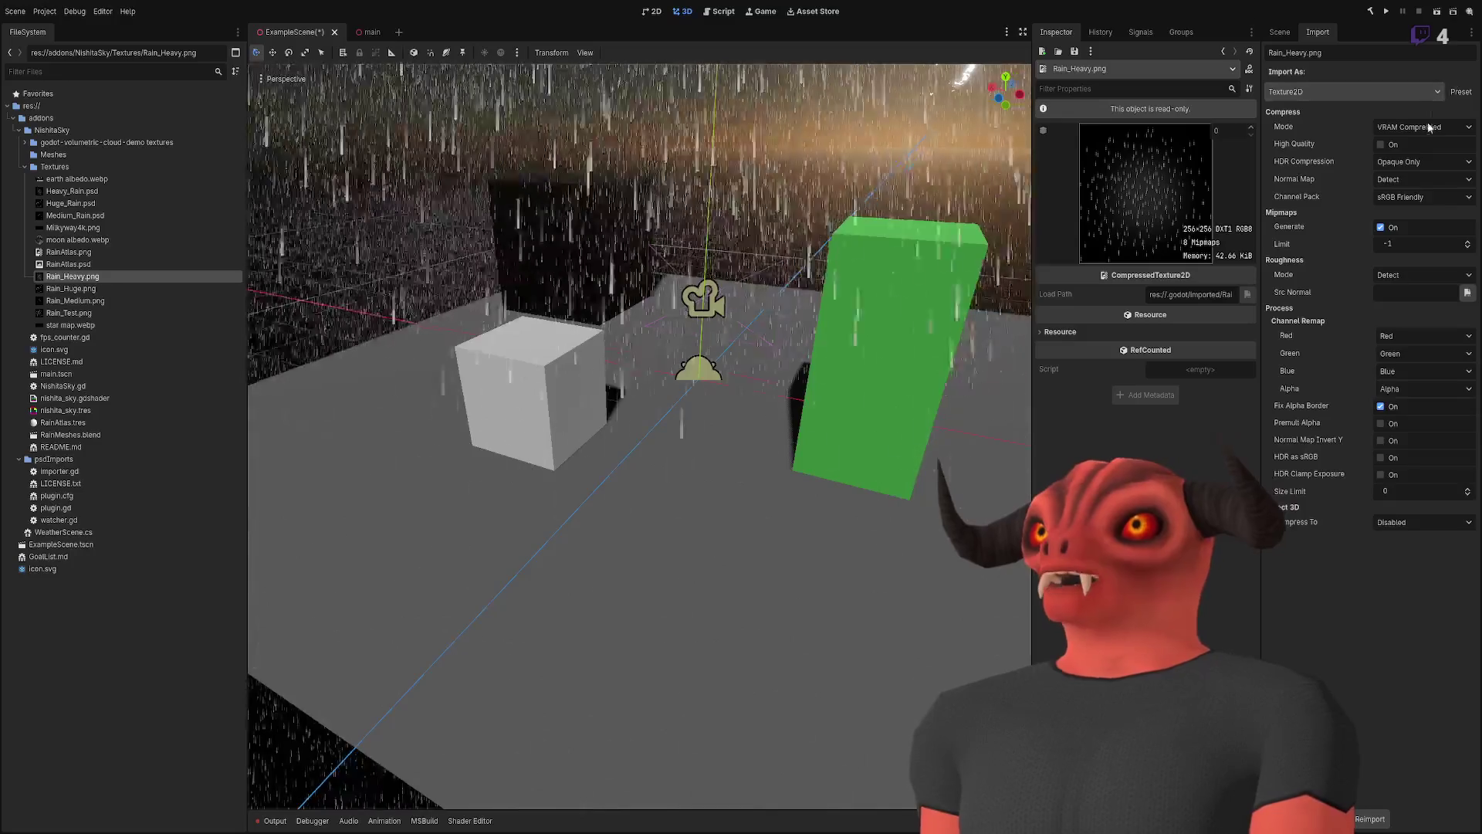
{"action": "left_click", "coordinate": [91, 313]}
{"action": "left_click", "coordinate": [90, 301]}
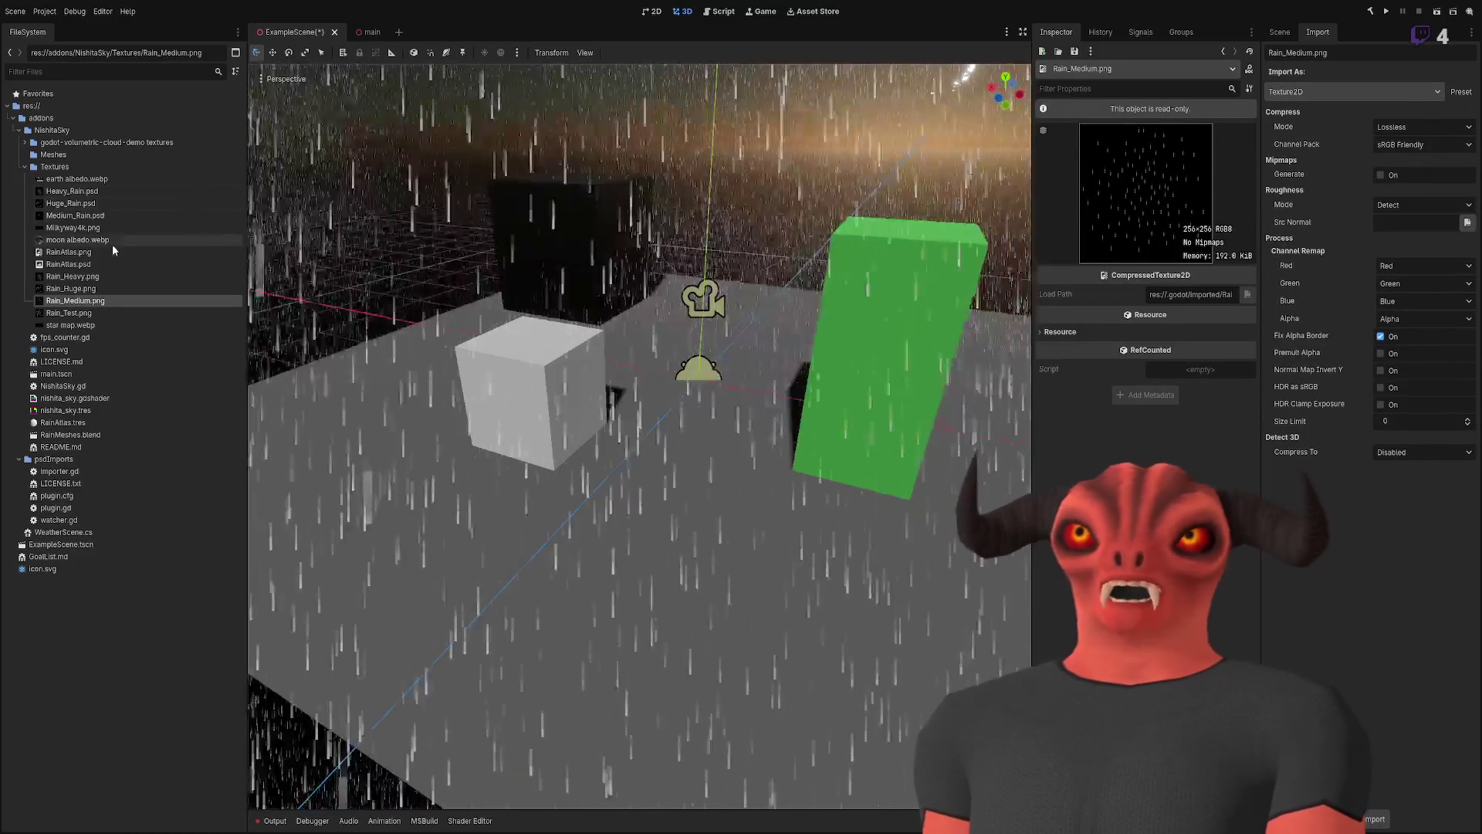
{"action": "left_click", "coordinate": [103, 250]}
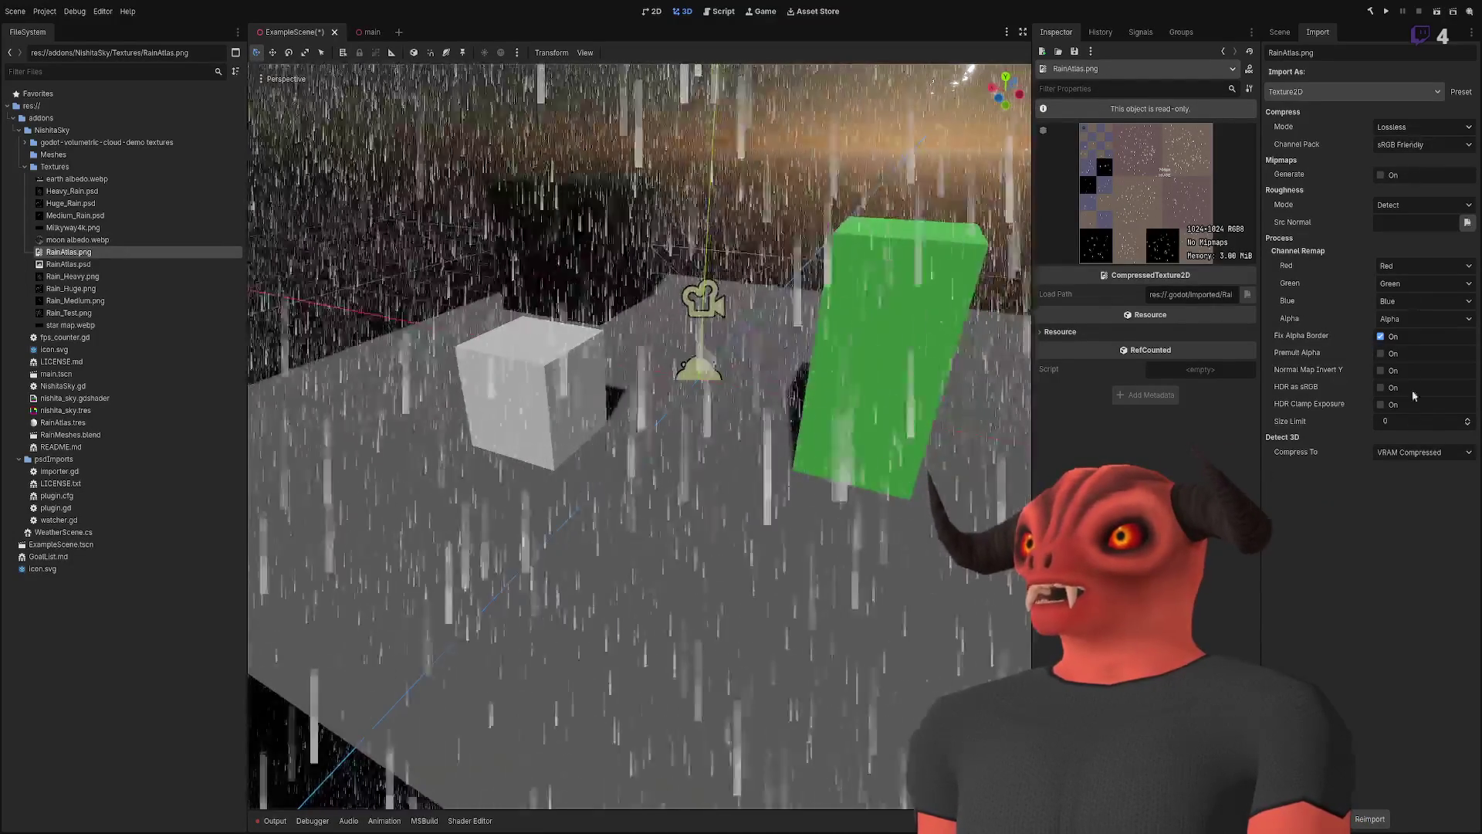
- Orbit and zoom around the rainy test scene, then bring the Scene tree back
{"action": "left_click_drag", "start_coordinate": [1000, 308], "coordinate": [695, 309]}
{"action": "scroll", "coordinate": [694, 309], "scroll_direction": "down", "scroll_amount": 5}
{"action": "scroll", "coordinate": [790, 266], "scroll_direction": "up", "scroll_amount": 5}
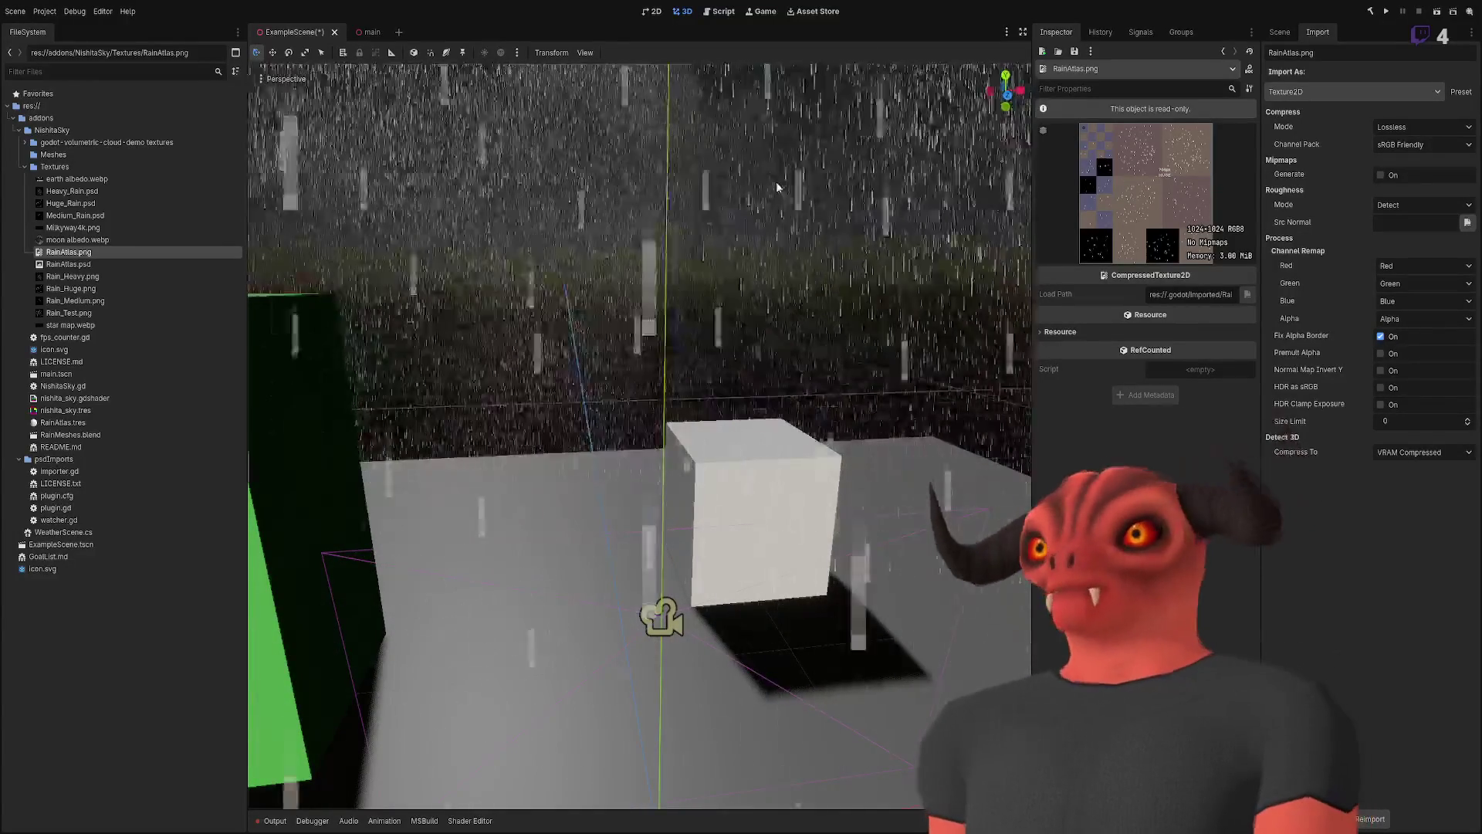
{"action": "scroll", "coordinate": [753, 219], "scroll_direction": "down", "scroll_amount": 10}
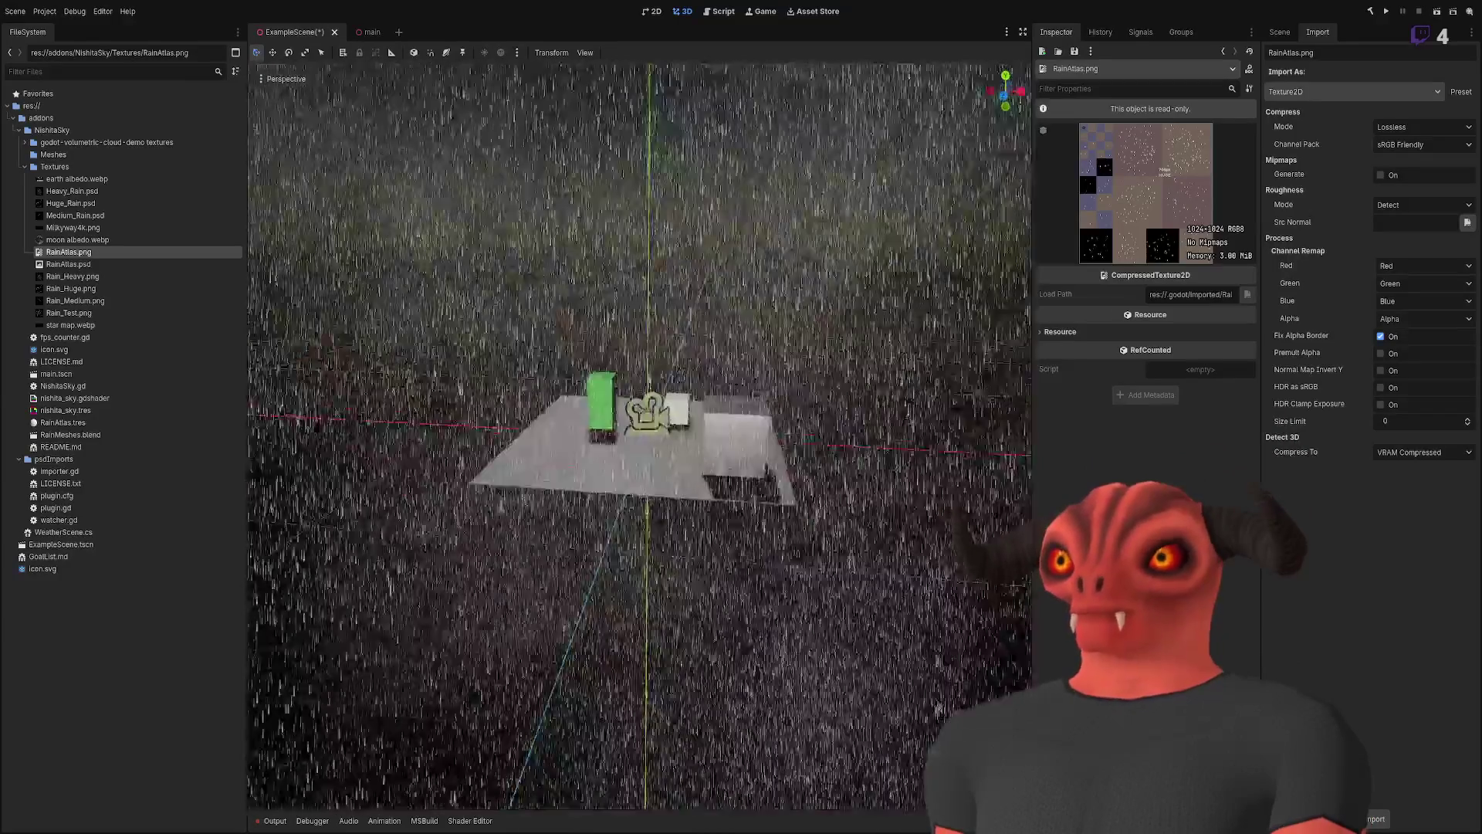
{"action": "scroll", "coordinate": [753, 219], "scroll_direction": "down", "scroll_amount": 5}
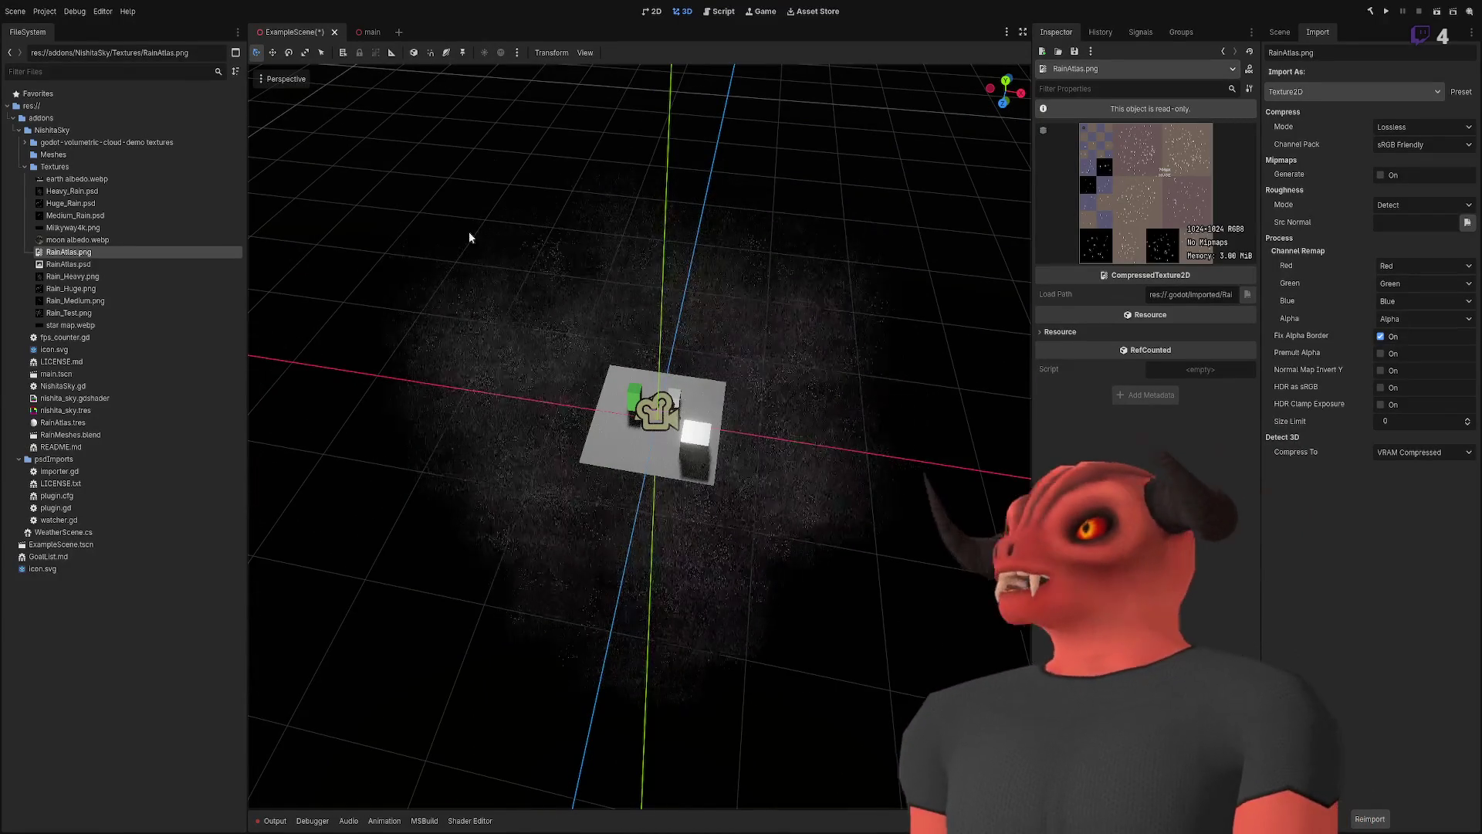
{"action": "scroll", "coordinate": [699, 317], "scroll_direction": "up", "scroll_amount": 10}
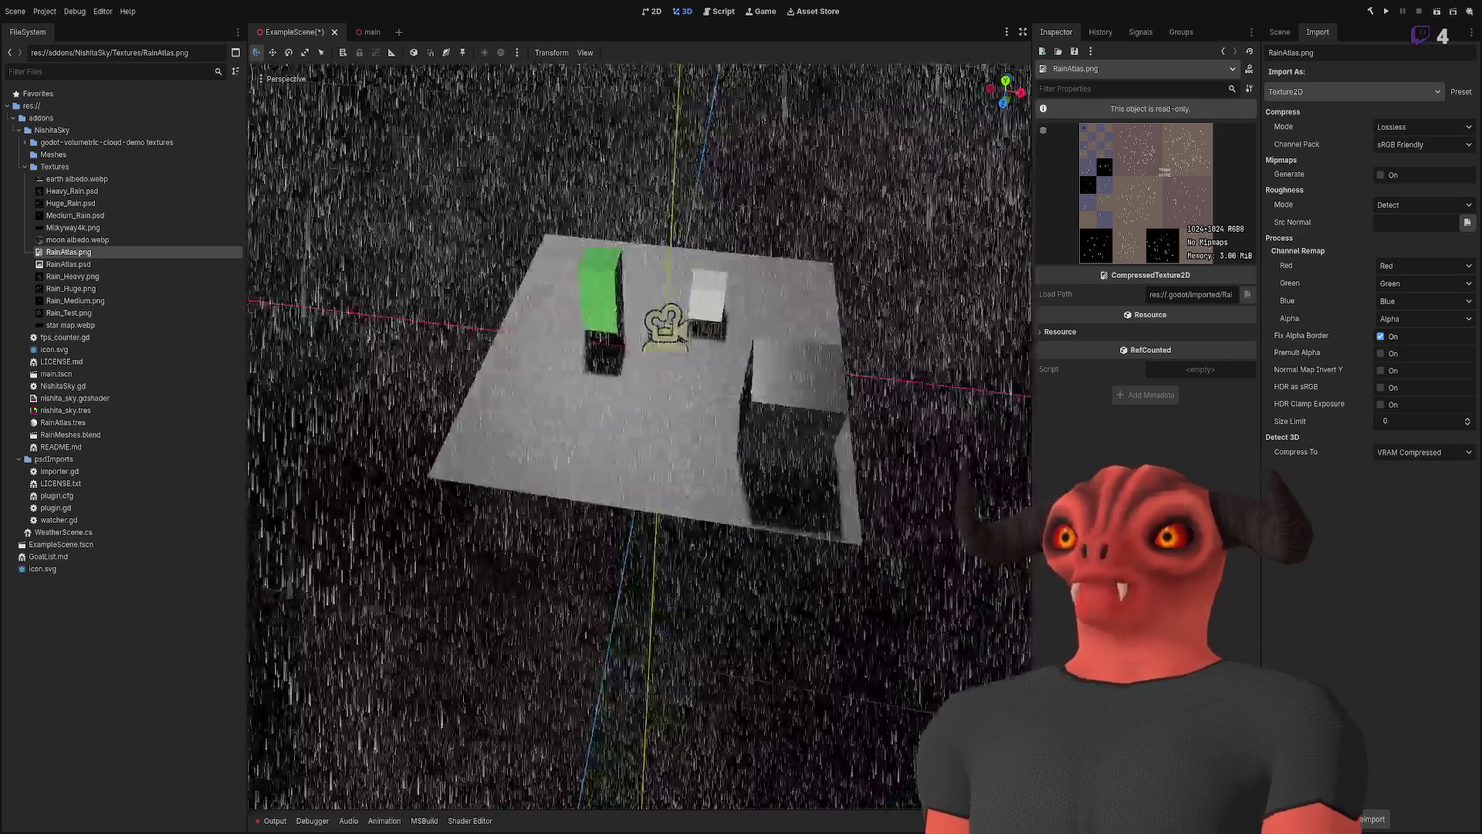
{"action": "scroll", "coordinate": [683, 340], "scroll_direction": "up", "scroll_amount": 8}
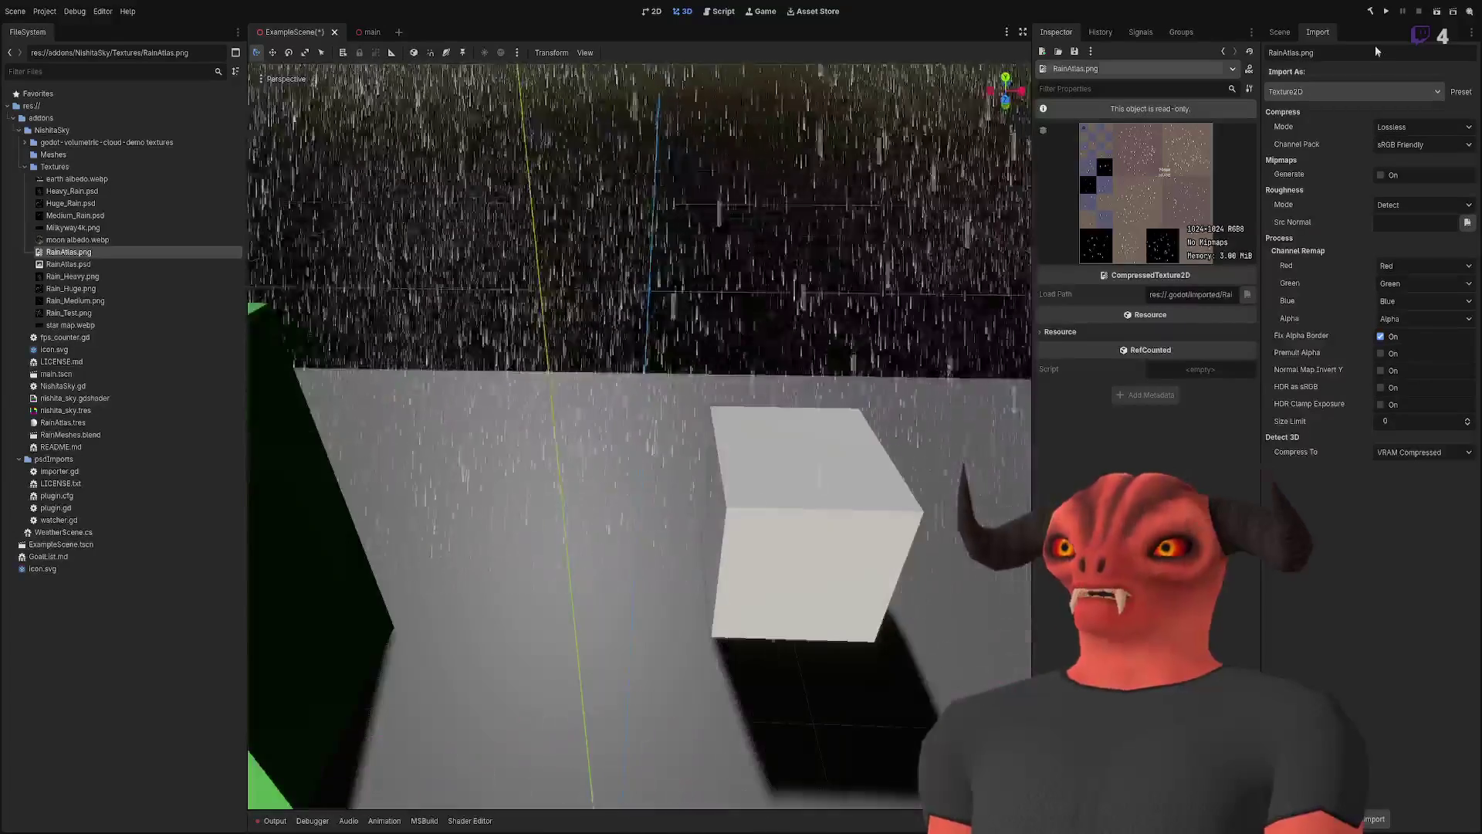
{"action": "left_click", "coordinate": [1280, 31]}
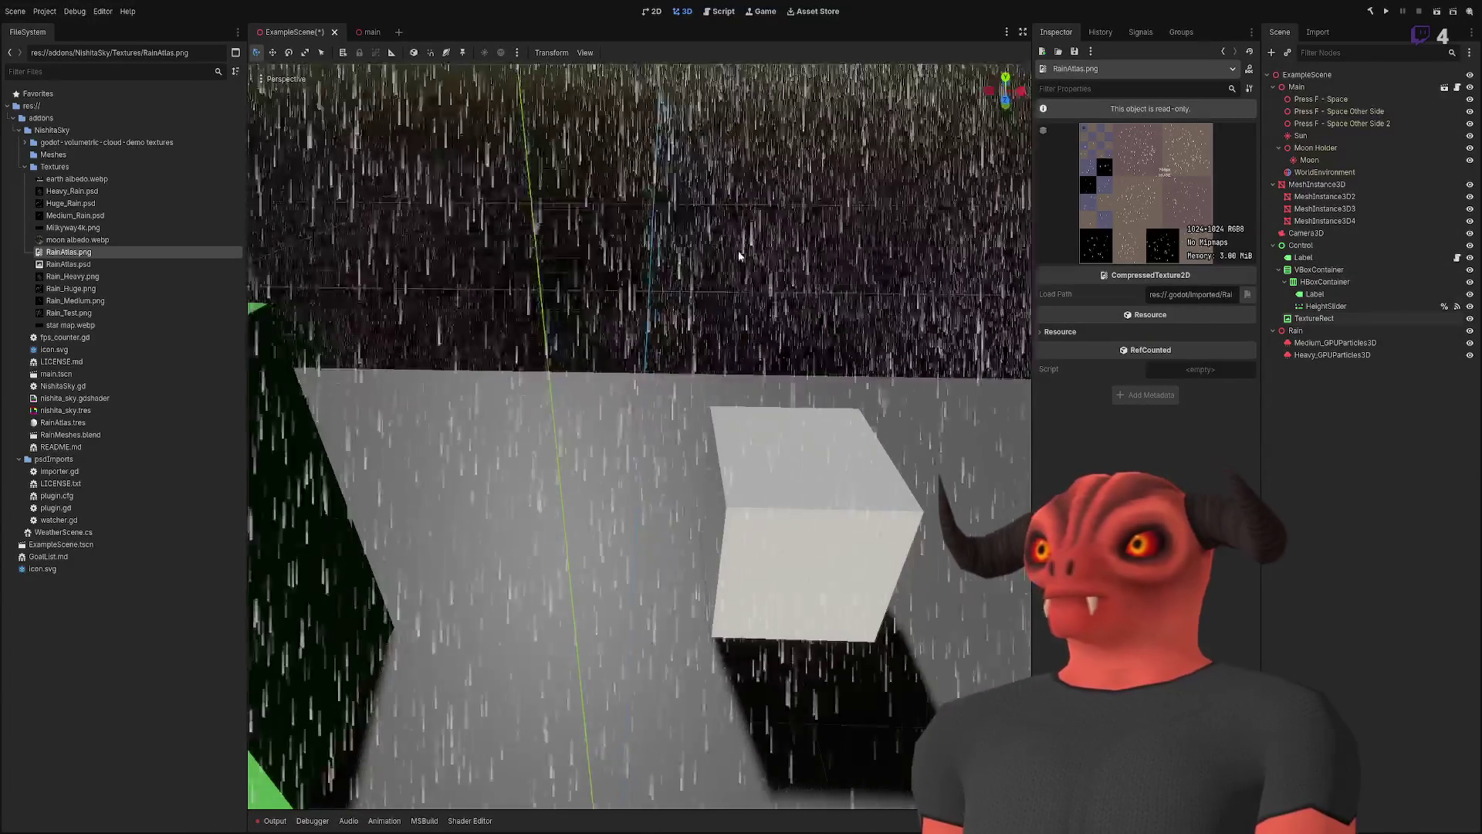
- Orbit and fly in close to the cubes and boxes under the falling rain
{"action": "scroll", "coordinate": [770, 313], "scroll_direction": "down", "scroll_amount": 6}
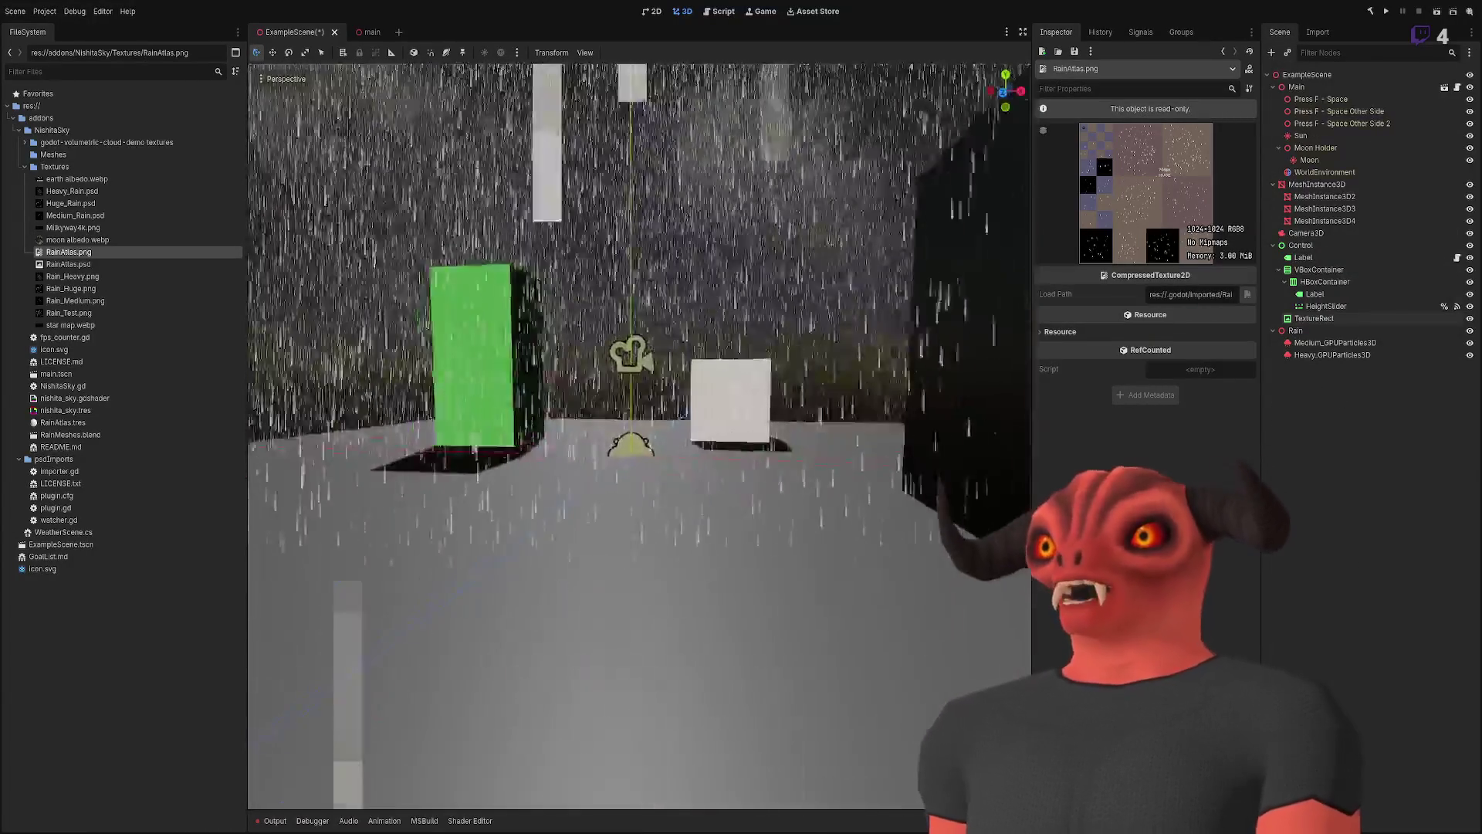
{"action": "scroll", "coordinate": [670, 271], "scroll_direction": "up", "scroll_amount": 4}
{"action": "mouse_move", "coordinate": [670, 272]}
{"action": "left_mouse_down"}
{"action": "mouse_move", "coordinate": [664, 324]}
{"action": "mouse_move", "coordinate": [670, 272]}
{"action": "mouse_move", "coordinate": [610, 340]}
{"action": "mouse_move", "coordinate": [770, 246]}
{"action": "left_mouse_up"}
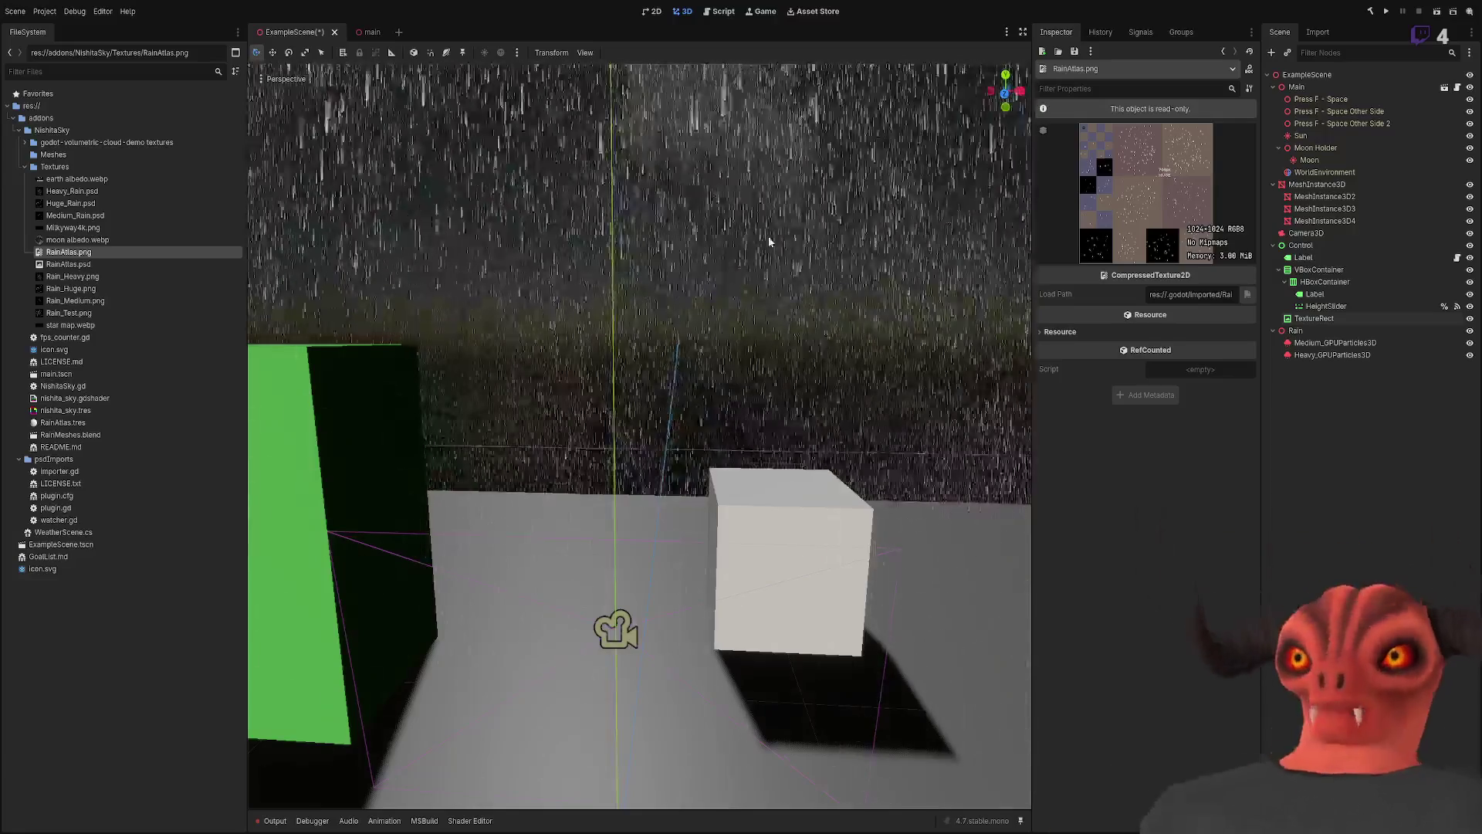
{"action": "scroll", "coordinate": [780, 235], "scroll_direction": "up", "scroll_amount": 5}
{"action": "scroll", "coordinate": [697, 401], "scroll_direction": "down", "scroll_amount": 6}
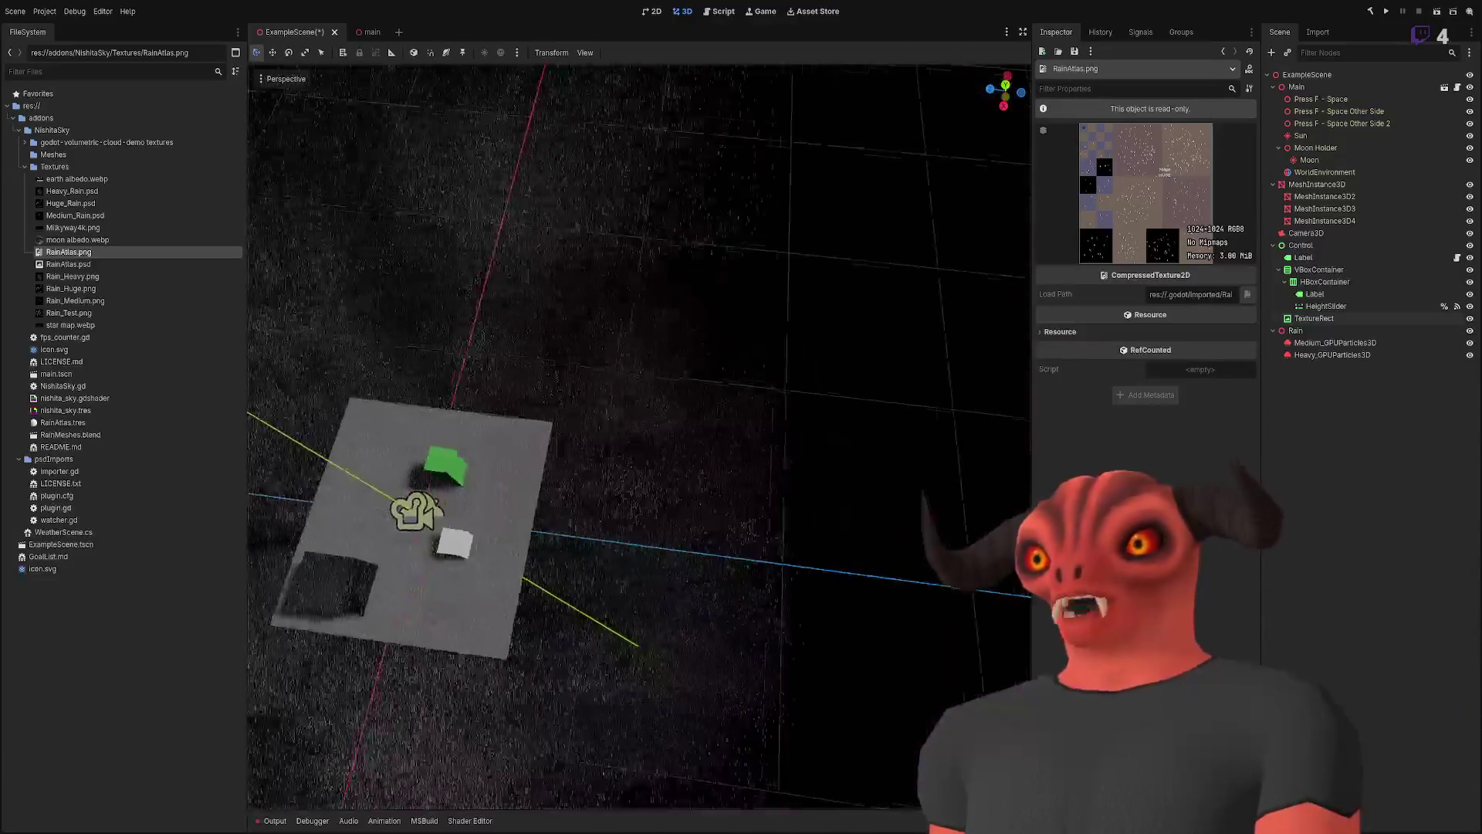
{"action": "left_click_drag", "start_coordinate": [641, 402], "coordinate": [587, 417]}
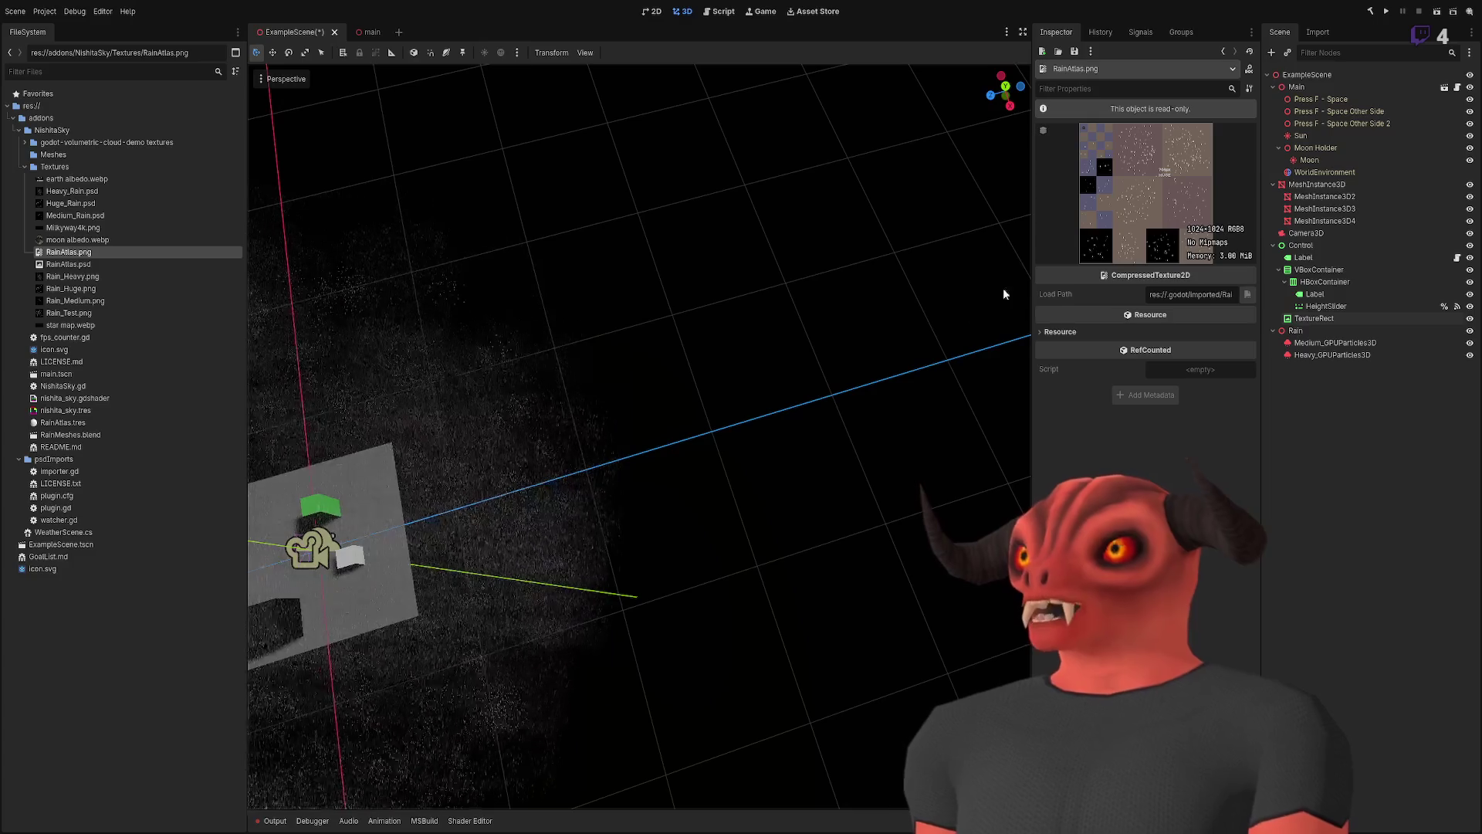
{"action": "mouse_move", "coordinate": [827, 315]}
{"action": "left_mouse_down"}
{"action": "mouse_move", "coordinate": [695, 231]}
{"action": "mouse_move", "coordinate": [827, 315]}
{"action": "left_mouse_up"}
{"action": "mouse_move", "coordinate": [636, 333]}
{"action": "left_mouse_down"}
{"action": "mouse_move", "coordinate": [587, 293]}
{"action": "mouse_move", "coordinate": [641, 324]}
{"action": "mouse_move", "coordinate": [695, 309]}
{"action": "mouse_move", "coordinate": [633, 348]}
{"action": "mouse_move", "coordinate": [664, 324]}
{"action": "mouse_move", "coordinate": [657, 348]}
{"action": "mouse_move", "coordinate": [695, 332]}
{"action": "mouse_move", "coordinate": [497, 239]}
{"action": "left_mouse_up"}
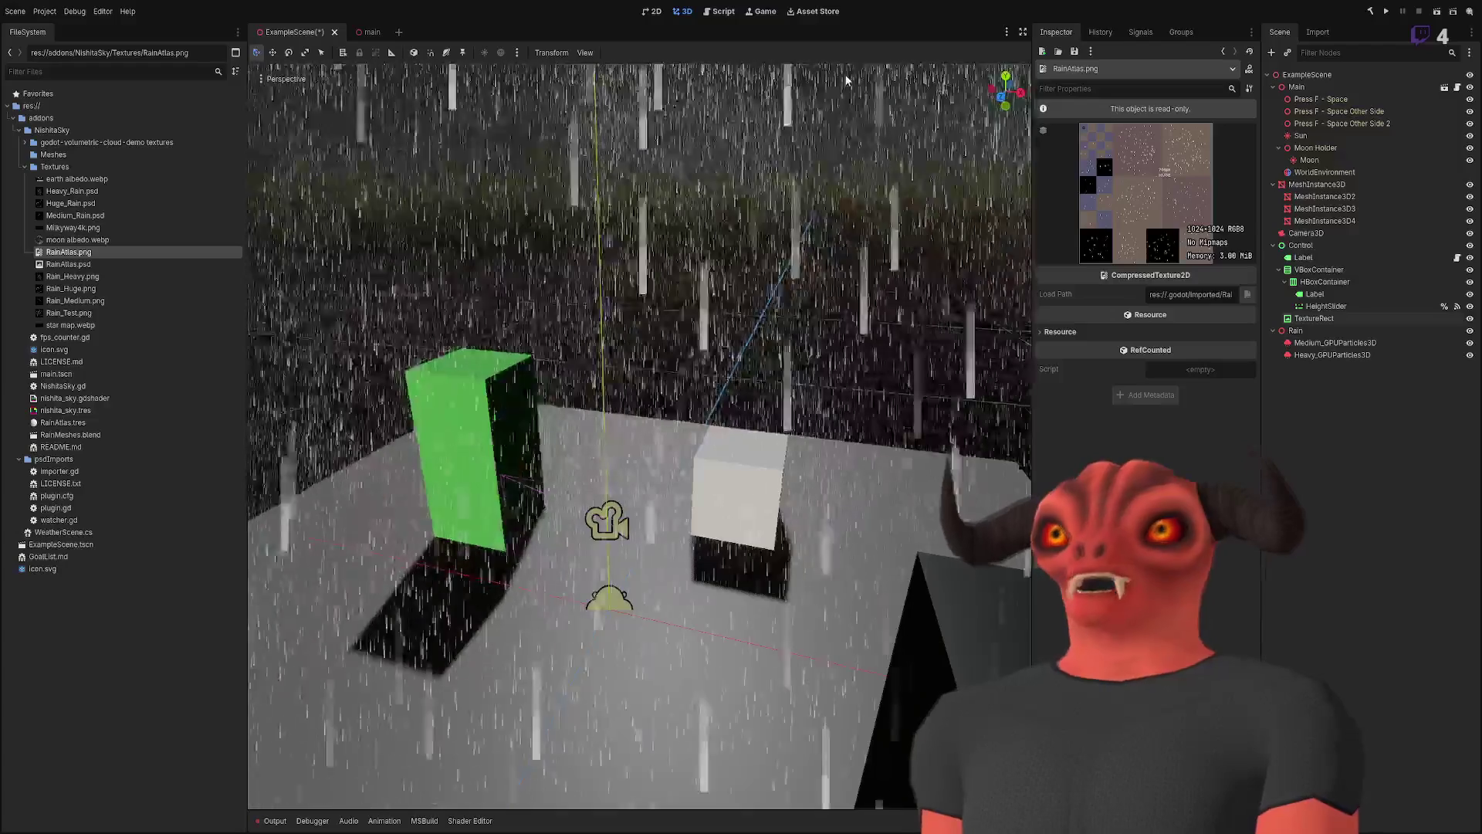
- Fly back to a high overview, then collapse Textures and select the Meshes folder
{"action": "scroll", "coordinate": [846, 76], "scroll_direction": "up", "scroll_amount": 5}
{"action": "key", "text": "s"}
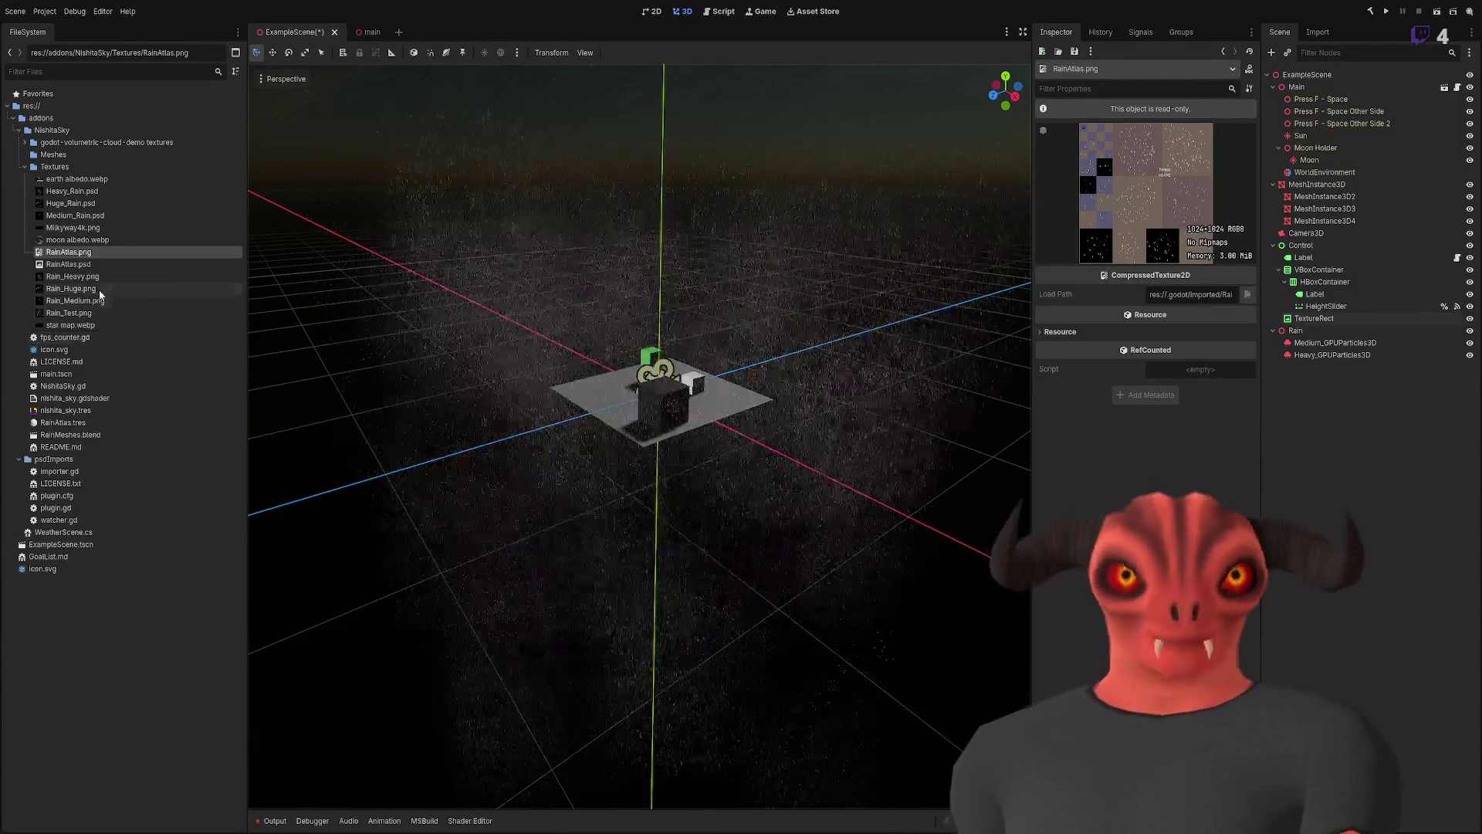
{"action": "key", "text": "Left"}
{"action": "key", "text": "Left"}
{"action": "key", "text": "Up"}
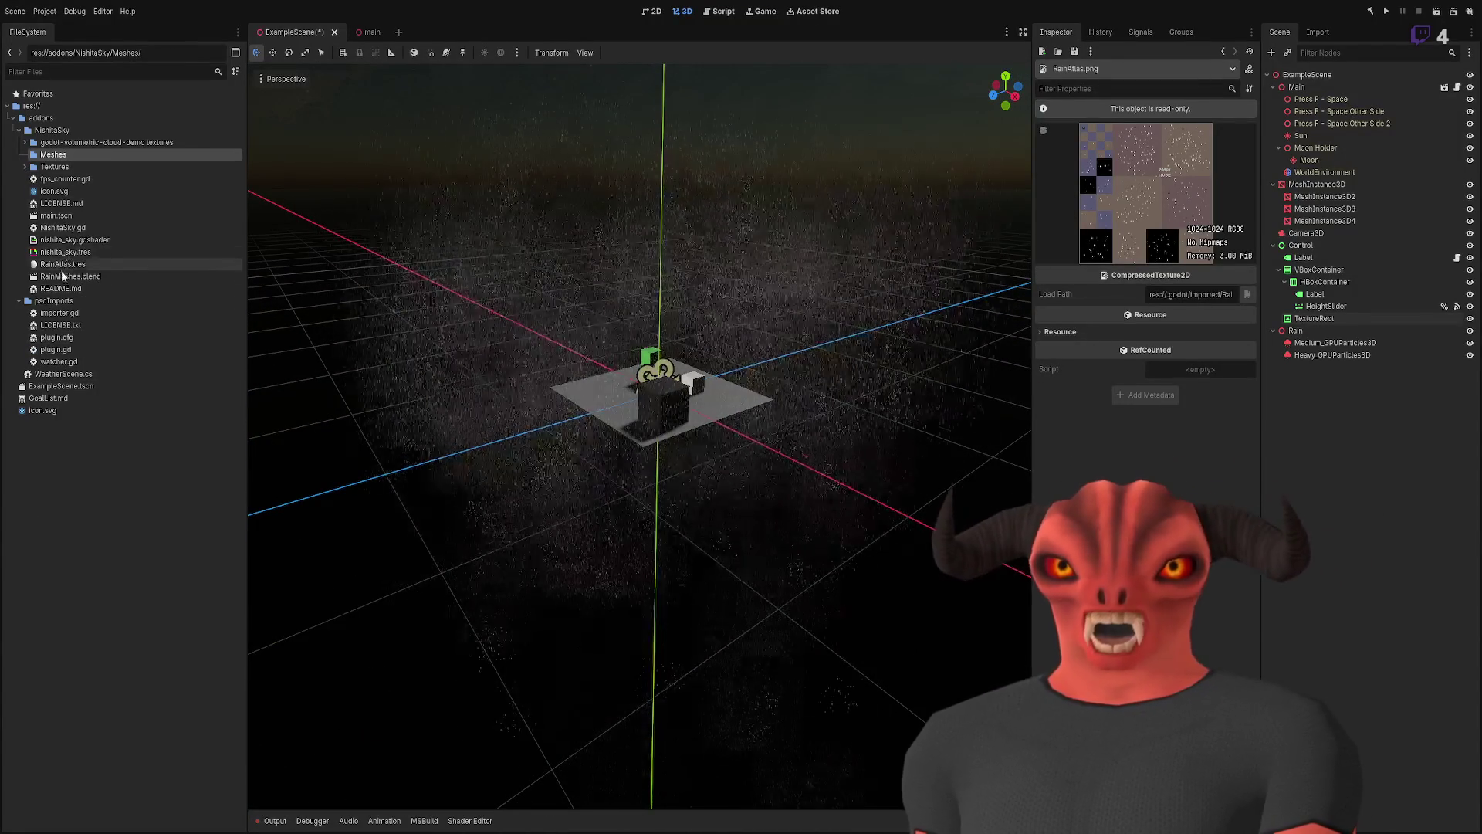
- Open RainMeshes.blend from the NishitaSky folder in Blender
{"action": "double_click", "coordinate": [62, 276]}
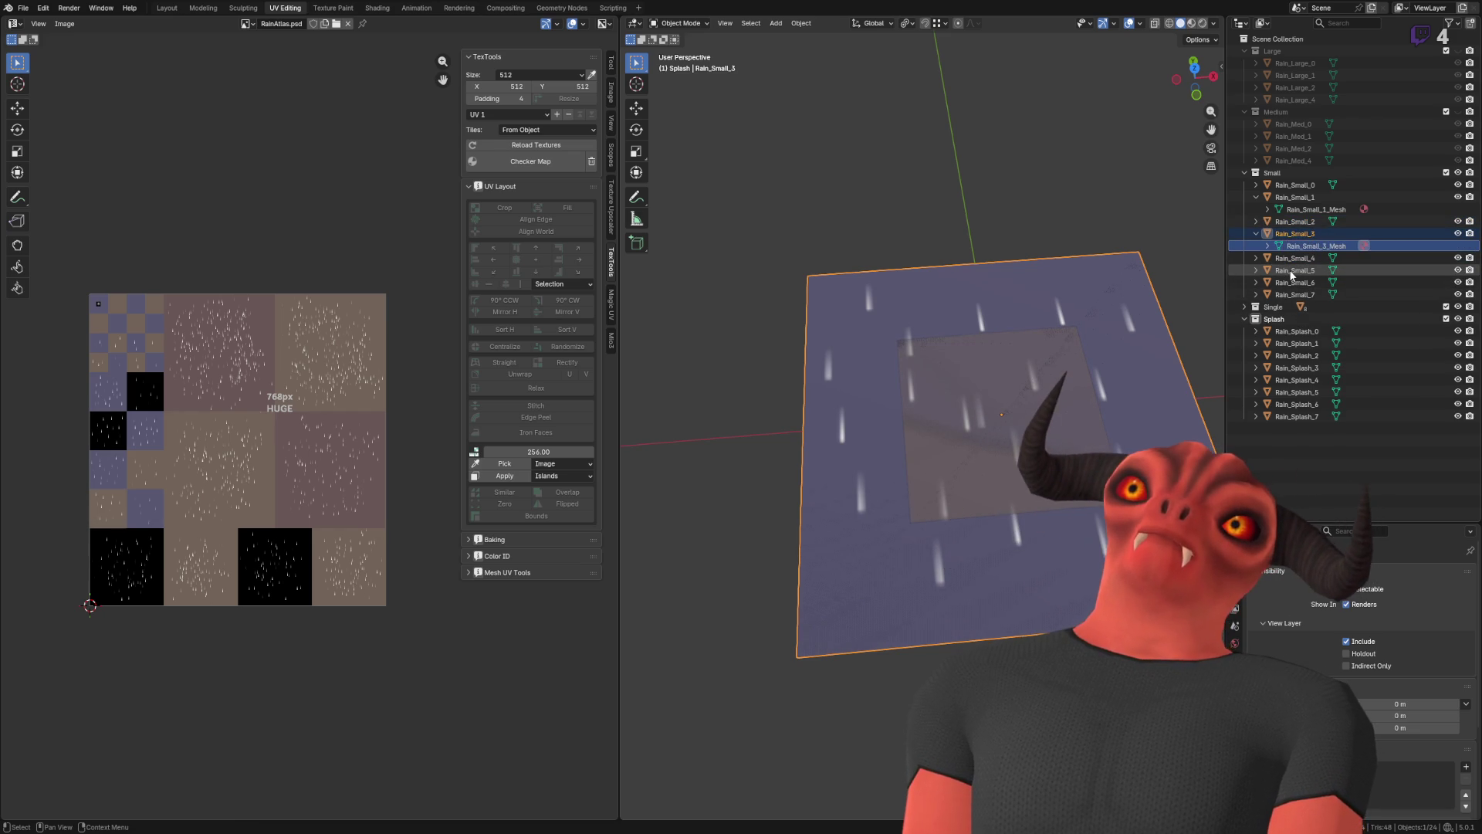
- Step through the small rain objects, making Rain_Small_4 then Rain_Small_7 active
{"action": "key", "text": "Left"}
{"action": "key", "text": "Left"}
{"action": "key", "text": "Down"}
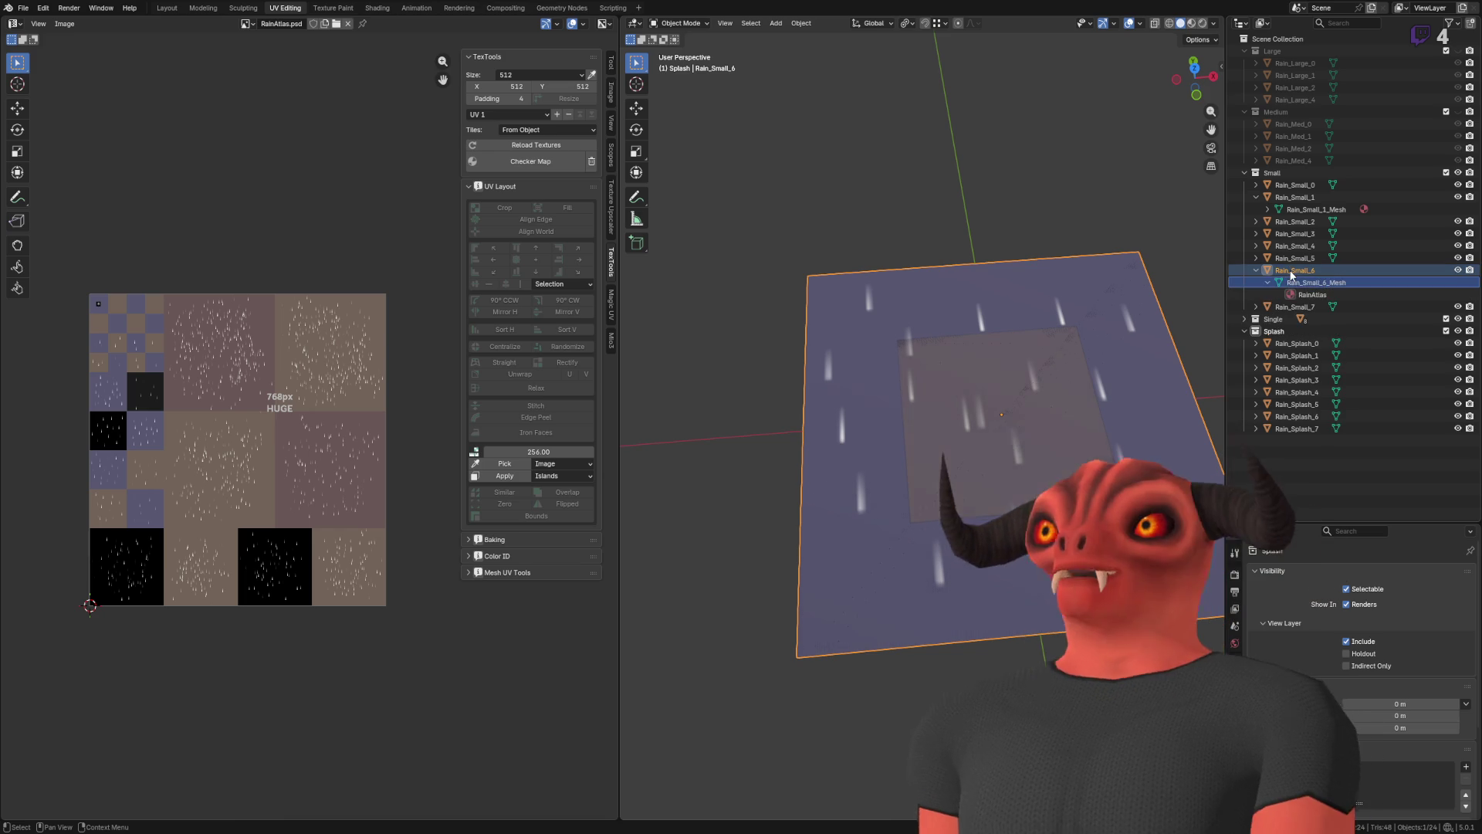
{"action": "key", "text": "Down"}
{"action": "key", "text": "Down"}
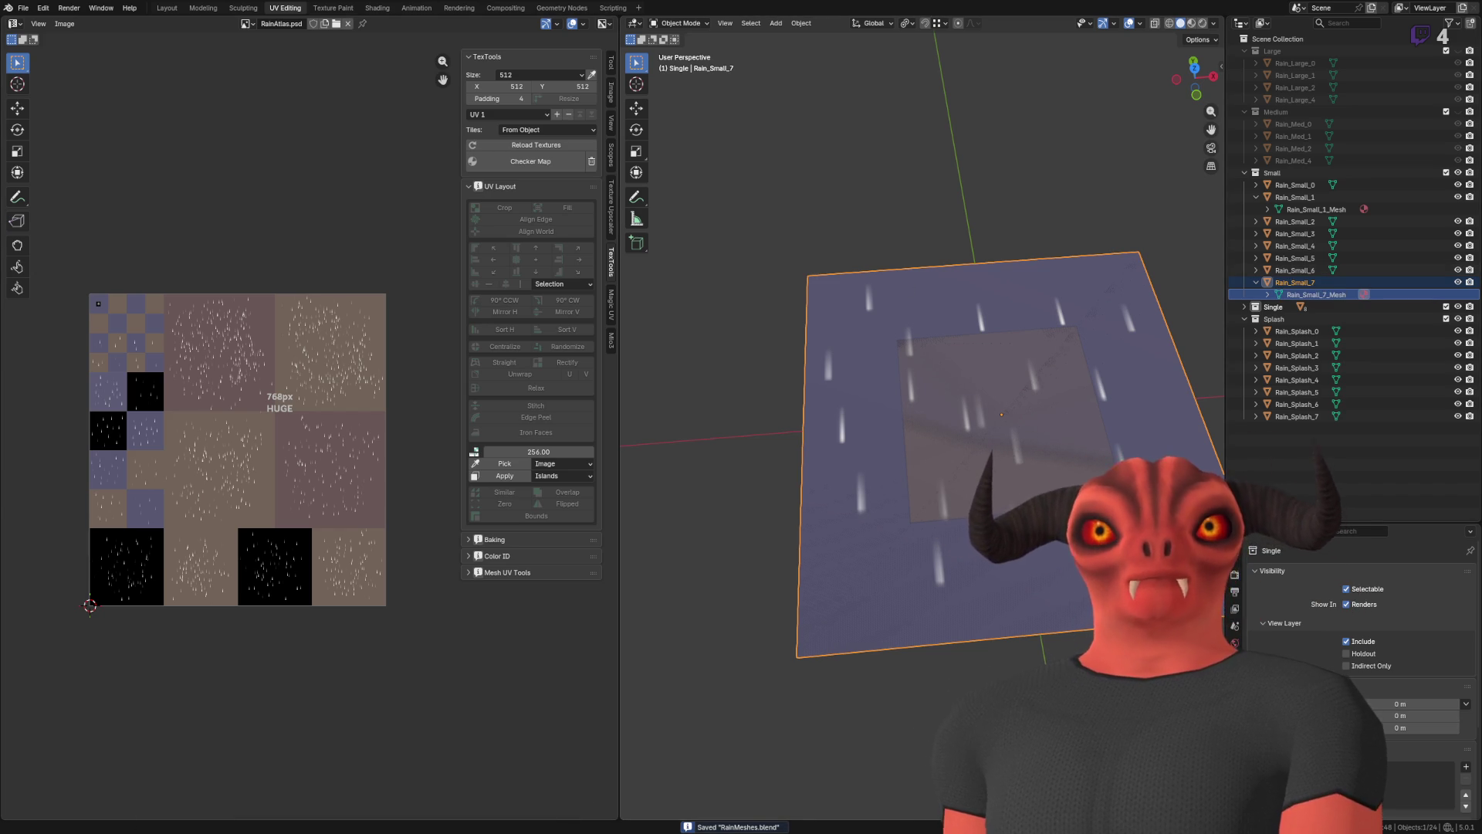
{"action": "key", "text": "alt+Tab"}
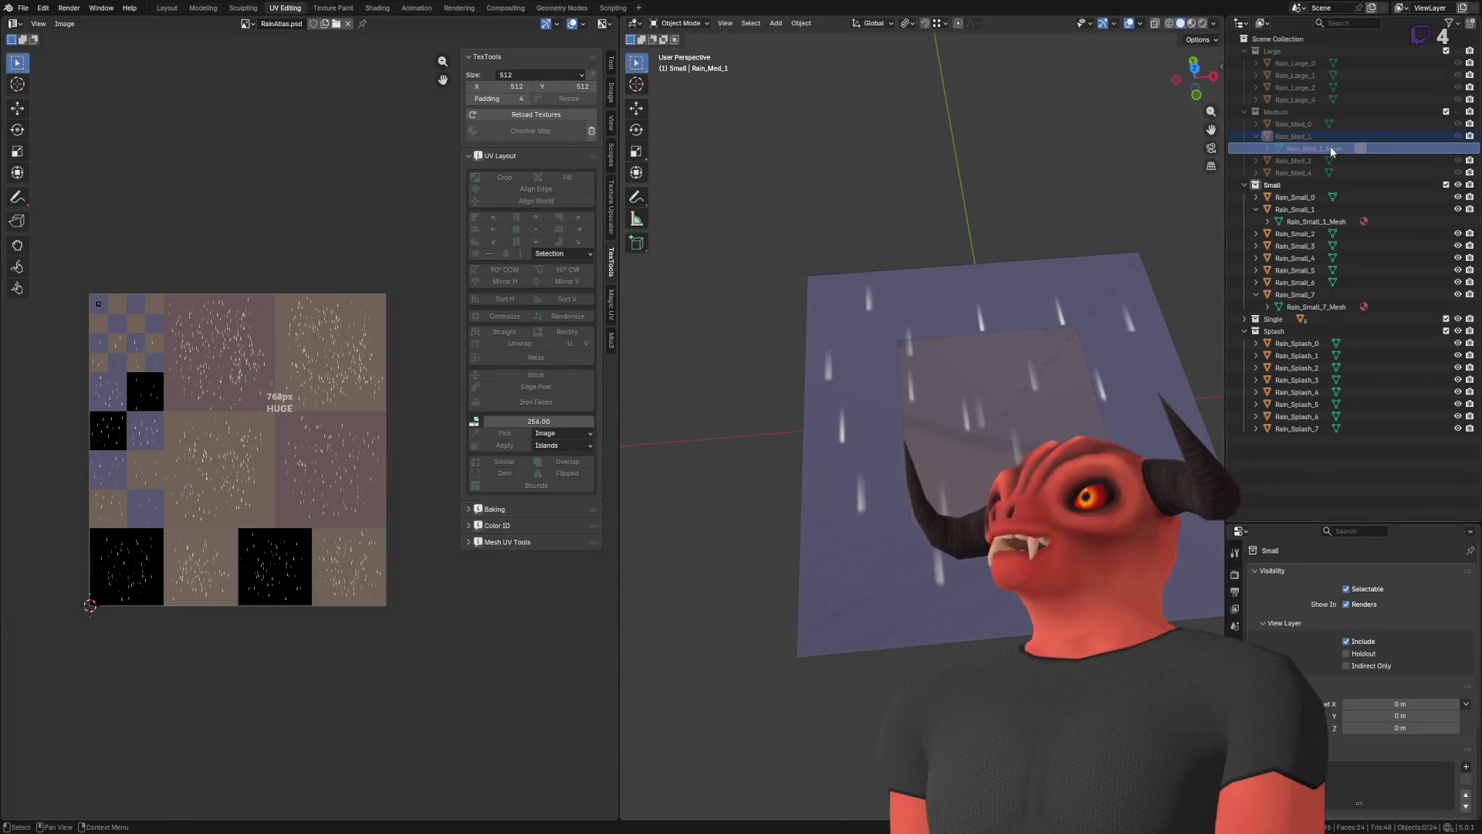
- Collapse Rain_Med_1 and Rain_Small_1, save RainMeshes.blend, and return to Godot
{"action": "left_click", "coordinate": [1332, 150]}
{"action": "left_click_drag", "start_coordinate": [1330, 156], "coordinate": [1327, 153]}
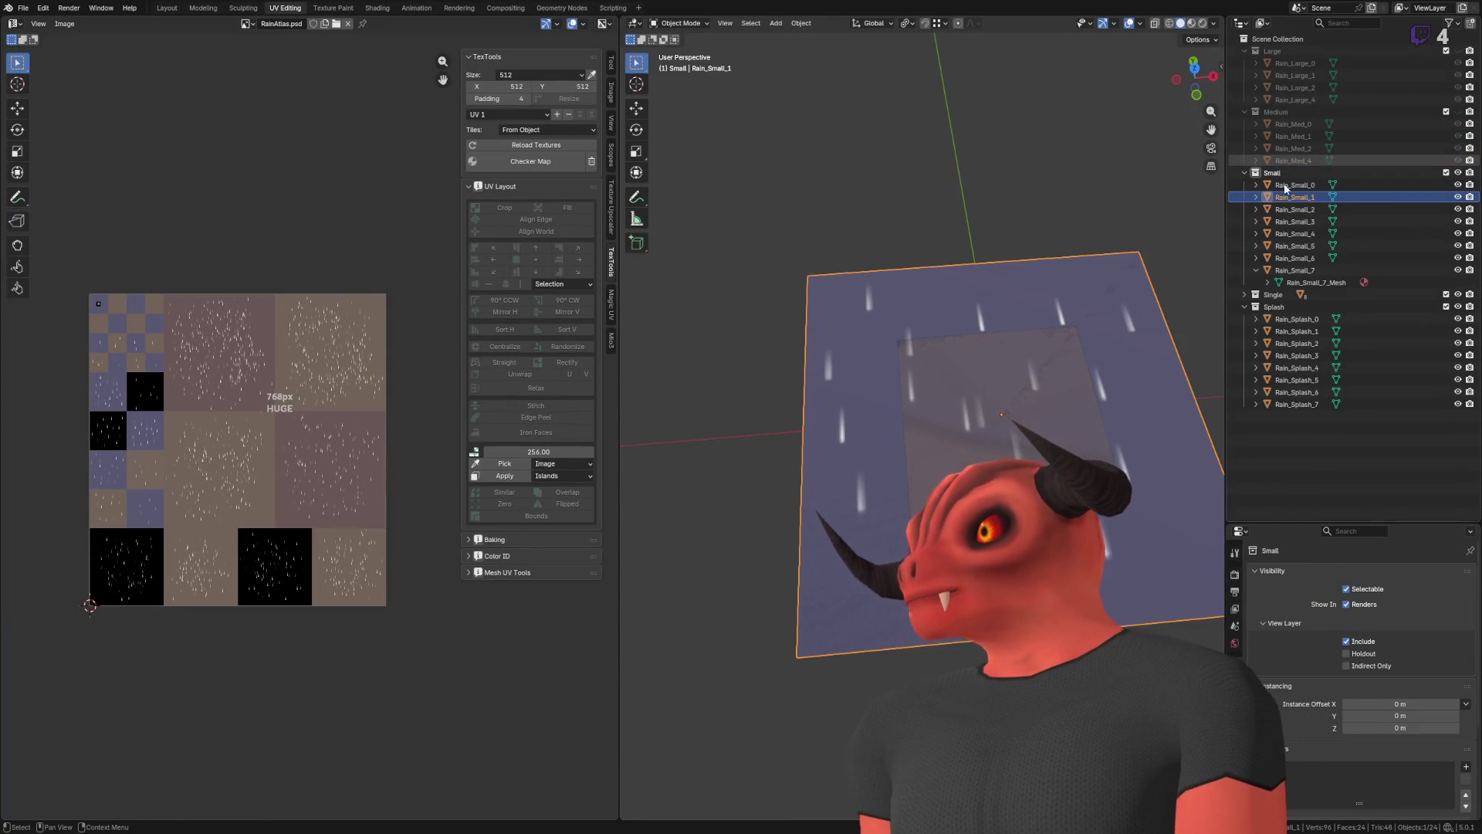
{"action": "key", "text": "ctrl+s"}
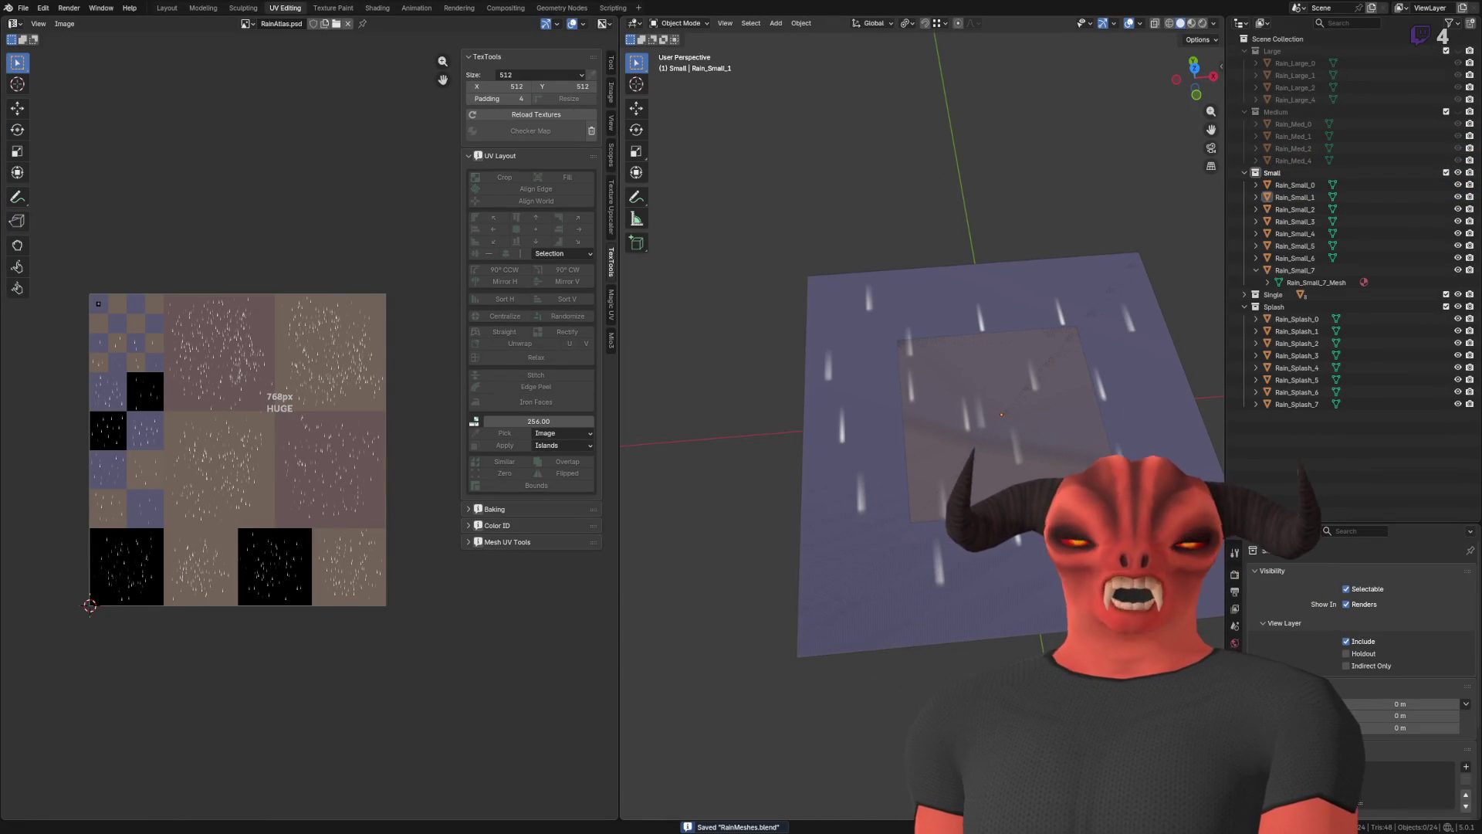
{"action": "key", "text": "alt+Tab"}
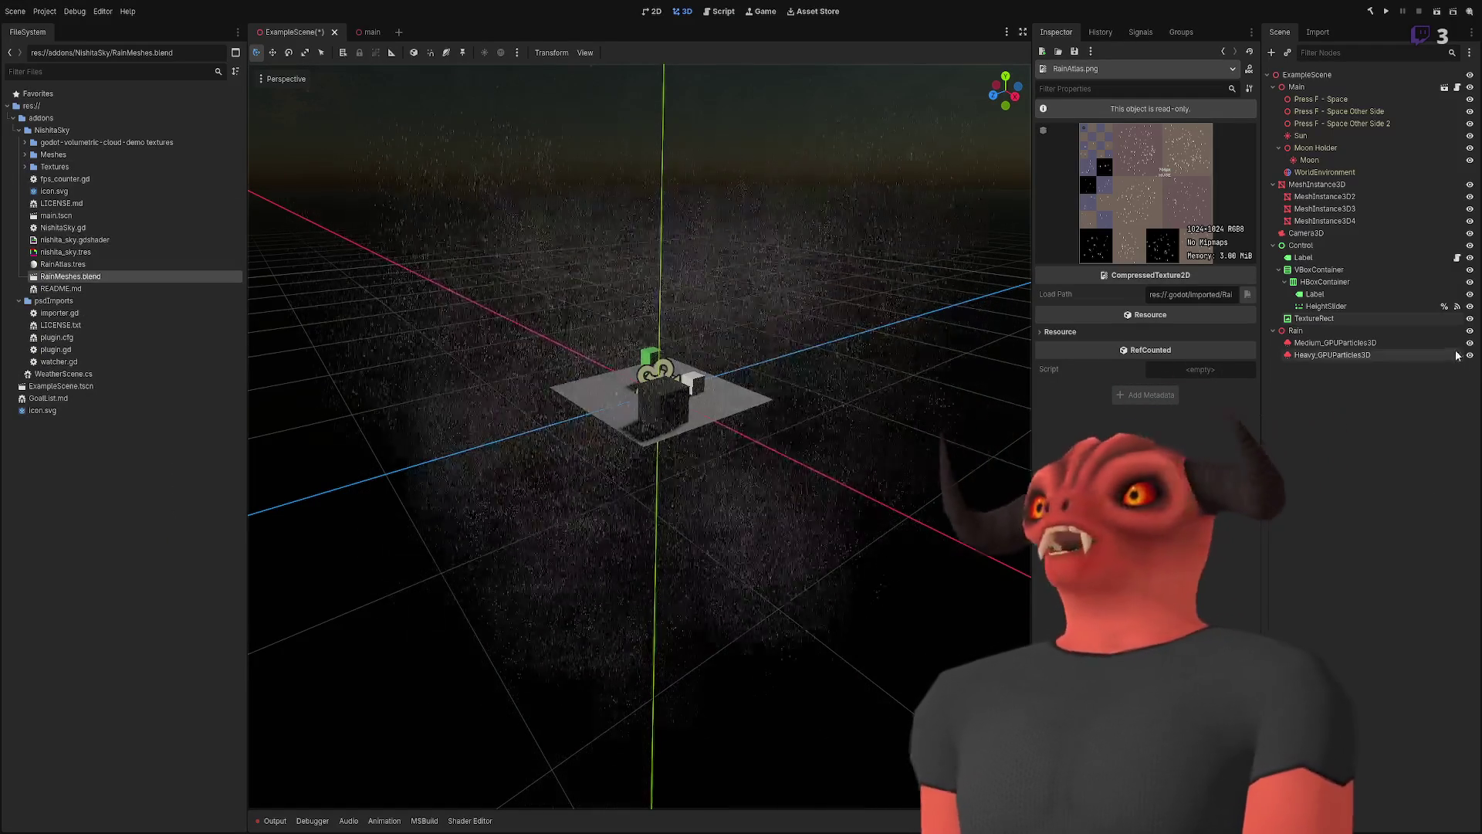
- Duplicate Medium_GPUParticles3D as a visible Test node placed above the original
{"action": "left_click", "coordinate": [1368, 344]}
{"action": "key", "text": "ctrl+d"}
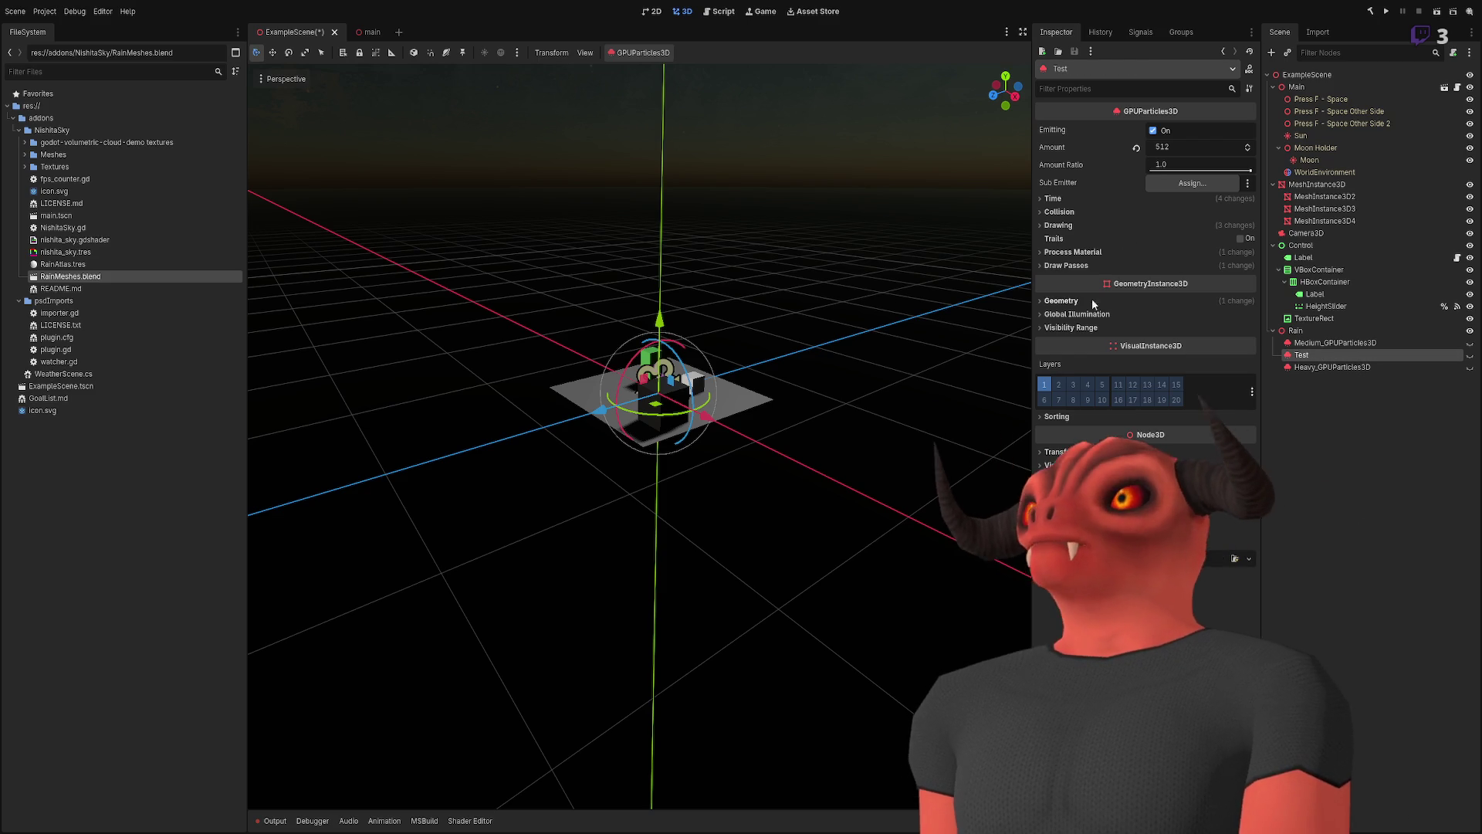
{"action": "left_click", "coordinate": [1468, 357]}
{"action": "left_click_drag", "start_coordinate": [1426, 345], "coordinate": [1425, 342]}
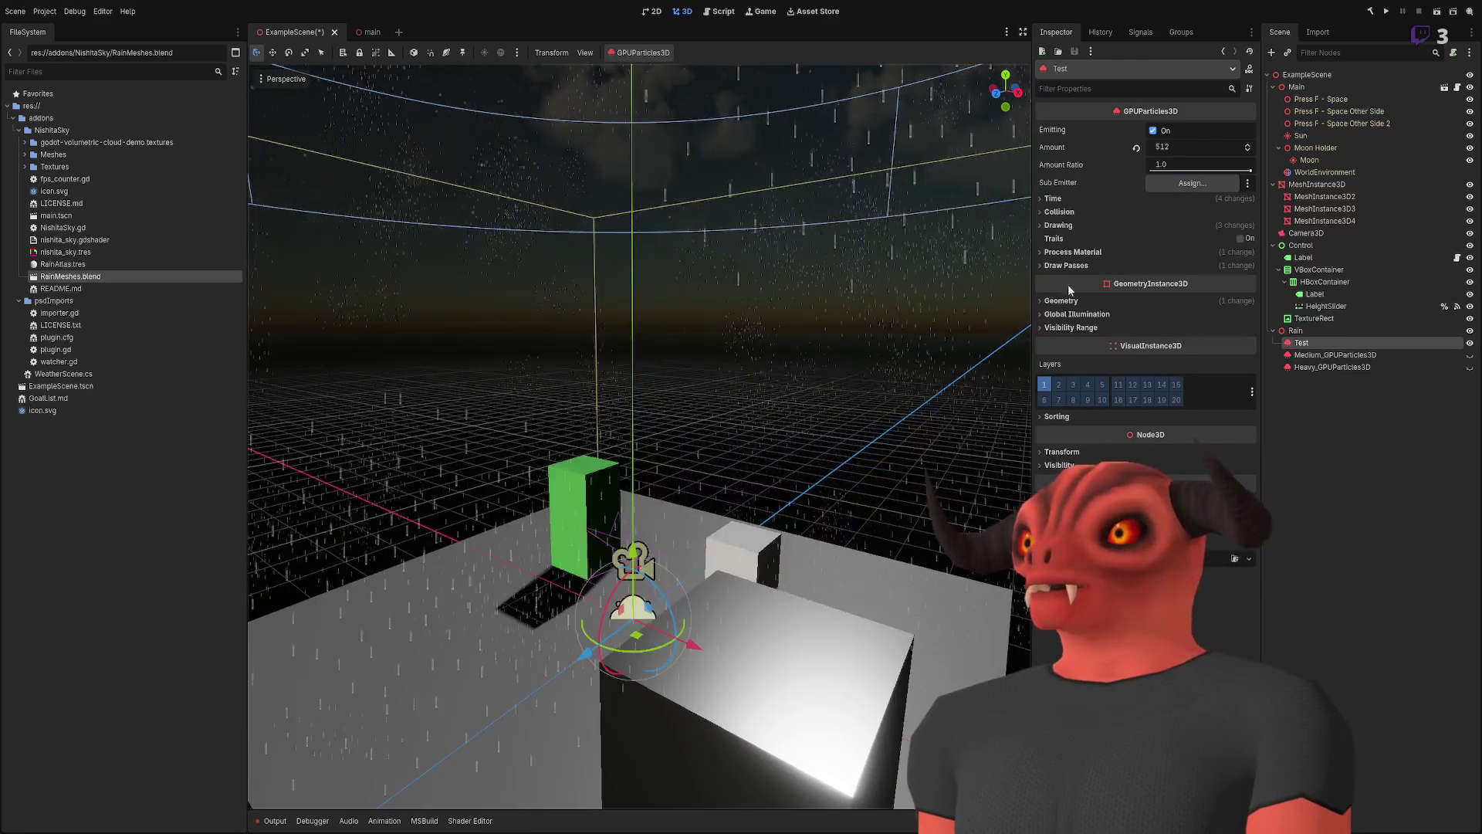
- Replace the QuadMesh in the Test node's Draw Pass 1 with the RainMeshes_Rain mesh
{"action": "left_click", "coordinate": [1070, 265]}
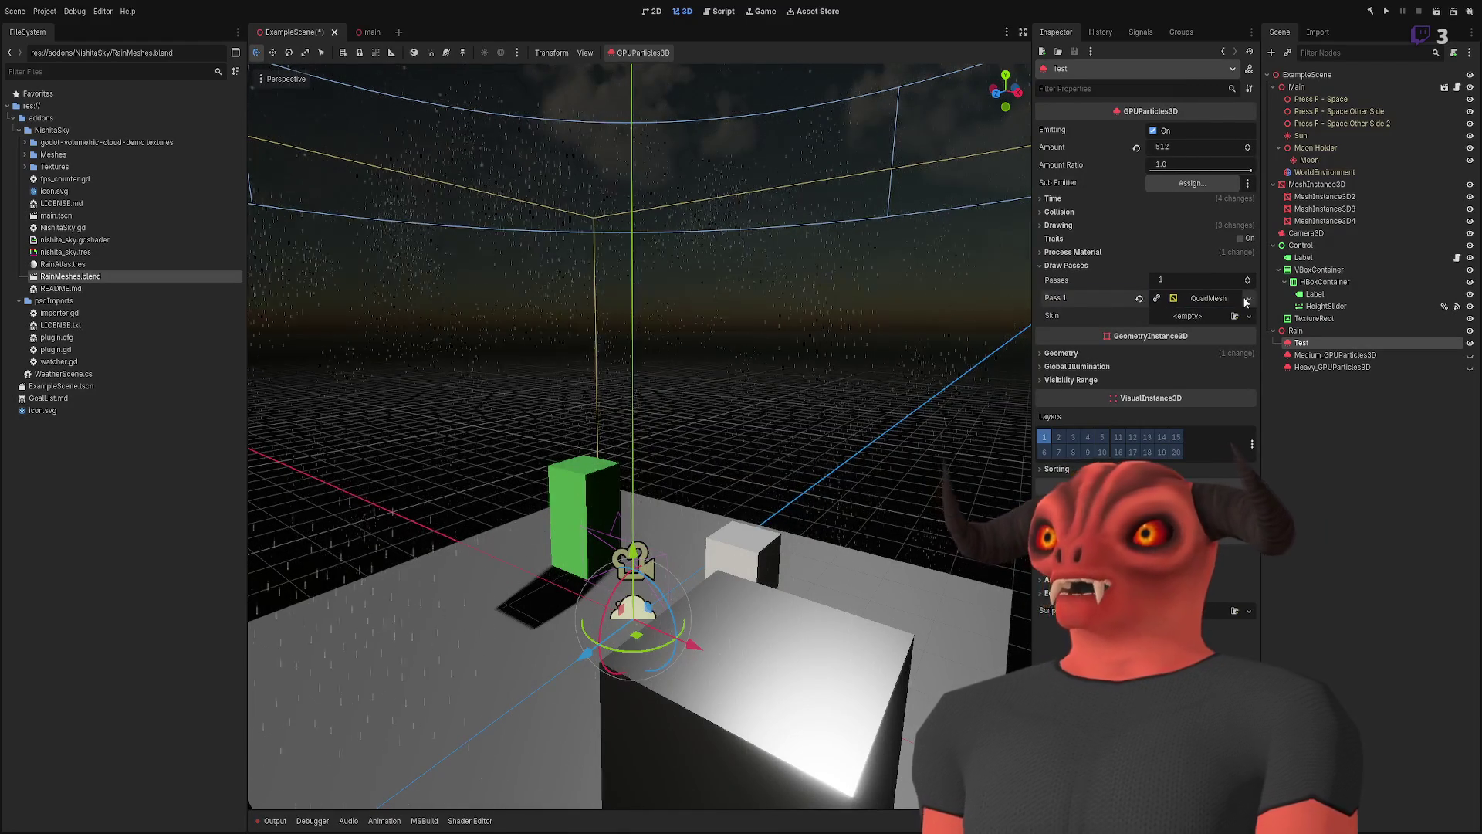
{"action": "left_click", "coordinate": [1139, 300]}
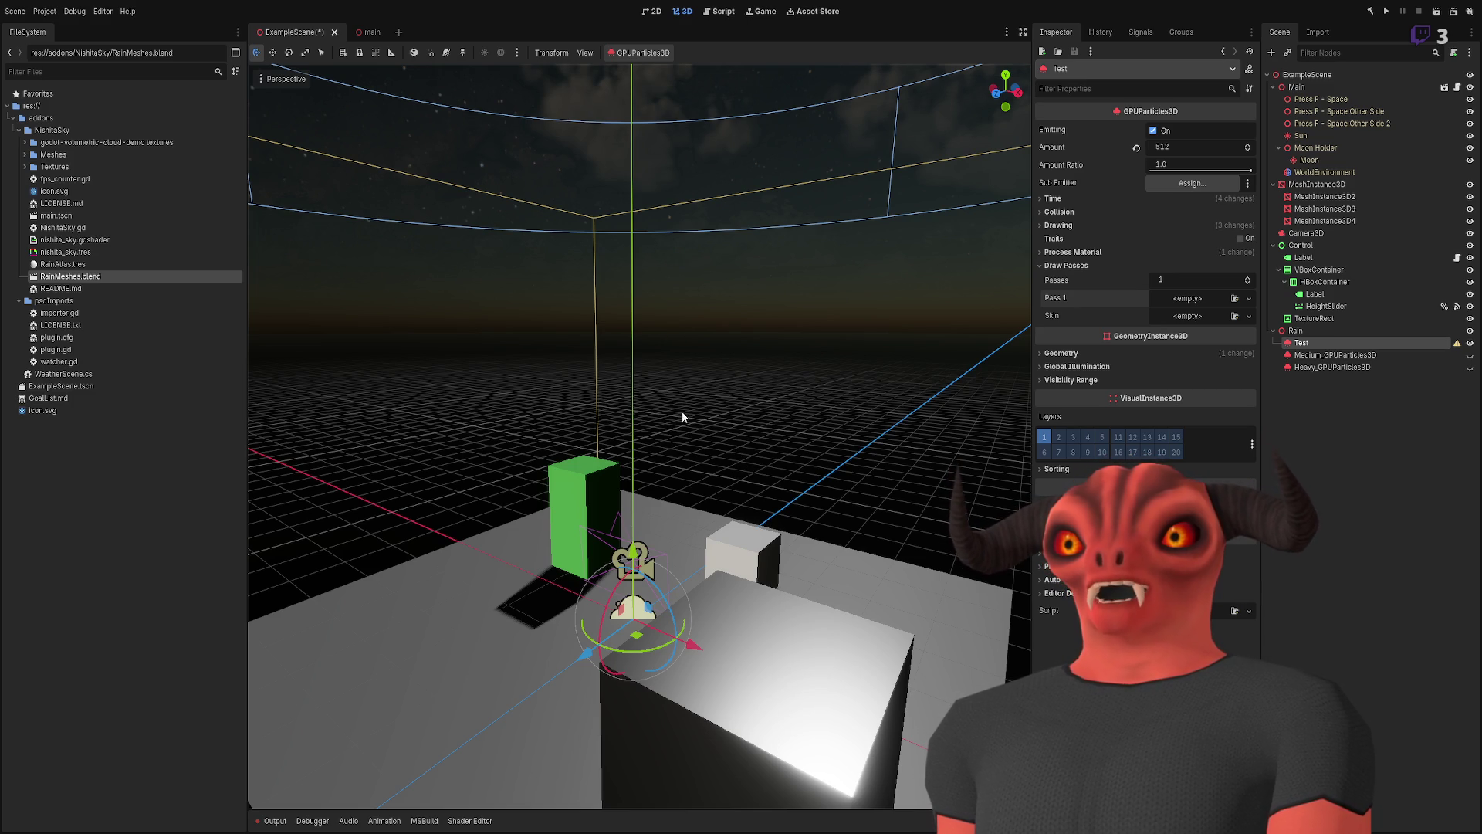
{"action": "mouse_move", "coordinate": [670, 373]}
{"action": "left_mouse_down"}
{"action": "mouse_move", "coordinate": [676, 231]}
{"action": "mouse_move", "coordinate": [679, 525]}
{"action": "mouse_move", "coordinate": [676, 363]}
{"action": "mouse_move", "coordinate": [678, 510]}
{"action": "mouse_move", "coordinate": [677, 471]}
{"action": "left_mouse_up"}
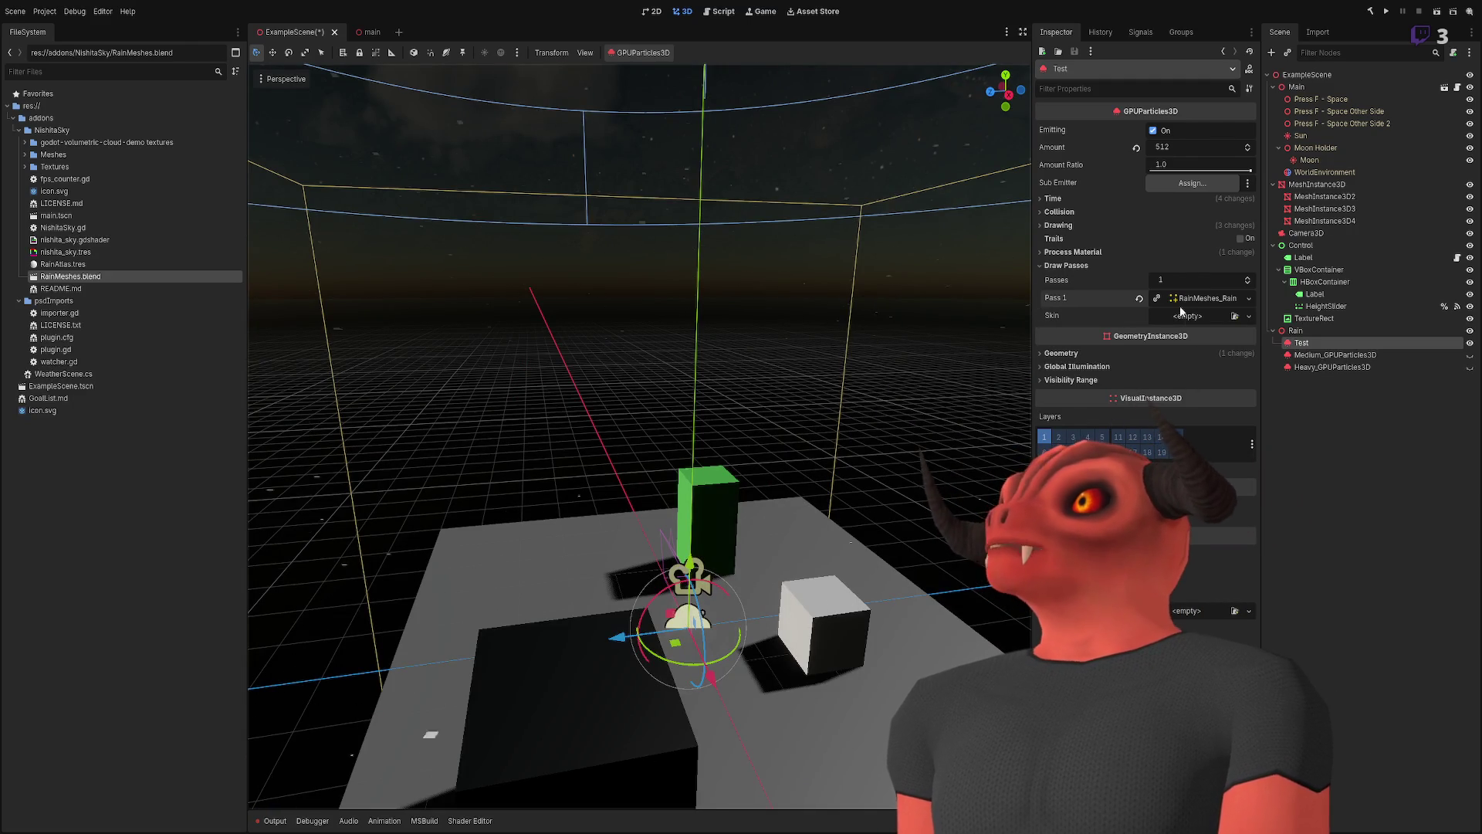
- Expand and close the Test node's ParticleProcessMaterial, then preview its Pass 1 rain mesh
{"action": "left_click", "coordinate": [1073, 252]}
{"action": "left_click", "coordinate": [1202, 266]}
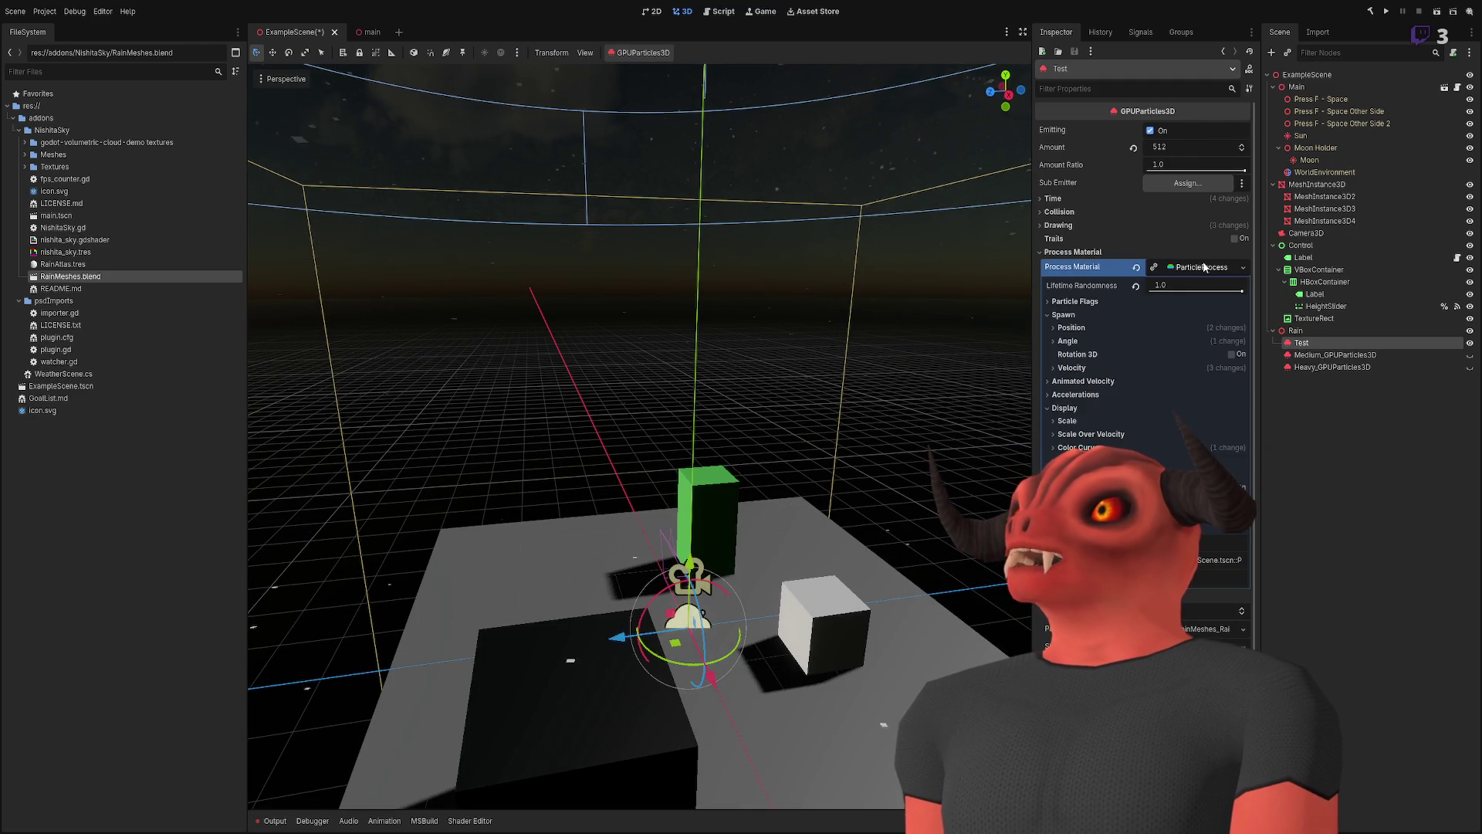
{"action": "left_click", "coordinate": [1203, 266]}
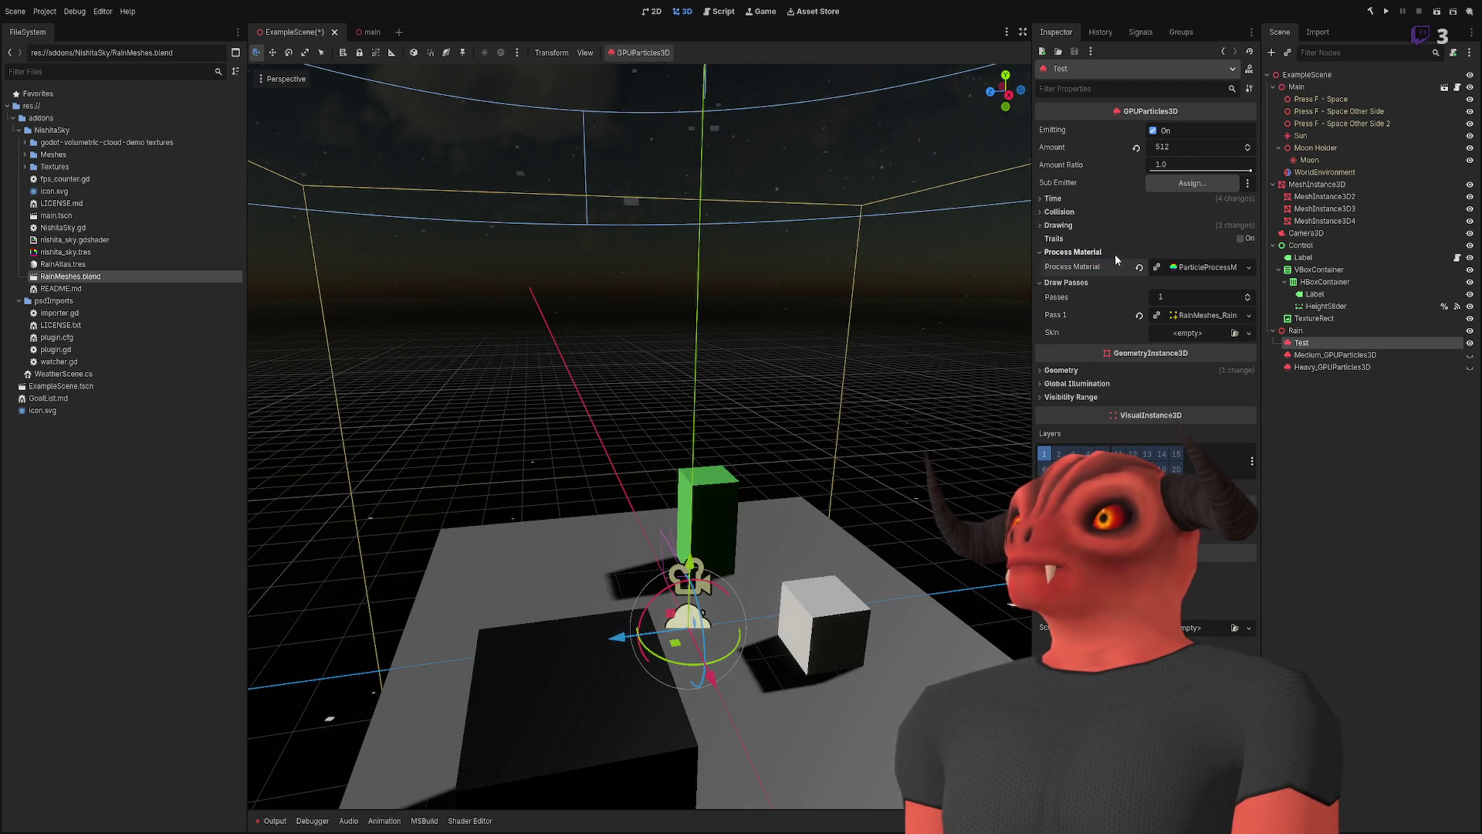
{"action": "left_click", "coordinate": [1195, 317]}
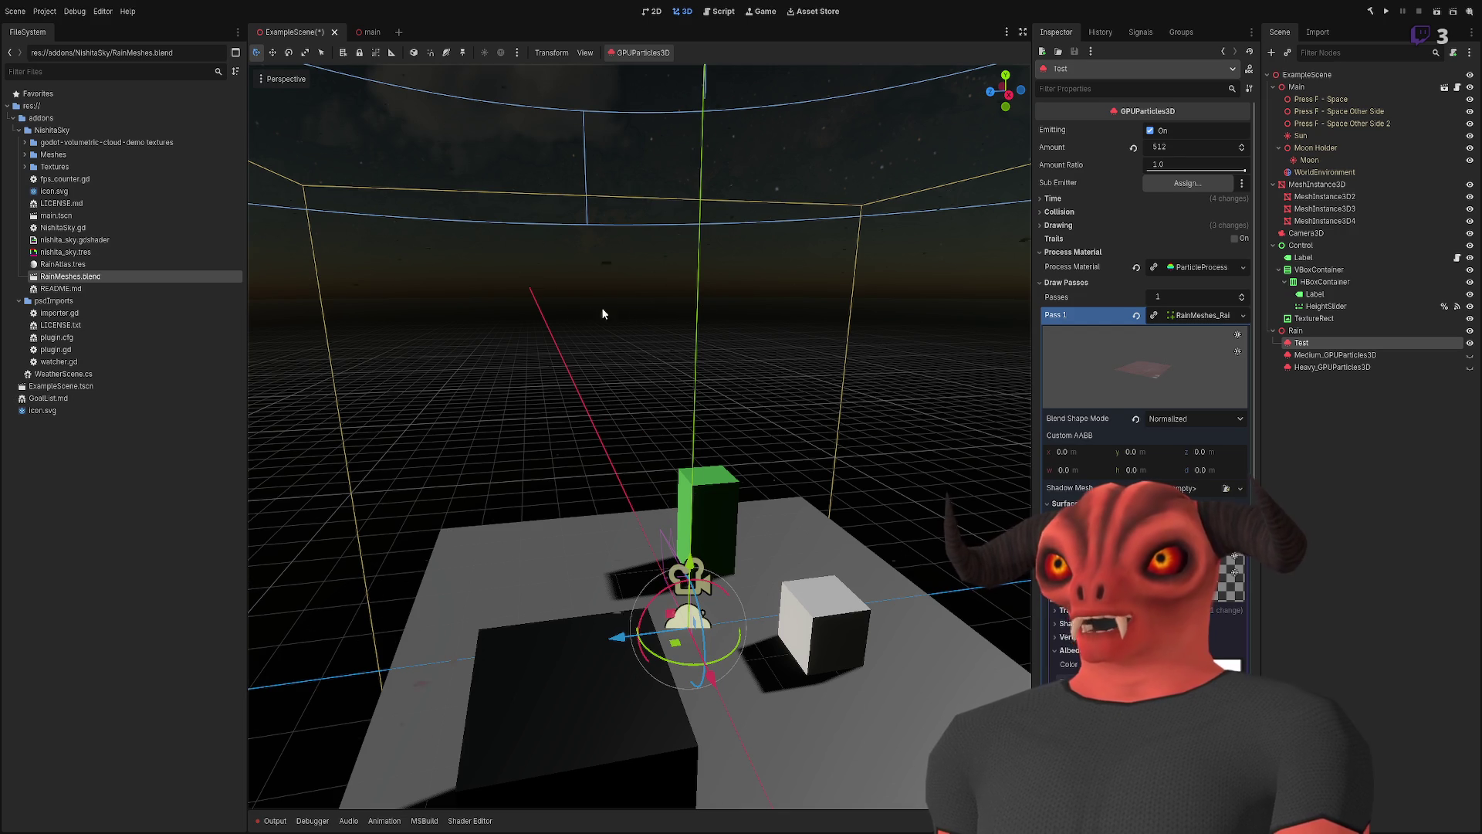
{"action": "scroll", "coordinate": [829, 372], "scroll_direction": "up", "scroll_amount": 2}
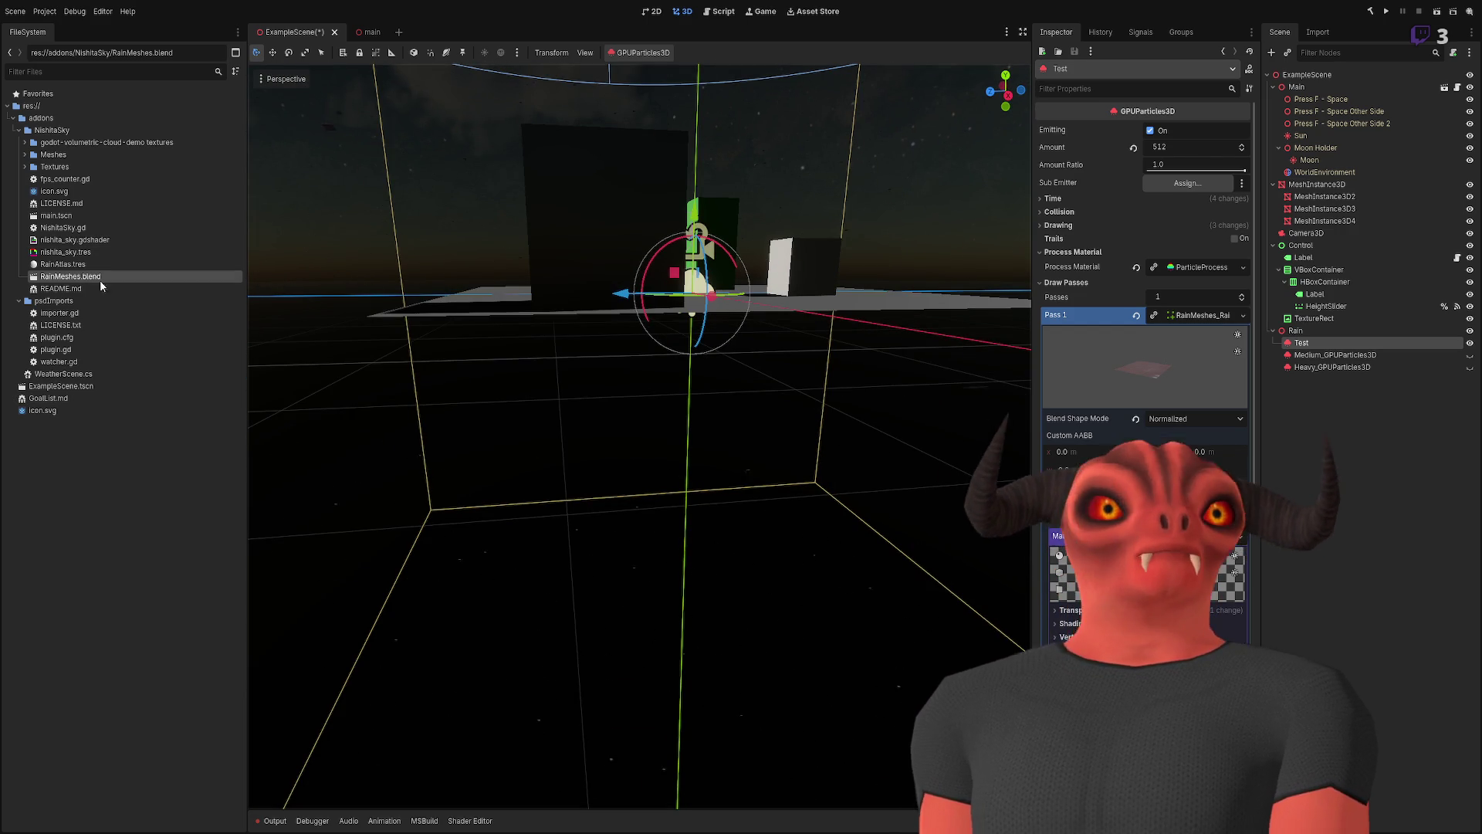
- On Medium_GPUParticles3D, open the Pass 1 QuadMesh's StandardMaterial3D and swap in RainAtlas.tres
{"action": "left_click", "coordinate": [1347, 357]}
{"action": "scroll", "coordinate": [1077, 382], "scroll_direction": "down", "scroll_amount": 5}
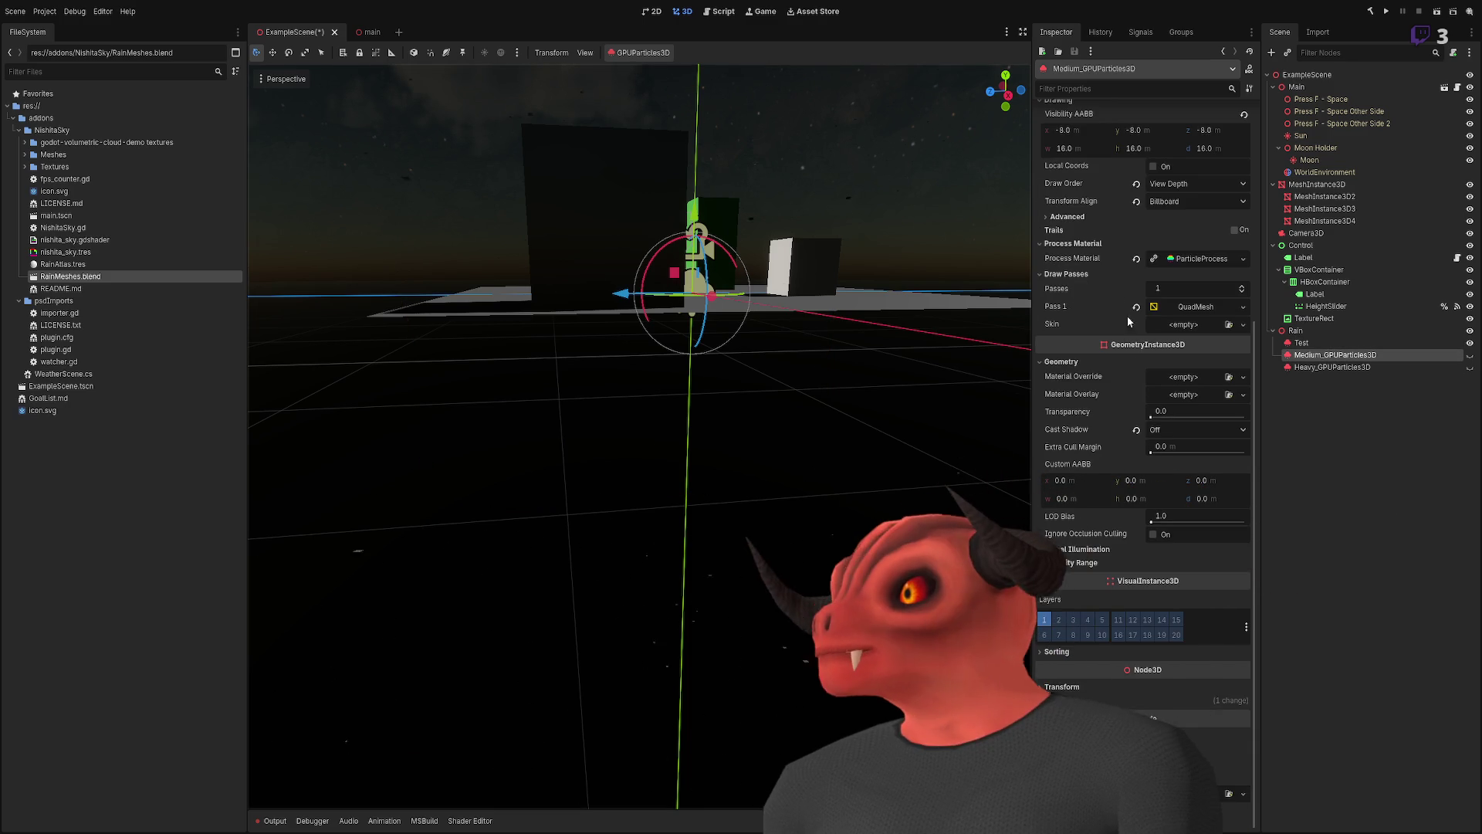
{"action": "left_click", "coordinate": [1215, 307]}
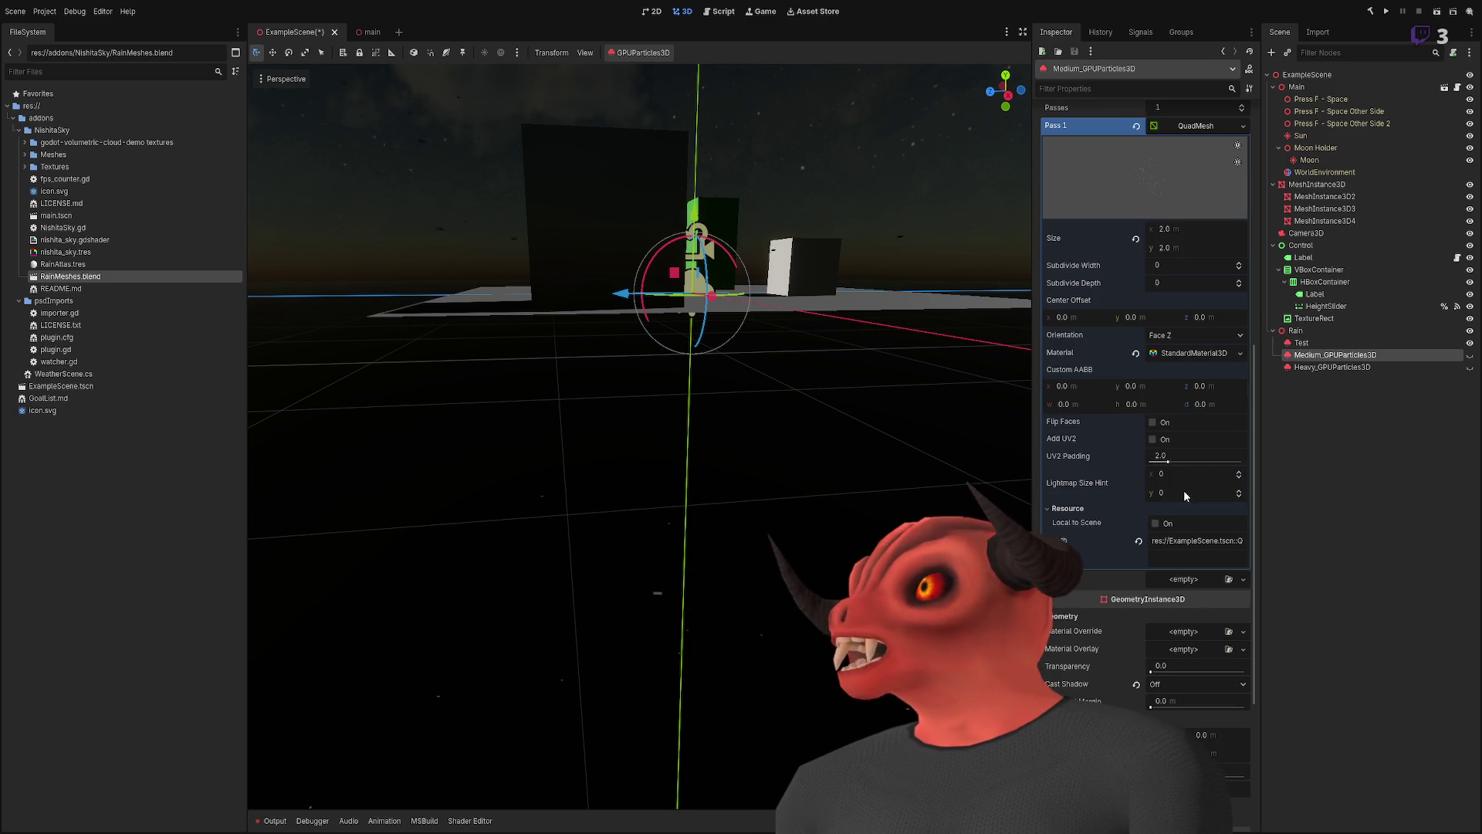
{"action": "left_click", "coordinate": [1189, 355]}
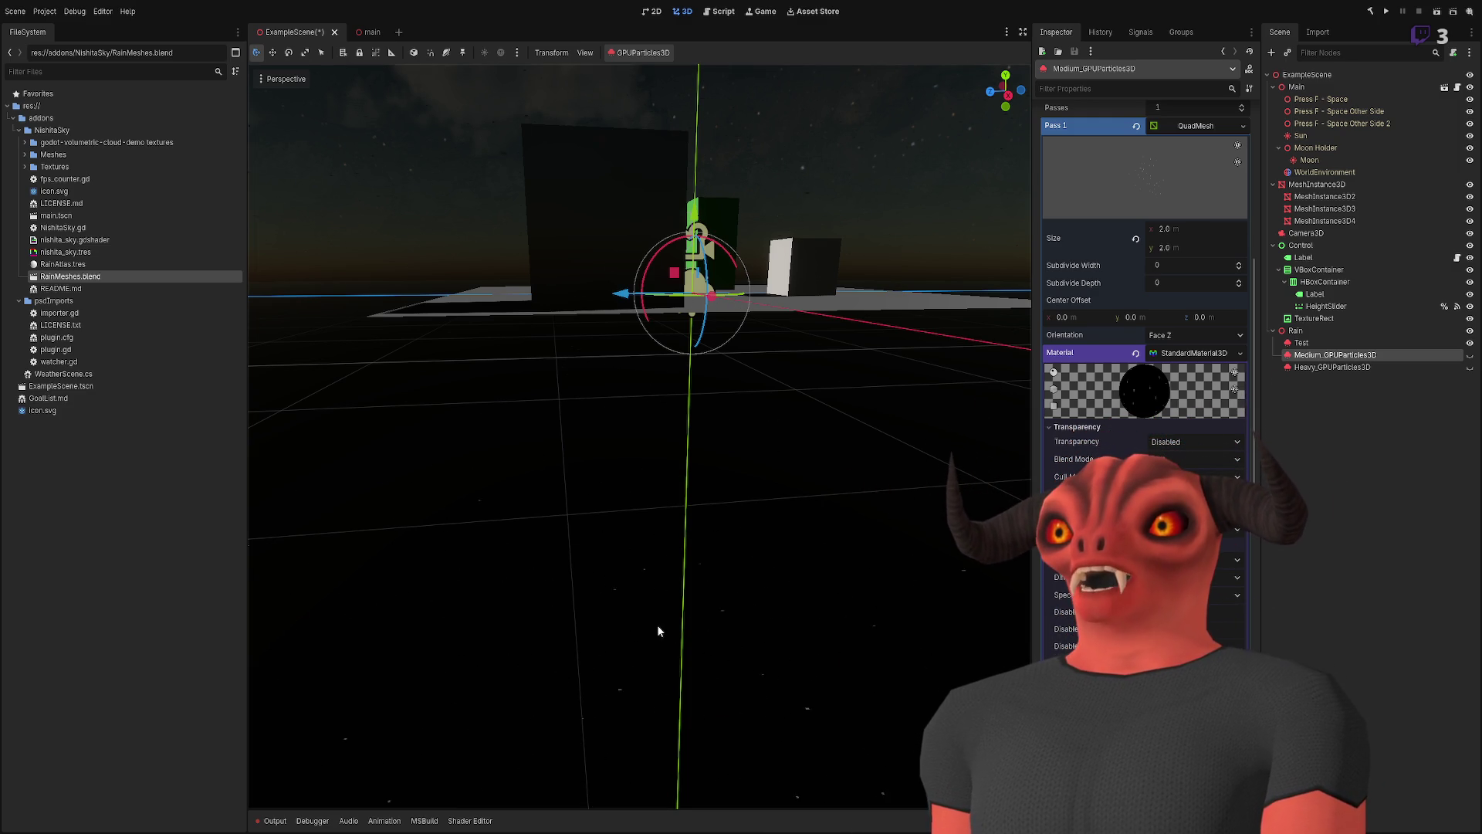
{"action": "key", "text": "ctrl+z"}
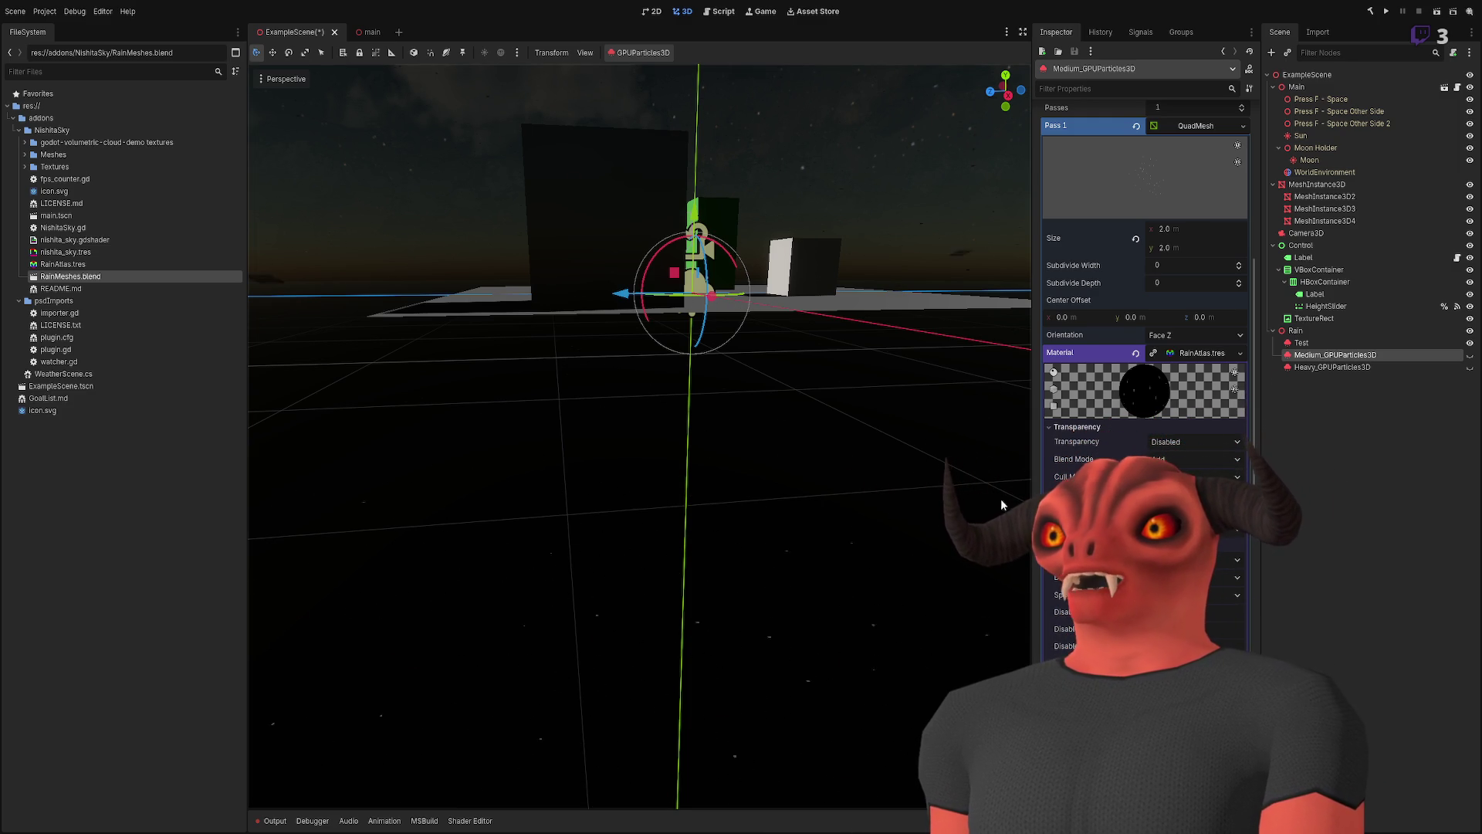
- On Test, expand the rain mesh's RainAtlas material and collapse sections down to the RainAtlas.png Albedo
{"action": "left_click", "coordinate": [1321, 342]}
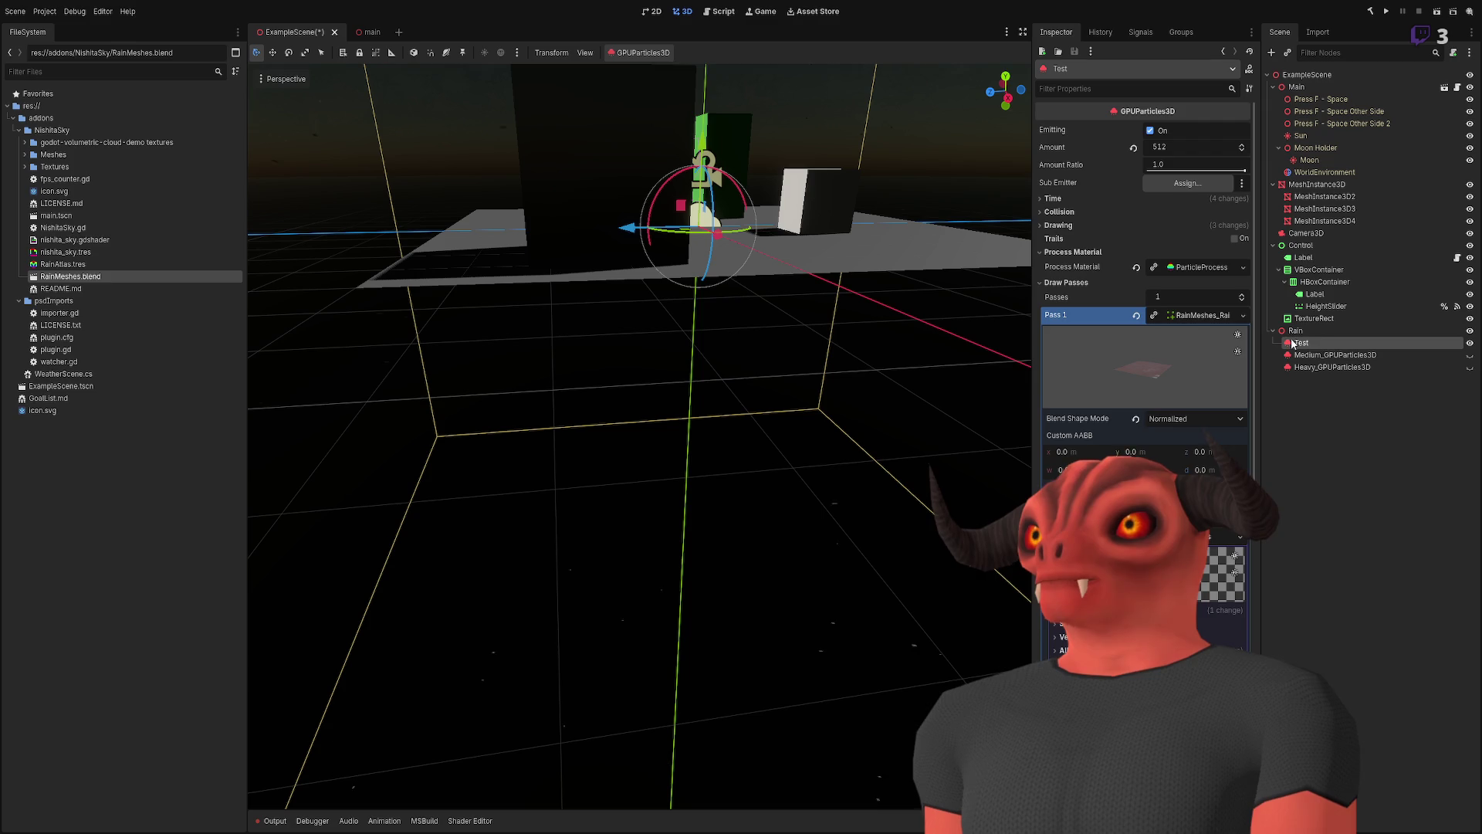
{"action": "scroll", "coordinate": [1200, 438], "scroll_direction": "down", "scroll_amount": 4}
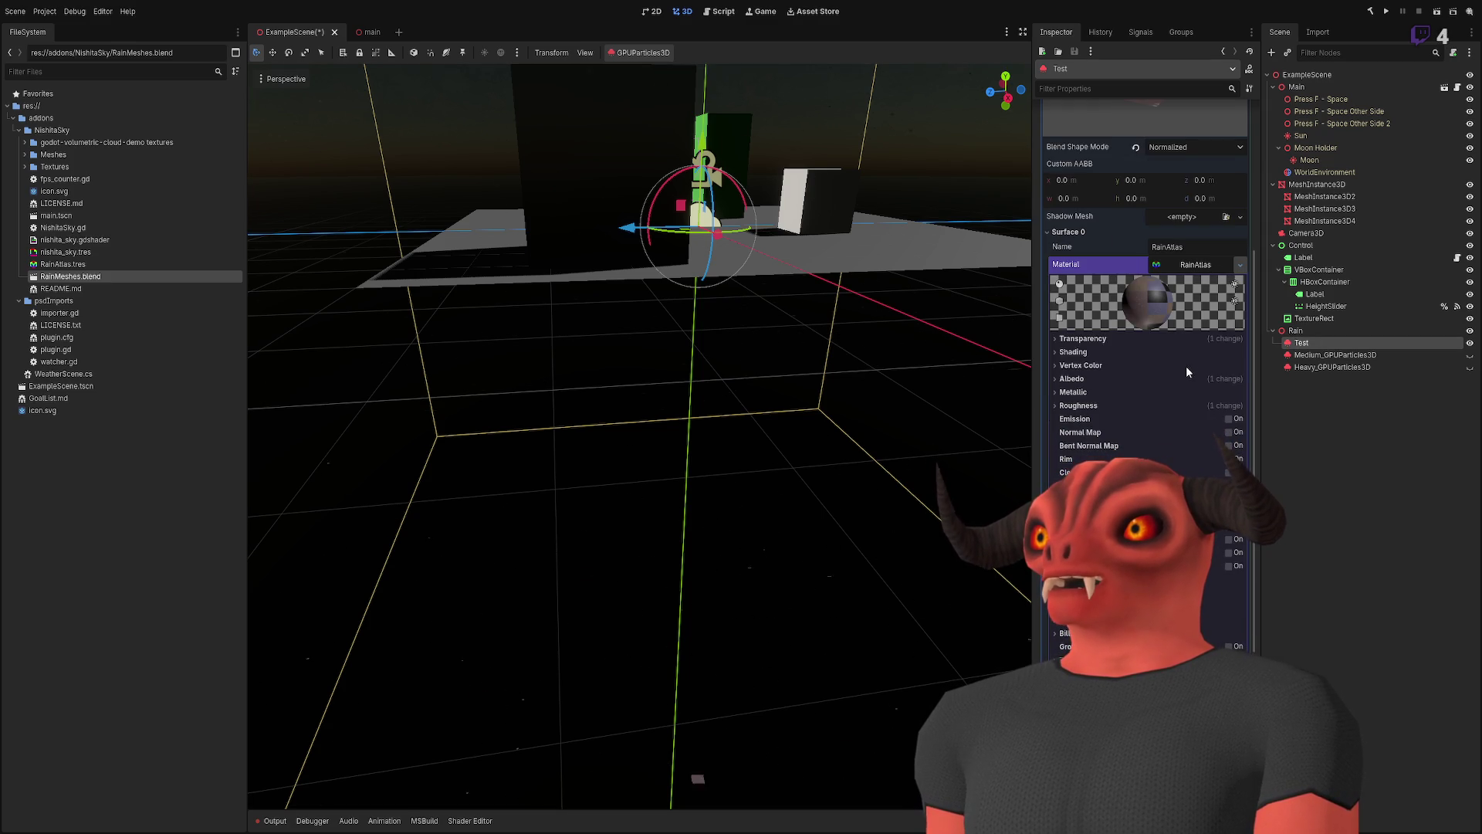
{"action": "key", "text": "ctrl+z"}
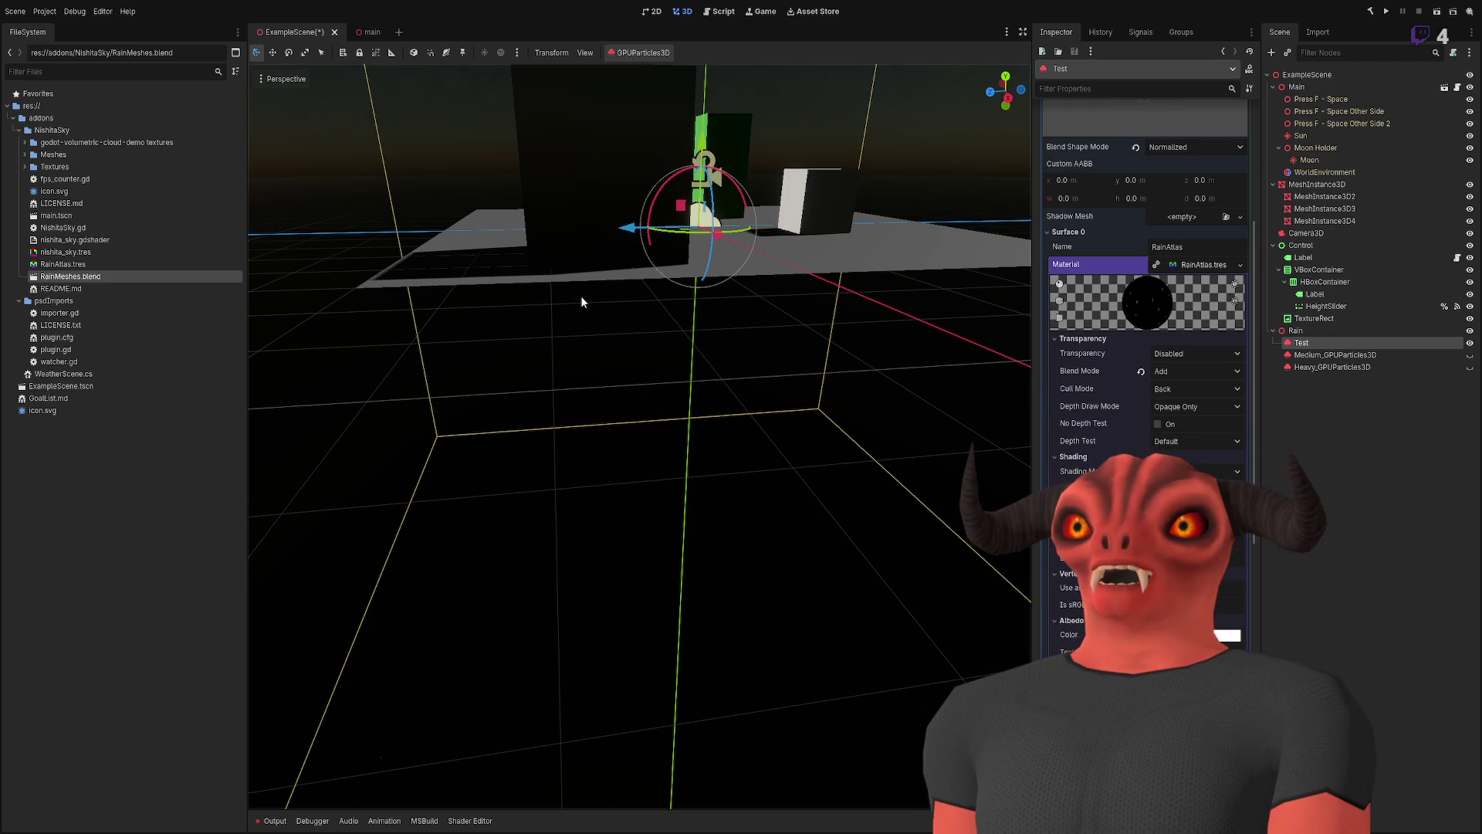
{"action": "left_click", "coordinate": [1081, 338]}
{"action": "left_click", "coordinate": [1073, 352]}
{"action": "left_click", "coordinate": [1079, 365]}
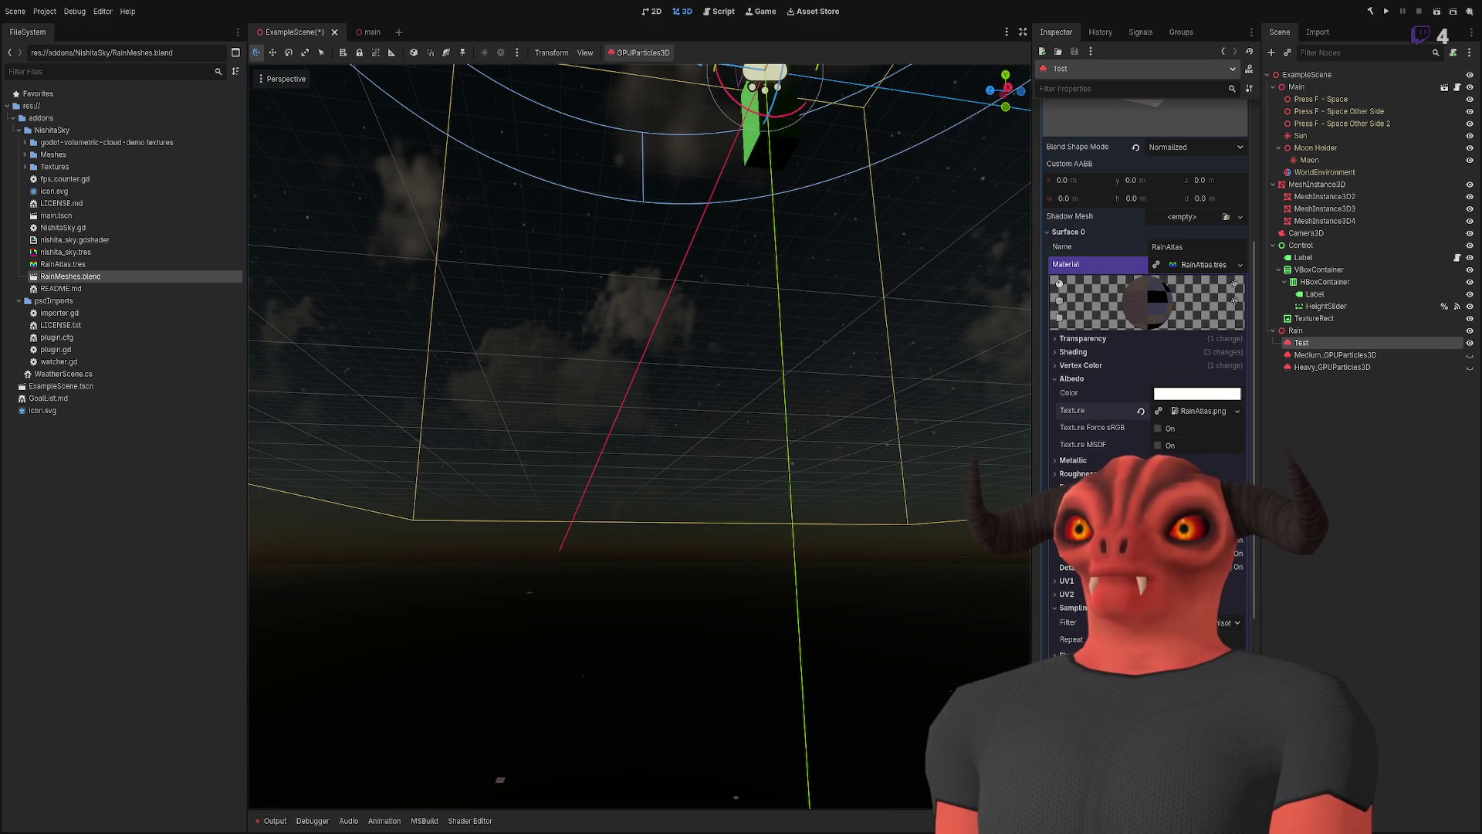
{"action": "key", "text": "f"}
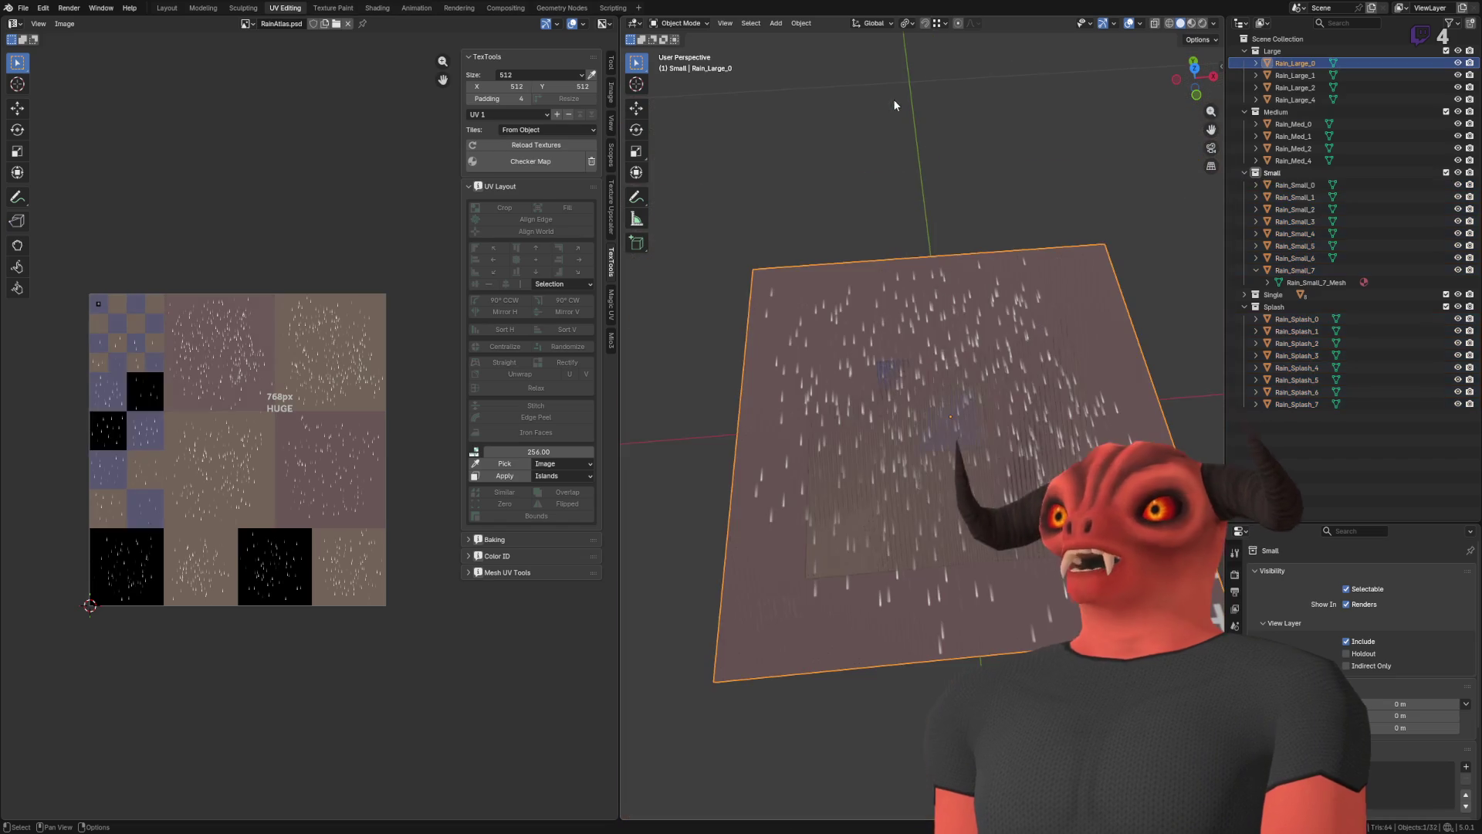
- Select every rain mesh object in Blender and review the Affect Only transform options
{"action": "key", "text": "a"}
{"action": "key", "text": "KP_Decimal"}
{"action": "scroll", "coordinate": [766, 290], "scroll_direction": "down", "scroll_amount": 5}
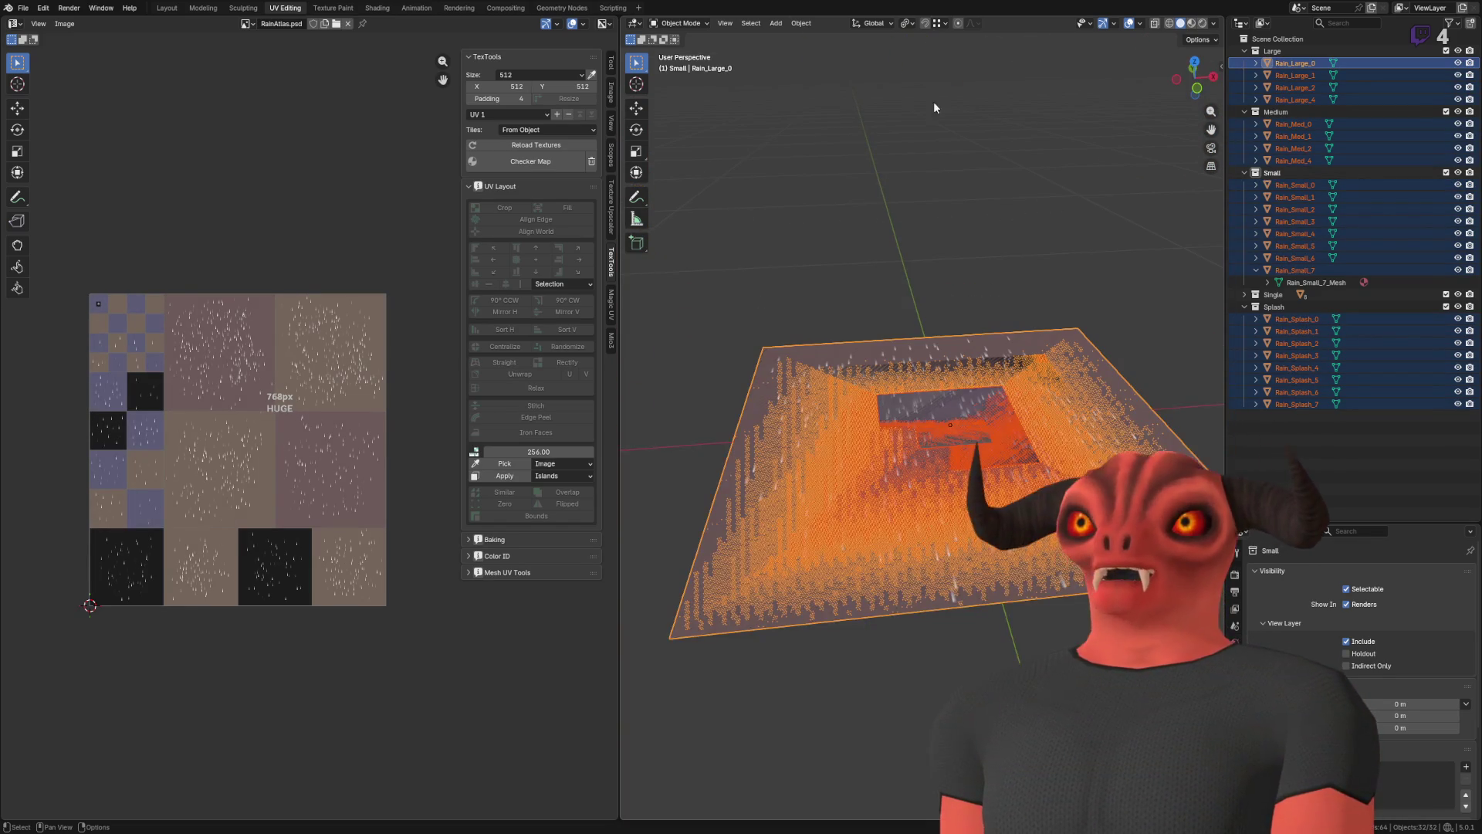
{"action": "left_click", "coordinate": [1214, 23]}
{"action": "left_click", "coordinate": [1212, 40]}
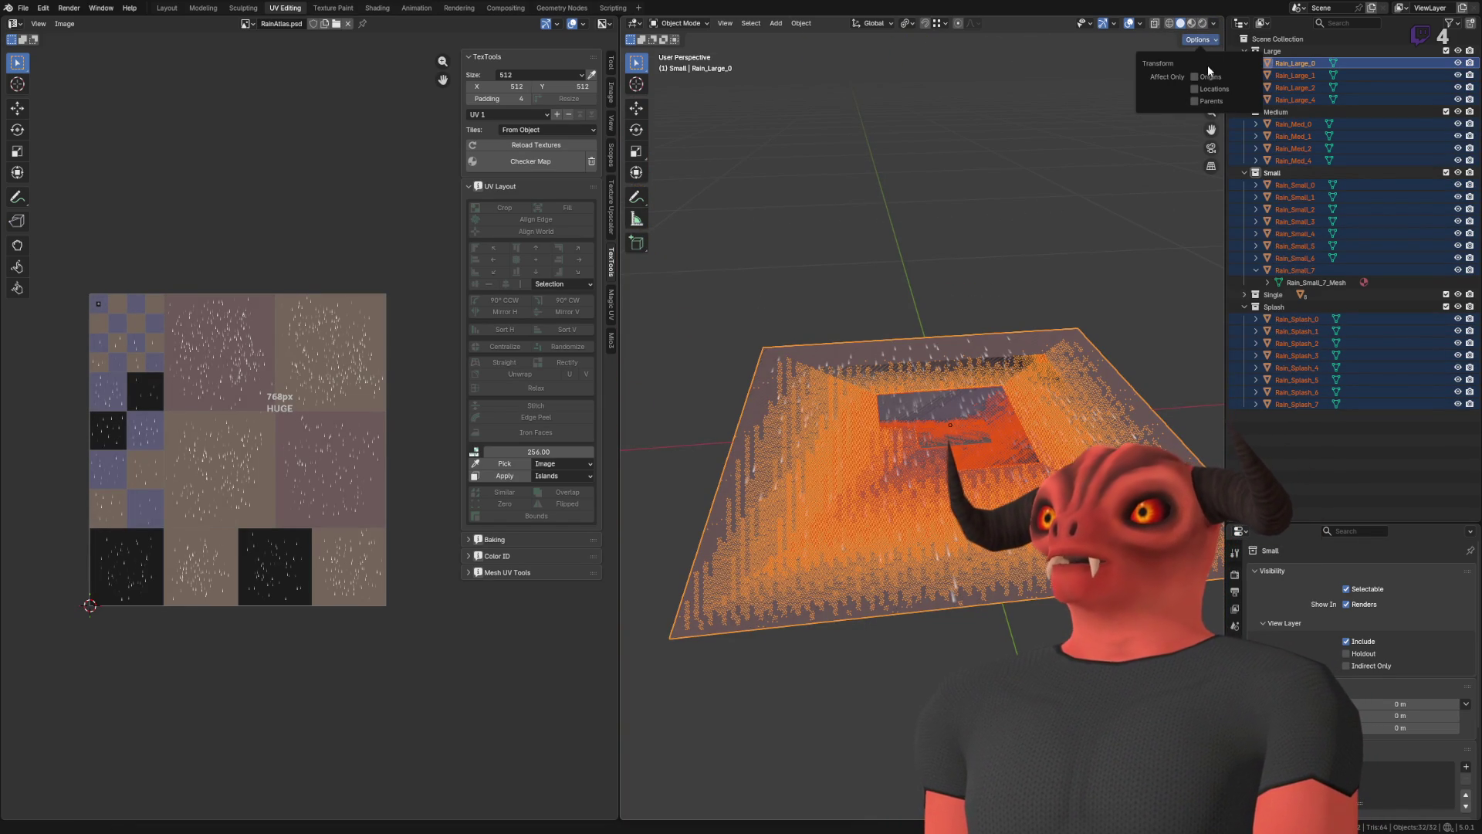
{"action": "scroll", "coordinate": [905, 275], "scroll_direction": "down", "scroll_amount": 6}
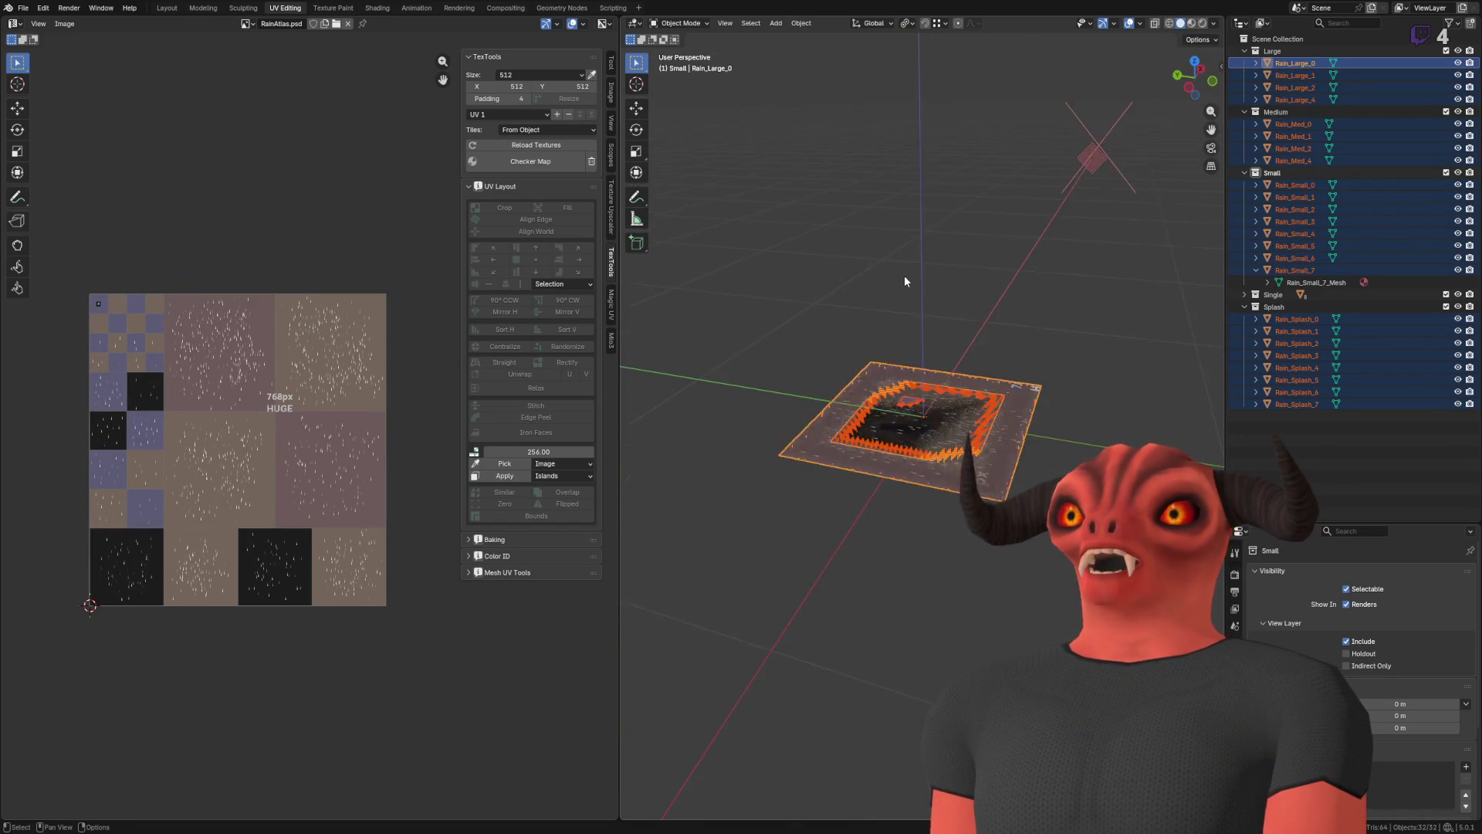
{"action": "scroll", "coordinate": [905, 274], "scroll_direction": "down", "scroll_amount": 2}
- Start a rotation, show the object transform values and look down on the rain plane
{"action": "key", "text": "shift+space"}
{"action": "key", "text": "r"}
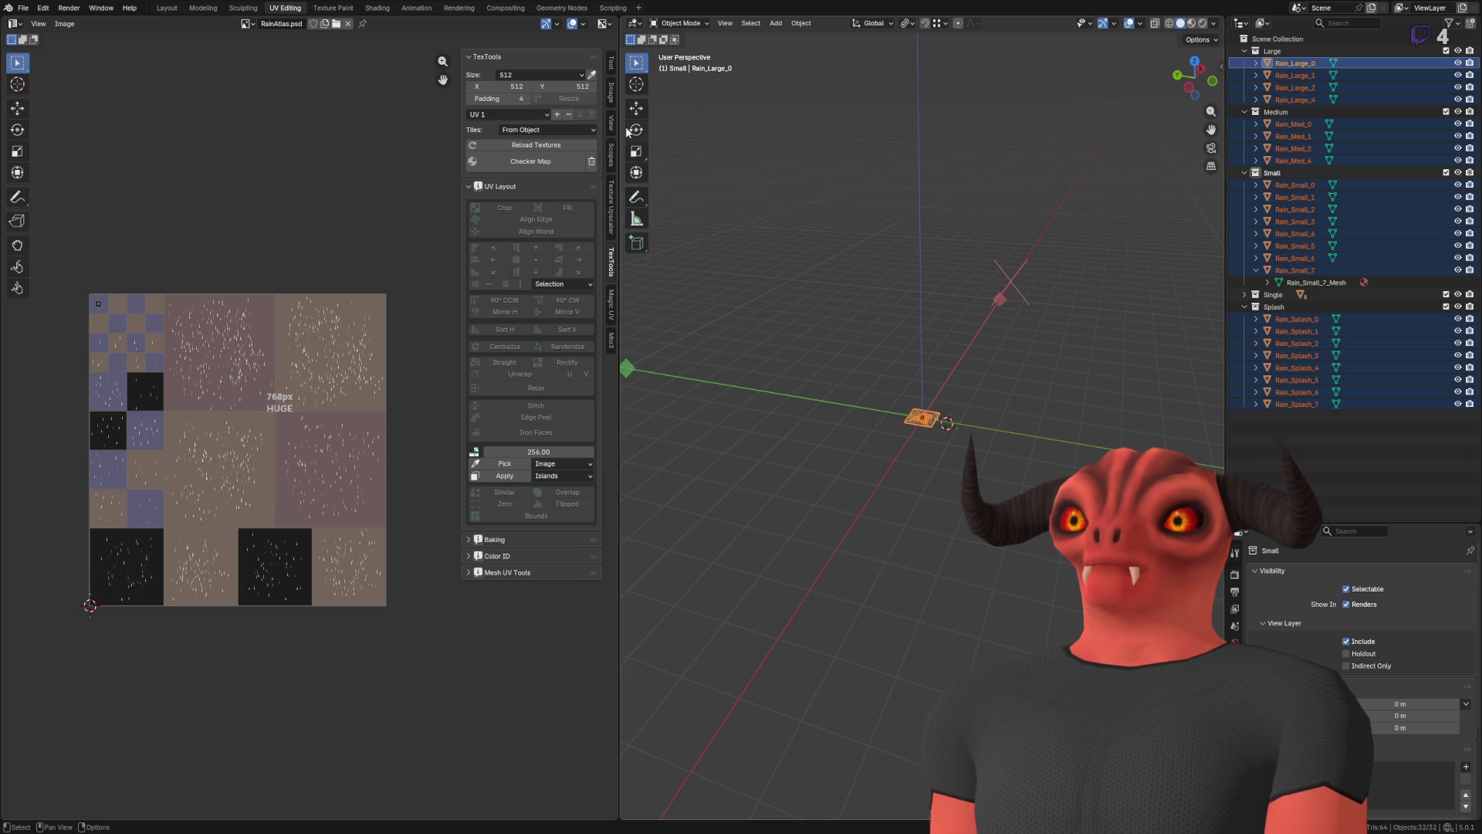
{"action": "scroll", "coordinate": [860, 293], "scroll_direction": "up", "scroll_amount": 8}
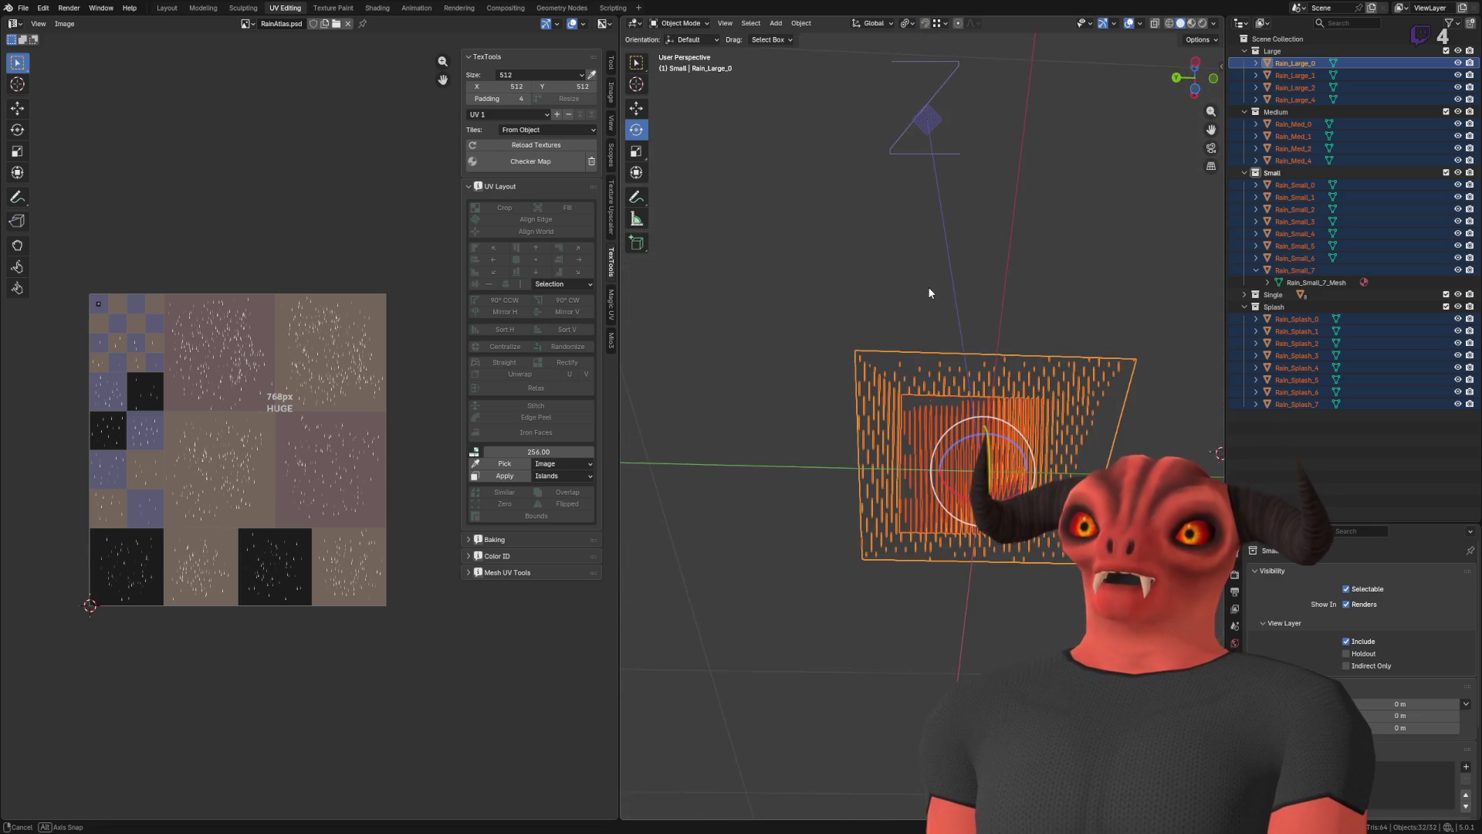
{"action": "left_click", "coordinate": [1221, 68]}
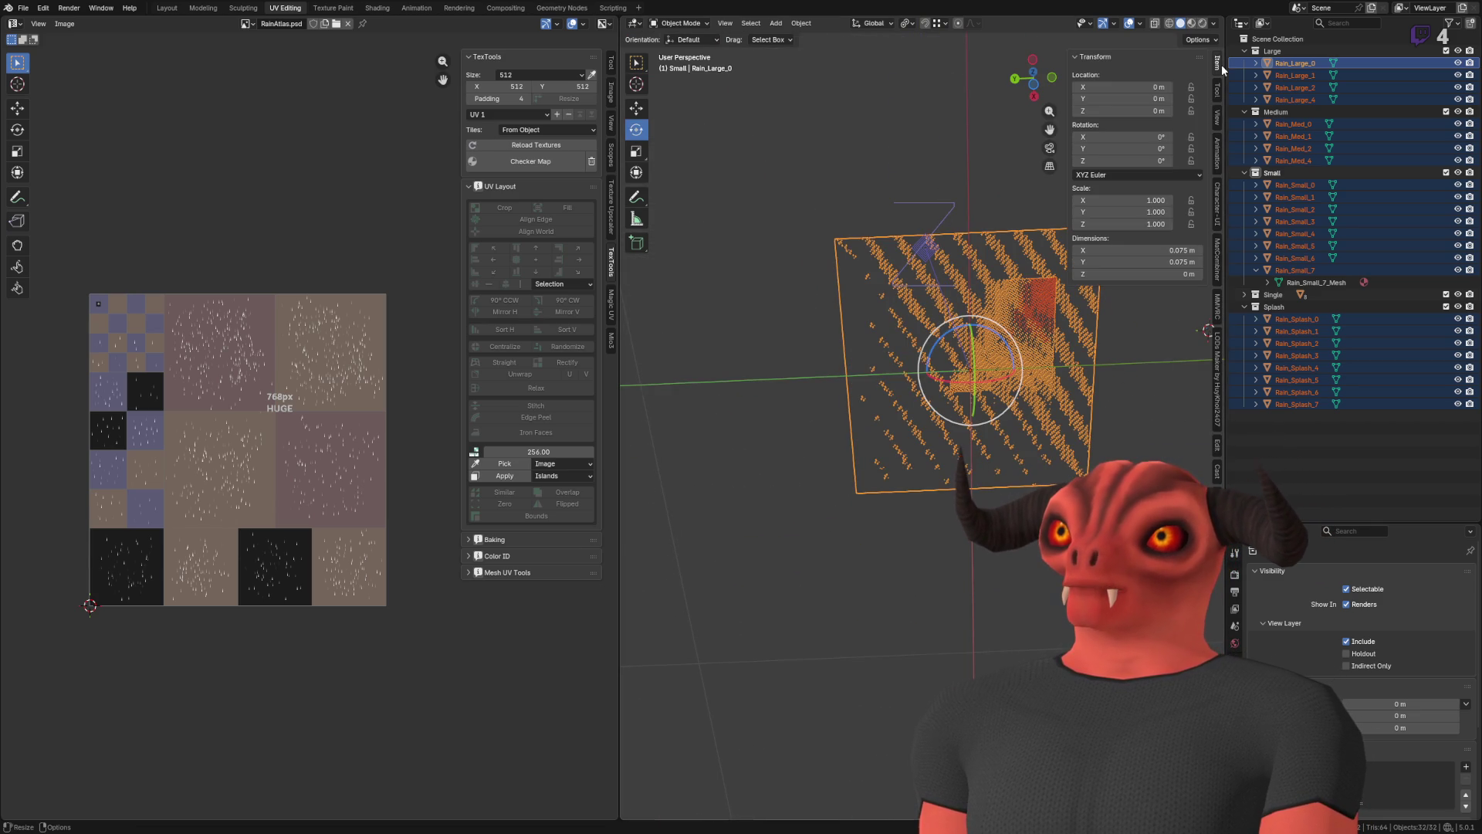
{"action": "mouse_move", "coordinate": [795, 173]}
{"action": "left_mouse_down"}
{"action": "mouse_move", "coordinate": [761, 243]}
{"action": "mouse_move", "coordinate": [791, 271]}
{"action": "left_mouse_up"}
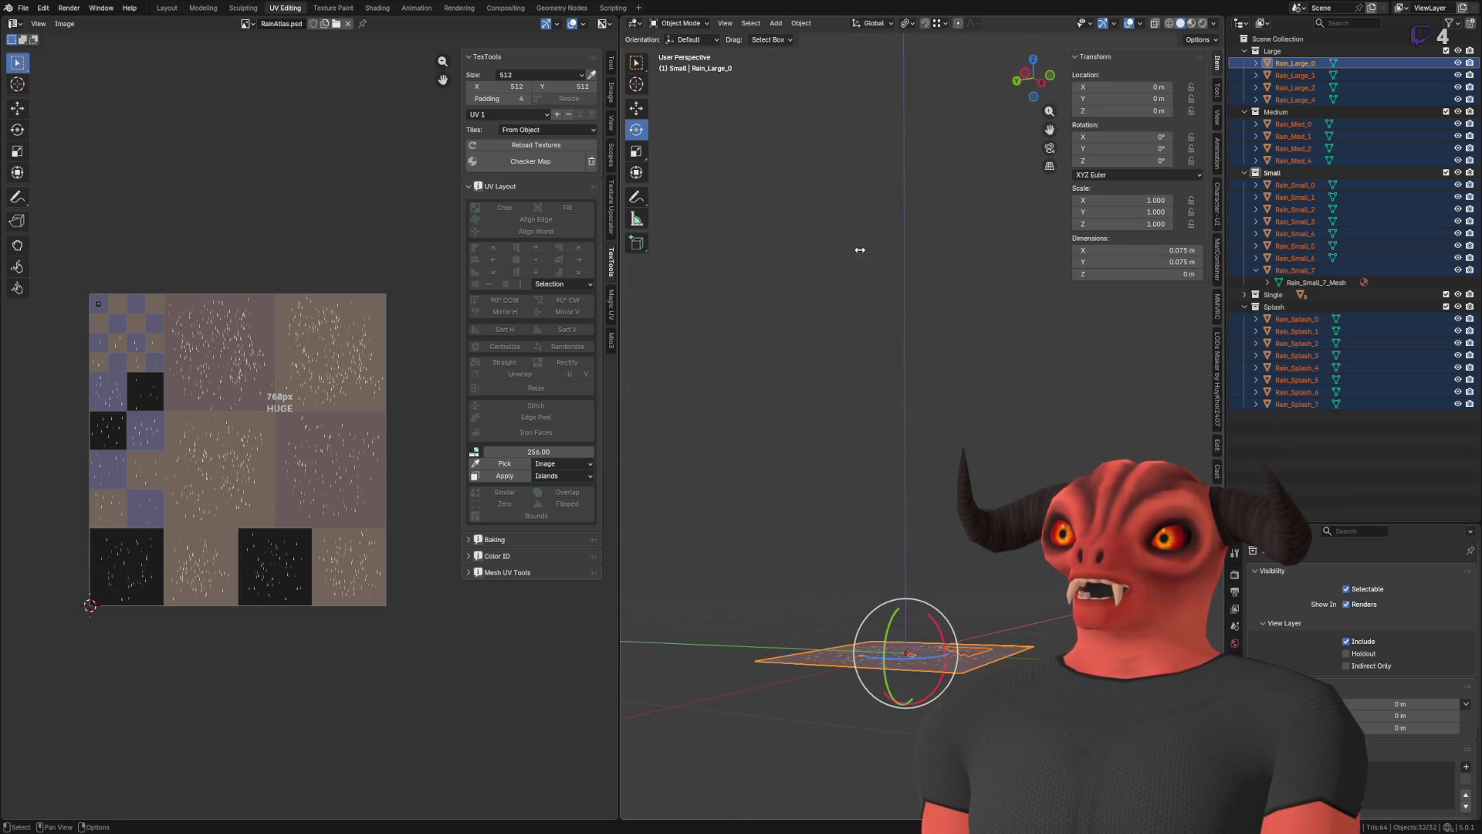
{"action": "left_click", "coordinate": [1198, 41]}
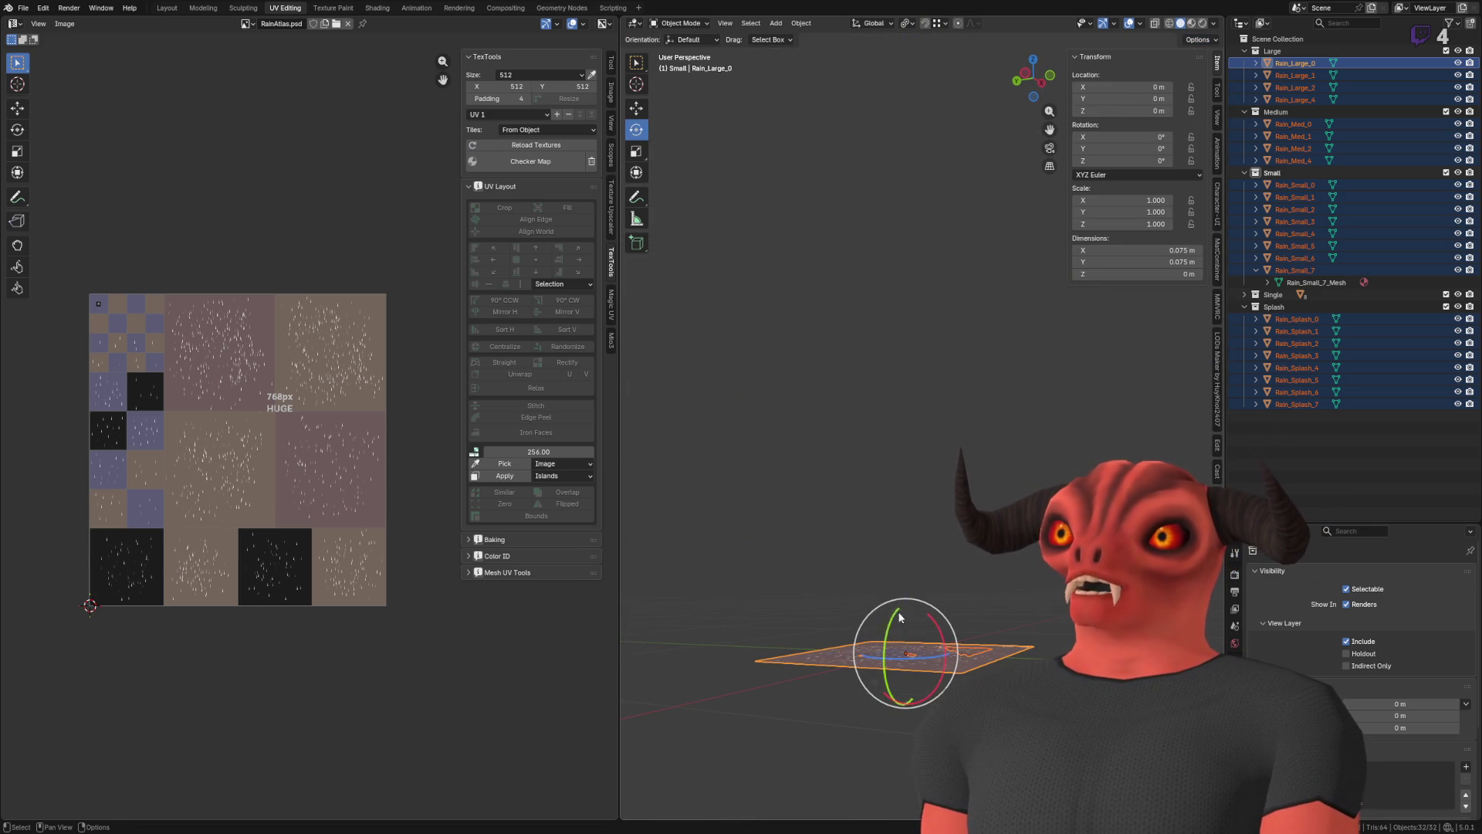
- Tilt the rain planes upright about X with a 90° rotation angle, then enter Edit Mode
{"action": "mouse_move", "coordinate": [937, 635]}
{"action": "left_mouse_down"}
{"action": "mouse_move", "coordinate": [922, 679]}
{"action": "mouse_move", "coordinate": [880, 714]}
{"action": "mouse_move", "coordinate": [692, 719]}
{"action": "left_mouse_up"}
{"action": "left_click", "coordinate": [679, 809]}
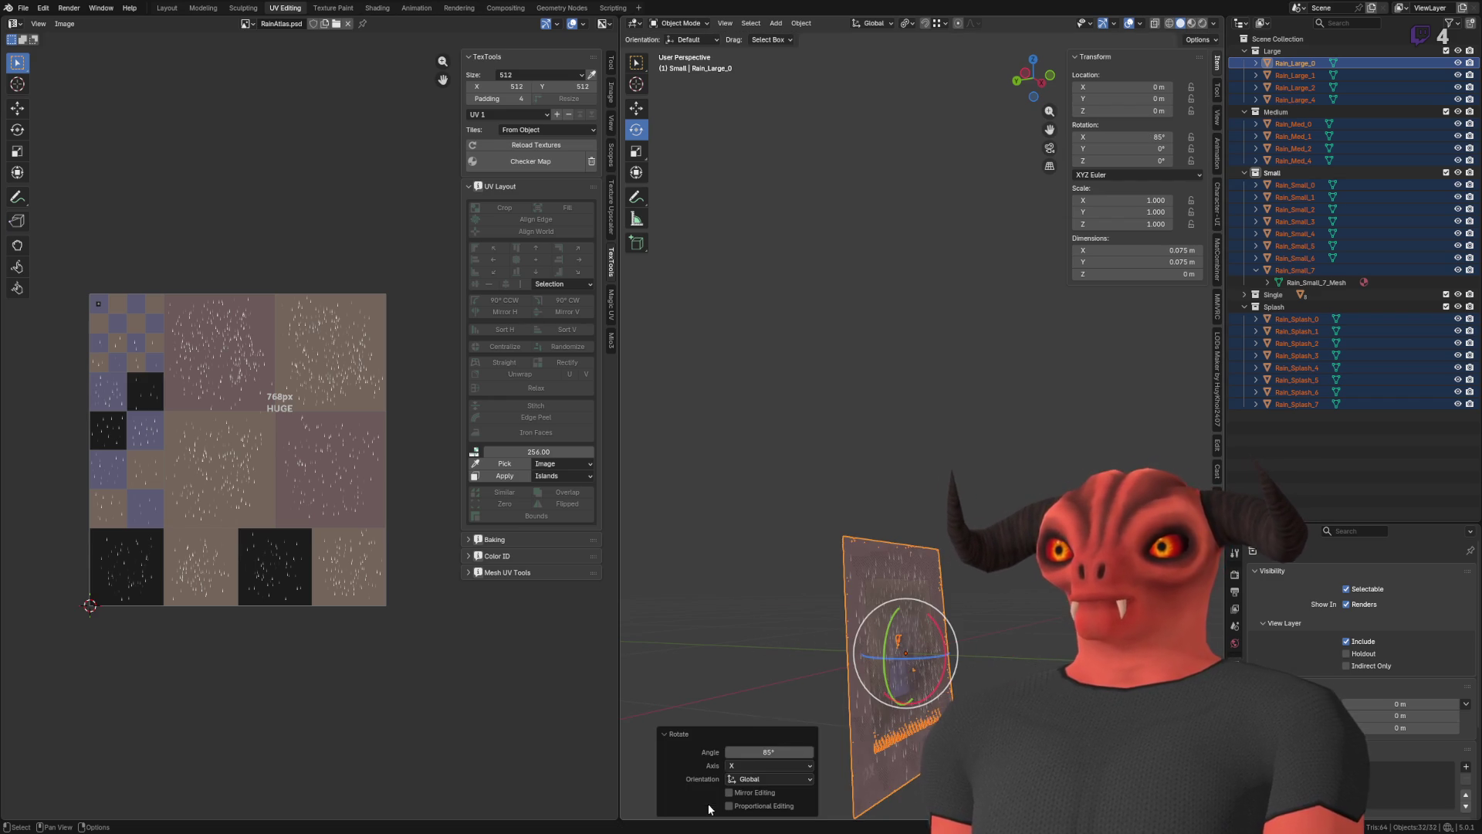
{"action": "double_click", "coordinate": [769, 752]}
{"action": "type", "text": "90"}
{"action": "key", "text": "Return"}
{"action": "scroll", "coordinate": [821, 406], "scroll_direction": "up", "scroll_amount": 5}
{"action": "scroll", "coordinate": [965, 388], "scroll_direction": "up", "scroll_amount": 4}
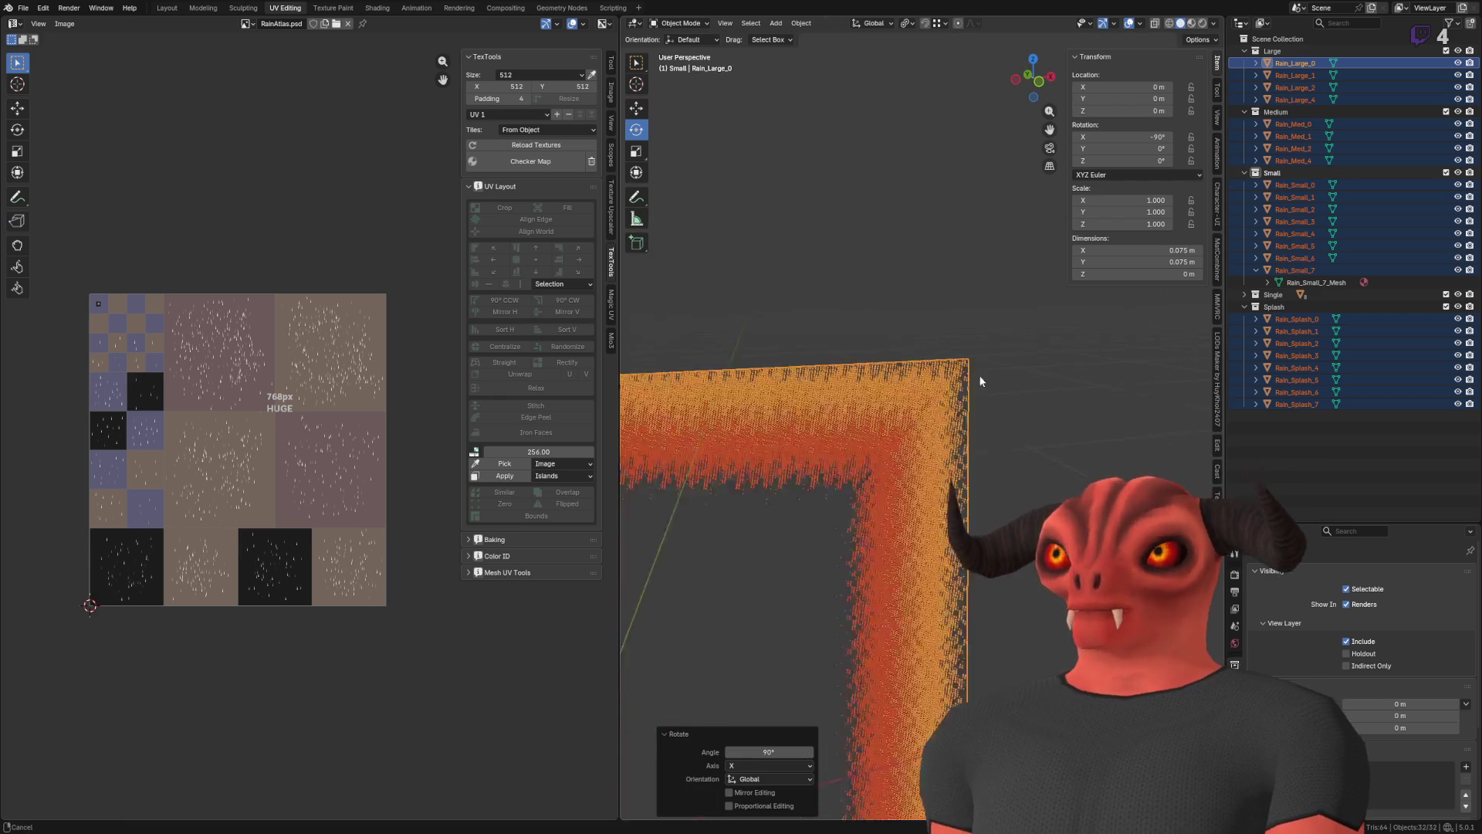
{"action": "scroll", "coordinate": [720, 590], "scroll_direction": "down", "scroll_amount": 5}
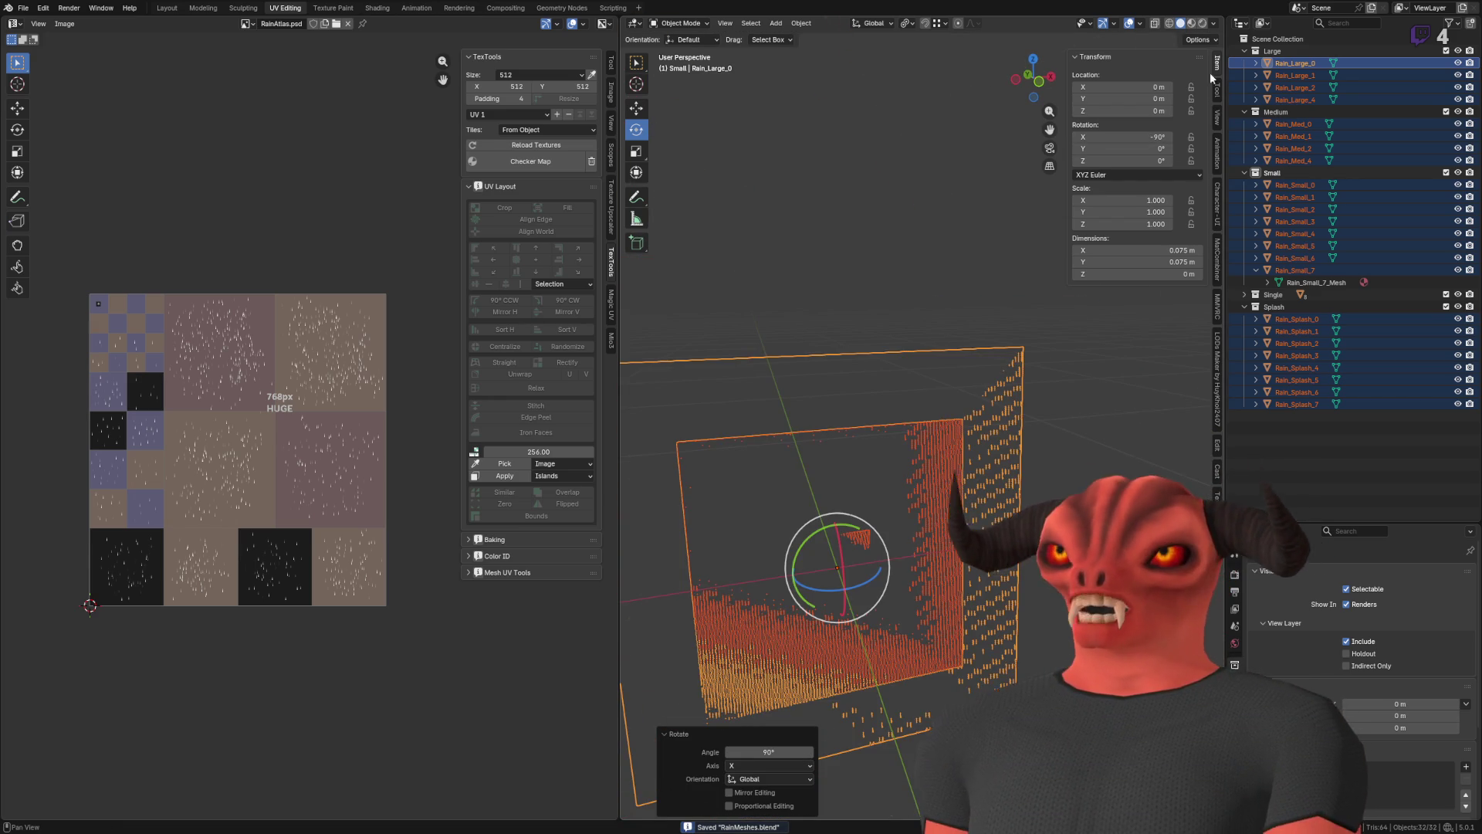
{"action": "left_click", "coordinate": [1211, 39]}
{"action": "key", "text": "Tab"}
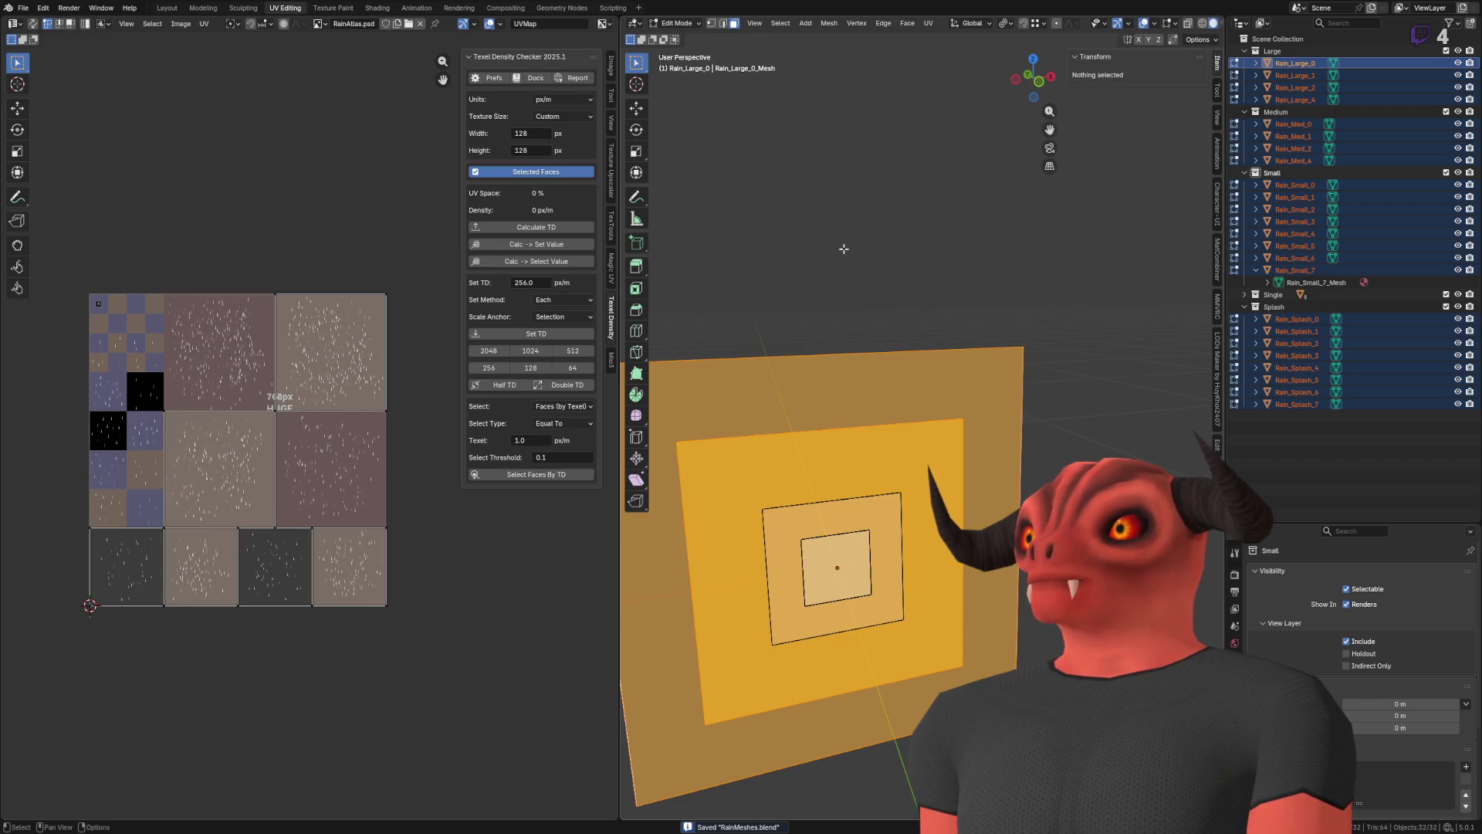
- Return to Object Mode and frame the rain plane, checking the Affect Only options
{"action": "left_click", "coordinate": [1197, 39]}
{"action": "key", "text": "Tab"}
{"action": "mouse_move", "coordinate": [1030, 179]}
{"action": "left_mouse_down"}
{"action": "mouse_move", "coordinate": [719, 469]}
{"action": "mouse_move", "coordinate": [724, 503]}
{"action": "mouse_move", "coordinate": [1077, 230]}
{"action": "left_mouse_up"}
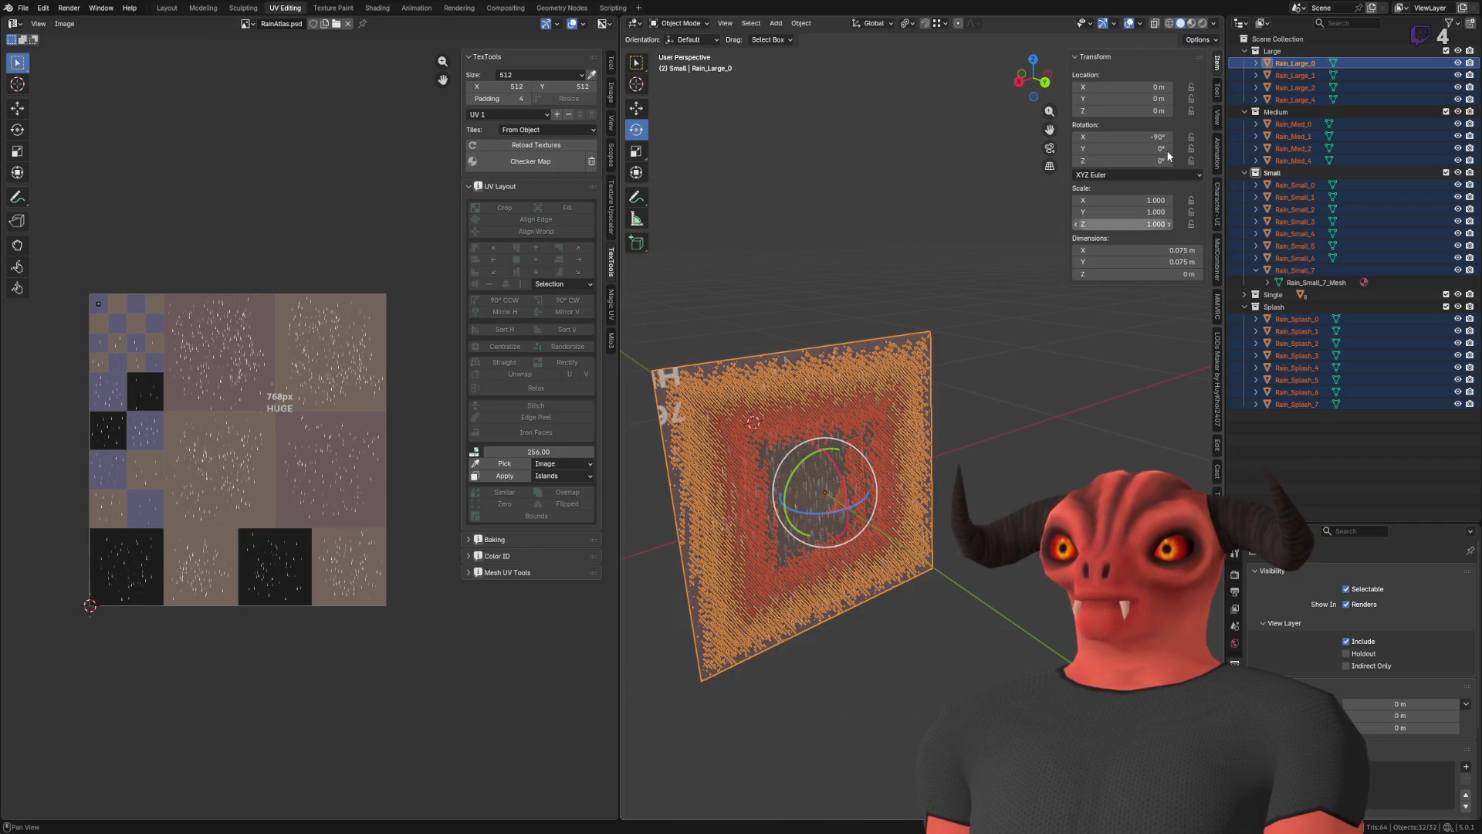
{"action": "scroll", "coordinate": [849, 367], "scroll_direction": "down", "scroll_amount": 5}
{"action": "mouse_move", "coordinate": [885, 355]}
{"action": "left_mouse_down"}
{"action": "mouse_move", "coordinate": [917, 465]}
{"action": "mouse_move", "coordinate": [993, 413]}
{"action": "mouse_move", "coordinate": [993, 376]}
{"action": "mouse_move", "coordinate": [817, 397]}
{"action": "mouse_move", "coordinate": [809, 351]}
{"action": "left_mouse_up"}
{"action": "scroll", "coordinate": [816, 398], "scroll_direction": "up", "scroll_amount": 5}
{"action": "scroll", "coordinate": [816, 398], "scroll_direction": "up", "scroll_amount": 2}
{"action": "left_click", "coordinate": [1200, 40]}
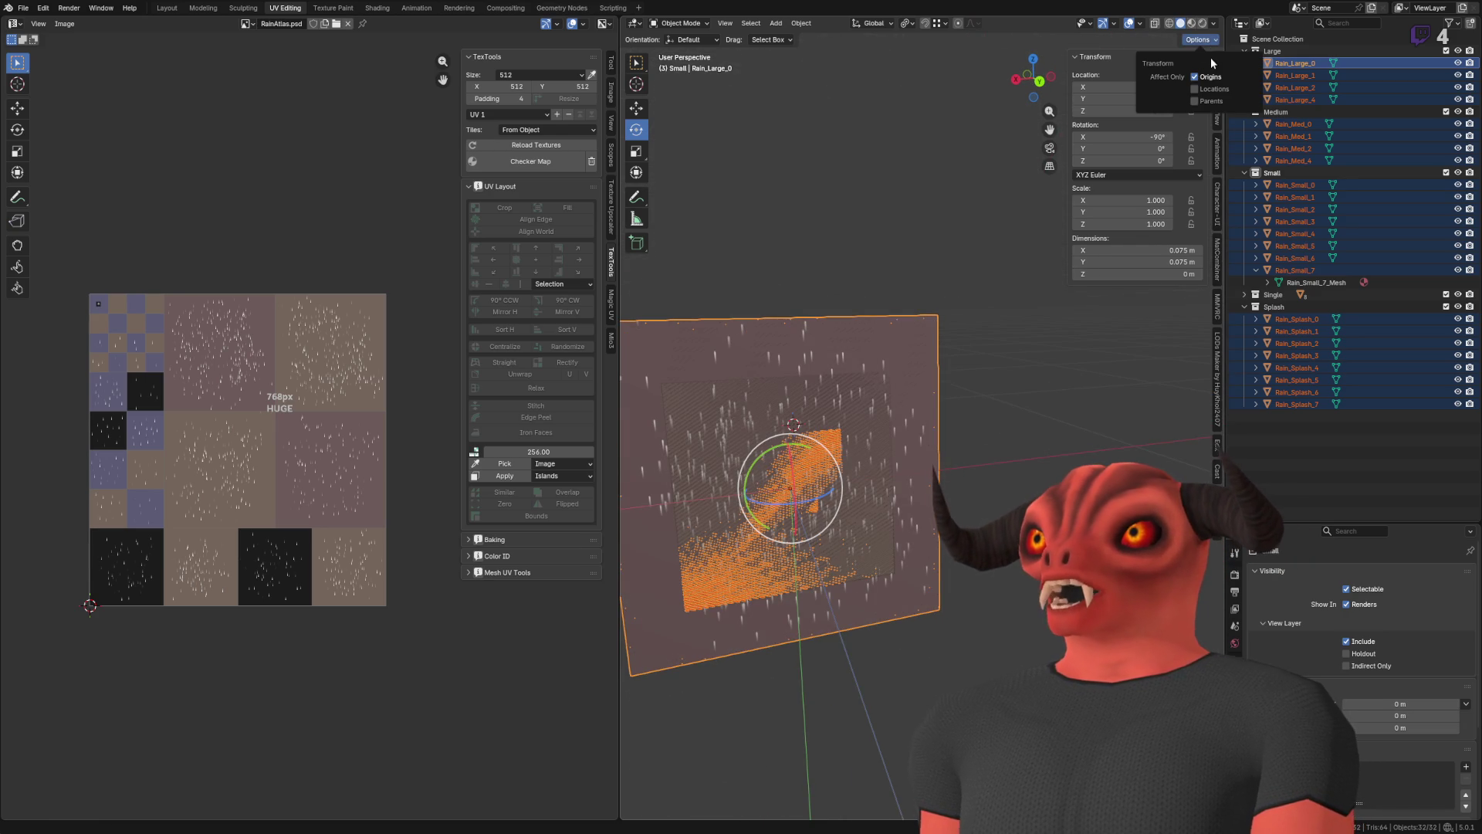
{"action": "mouse_move", "coordinate": [814, 466]}
{"action": "left_mouse_down"}
{"action": "mouse_move", "coordinate": [899, 446]}
{"action": "mouse_move", "coordinate": [880, 494]}
{"action": "mouse_move", "coordinate": [888, 478]}
{"action": "left_mouse_up"}
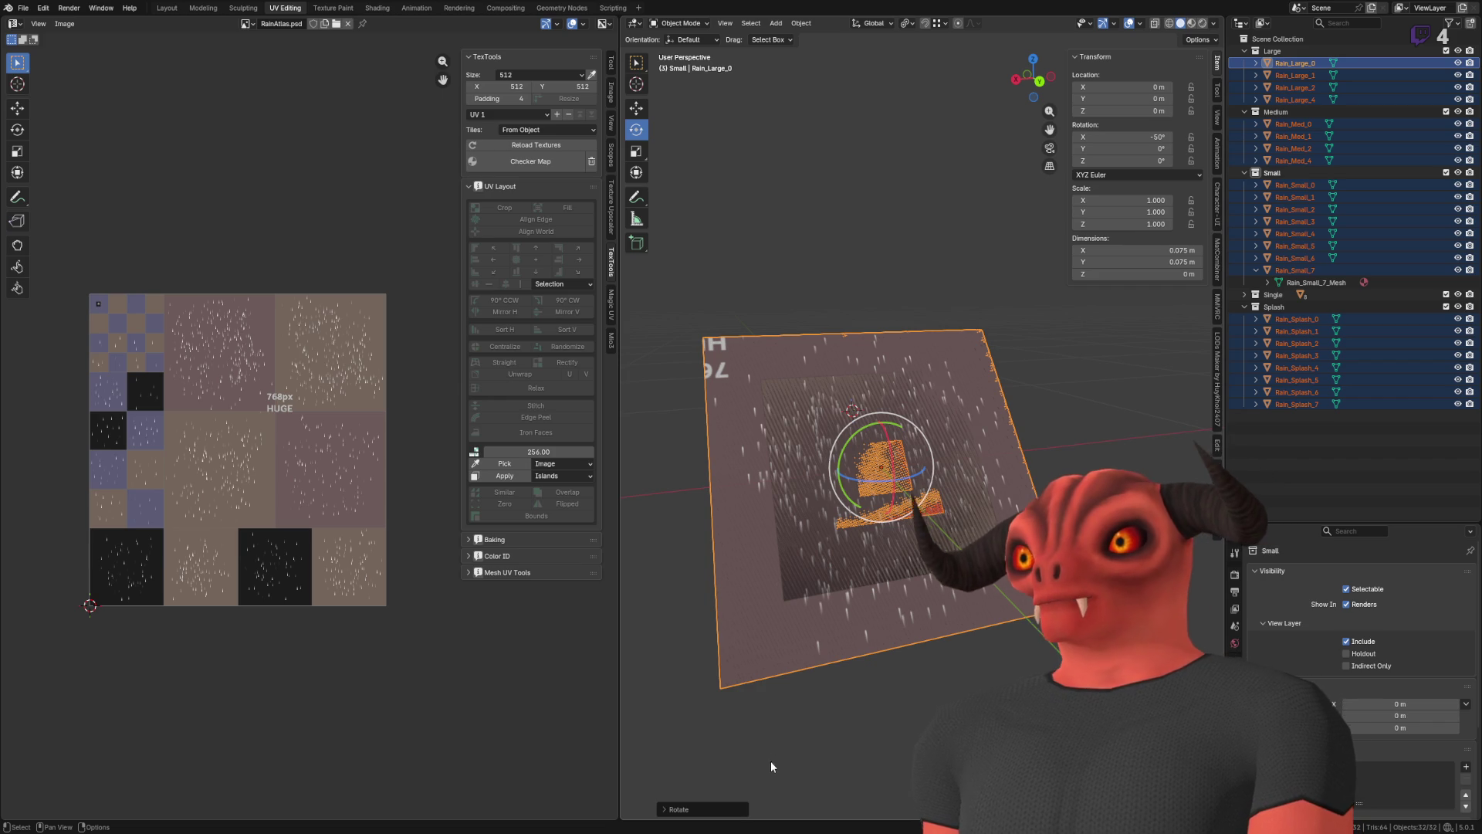
{"action": "type", "text": "180"}
- Confirm a 180° rotation, reframe the rain plane, save RainMeshes.blend and switch to Godot
{"action": "key", "text": "Return"}
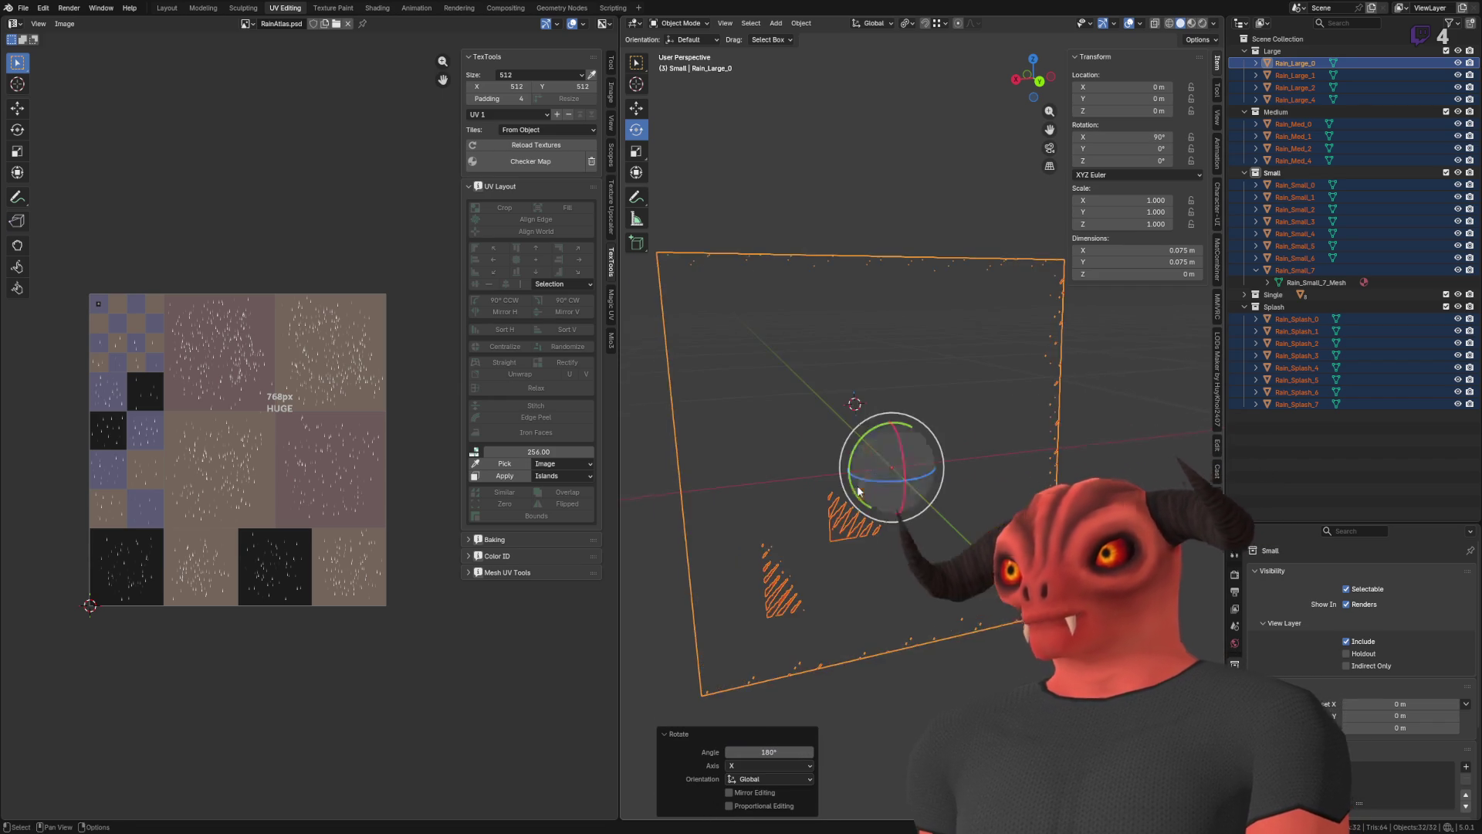
{"action": "mouse_move", "coordinate": [981, 494]}
{"action": "left_mouse_down"}
{"action": "mouse_move", "coordinate": [891, 545]}
{"action": "mouse_move", "coordinate": [1146, 116]}
{"action": "left_mouse_up"}
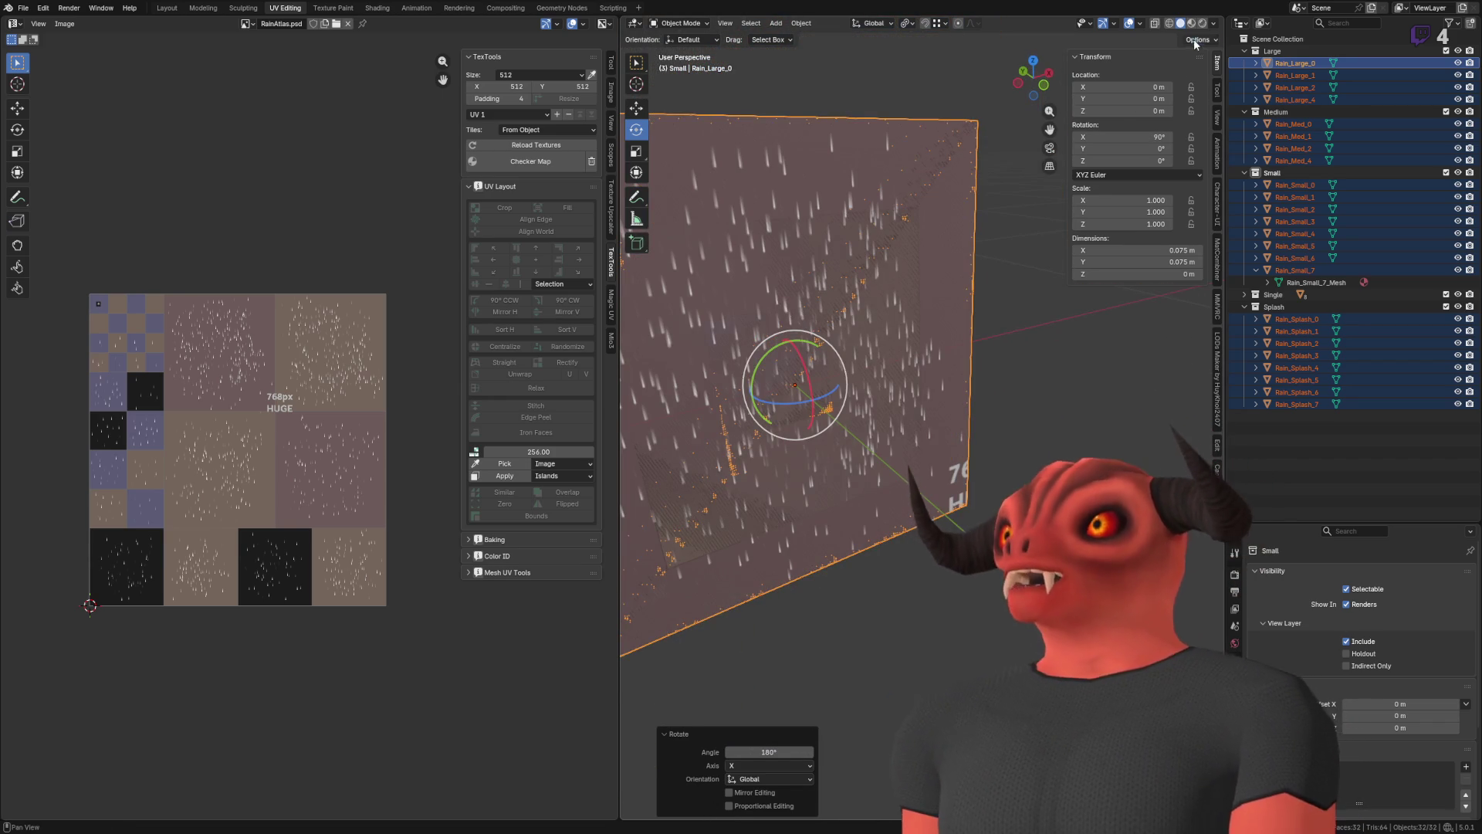
{"action": "scroll", "coordinate": [834, 380], "scroll_direction": "down", "scroll_amount": 10}
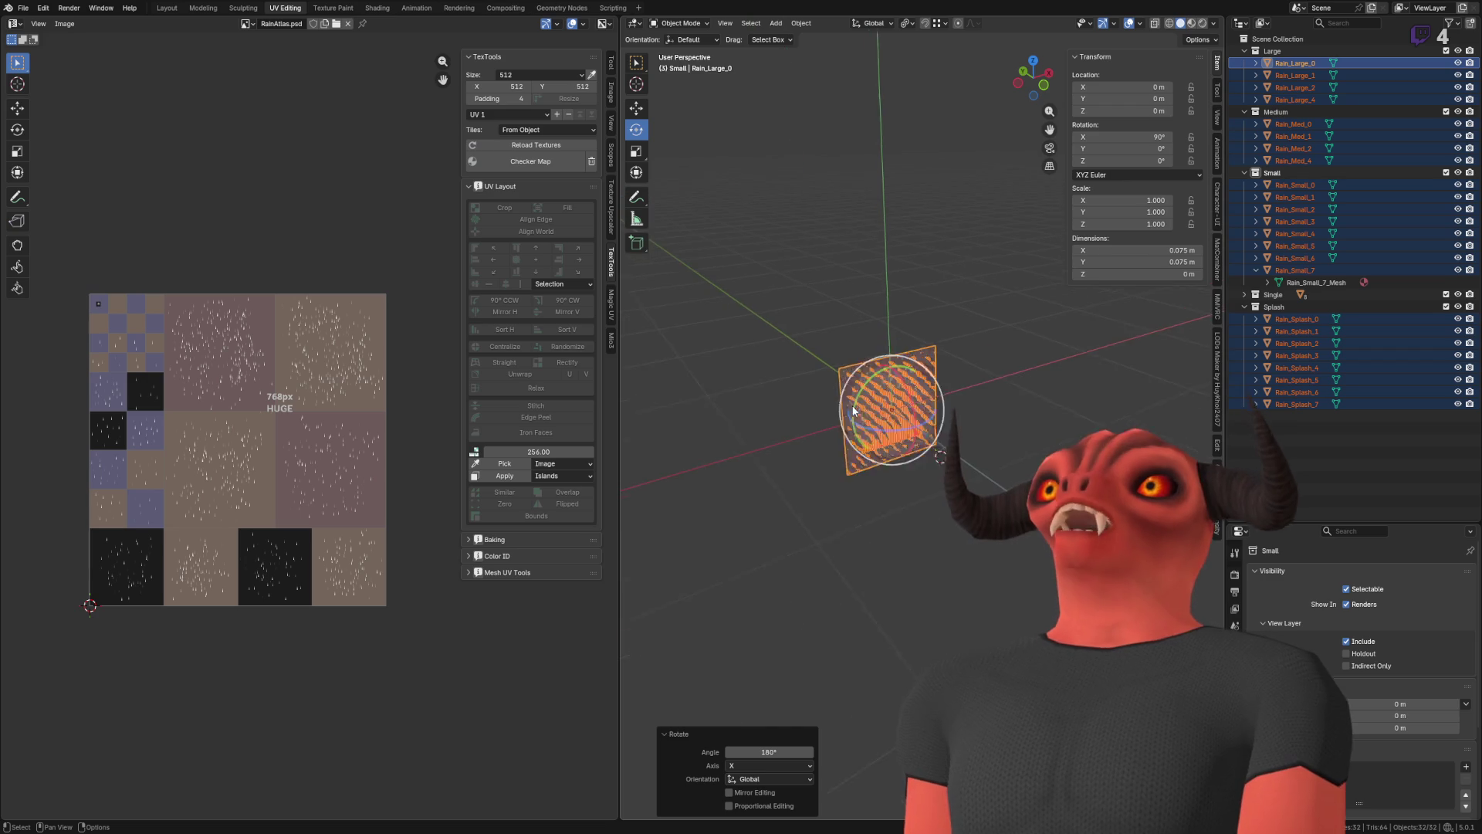
{"action": "left_click_drag", "start_coordinate": [1002, 358], "coordinate": [903, 392]}
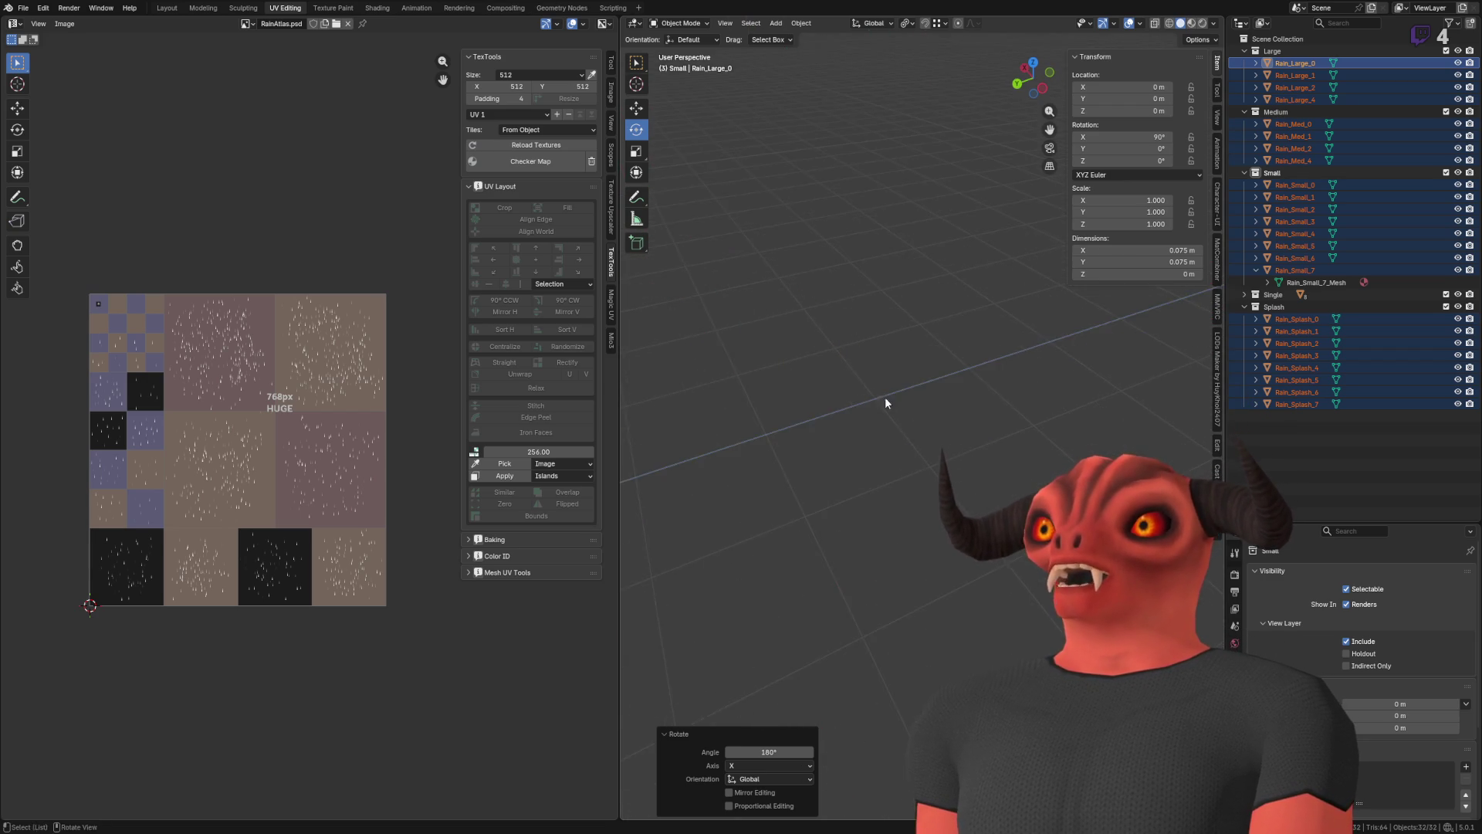
{"action": "key", "text": "KP_Decimal"}
{"action": "scroll", "coordinate": [887, 349], "scroll_direction": "up", "scroll_amount": 4}
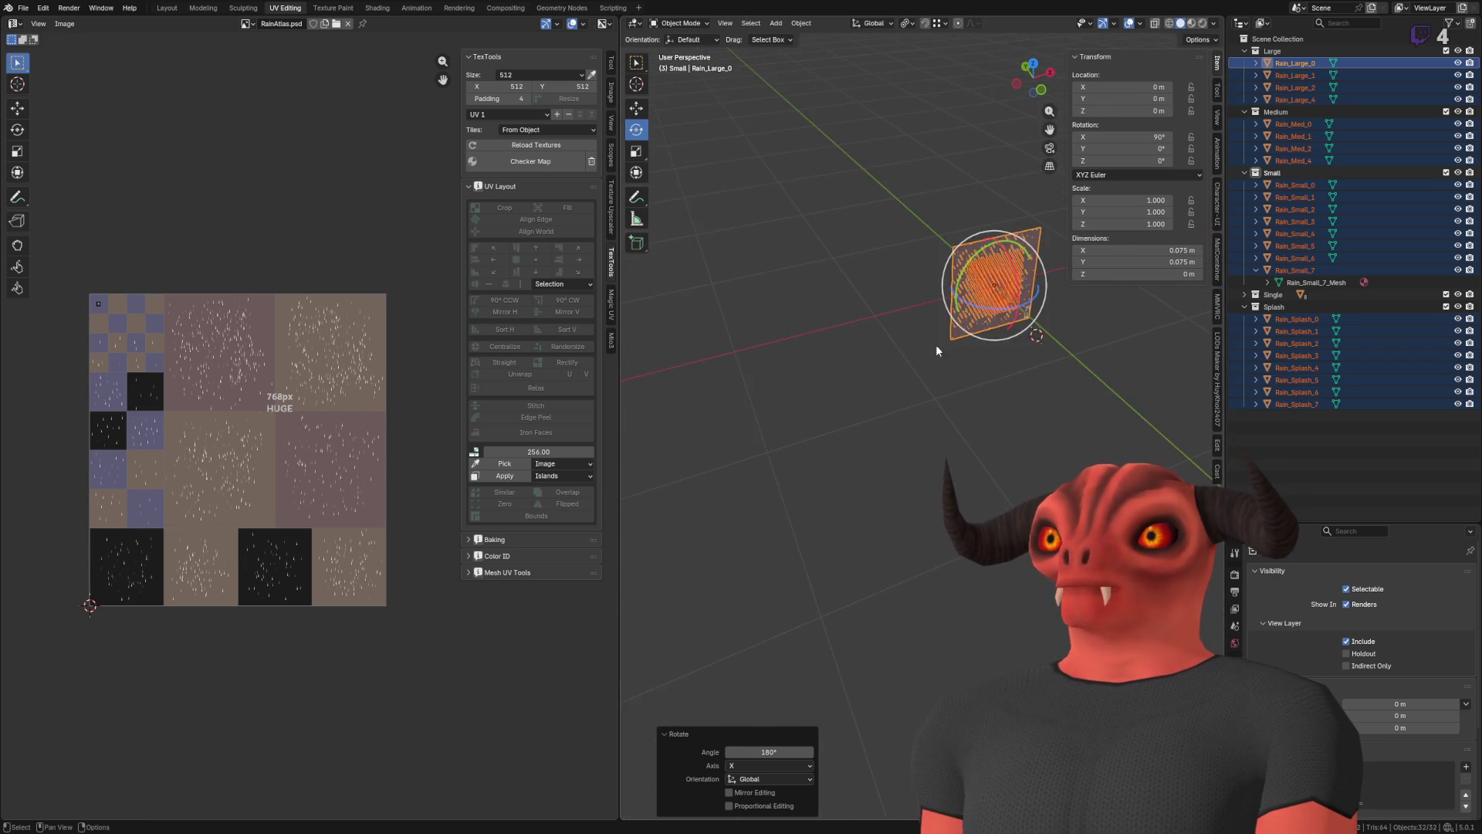
{"action": "key", "text": "ctrl+s"}
{"action": "key", "text": "alt+Tab"}
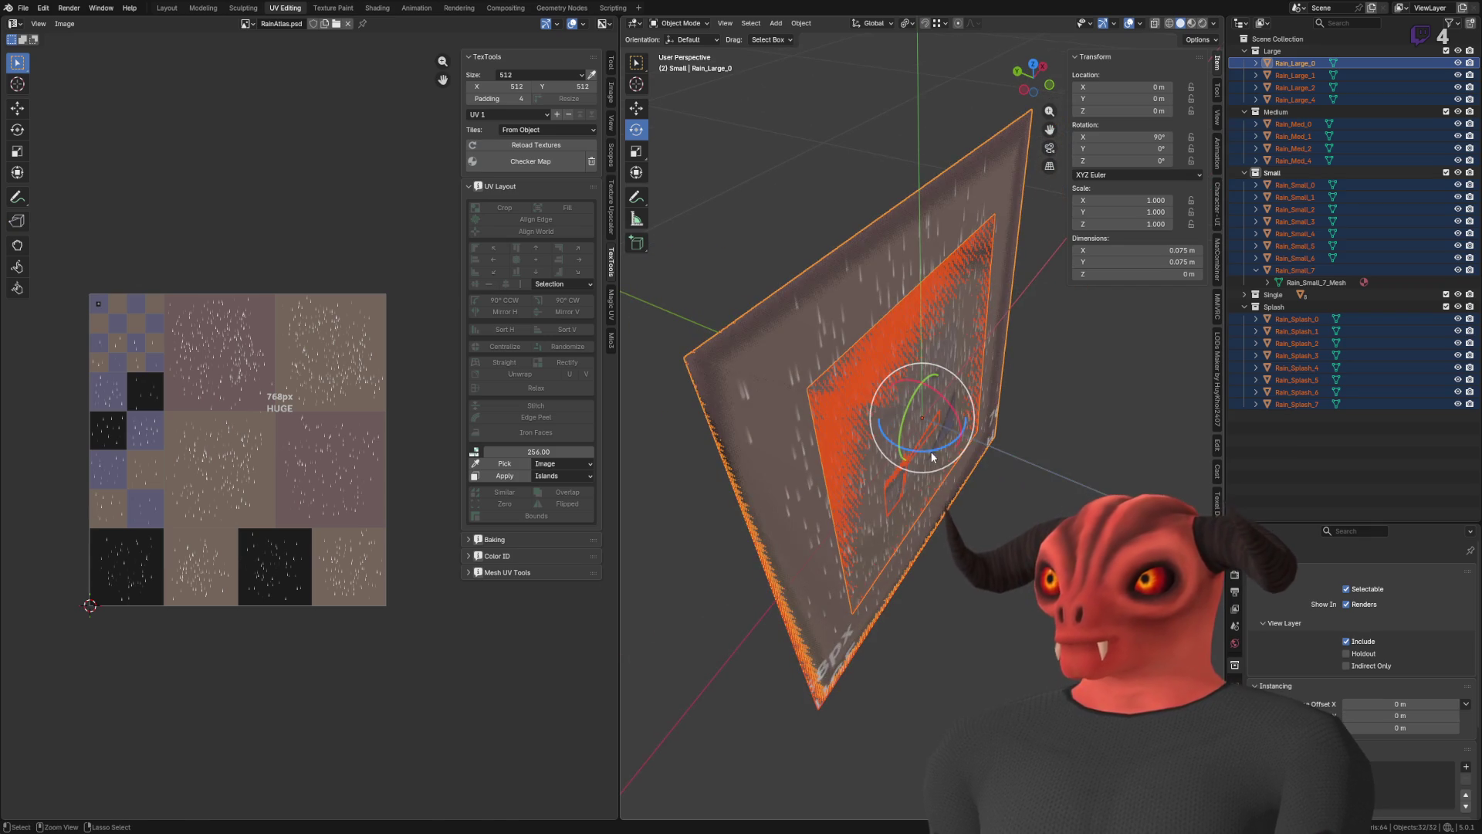
- Turn the rain planes 180° around Z and switch to Godot to see the result
{"action": "left_click_drag", "start_coordinate": [931, 459], "coordinate": [965, 433]}
{"action": "left_click_drag", "start_coordinate": [957, 532], "coordinate": [800, 461]}
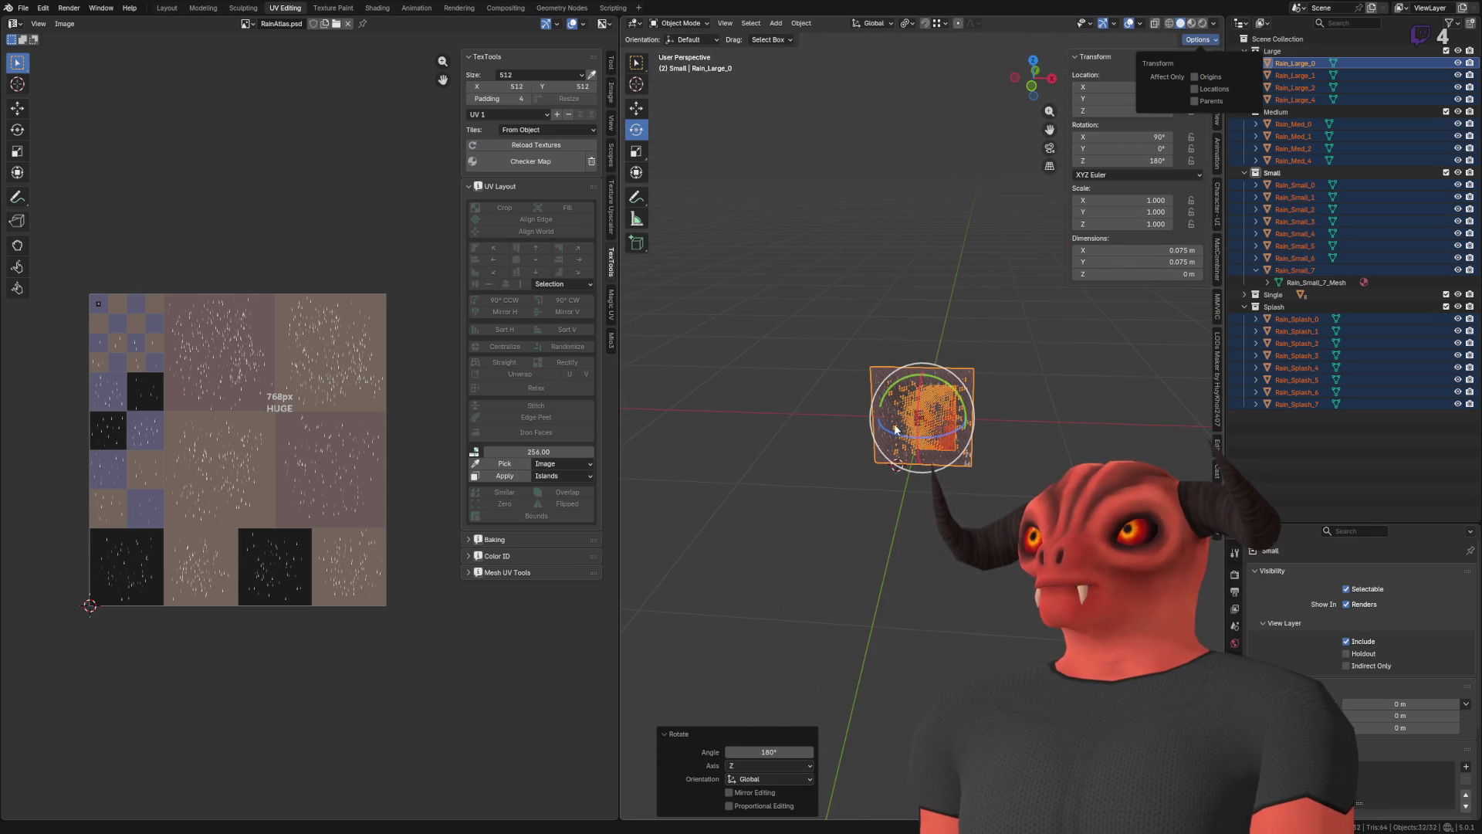
{"action": "scroll", "coordinate": [898, 423], "scroll_direction": "up", "scroll_amount": 4}
{"action": "key", "text": "alt+Tab"}
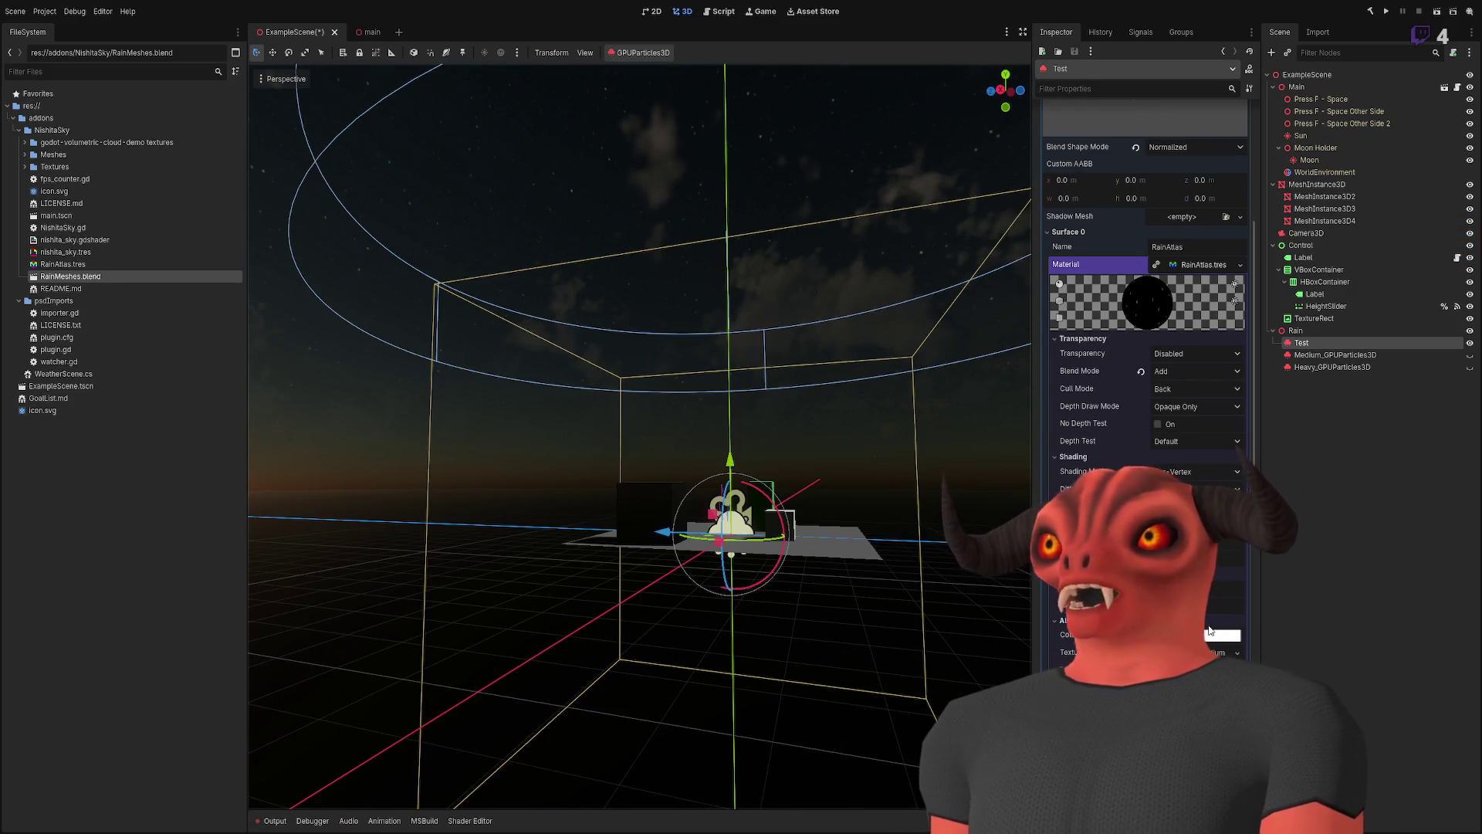
{"action": "scroll", "coordinate": [1175, 266], "scroll_direction": "up", "scroll_amount": 5}
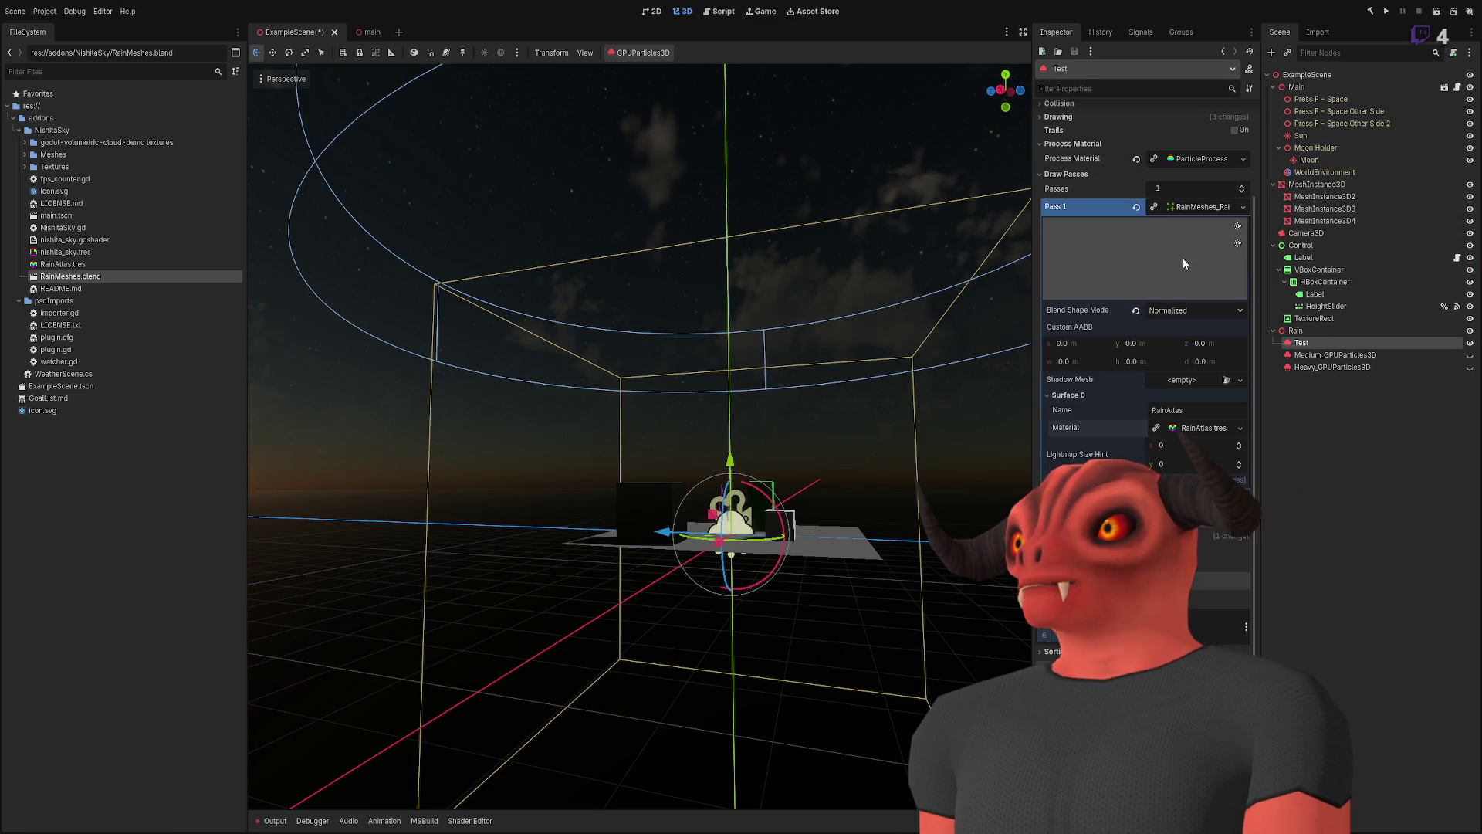
{"action": "left_click", "coordinate": [1180, 206]}
{"action": "left_click", "coordinate": [1211, 316]}
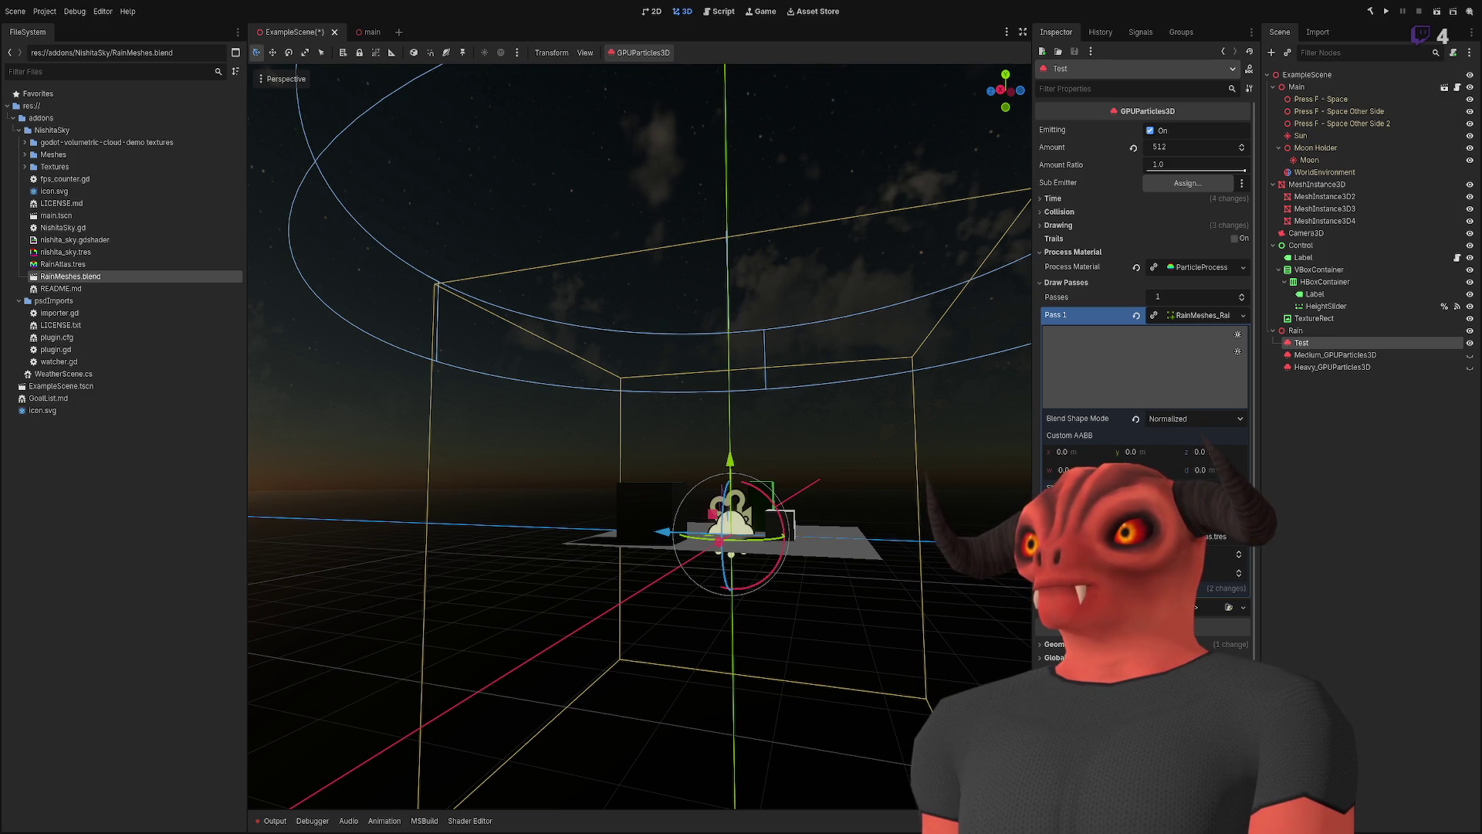
{"action": "left_click", "coordinate": [1186, 421]}
{"action": "left_click", "coordinate": [1161, 446]}
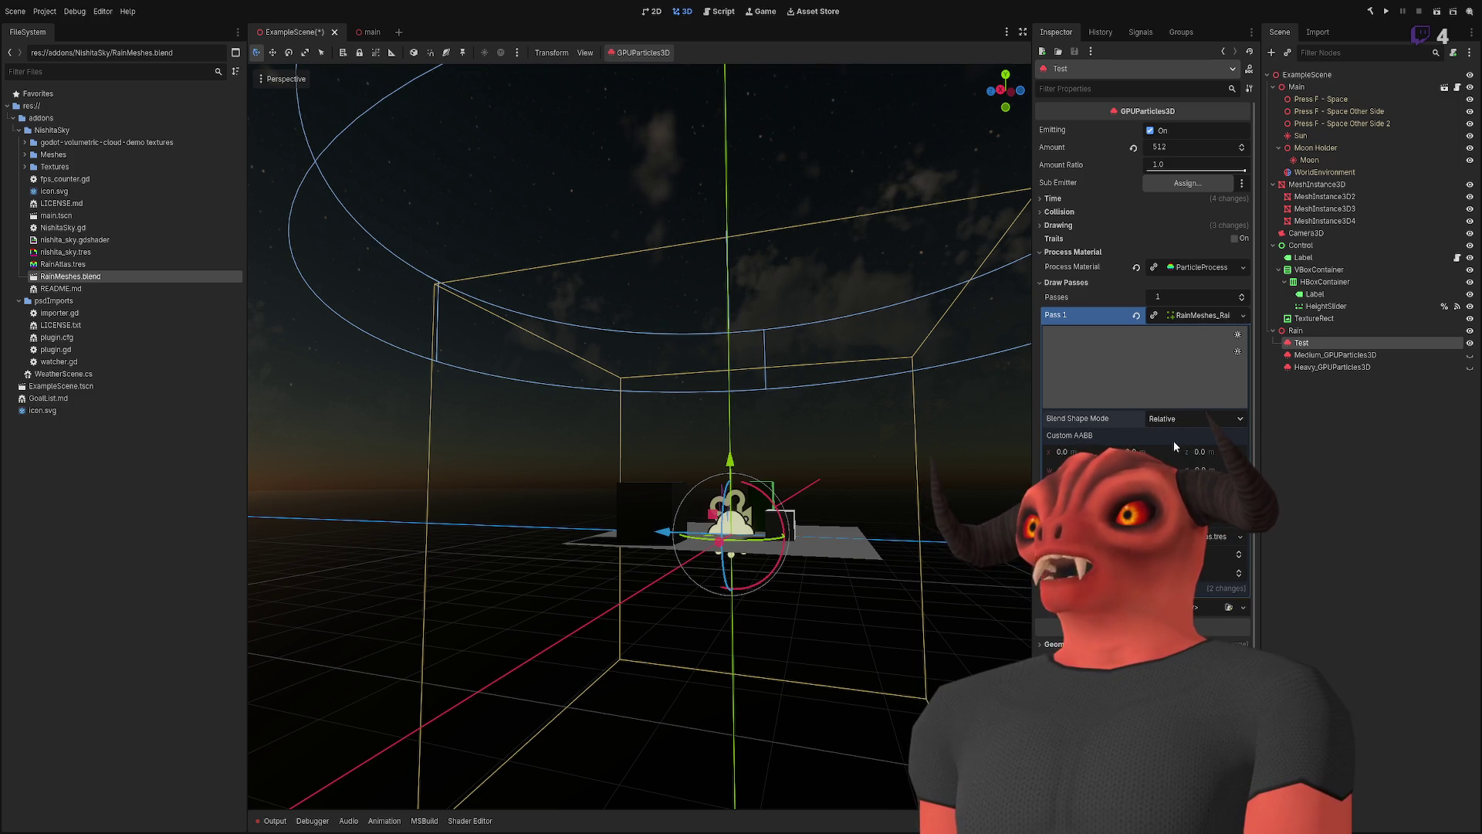
{"action": "left_click", "coordinate": [1203, 314]}
{"action": "left_click", "coordinate": [1202, 313]}
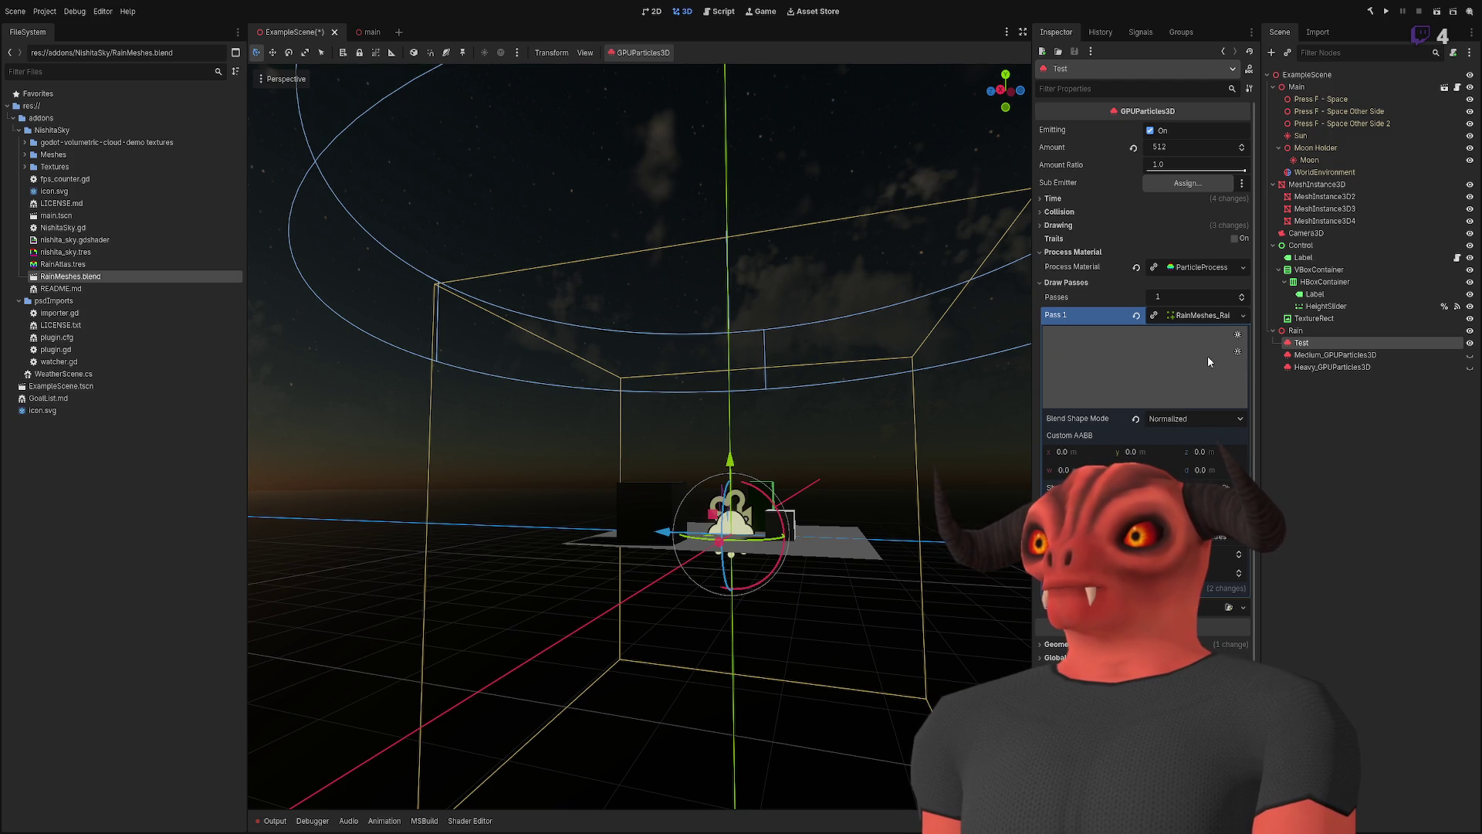
{"action": "left_click_drag", "start_coordinate": [1147, 376], "coordinate": [1188, 394]}
{"action": "left_click_drag", "start_coordinate": [1113, 358], "coordinate": [1114, 362]}
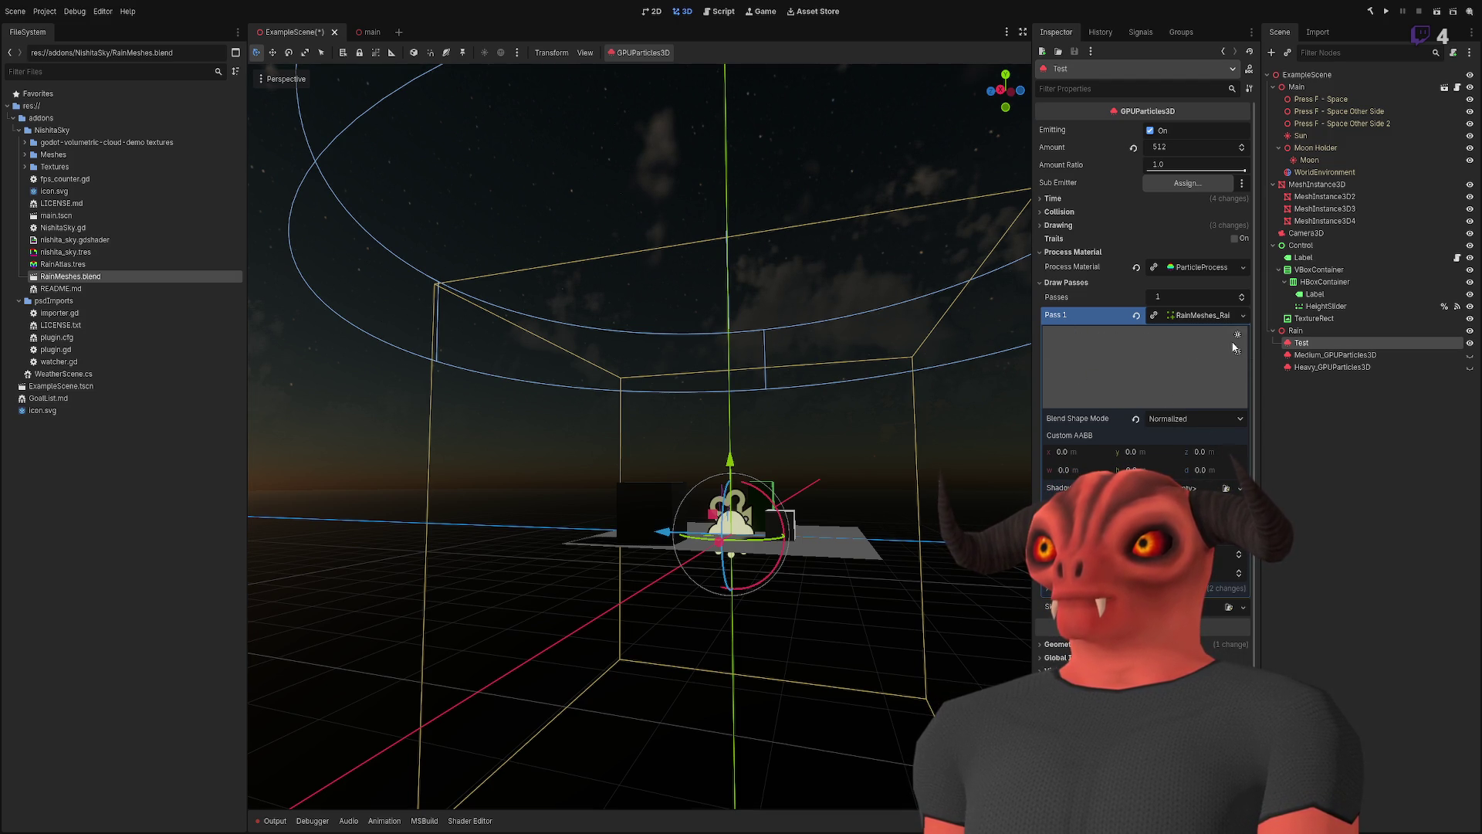
{"action": "left_click_drag", "start_coordinate": [1225, 354], "coordinate": [1162, 350]}
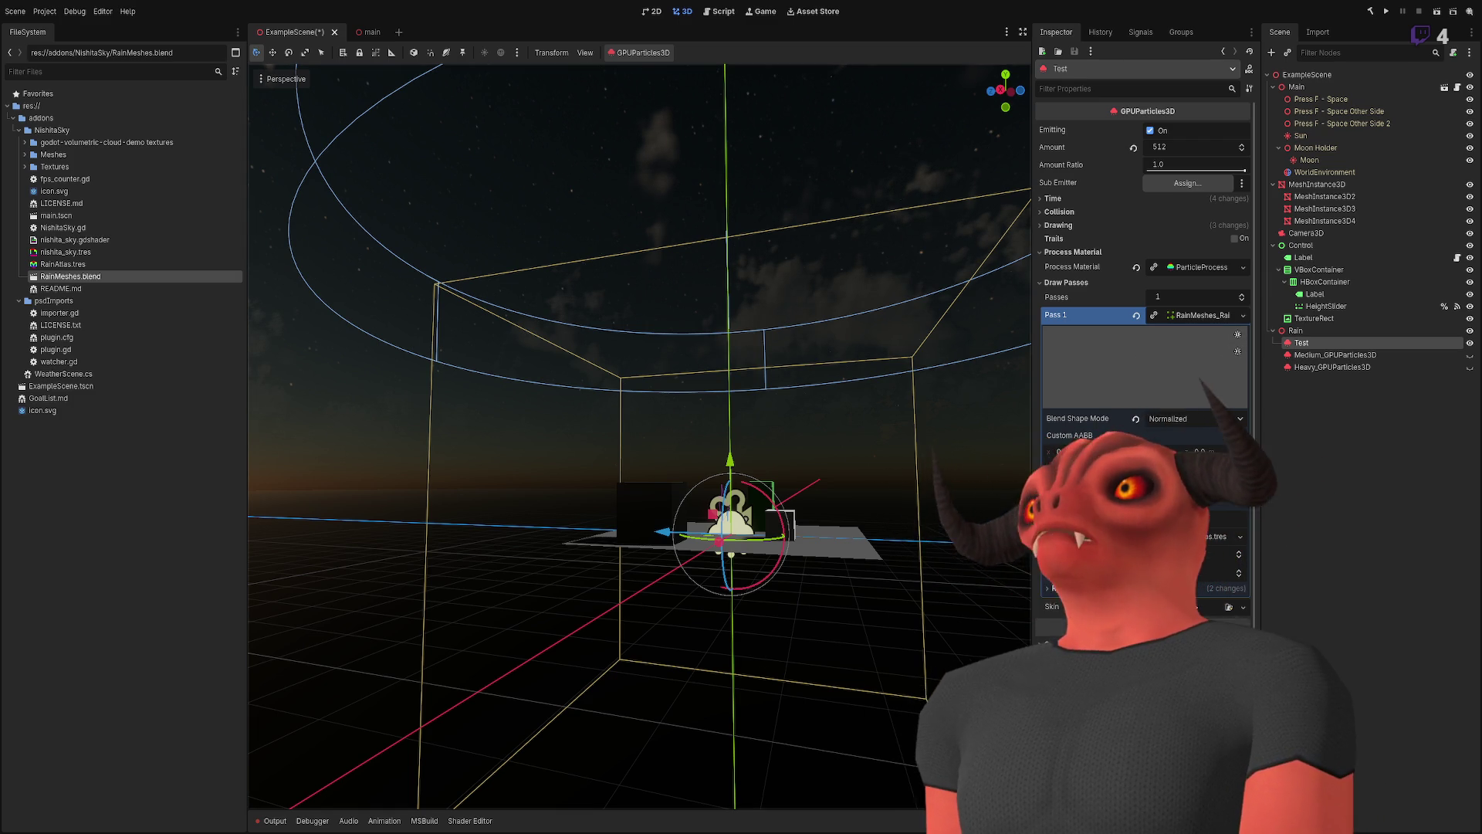
- Expand the Single collection in the Outliner and select Rain_Med_1 on its own in the viewport
{"action": "key", "text": "alt+Tab"}
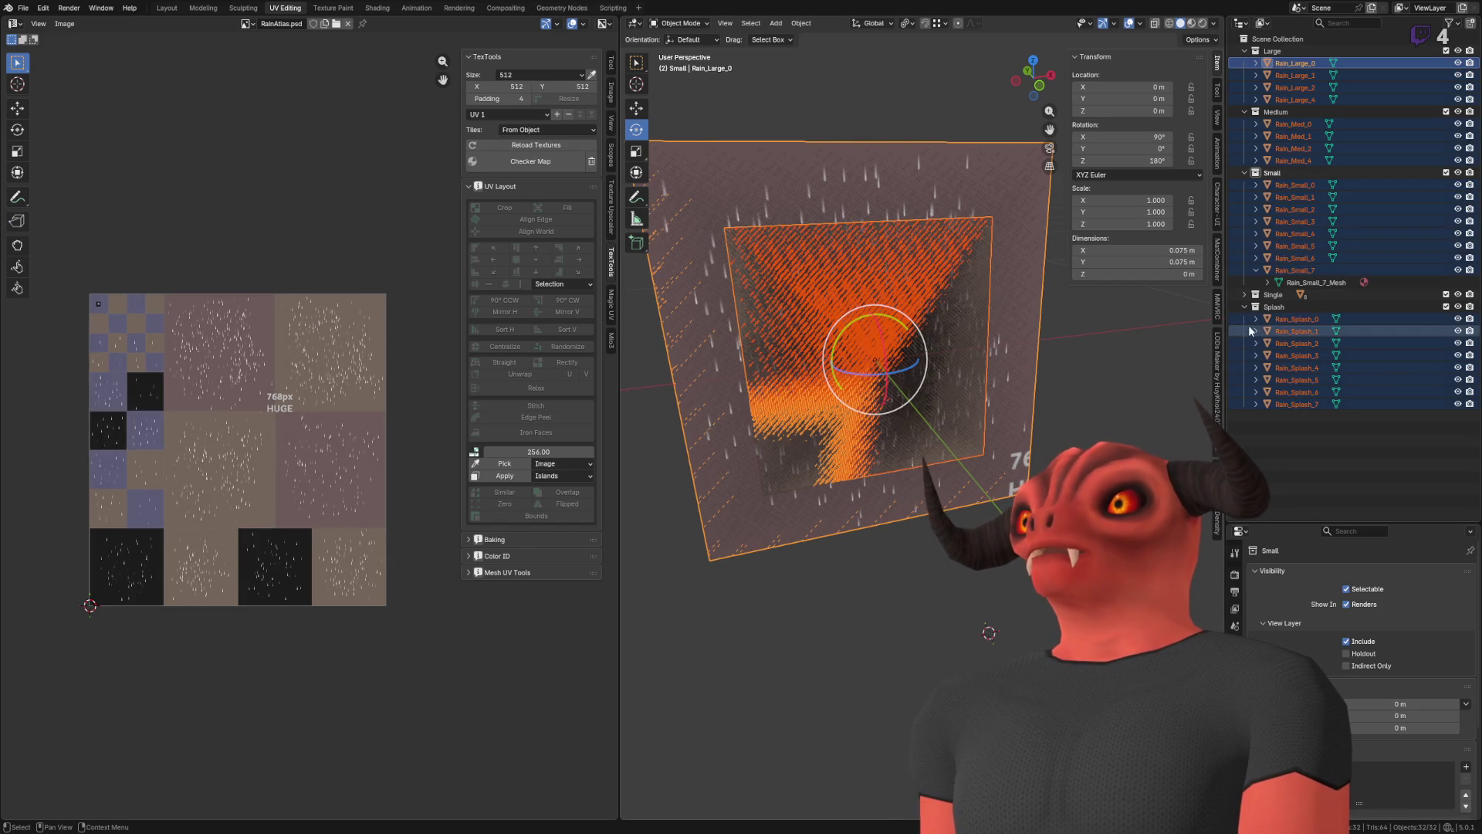
{"action": "left_click", "coordinate": [1244, 294]}
{"action": "scroll", "coordinate": [1034, 289], "scroll_direction": "up", "scroll_amount": 2}
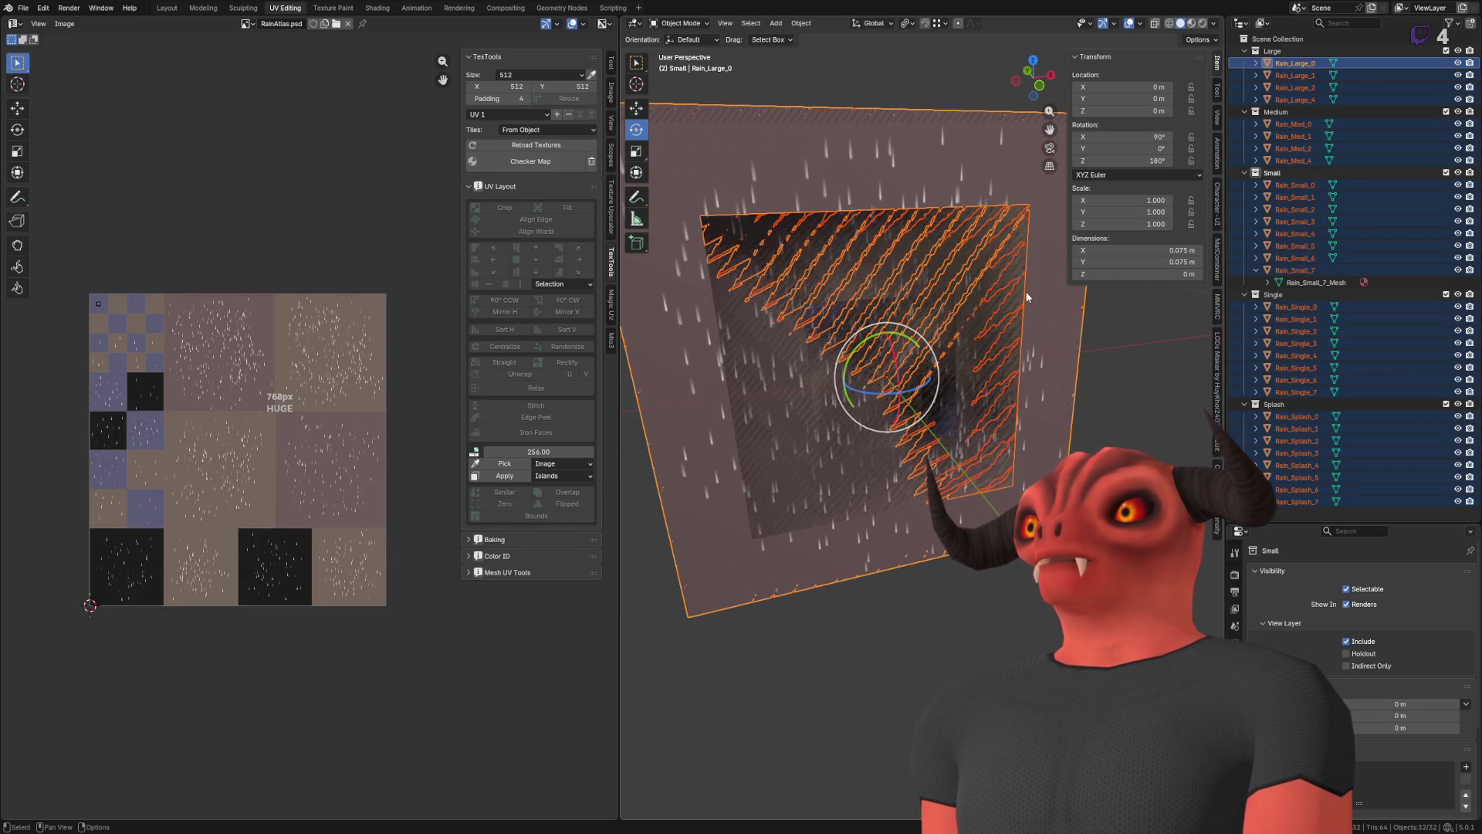
{"action": "left_click", "coordinate": [1212, 40]}
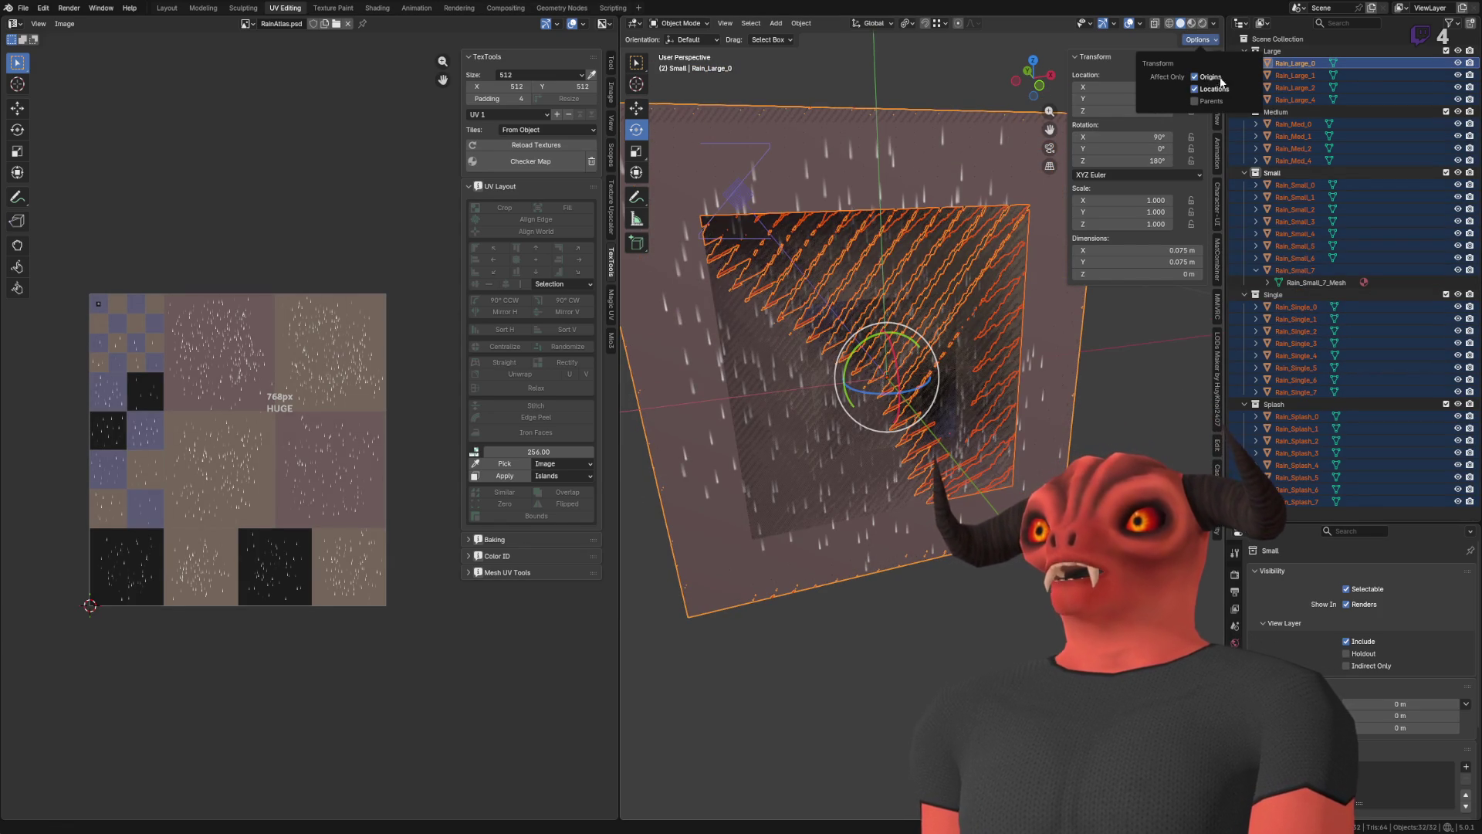
{"action": "scroll", "coordinate": [940, 307], "scroll_direction": "down", "scroll_amount": 6}
{"action": "left_click_drag", "start_coordinate": [940, 307], "coordinate": [921, 363]}
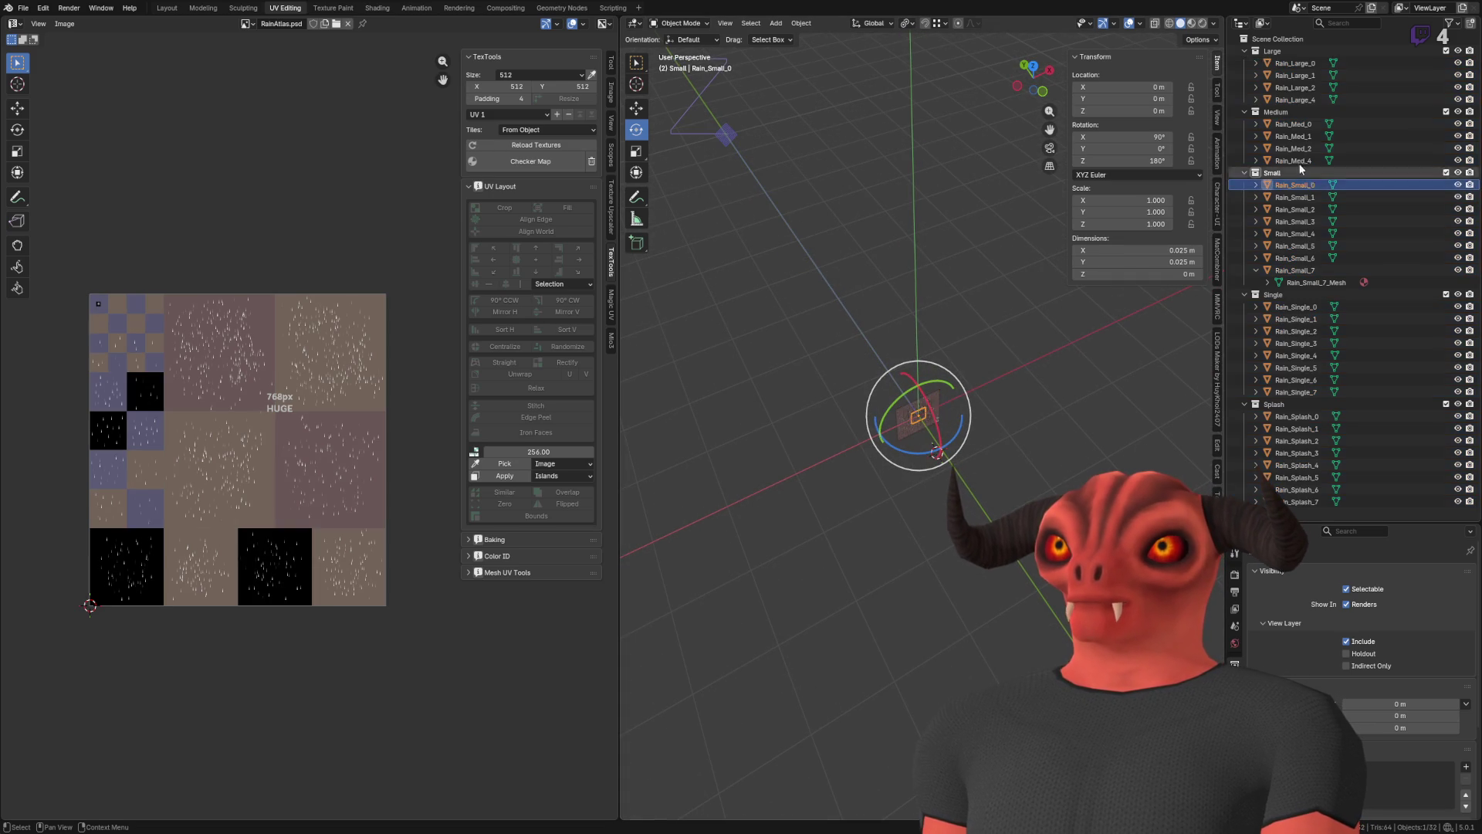
{"action": "left_click", "coordinate": [1294, 136], "text": "ctrl"}
{"action": "left_click_drag", "start_coordinate": [903, 275], "coordinate": [898, 280]}
{"action": "scroll", "coordinate": [899, 280], "scroll_direction": "up", "scroll_amount": 5}
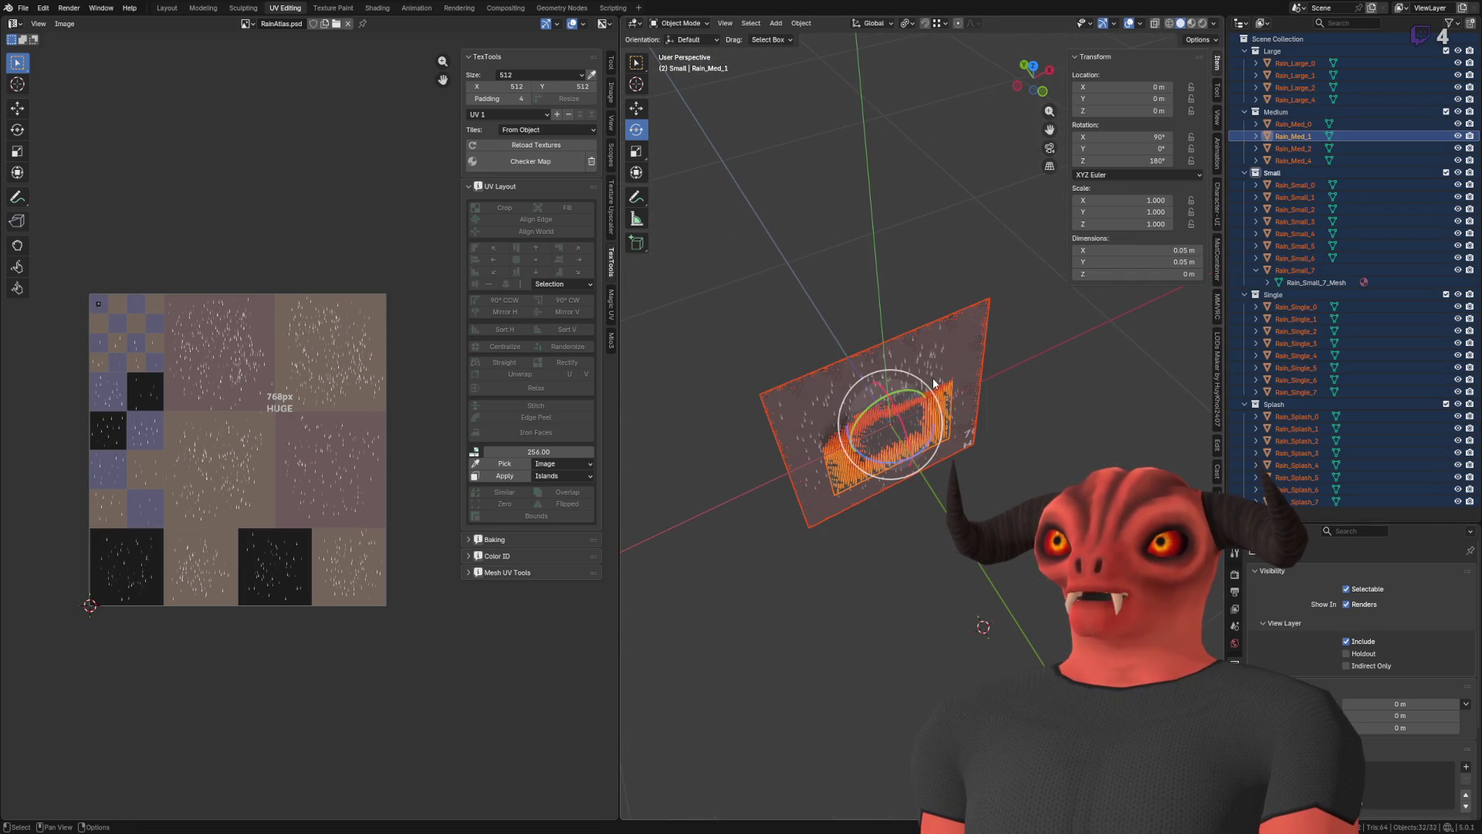
{"action": "mouse_move", "coordinate": [911, 434]}
{"action": "left_mouse_down"}
{"action": "mouse_move", "coordinate": [882, 317]}
{"action": "mouse_move", "coordinate": [941, 400]}
{"action": "mouse_move", "coordinate": [865, 439]}
{"action": "mouse_move", "coordinate": [955, 414]}
{"action": "left_mouse_up"}
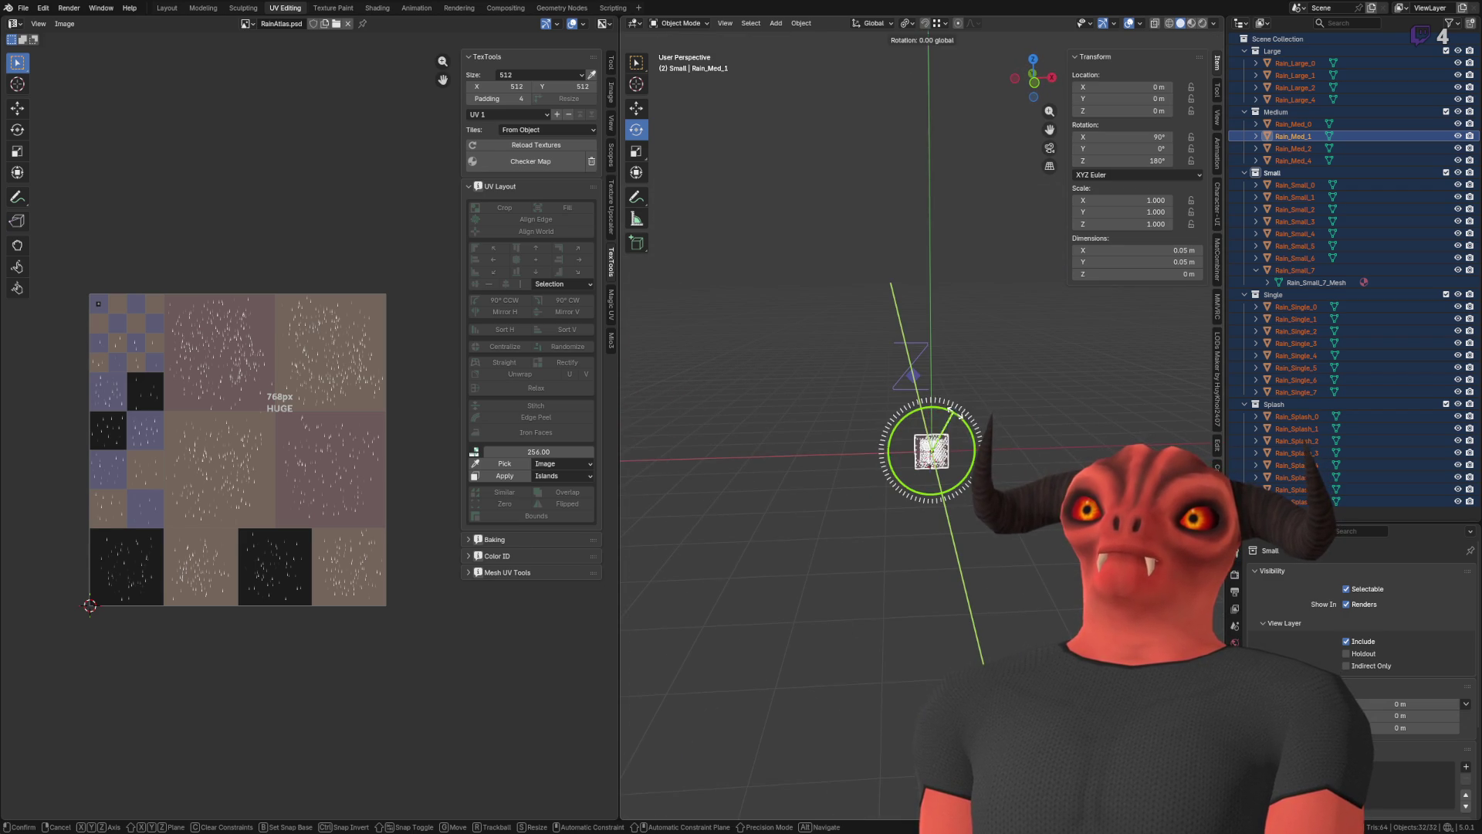
{"action": "mouse_move", "coordinate": [1003, 494]}
{"action": "left_mouse_down"}
{"action": "mouse_move", "coordinate": [988, 355]}
{"action": "mouse_move", "coordinate": [955, 352]}
{"action": "left_mouse_up"}
{"action": "left_click", "coordinate": [989, 355]}
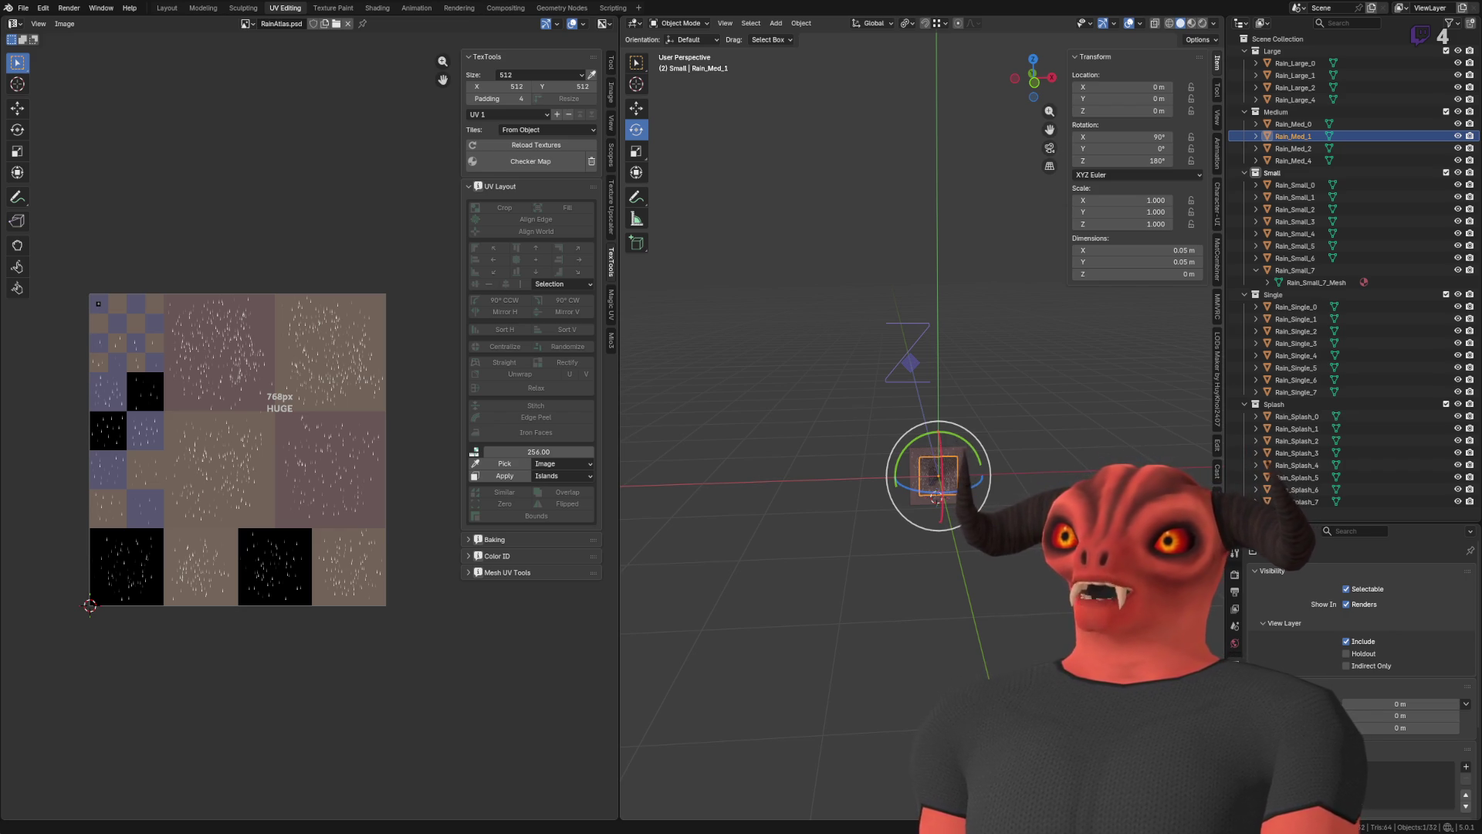
{"action": "scroll", "coordinate": [877, 553], "scroll_direction": "up", "scroll_amount": 3}
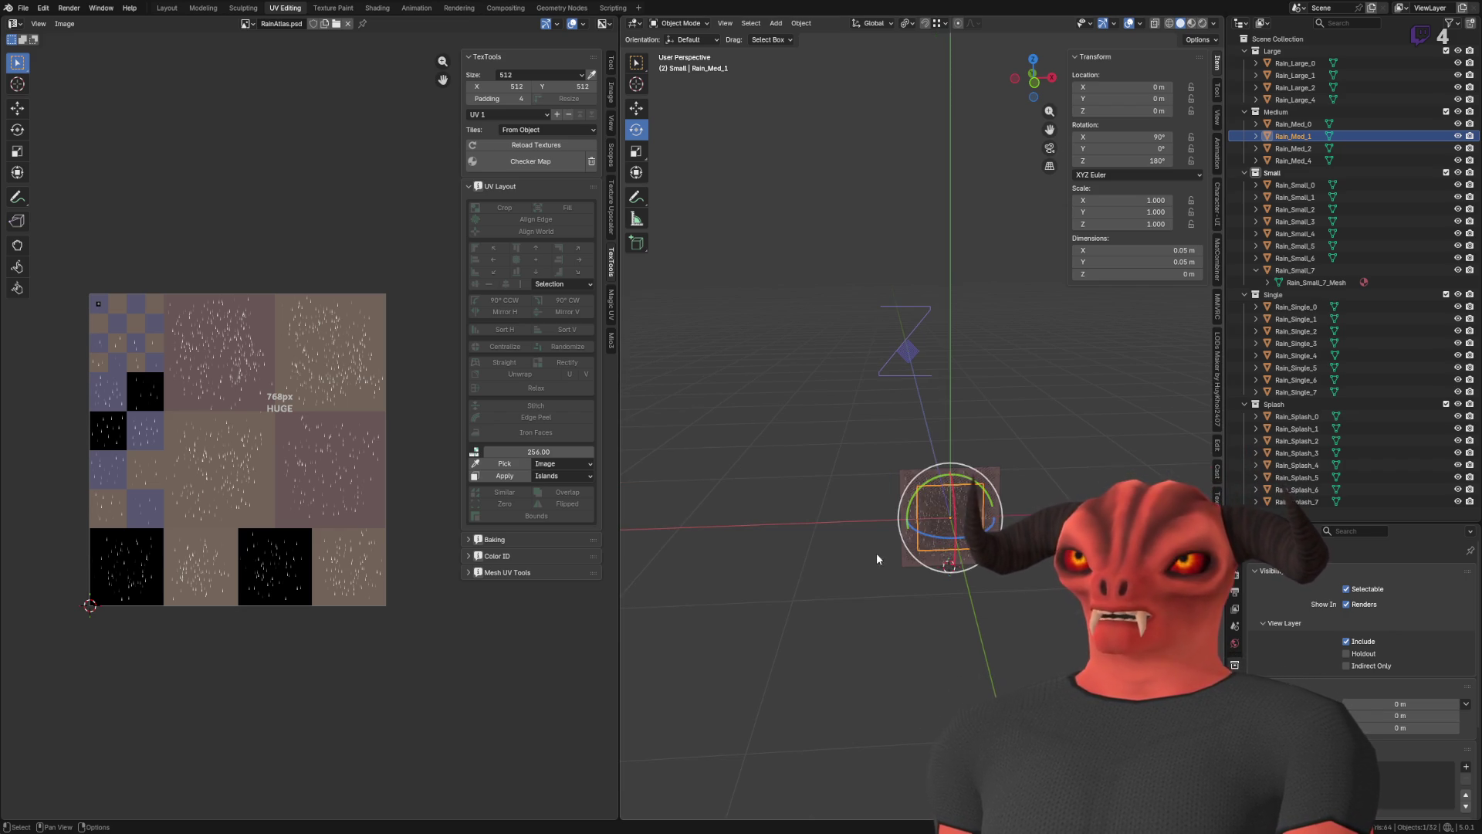
- Rotate Rain_Med_1 a quarter turn about Z and tilt it to stand upright
{"action": "mouse_move", "coordinate": [970, 482]}
{"action": "left_mouse_down"}
{"action": "mouse_move", "coordinate": [932, 543]}
{"action": "mouse_move", "coordinate": [969, 345]}
{"action": "mouse_move", "coordinate": [926, 532]}
{"action": "left_mouse_up"}
{"action": "key", "text": "r"}
{"action": "key", "text": "z"}
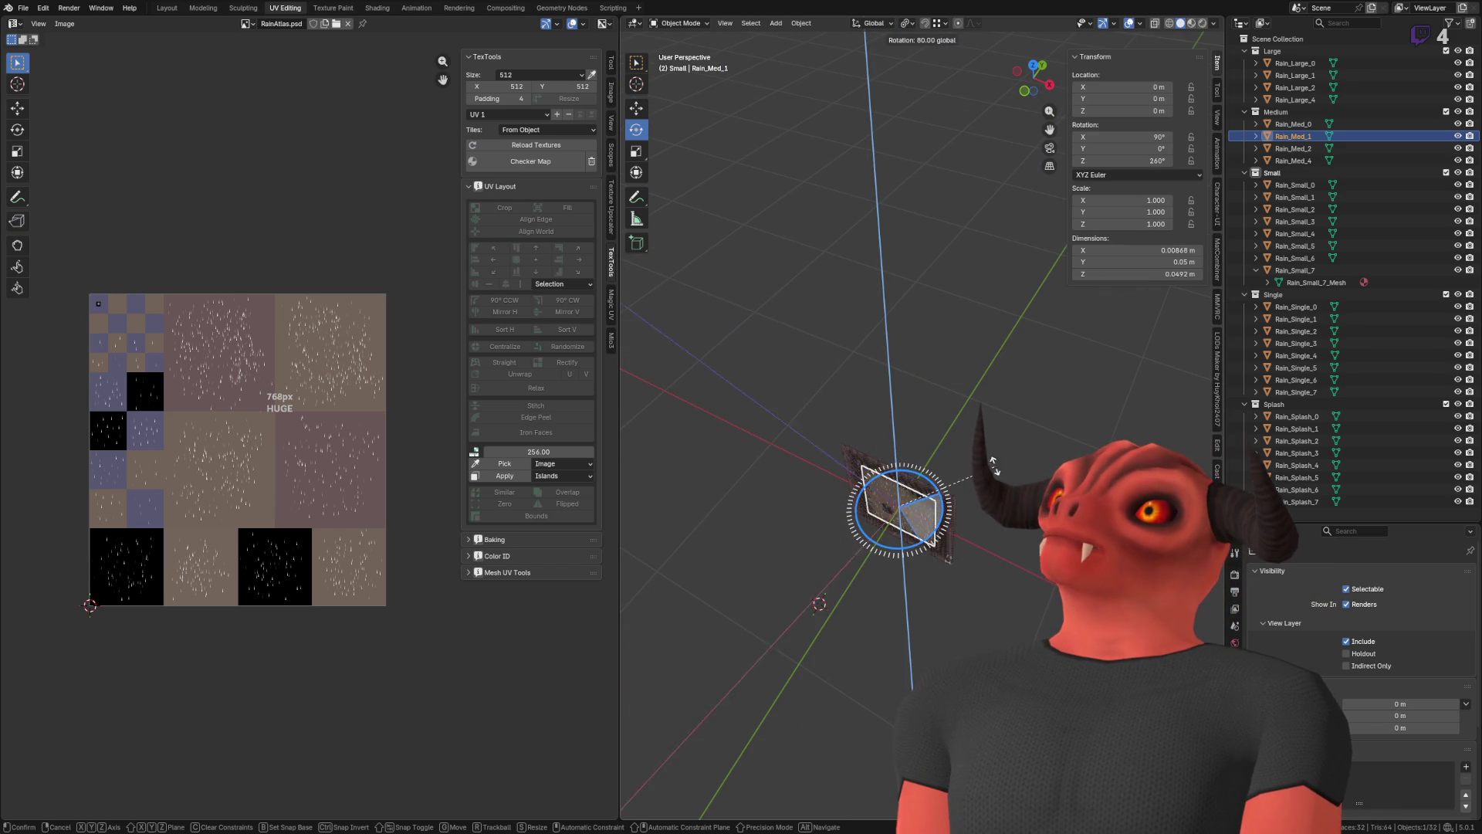
{"action": "left_click", "coordinate": [985, 457]}
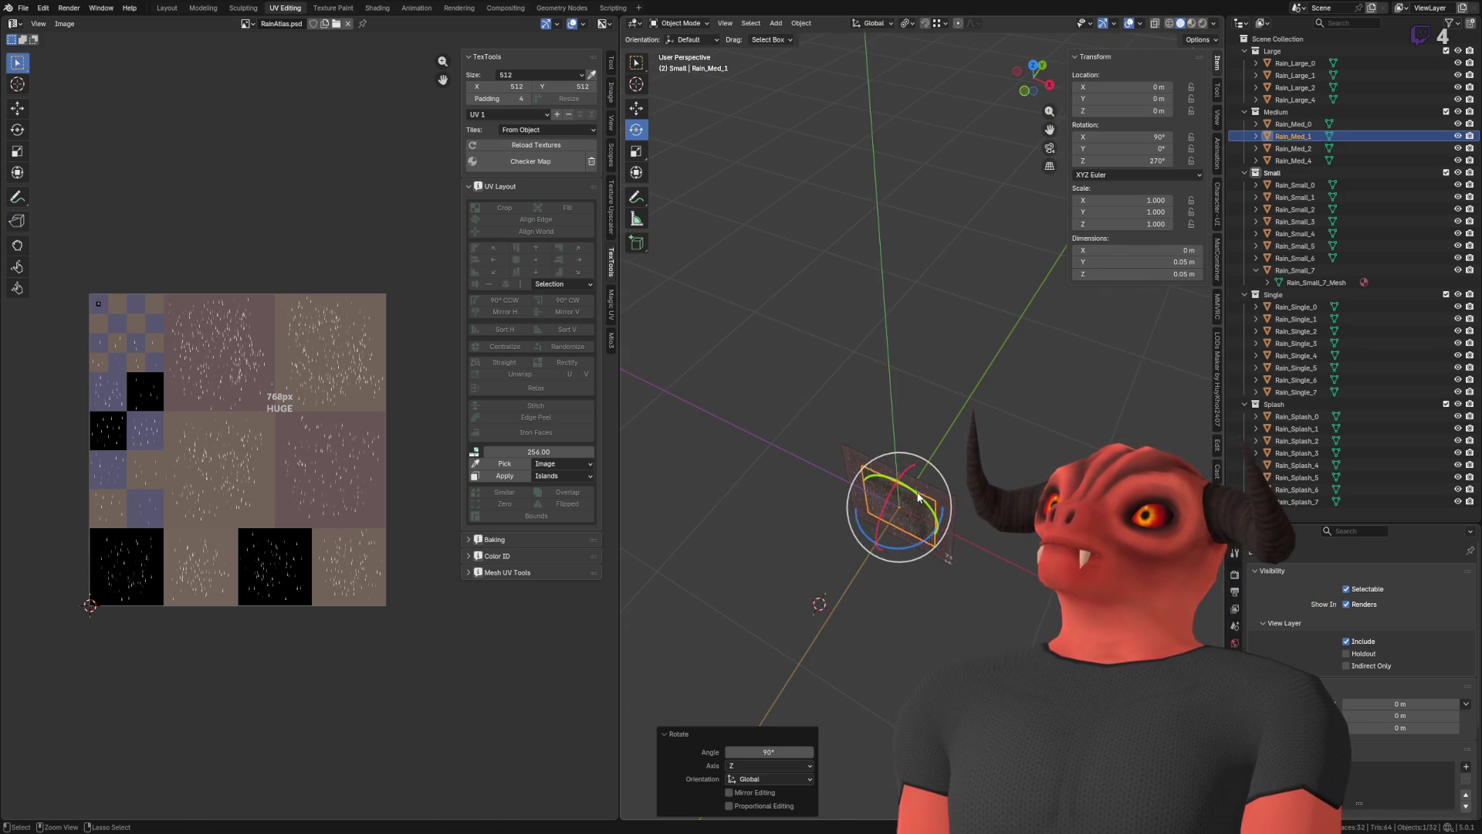
{"action": "left_click_drag", "start_coordinate": [918, 496], "coordinate": [958, 529]}
{"action": "key", "text": "z"}
{"action": "left_click", "coordinate": [973, 479]}
- Spin Rain_Med_1 to 360° about Z, save RainMeshes.blend and switch to Godot
{"action": "scroll", "coordinate": [882, 491], "scroll_direction": "down", "scroll_amount": 5}
{"action": "left_click_drag", "start_coordinate": [943, 463], "coordinate": [920, 447]}
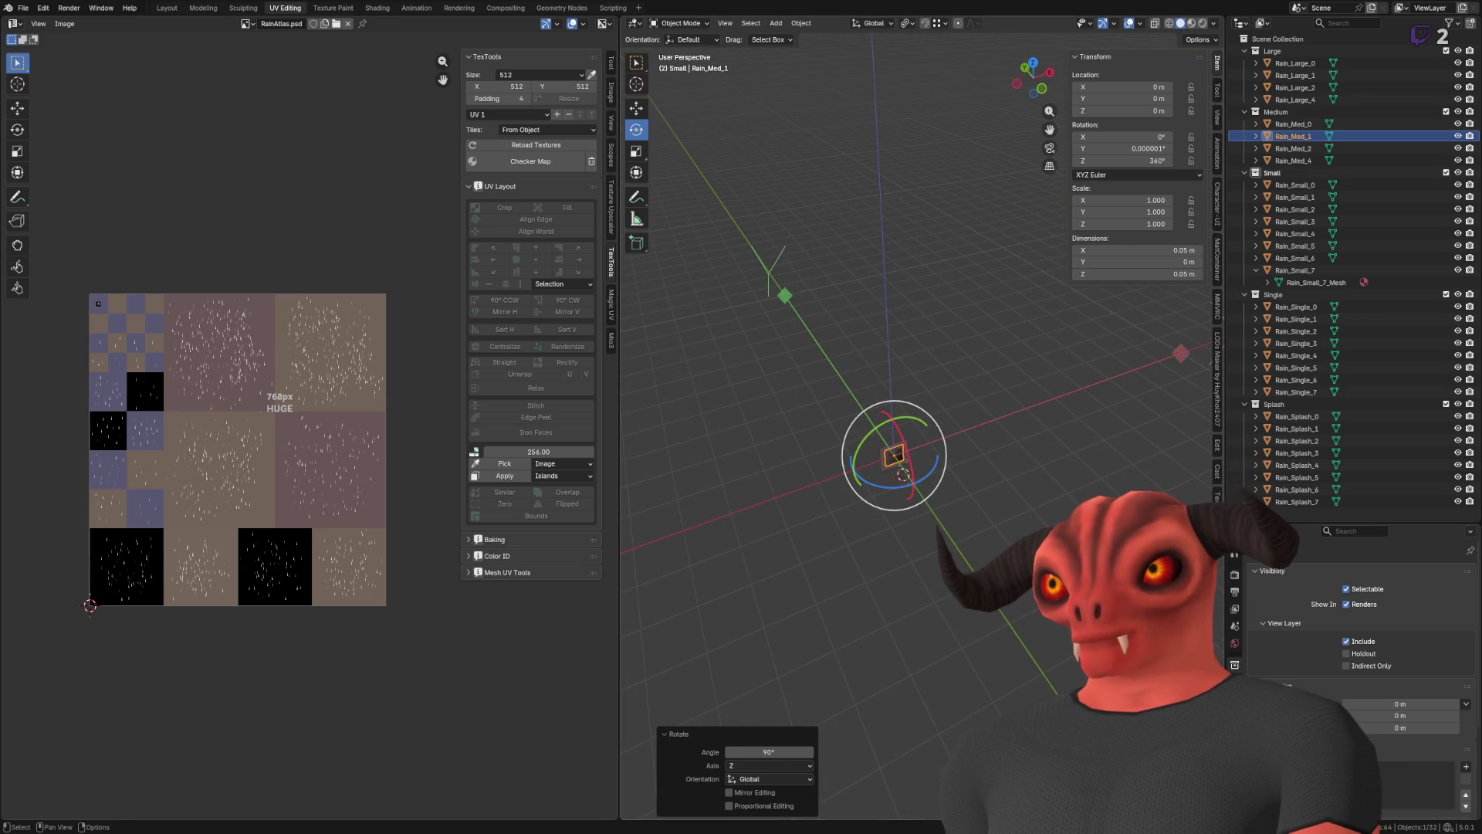
{"action": "mouse_move", "coordinate": [896, 514]}
{"action": "left_mouse_down"}
{"action": "mouse_move", "coordinate": [838, 494]}
{"action": "mouse_move", "coordinate": [851, 400]}
{"action": "mouse_move", "coordinate": [959, 513]}
{"action": "mouse_move", "coordinate": [893, 567]}
{"action": "left_mouse_up"}
{"action": "scroll", "coordinate": [971, 446], "scroll_direction": "up", "scroll_amount": 2}
{"action": "key", "text": "ctrl+s"}
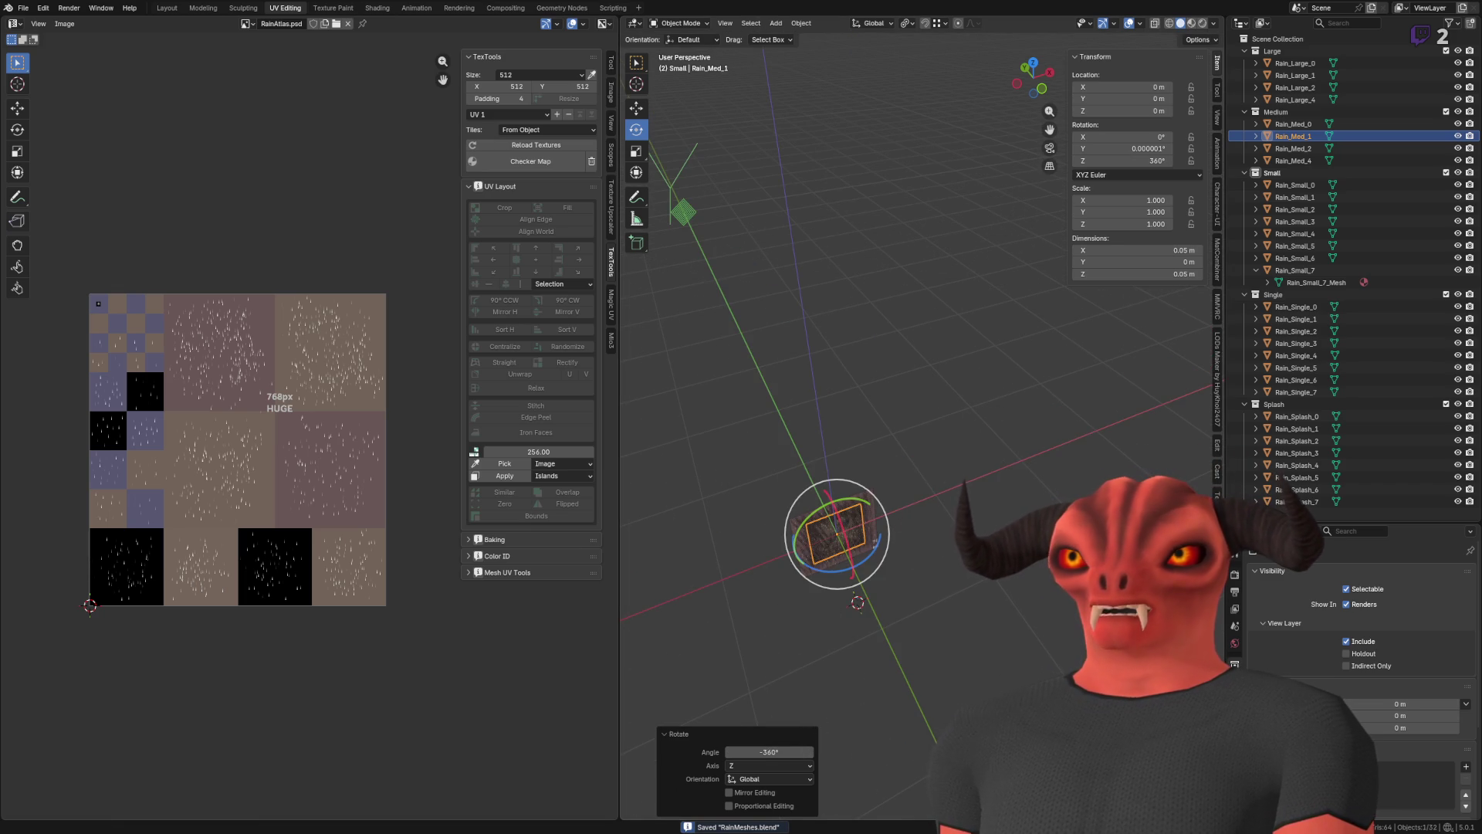
{"action": "key", "text": "alt+Tab"}
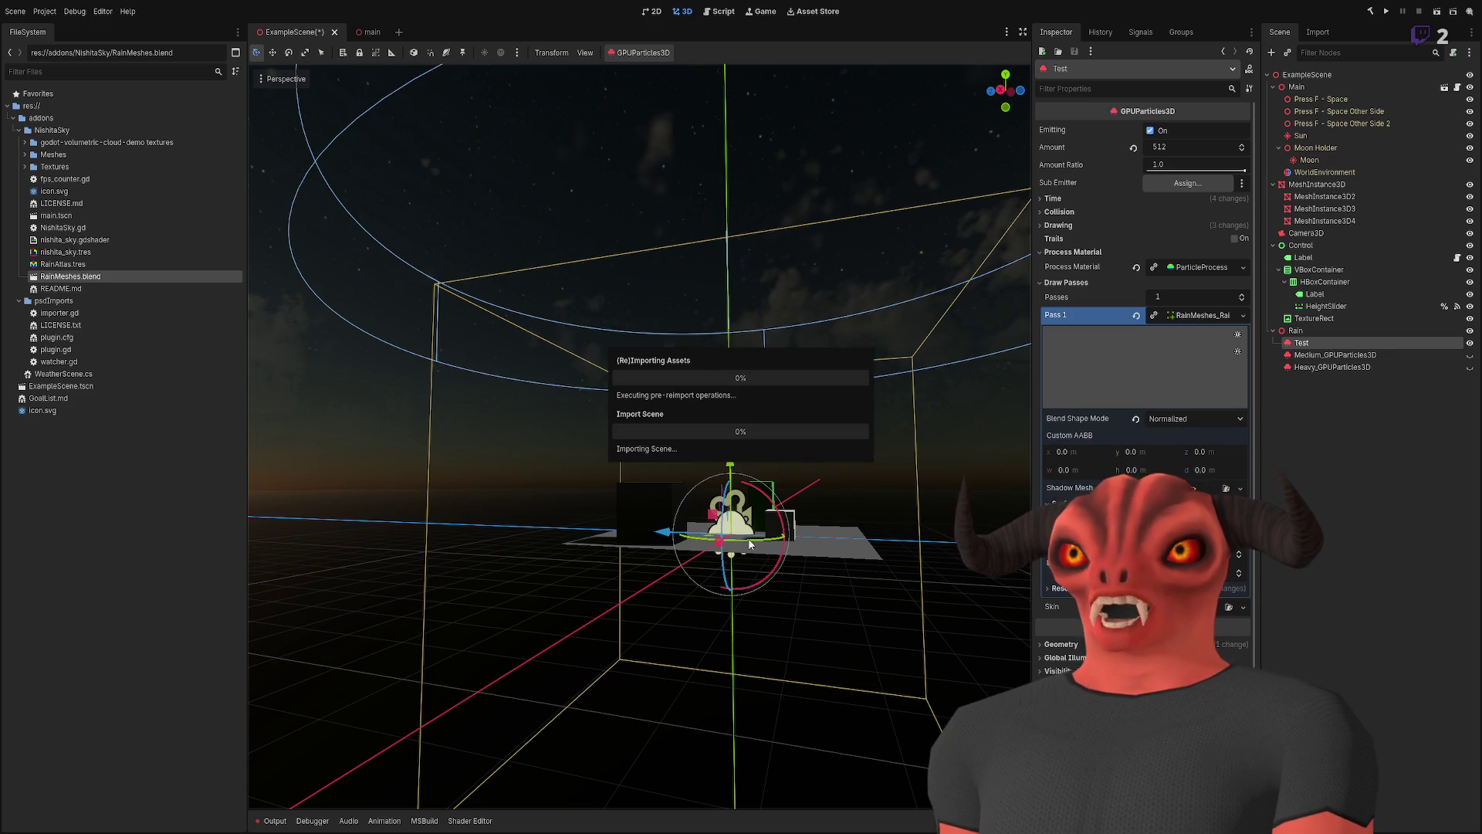
- Fly the Godot camera closer for a level view of the reimported rain
{"action": "key", "text": "w"}
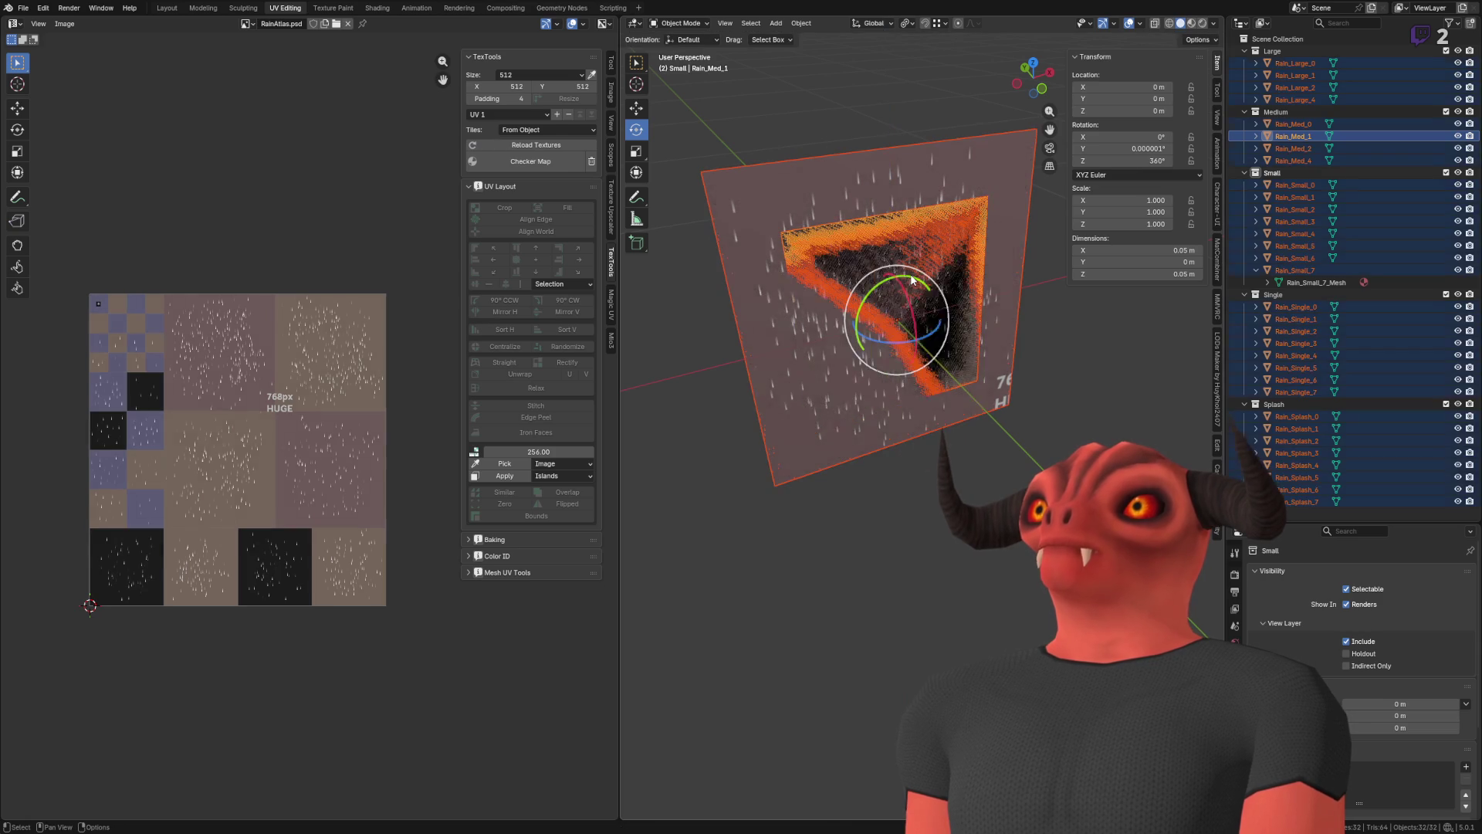
- Set the medium rain plane's Z rotation angle to -360°
{"action": "mouse_move", "coordinate": [884, 347]}
{"action": "left_mouse_down"}
{"action": "mouse_move", "coordinate": [849, 332]}
{"action": "mouse_move", "coordinate": [857, 298]}
{"action": "left_mouse_up"}
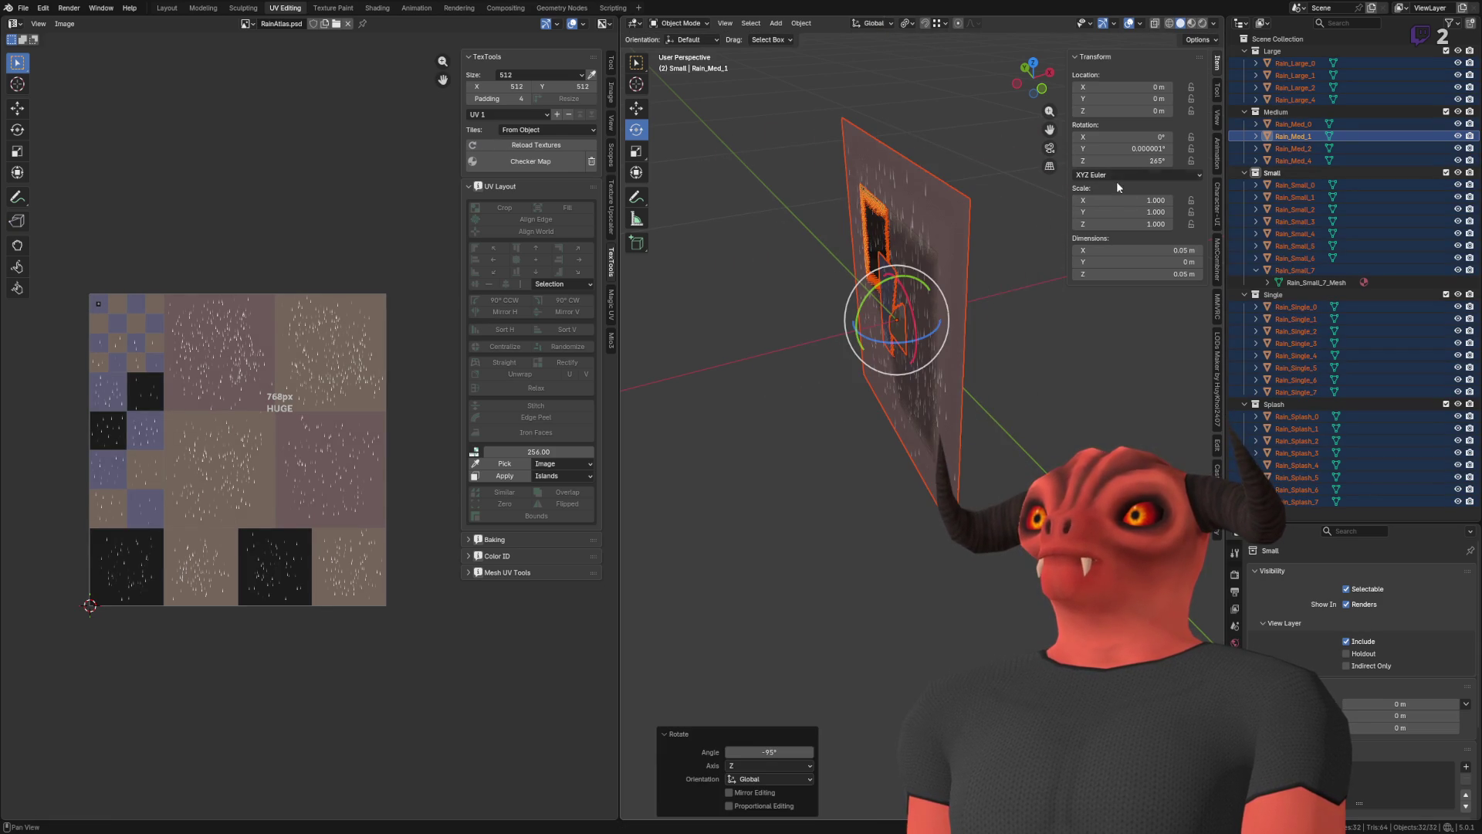
{"action": "left_click", "coordinate": [763, 753]}
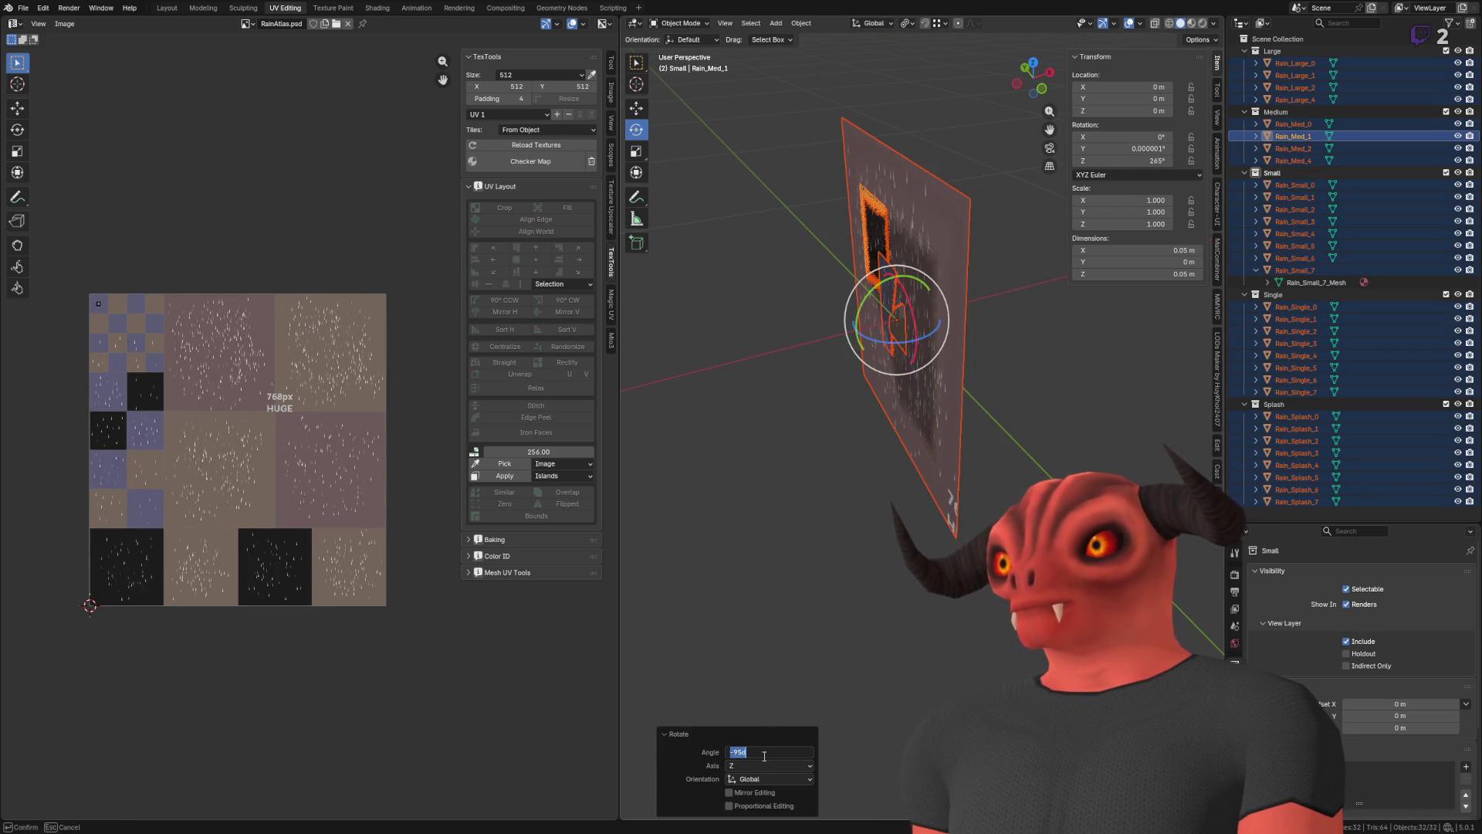
{"action": "type", "text": "-6"}
{"action": "key", "text": "BackSpace"}
{"action": "key", "text": "BackSpace"}
{"action": "type", "text": "360"}
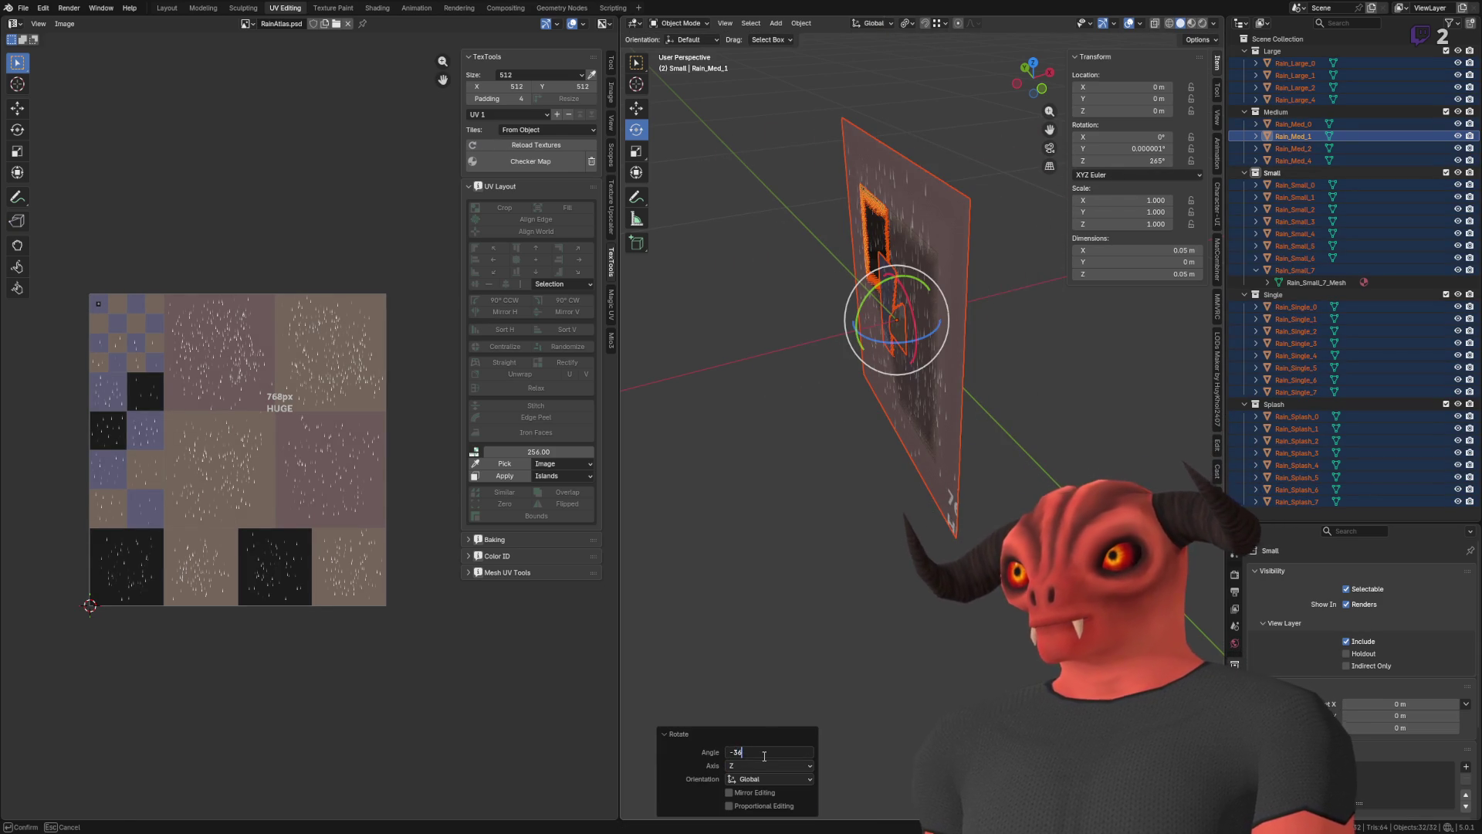
{"action": "key", "text": "Return"}
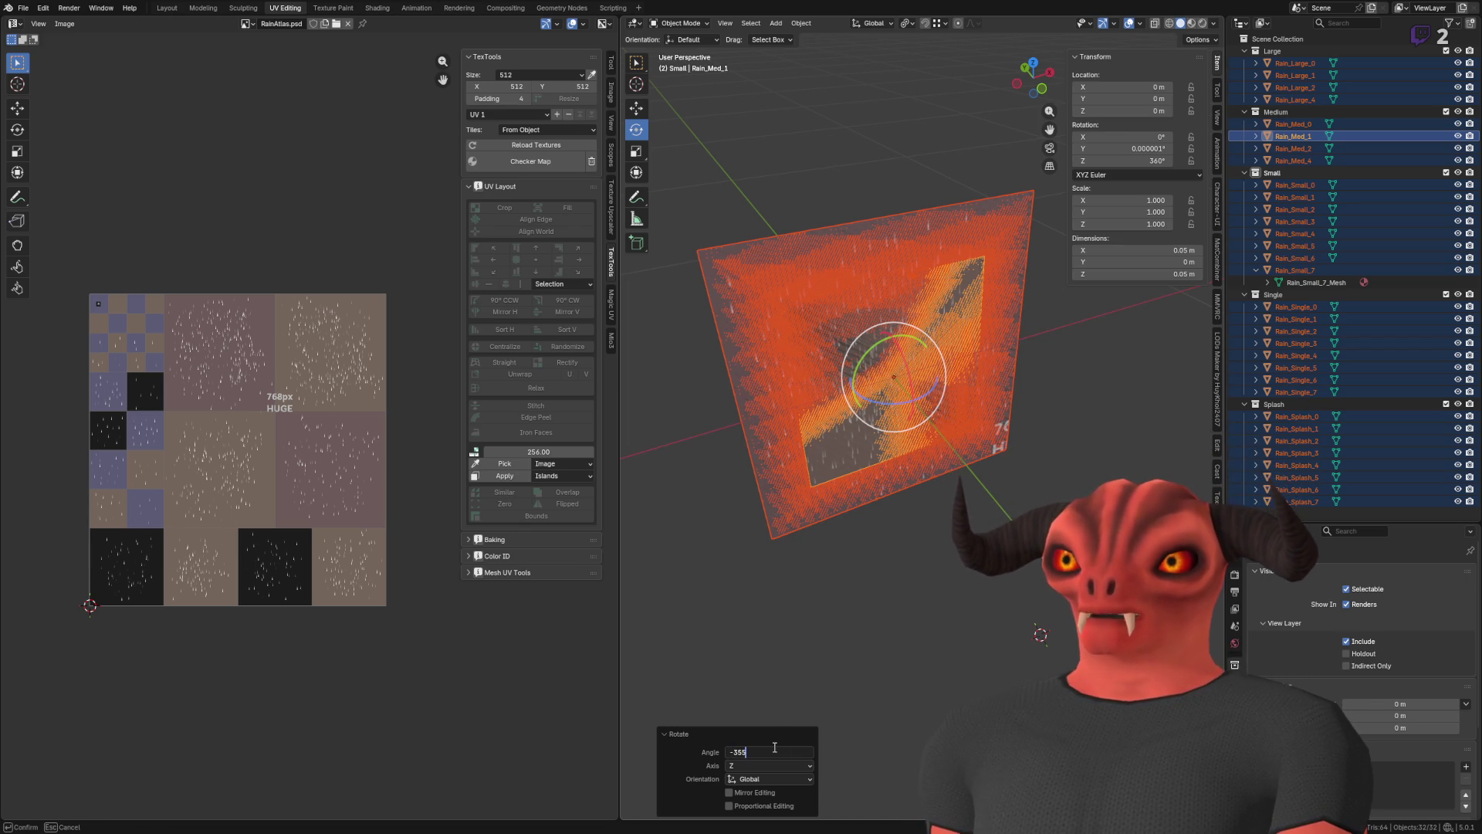
{"action": "key", "text": "Return"}
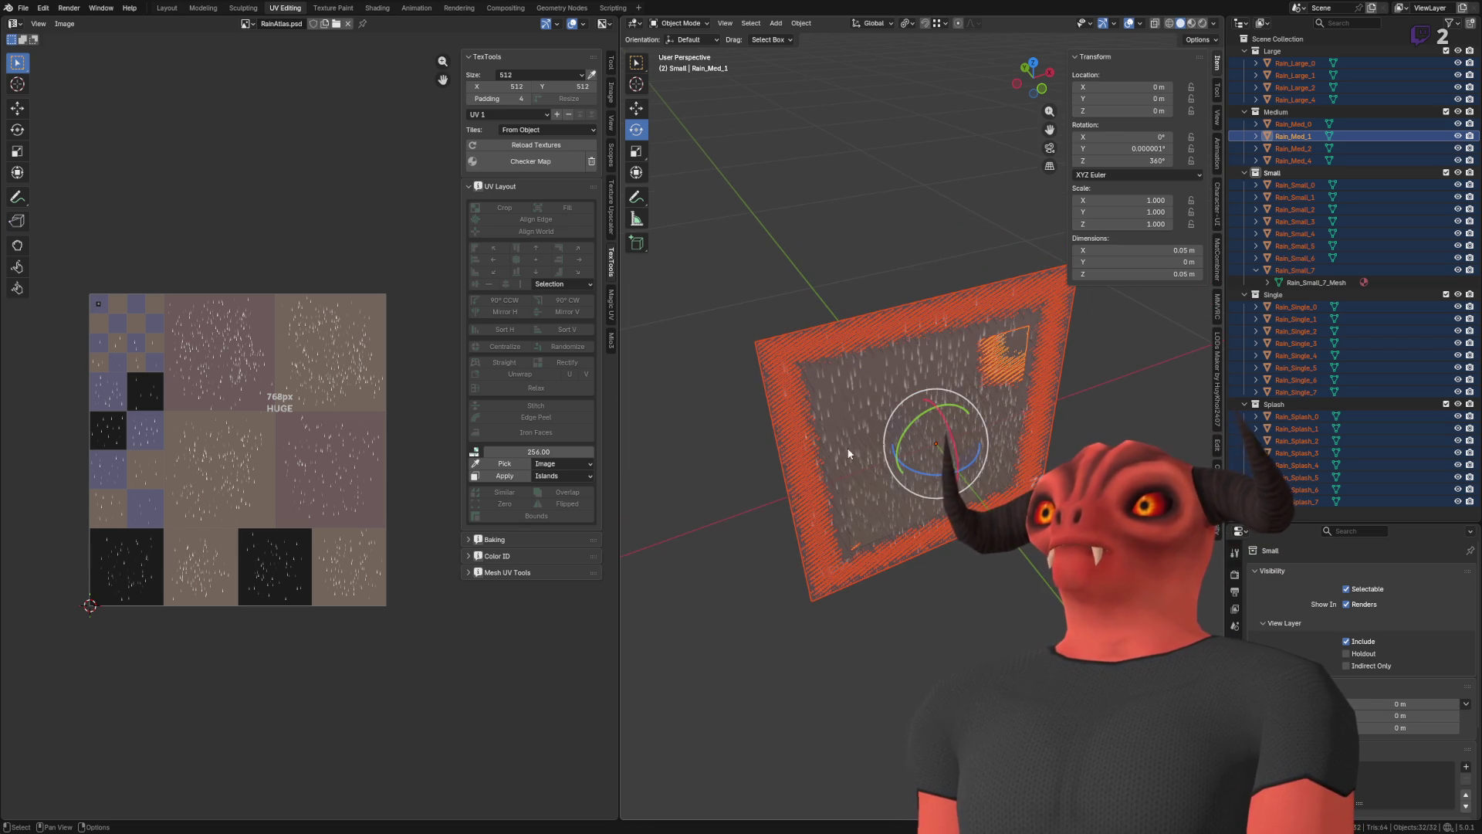
- Spin the plane about Z, select all rain objects, save, and view the emitter in Godot
{"action": "mouse_move", "coordinate": [908, 489]}
{"action": "left_mouse_down"}
{"action": "mouse_move", "coordinate": [1003, 433]}
{"action": "mouse_move", "coordinate": [962, 325]}
{"action": "mouse_move", "coordinate": [874, 338]}
{"action": "mouse_move", "coordinate": [819, 408]}
{"action": "mouse_move", "coordinate": [825, 499]}
{"action": "mouse_move", "coordinate": [932, 549]}
{"action": "left_mouse_up"}
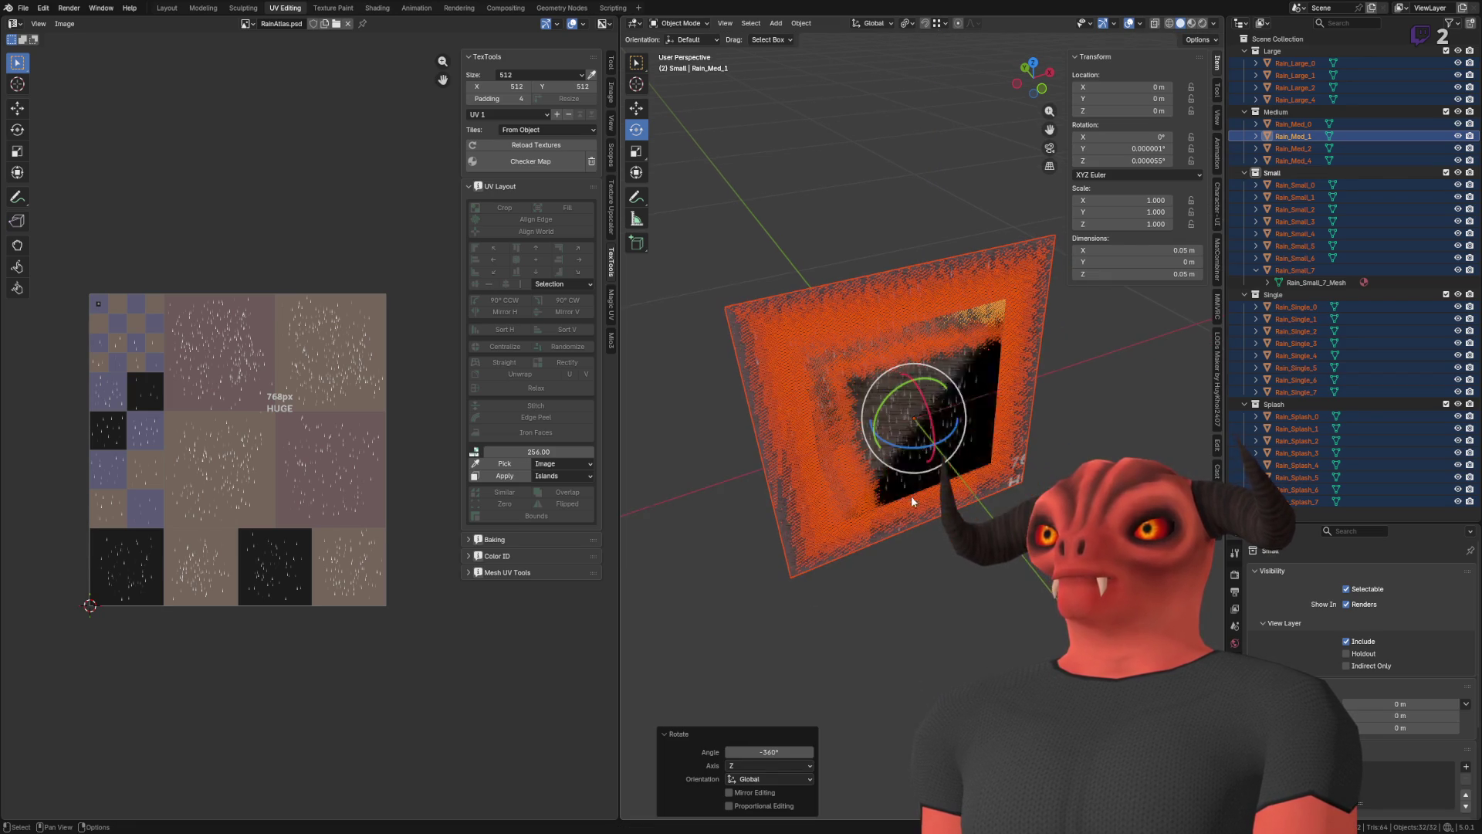
{"action": "left_click", "coordinate": [1297, 76]}
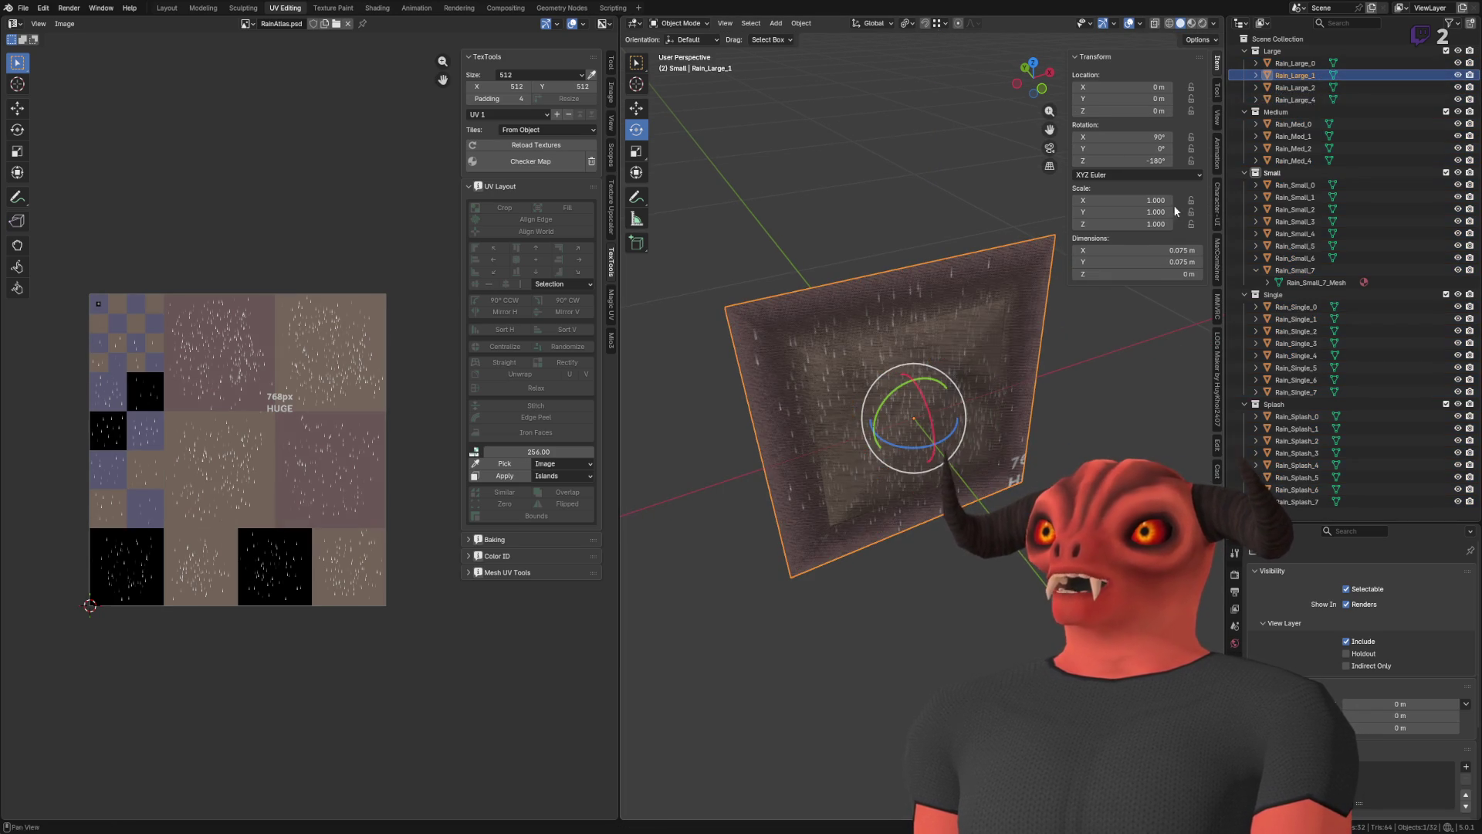
{"action": "key", "text": "a"}
{"action": "key", "text": "ctrl+s"}
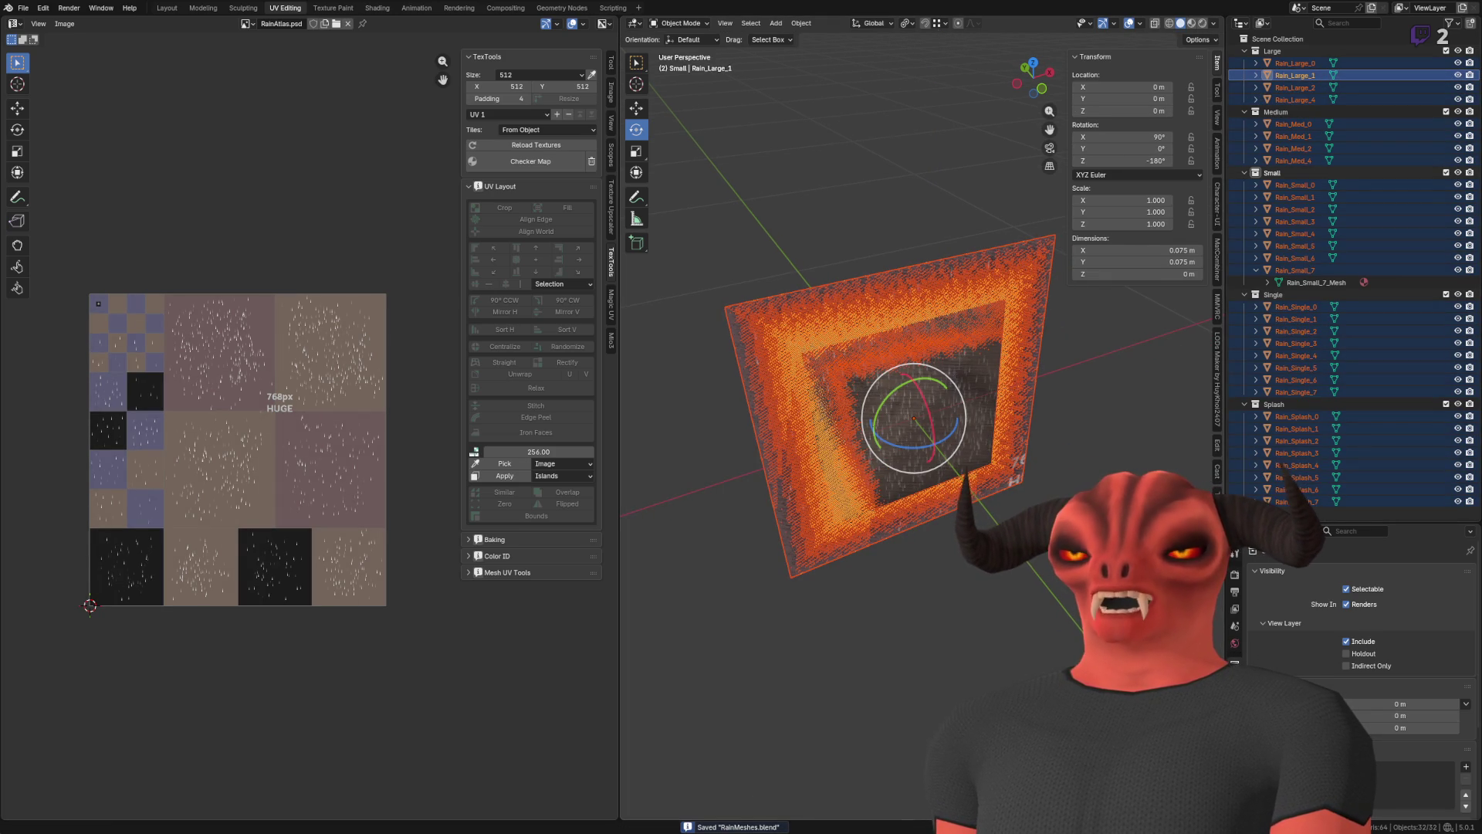
{"action": "key", "text": "alt+Tab"}
{"action": "mouse_move", "coordinate": [780, 412]}
{"action": "left_mouse_down"}
{"action": "mouse_move", "coordinate": [764, 309]}
{"action": "mouse_move", "coordinate": [686, 823]}
{"action": "left_mouse_up"}
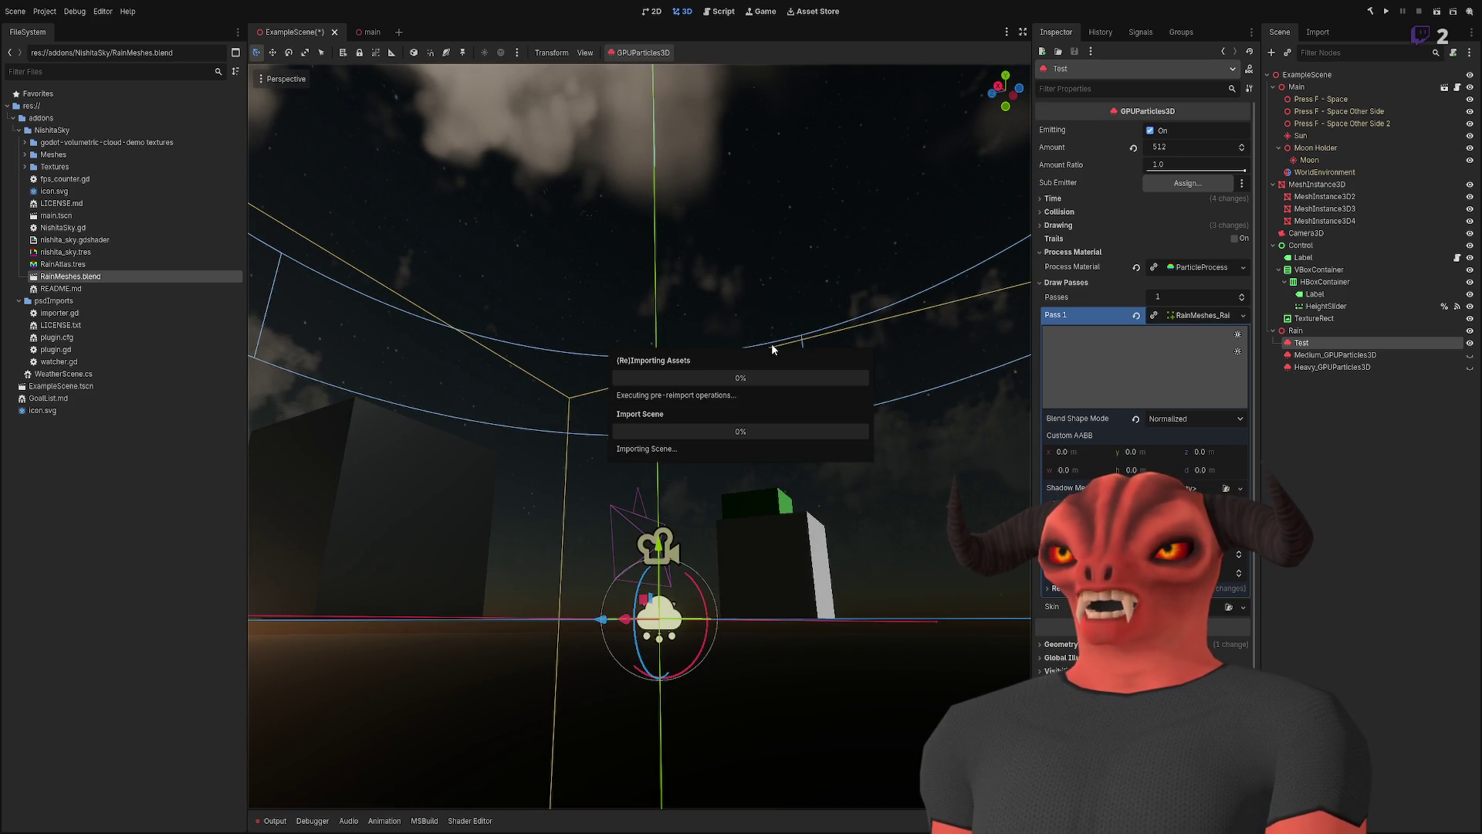
- Tilt Godot's view toward the sky, let RainMeshes.blend reimport, and return to Blender
{"action": "left_click_drag", "start_coordinate": [772, 349], "coordinate": [759, 360]}
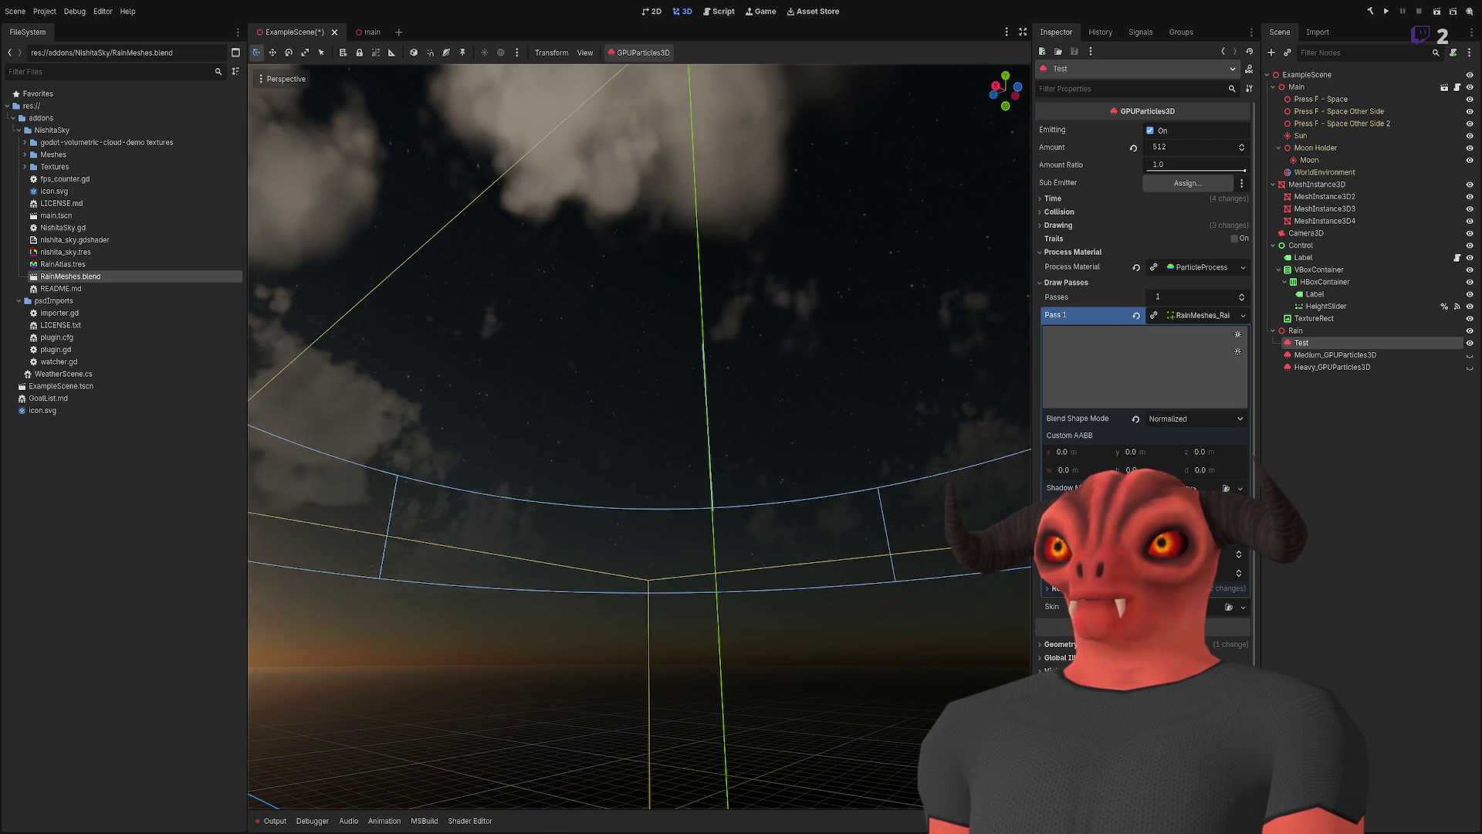
{"action": "key", "text": "alt+Tab"}
{"action": "key", "text": "alt+Tab"}
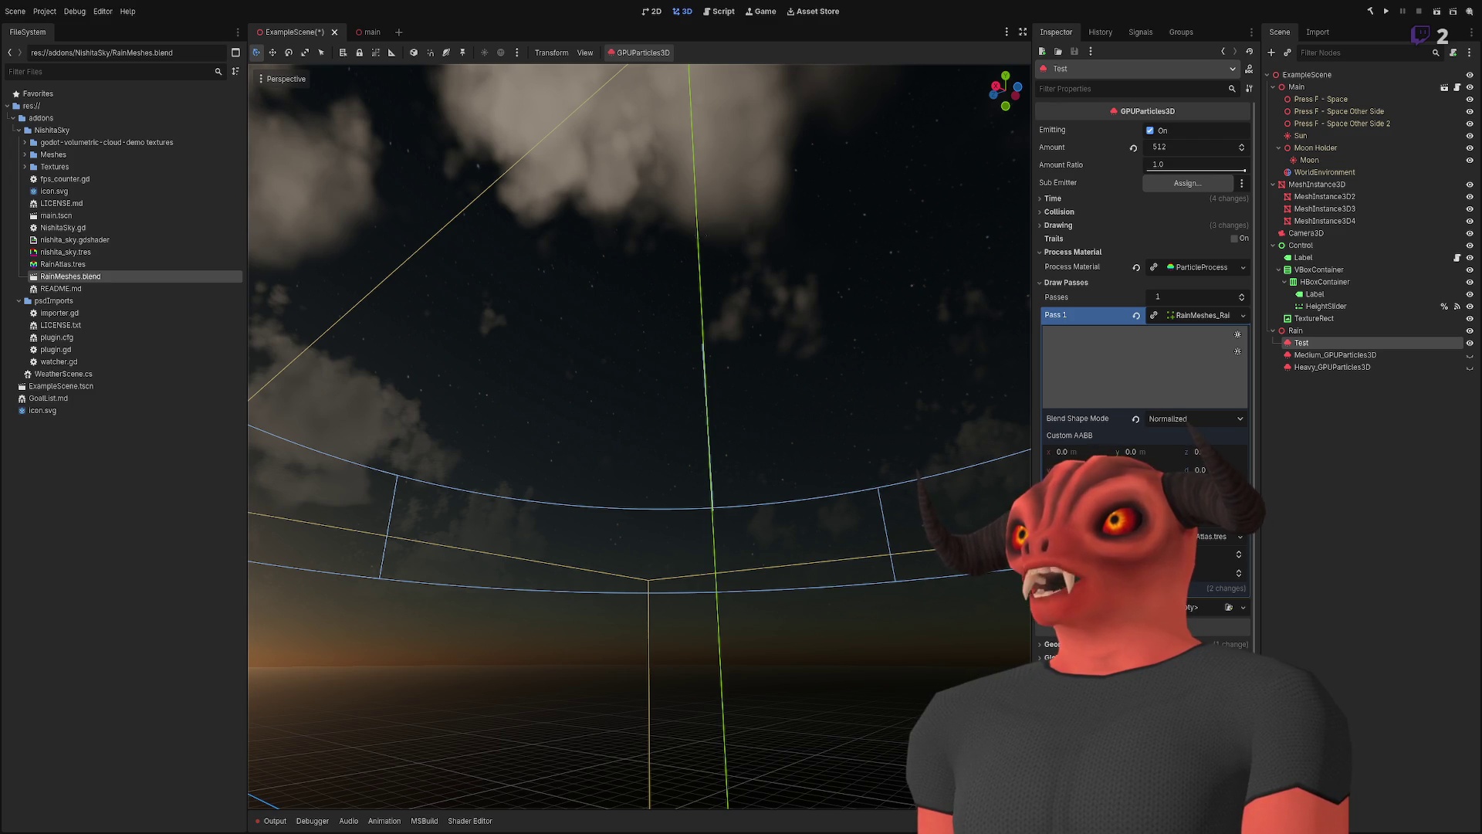
{"action": "key", "text": "alt+Tab"}
{"action": "scroll", "coordinate": [872, 278], "scroll_direction": "up", "scroll_amount": 3}
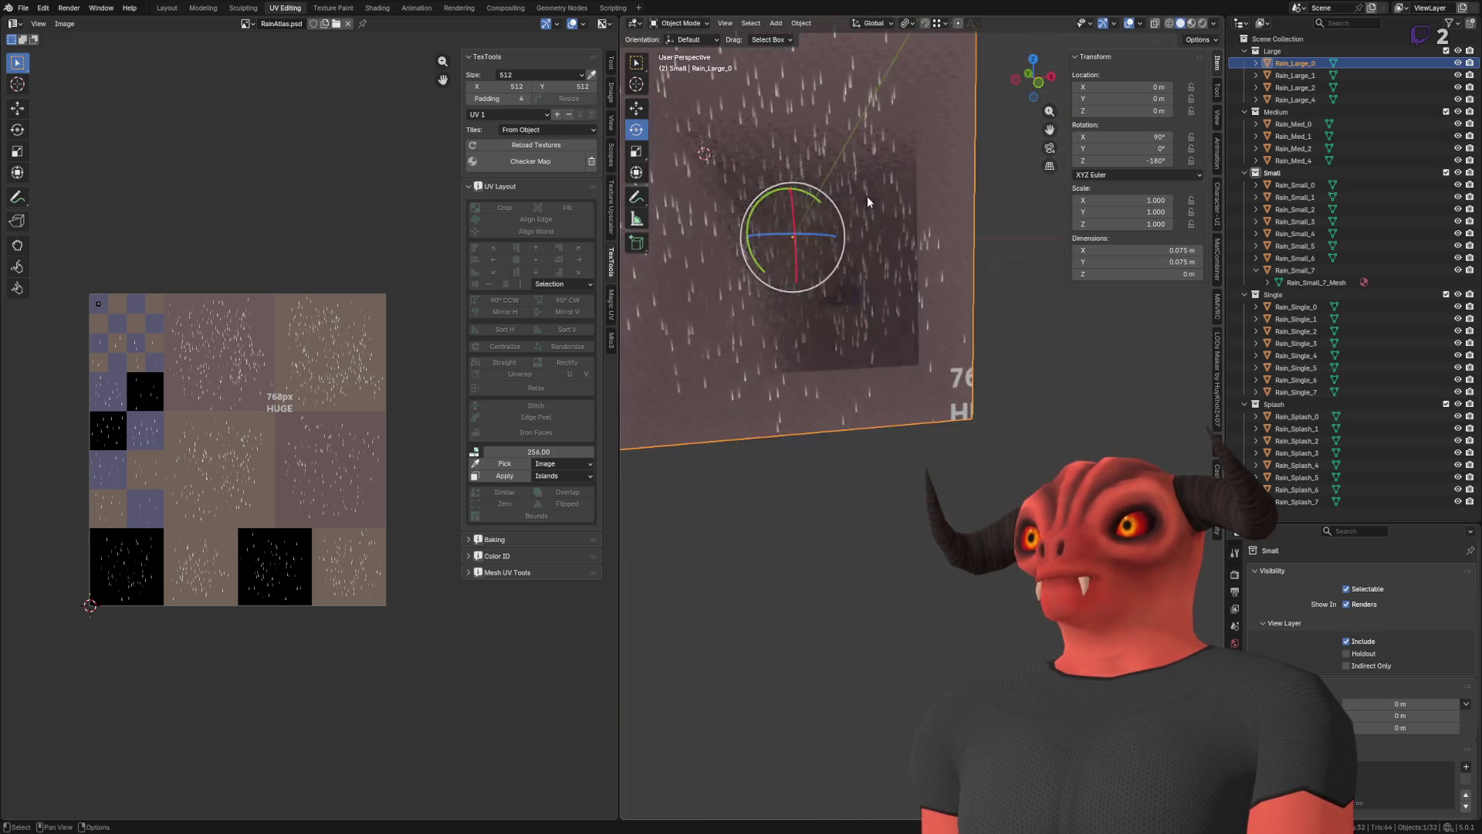
- Set the rain material's RainAtlas texture interpolation to Closest
{"action": "scroll", "coordinate": [888, 212], "scroll_direction": "down", "scroll_amount": 2}
{"action": "left_click", "coordinate": [1235, 643]}
{"action": "scroll", "coordinate": [1365, 586], "scroll_direction": "down", "scroll_amount": 5}
{"action": "left_click", "coordinate": [1364, 585]}
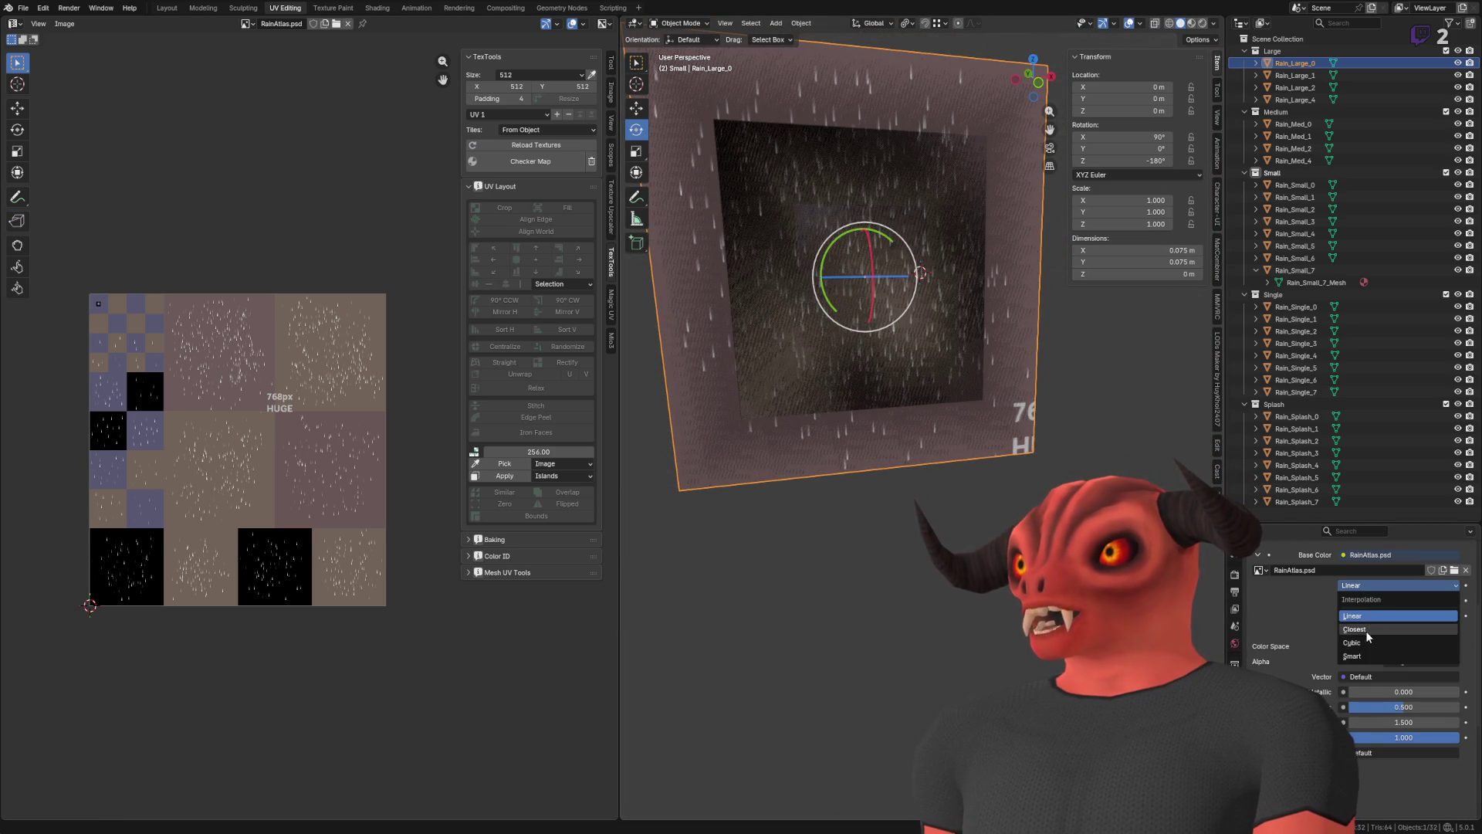
{"action": "left_click", "coordinate": [1365, 632]}
- Reselect all rain objects, orbit around them, then select only Rain_Large_1
{"action": "left_click", "coordinate": [1048, 462]}
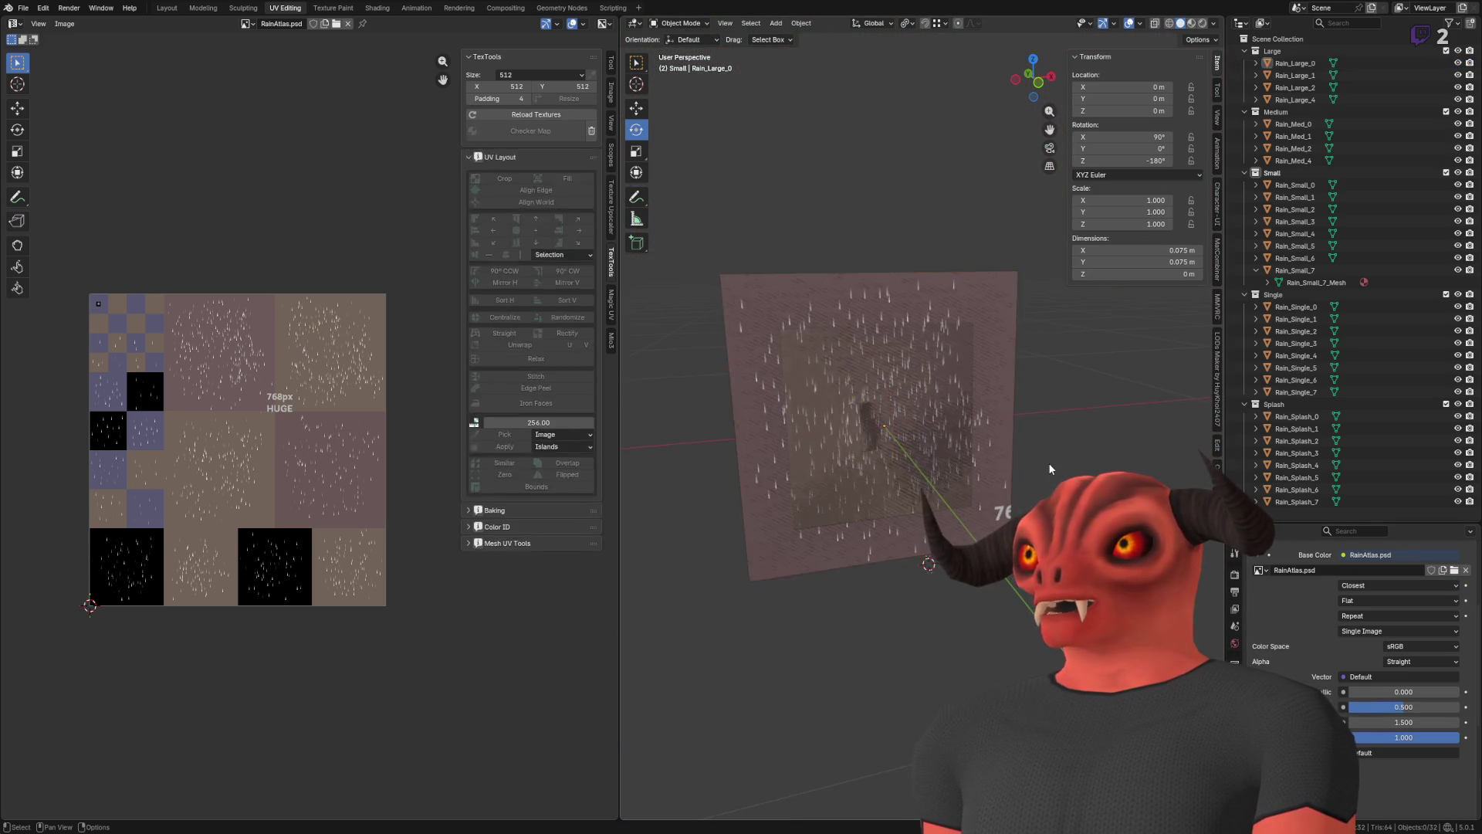
{"action": "key", "text": "a"}
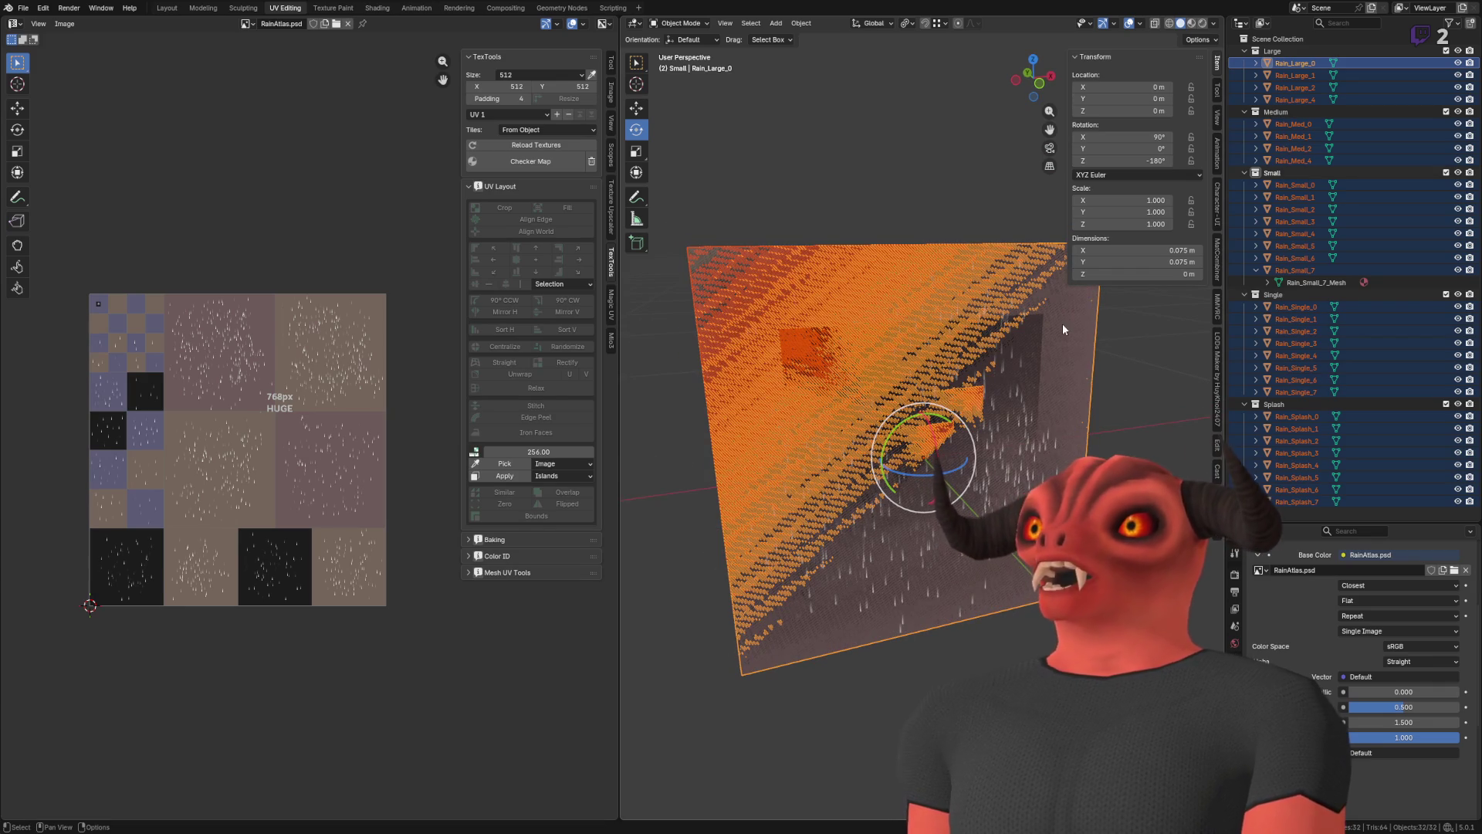
{"action": "scroll", "coordinate": [926, 444], "scroll_direction": "down", "scroll_amount": 6}
{"action": "left_click_drag", "start_coordinate": [1033, 80], "coordinate": [1007, 87]}
{"action": "scroll", "coordinate": [1006, 87], "scroll_direction": "up", "scroll_amount": 5}
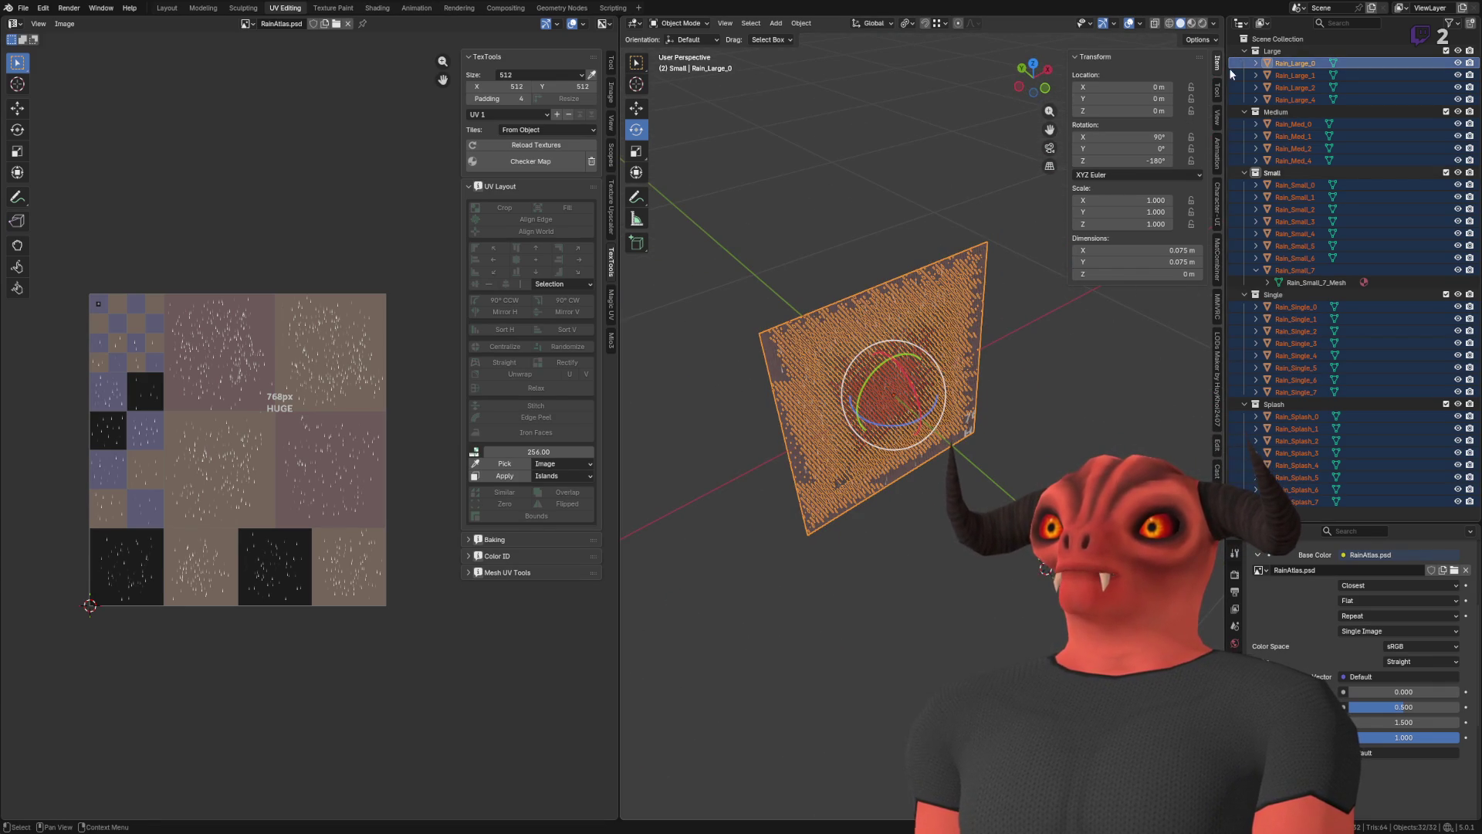
{"action": "scroll", "coordinate": [958, 409], "scroll_direction": "down", "scroll_amount": 5}
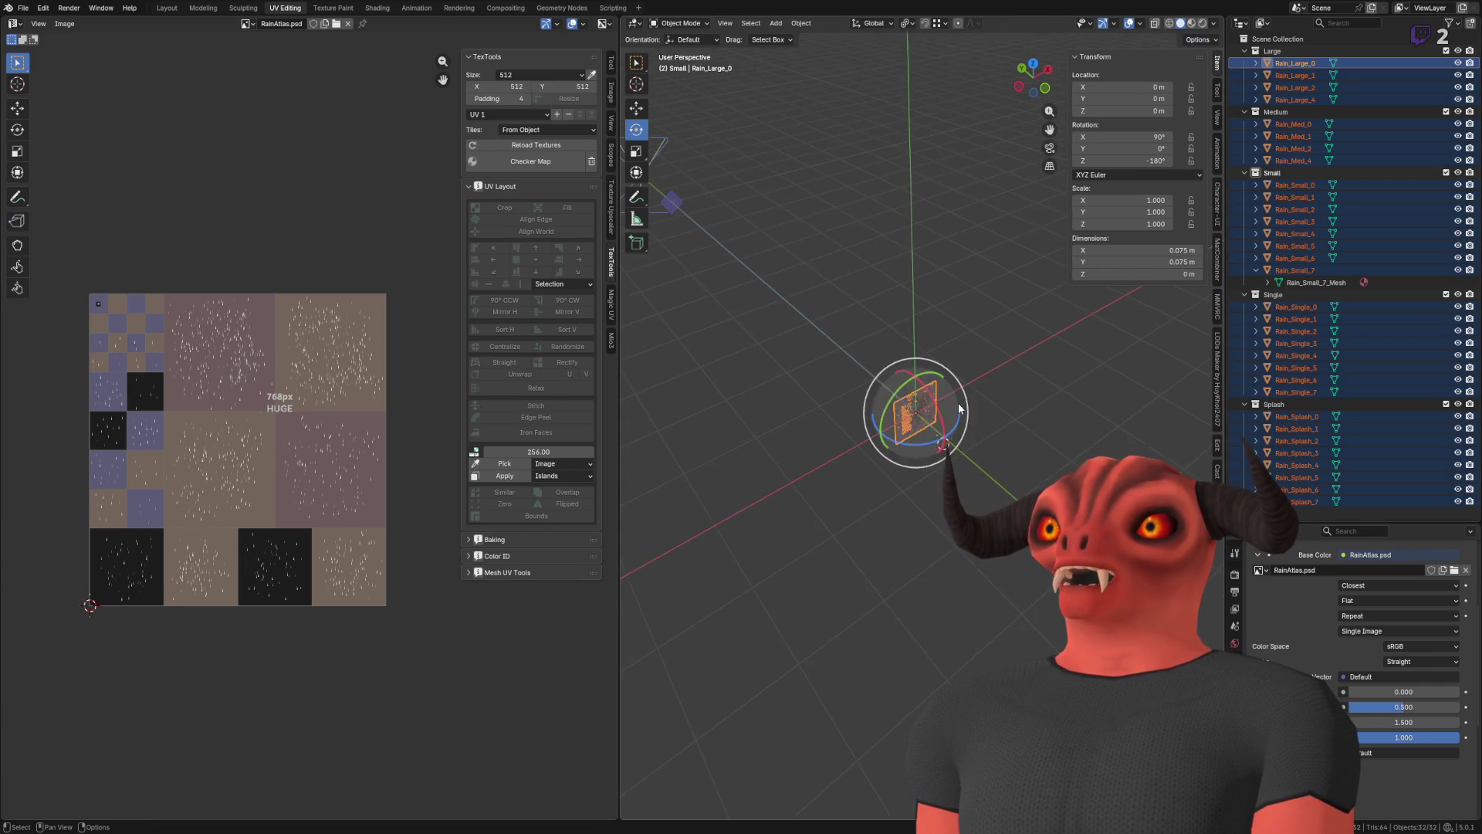
{"action": "scroll", "coordinate": [958, 409], "scroll_direction": "down", "scroll_amount": 5}
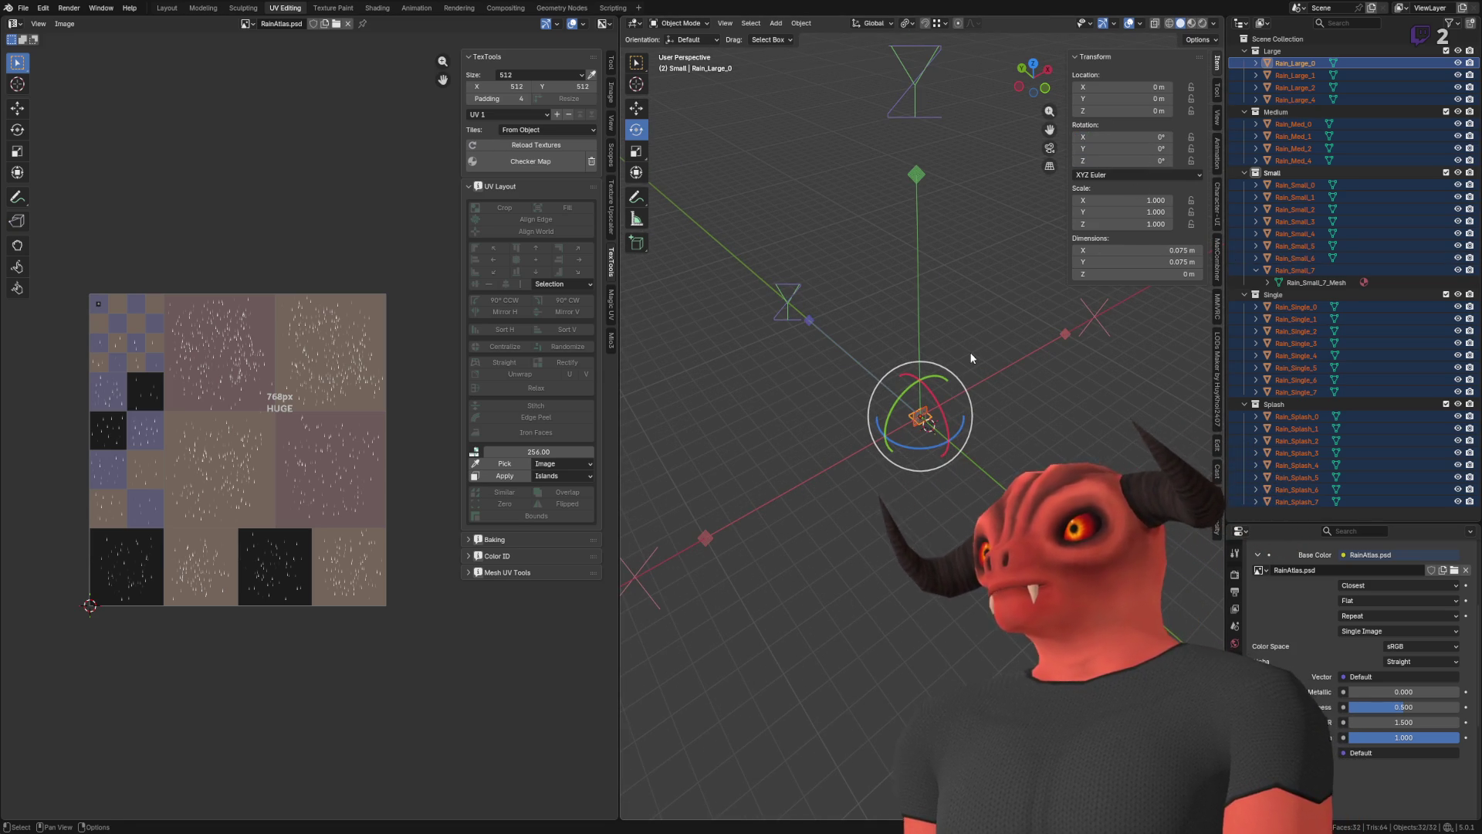
{"action": "left_click", "coordinate": [1297, 75]}
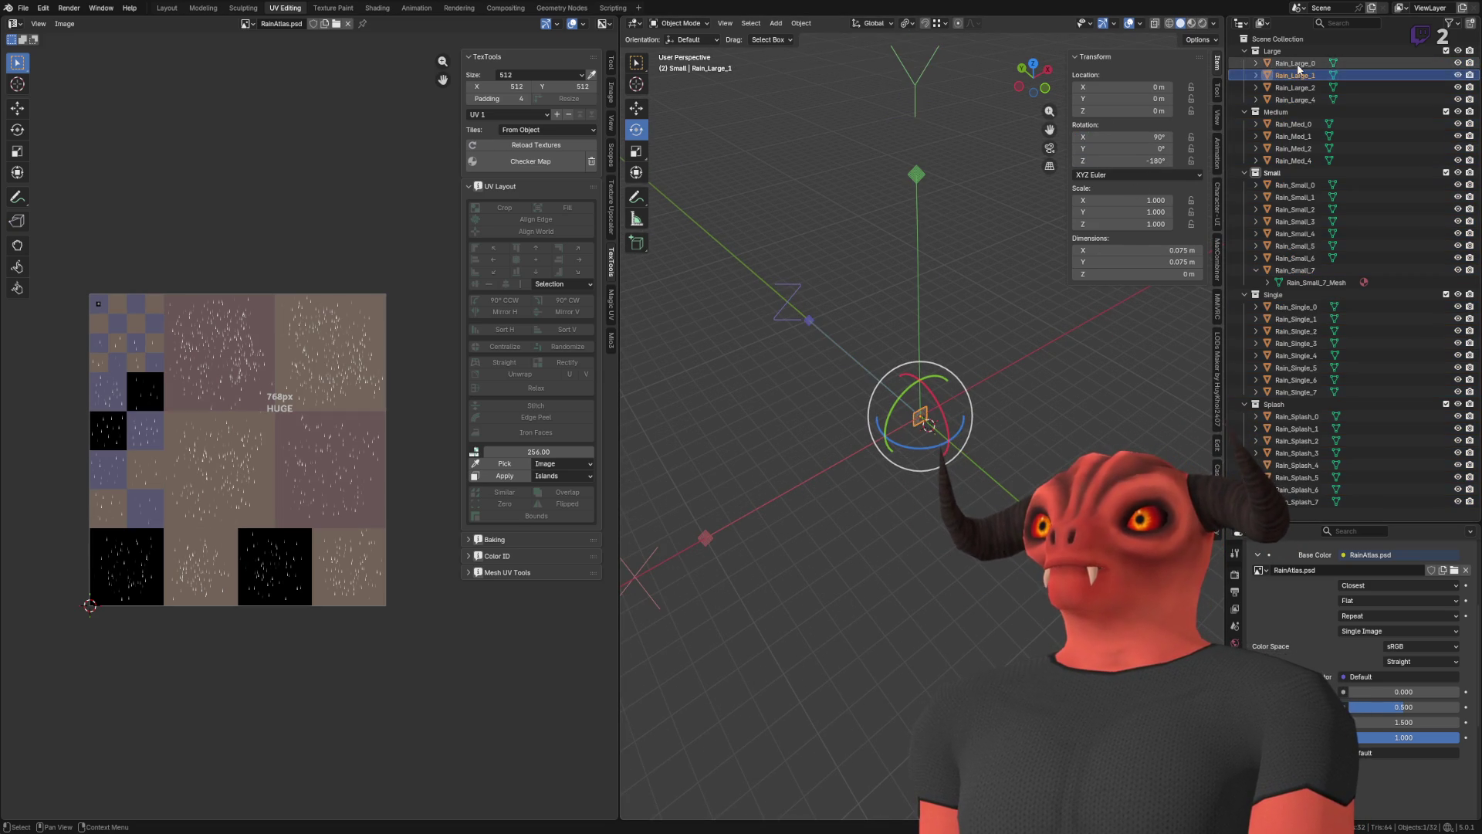
- Select Rain_Med_1 and undo an accidental rotation
{"action": "key", "text": "a"}
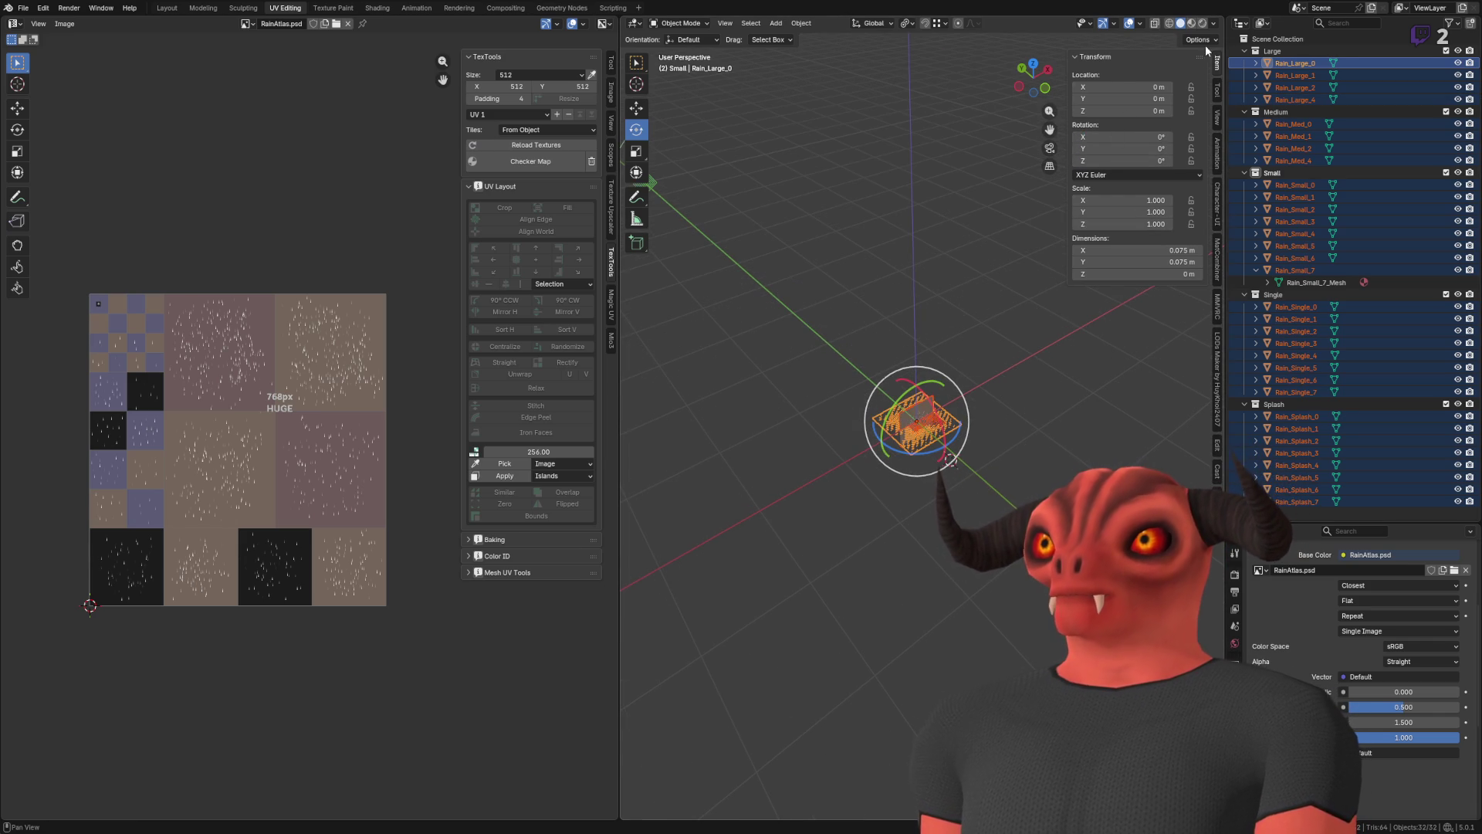
{"action": "scroll", "coordinate": [930, 280], "scroll_direction": "up", "scroll_amount": 5}
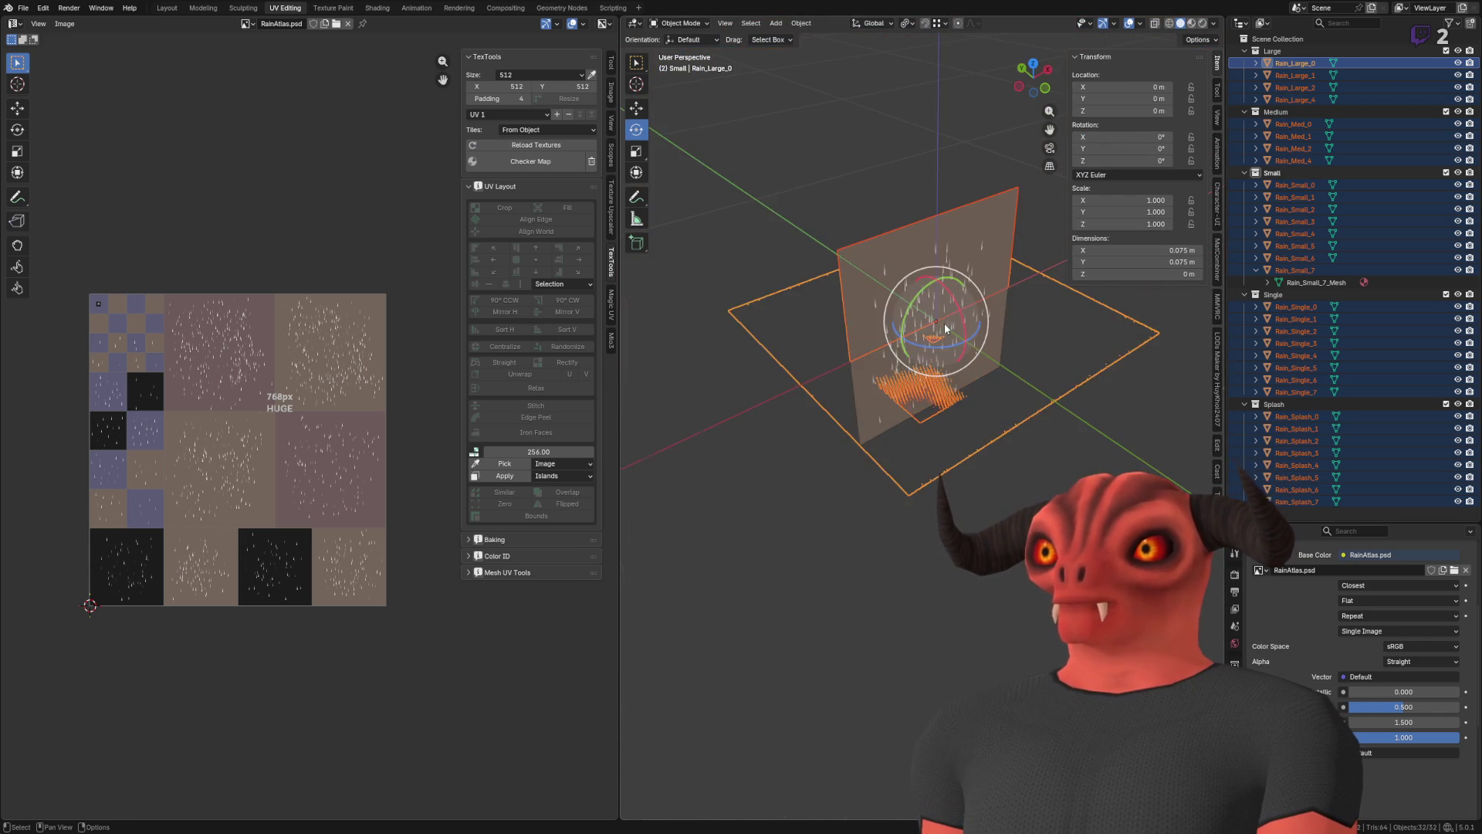
{"action": "left_click", "coordinate": [993, 396]}
{"action": "mouse_move", "coordinate": [993, 396]}
{"action": "left_mouse_down"}
{"action": "mouse_move", "coordinate": [926, 460]}
{"action": "mouse_move", "coordinate": [935, 303]}
{"action": "mouse_move", "coordinate": [906, 406]}
{"action": "mouse_move", "coordinate": [892, 222]}
{"action": "mouse_move", "coordinate": [872, 308]}
{"action": "mouse_move", "coordinate": [890, 314]}
{"action": "mouse_move", "coordinate": [895, 402]}
{"action": "left_mouse_up"}
{"action": "left_click", "coordinate": [892, 222]}
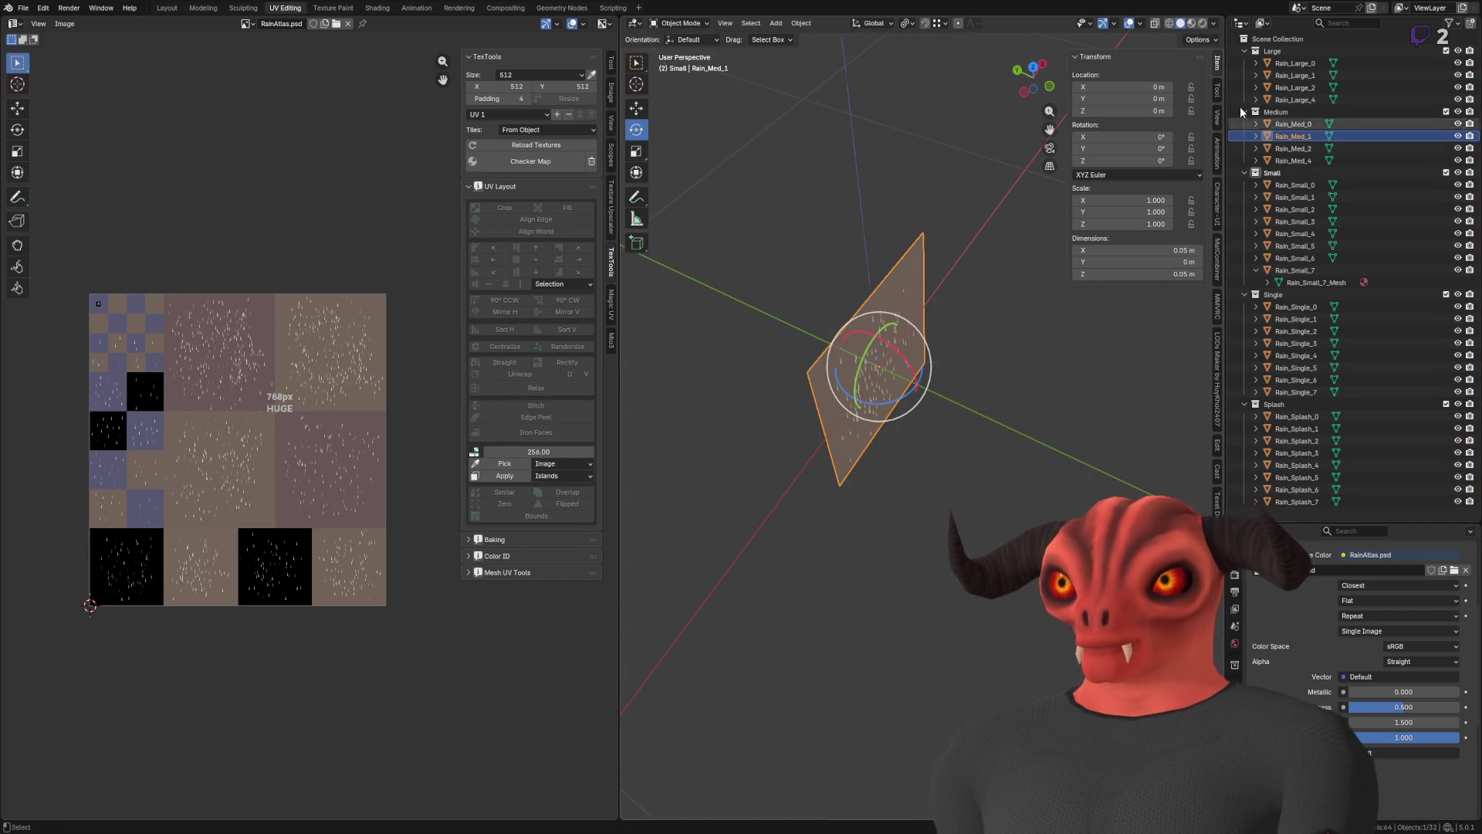
{"action": "key", "text": "ctrl+z"}
{"action": "left_click", "coordinate": [1201, 42]}
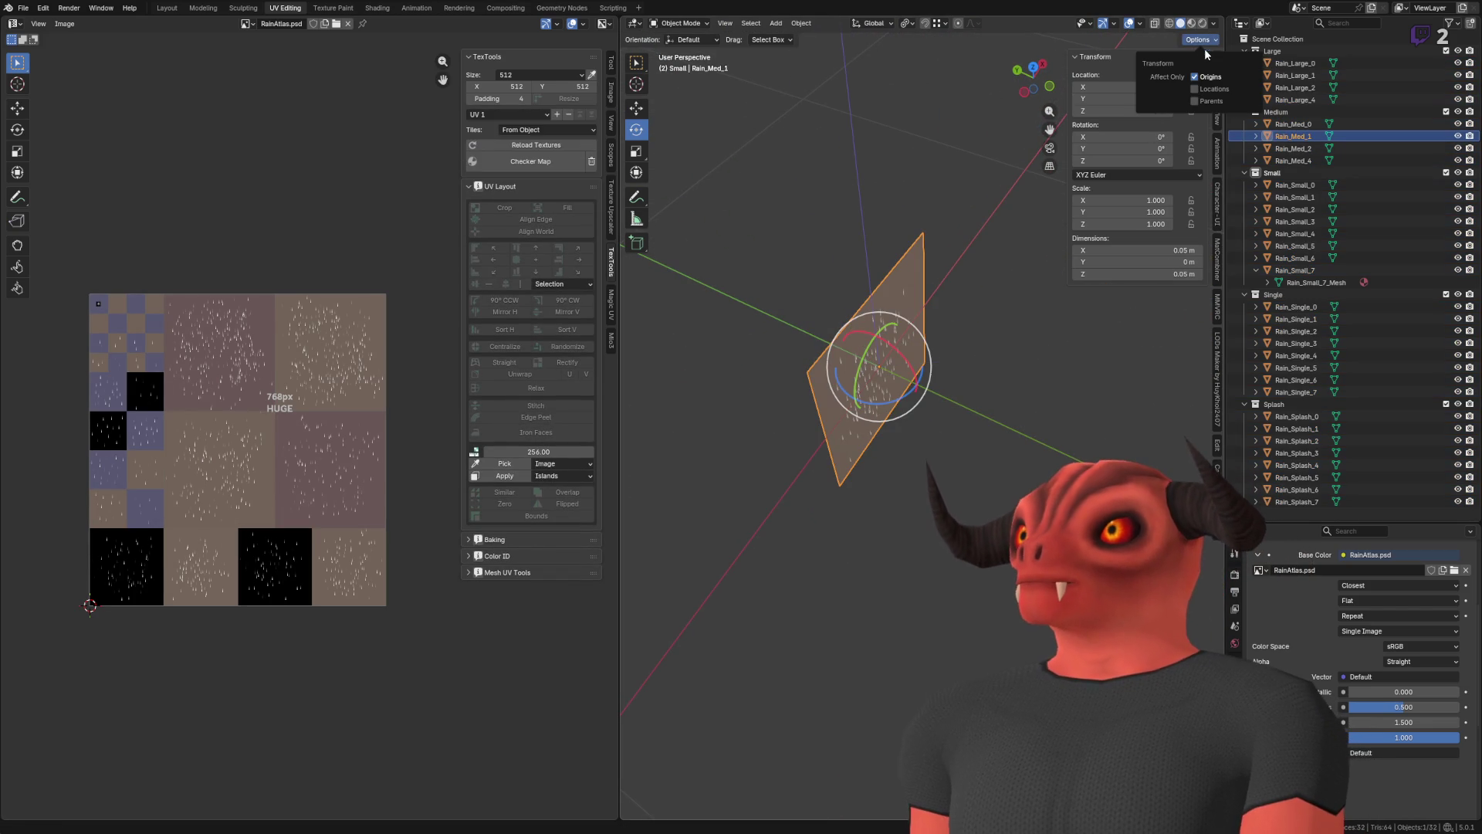
{"action": "left_click", "coordinate": [887, 383]}
- Tilt Rain_Med_1 about X and turn it 180° about Z, cancelling a stray move
{"action": "mouse_move", "coordinate": [910, 361]}
{"action": "left_mouse_down"}
{"action": "mouse_move", "coordinate": [936, 425]}
{"action": "mouse_move", "coordinate": [900, 466]}
{"action": "mouse_move", "coordinate": [938, 220]}
{"action": "mouse_move", "coordinate": [923, 202]}
{"action": "mouse_move", "coordinate": [957, 220]}
{"action": "mouse_move", "coordinate": [928, 240]}
{"action": "mouse_move", "coordinate": [680, 113]}
{"action": "left_mouse_up"}
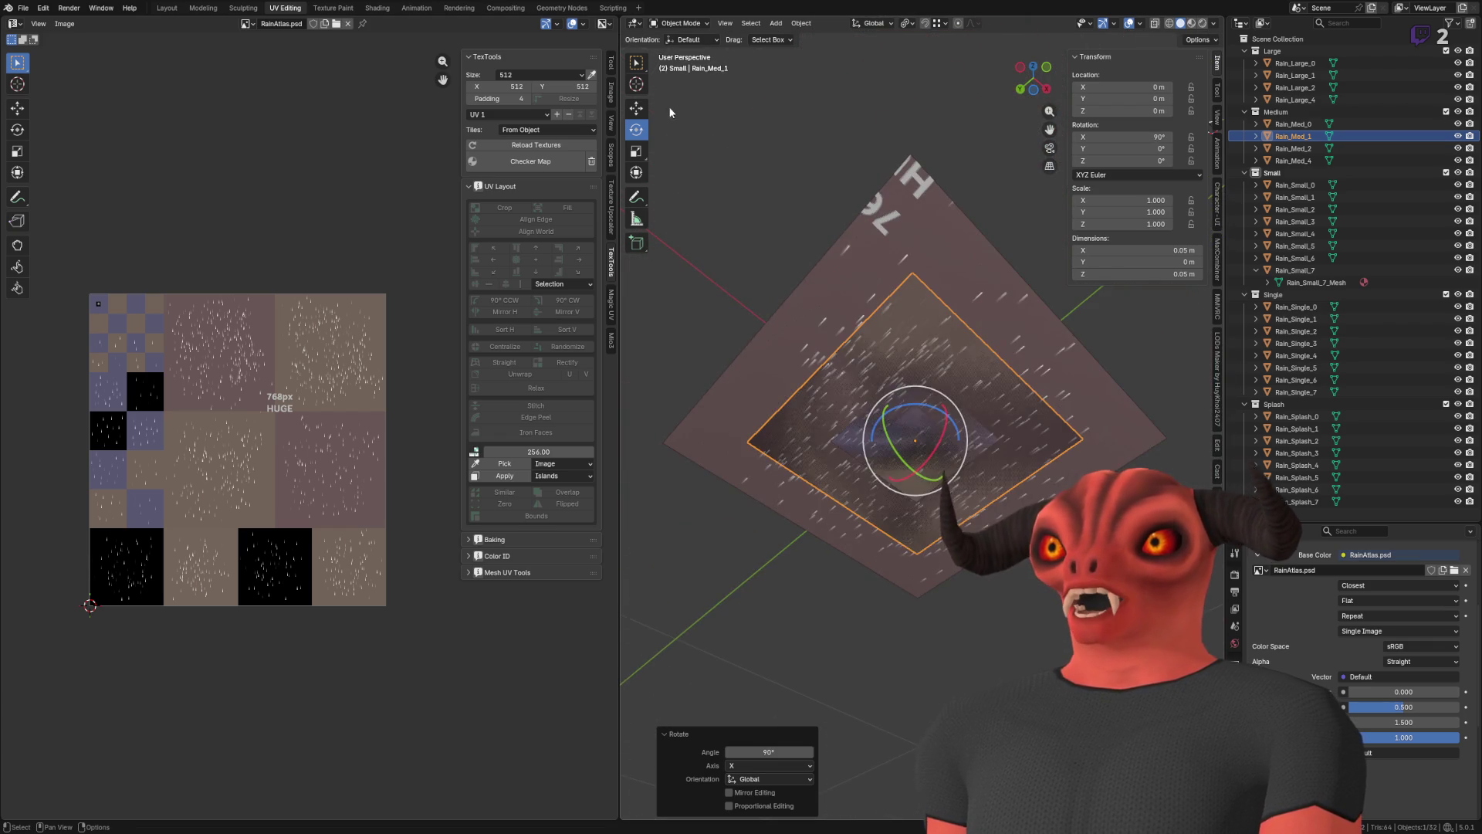
{"action": "mouse_move", "coordinate": [915, 417]}
{"action": "left_mouse_down"}
{"action": "mouse_move", "coordinate": [914, 440]}
{"action": "mouse_move", "coordinate": [1044, 383]}
{"action": "mouse_move", "coordinate": [1039, 423]}
{"action": "mouse_move", "coordinate": [649, 154]}
{"action": "left_mouse_up"}
{"action": "right_click", "coordinate": [913, 439]}
{"action": "mouse_move", "coordinate": [859, 371]}
{"action": "left_mouse_down"}
{"action": "mouse_move", "coordinate": [879, 411]}
{"action": "mouse_move", "coordinate": [850, 442]}
{"action": "mouse_move", "coordinate": [803, 440]}
{"action": "mouse_move", "coordinate": [916, 384]}
{"action": "mouse_move", "coordinate": [885, 392]}
{"action": "left_mouse_up"}
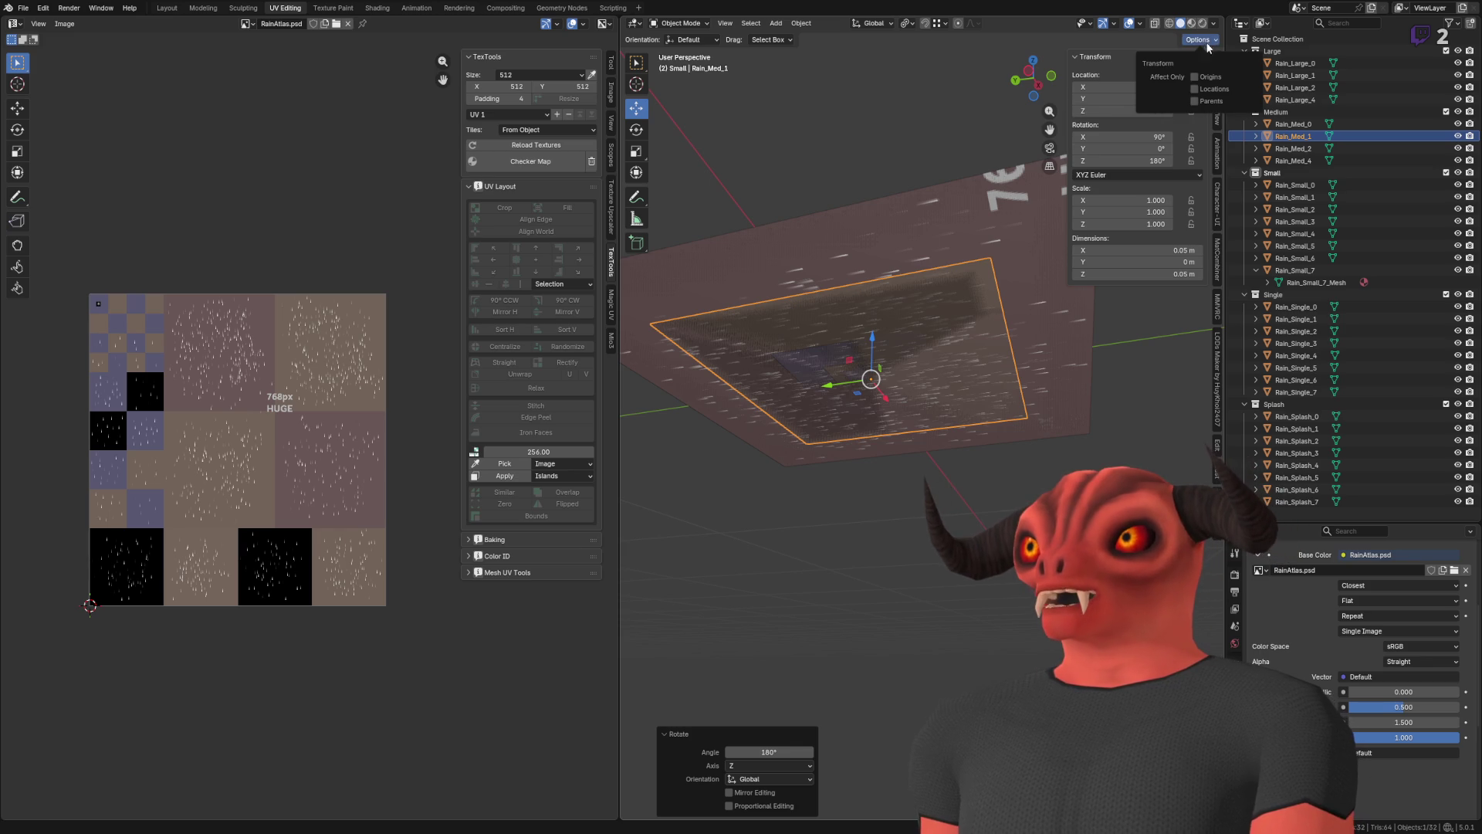
{"action": "left_click_drag", "start_coordinate": [844, 286], "coordinate": [1128, 150]}
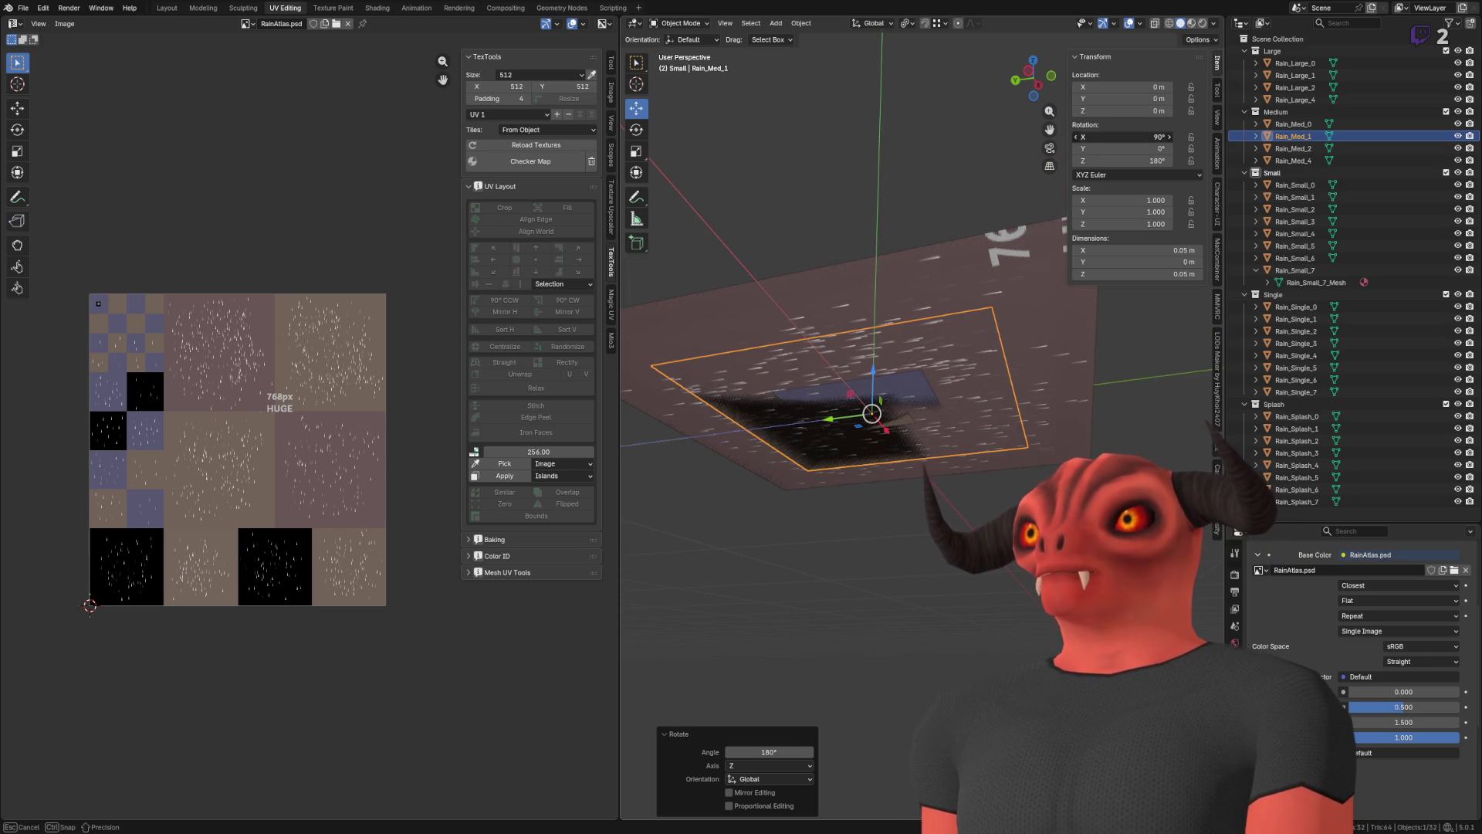
- Enter 0° for X and Z rotation, then undo those edits
{"action": "left_click", "coordinate": [1153, 138]}
{"action": "type", "text": "0"}
{"action": "key", "text": "Return"}
{"action": "left_click", "coordinate": [1141, 161]}
{"action": "type", "text": "0"}
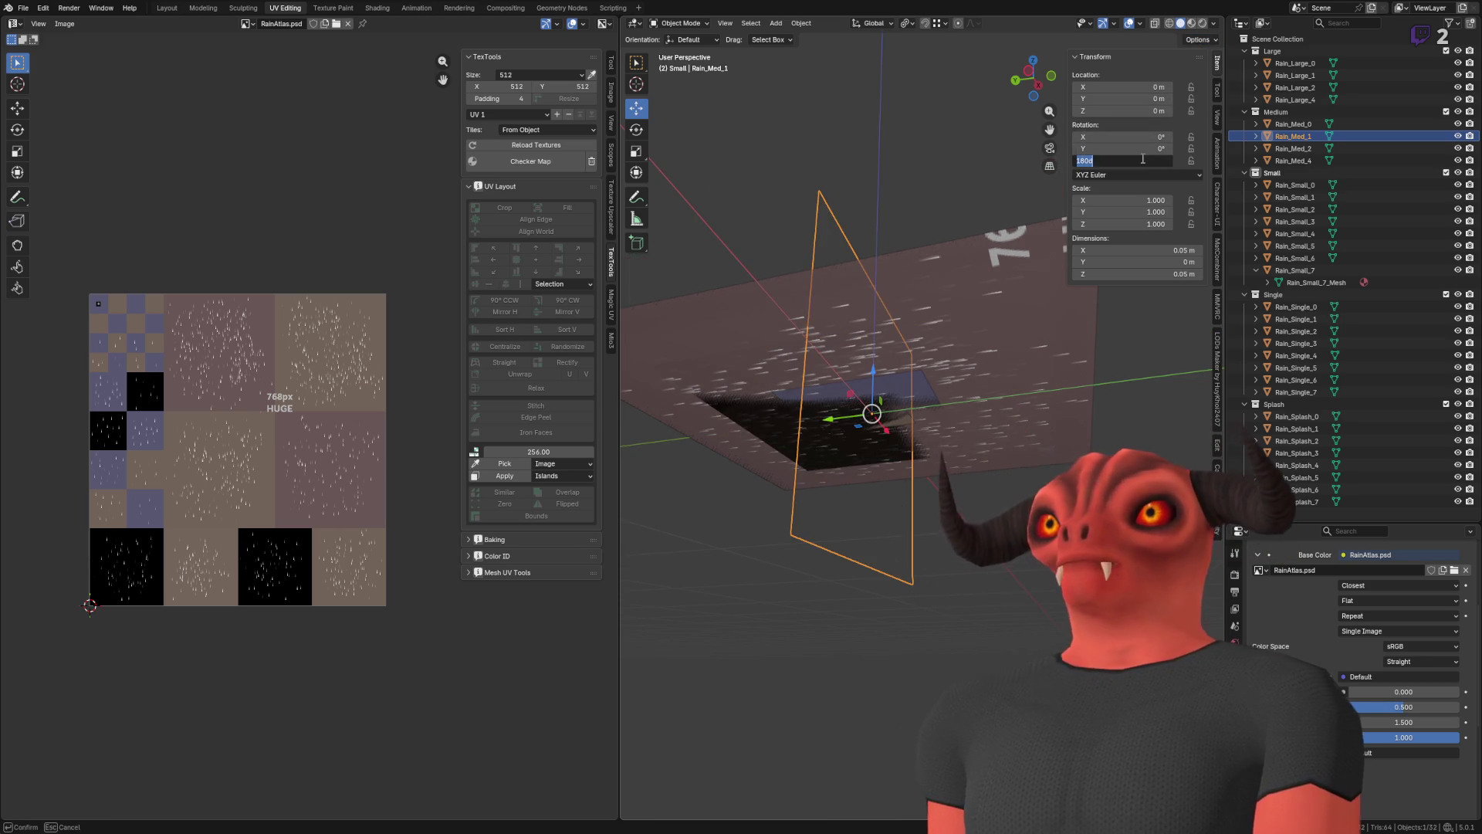
{"action": "key", "text": "Return"}
{"action": "mouse_move", "coordinate": [897, 256]}
{"action": "left_mouse_down"}
{"action": "mouse_move", "coordinate": [942, 345]}
{"action": "mouse_move", "coordinate": [640, 172]}
{"action": "left_mouse_up"}
{"action": "key", "text": "ctrl+z"}
{"action": "key", "text": "ctrl+z"}
- Turn Rain_Med_1 back to about 0° X and 0° Z, then select all rain planes
{"action": "left_click_drag", "start_coordinate": [918, 472], "coordinate": [869, 499]}
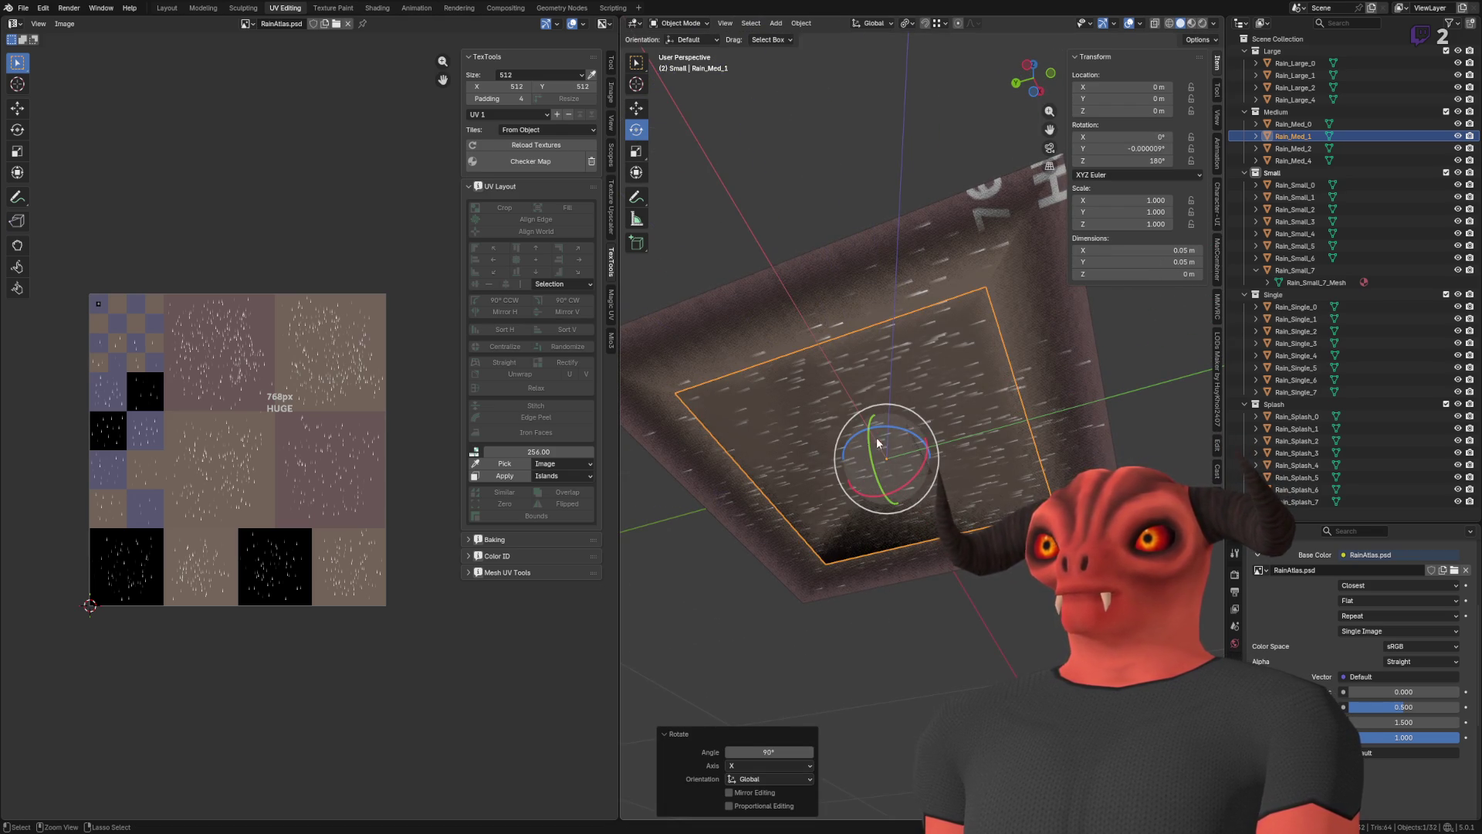
{"action": "left_click_drag", "start_coordinate": [889, 434], "coordinate": [924, 426]}
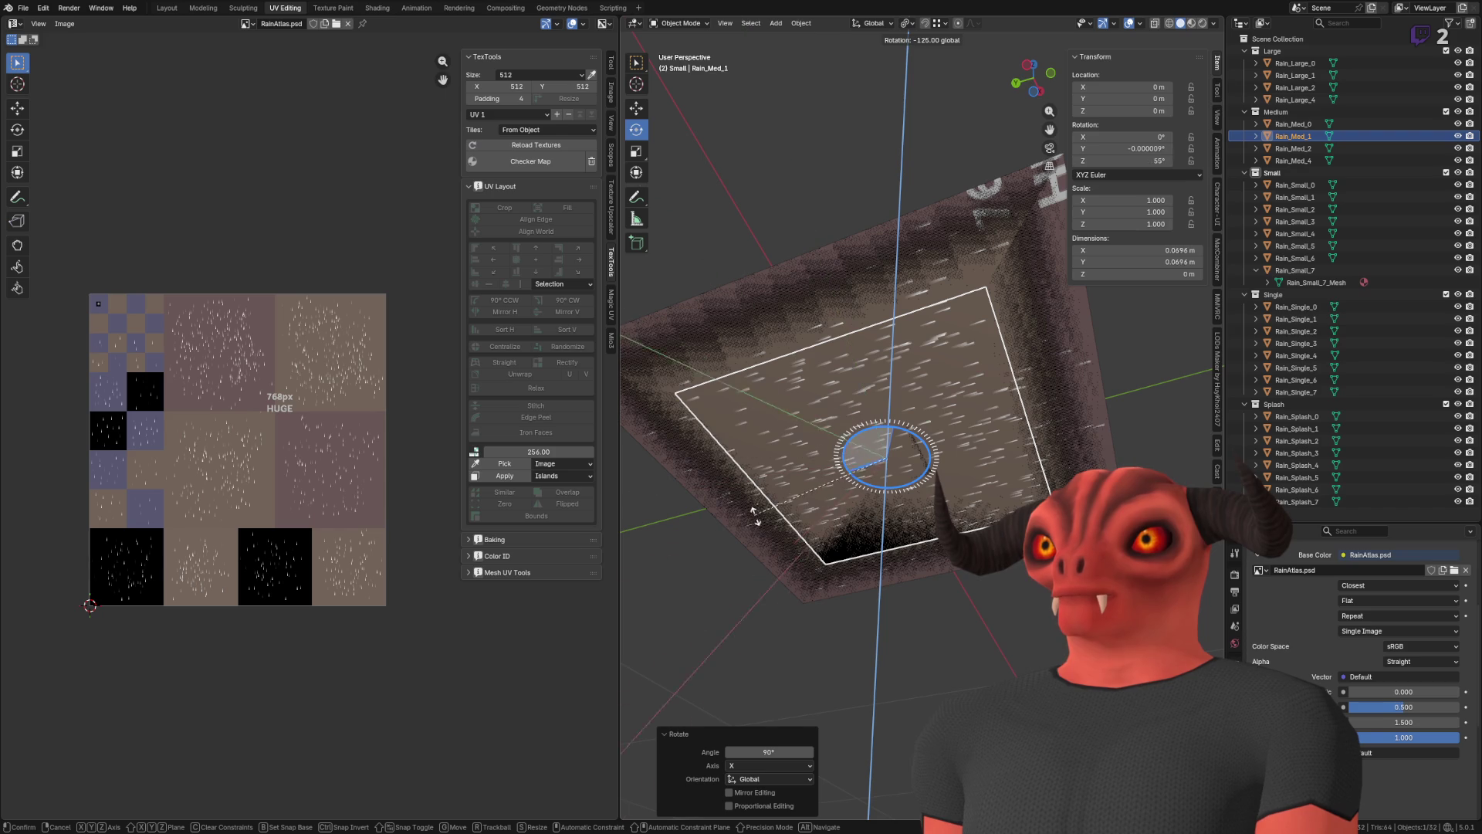
{"action": "left_click_drag", "start_coordinate": [865, 530], "coordinate": [869, 530]}
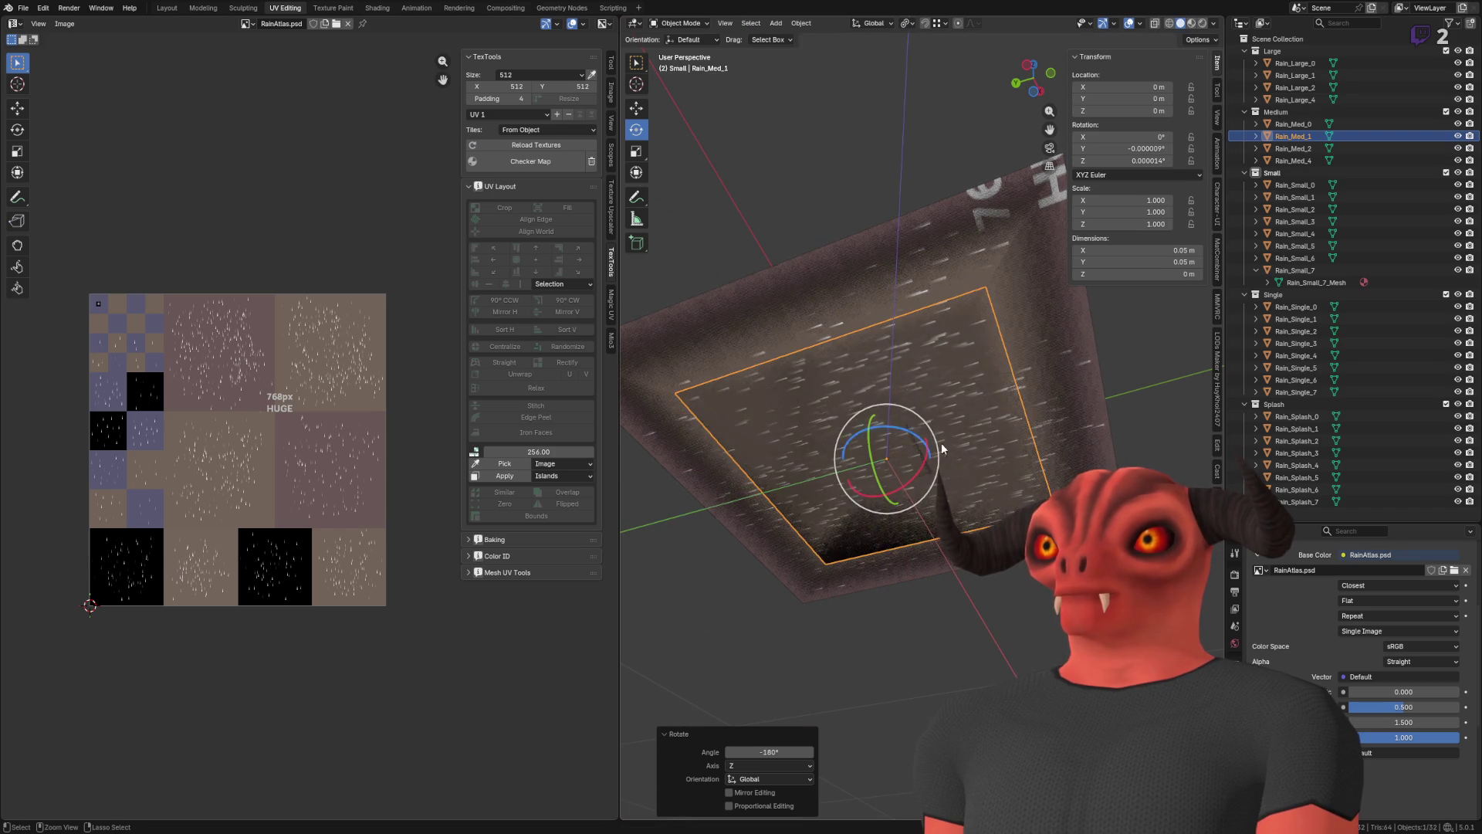
{"action": "scroll", "coordinate": [972, 349], "scroll_direction": "down", "scroll_amount": 3}
{"action": "key", "text": "a"}
{"action": "scroll", "coordinate": [944, 309], "scroll_direction": "up", "scroll_amount": 2}
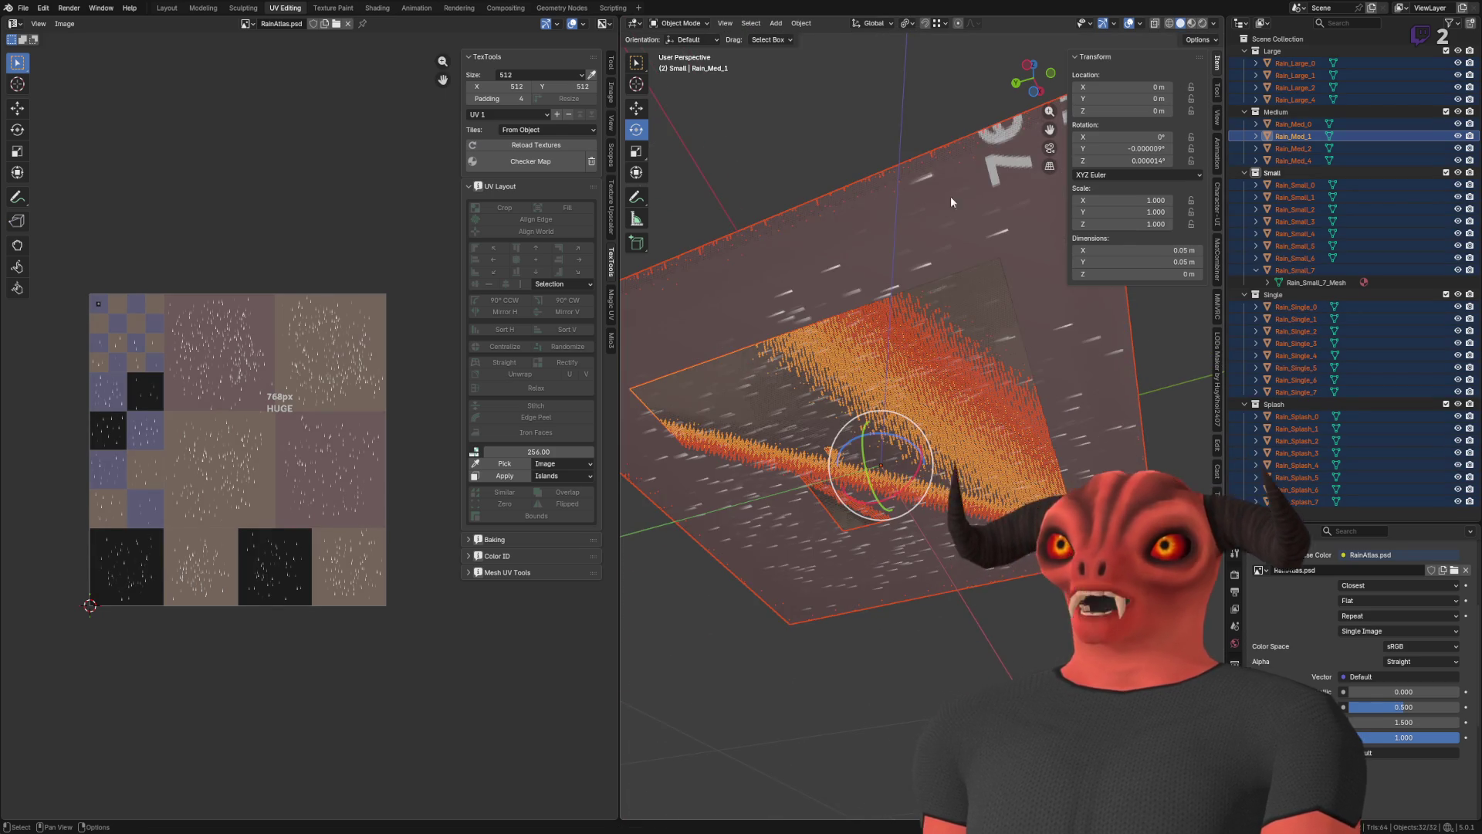
{"action": "scroll", "coordinate": [936, 265], "scroll_direction": "down", "scroll_amount": 4}
{"action": "mouse_move", "coordinate": [936, 266]}
{"action": "left_mouse_down"}
{"action": "mouse_move", "coordinate": [780, 467]}
{"action": "mouse_move", "coordinate": [914, 413]}
{"action": "mouse_move", "coordinate": [959, 180]}
{"action": "mouse_move", "coordinate": [915, 262]}
{"action": "left_mouse_up"}
{"action": "left_click", "coordinate": [891, 246]}
{"action": "key", "text": "KP_Decimal"}
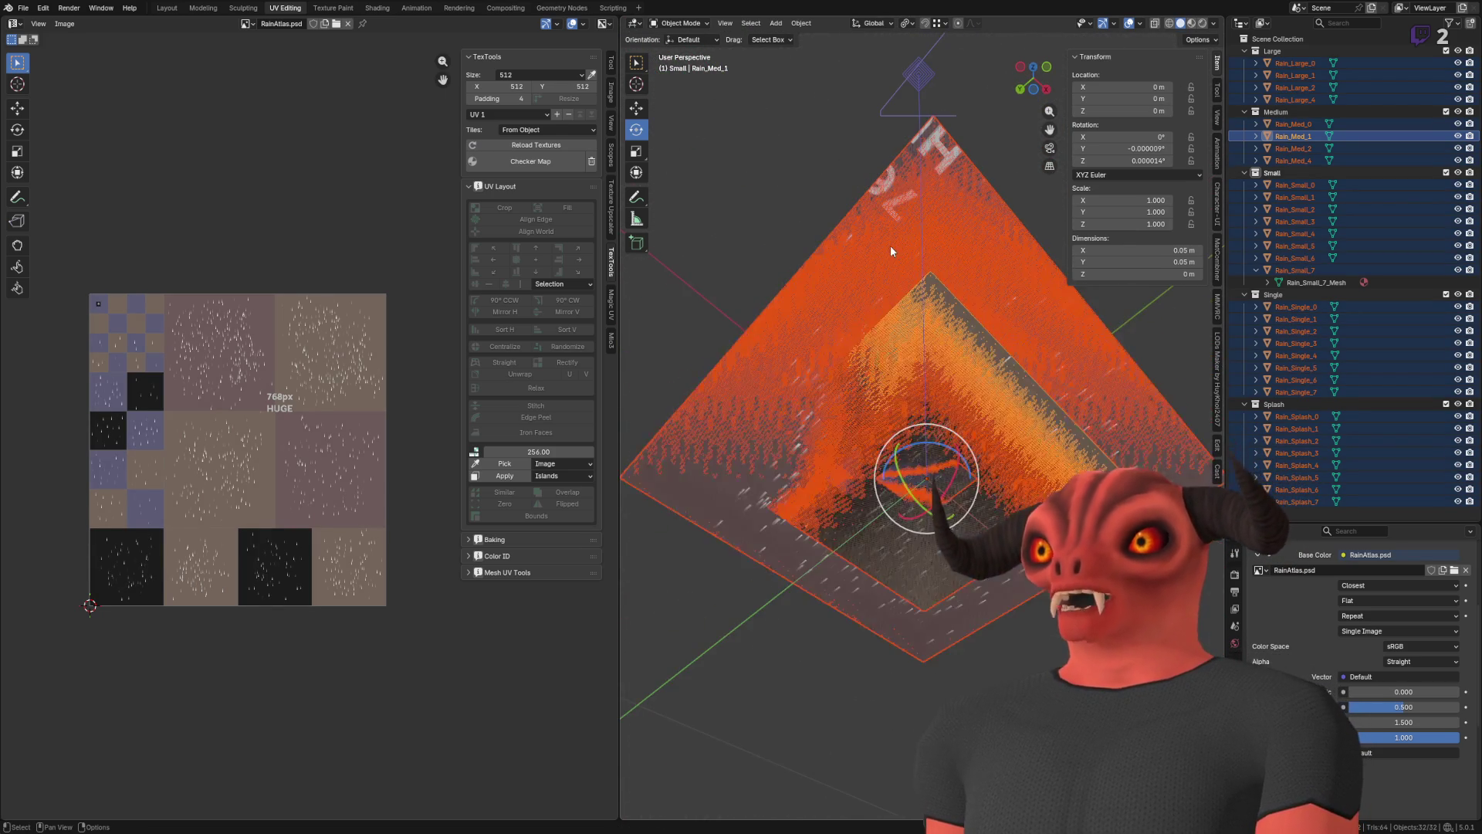
- Save RainMeshes.blend, fly around the reimported rain in Godot, and return to Blender
{"action": "key", "text": "ctrl+s"}
{"action": "key", "text": "alt+Tab"}
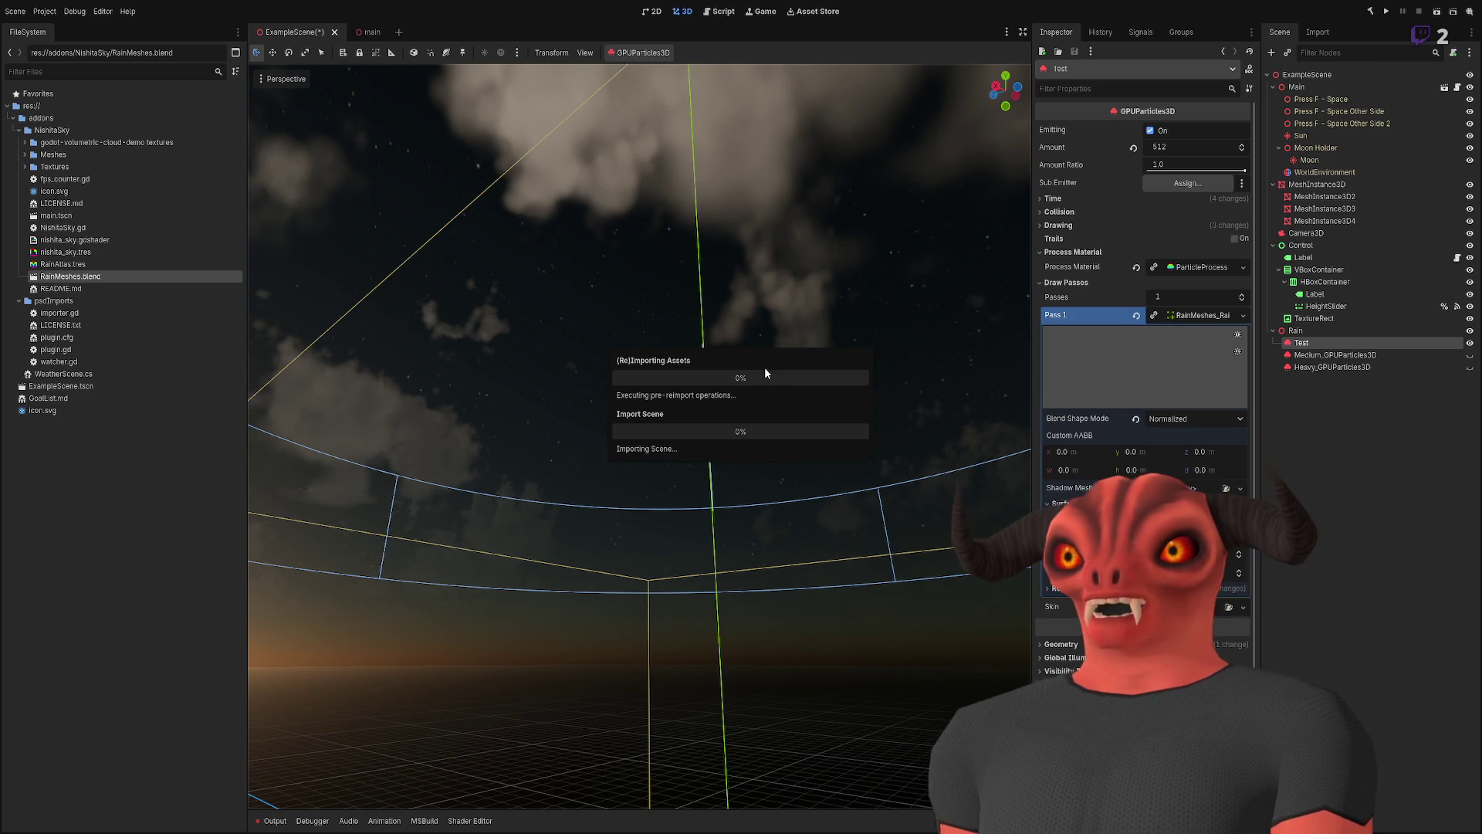
{"action": "key", "text": "e"}
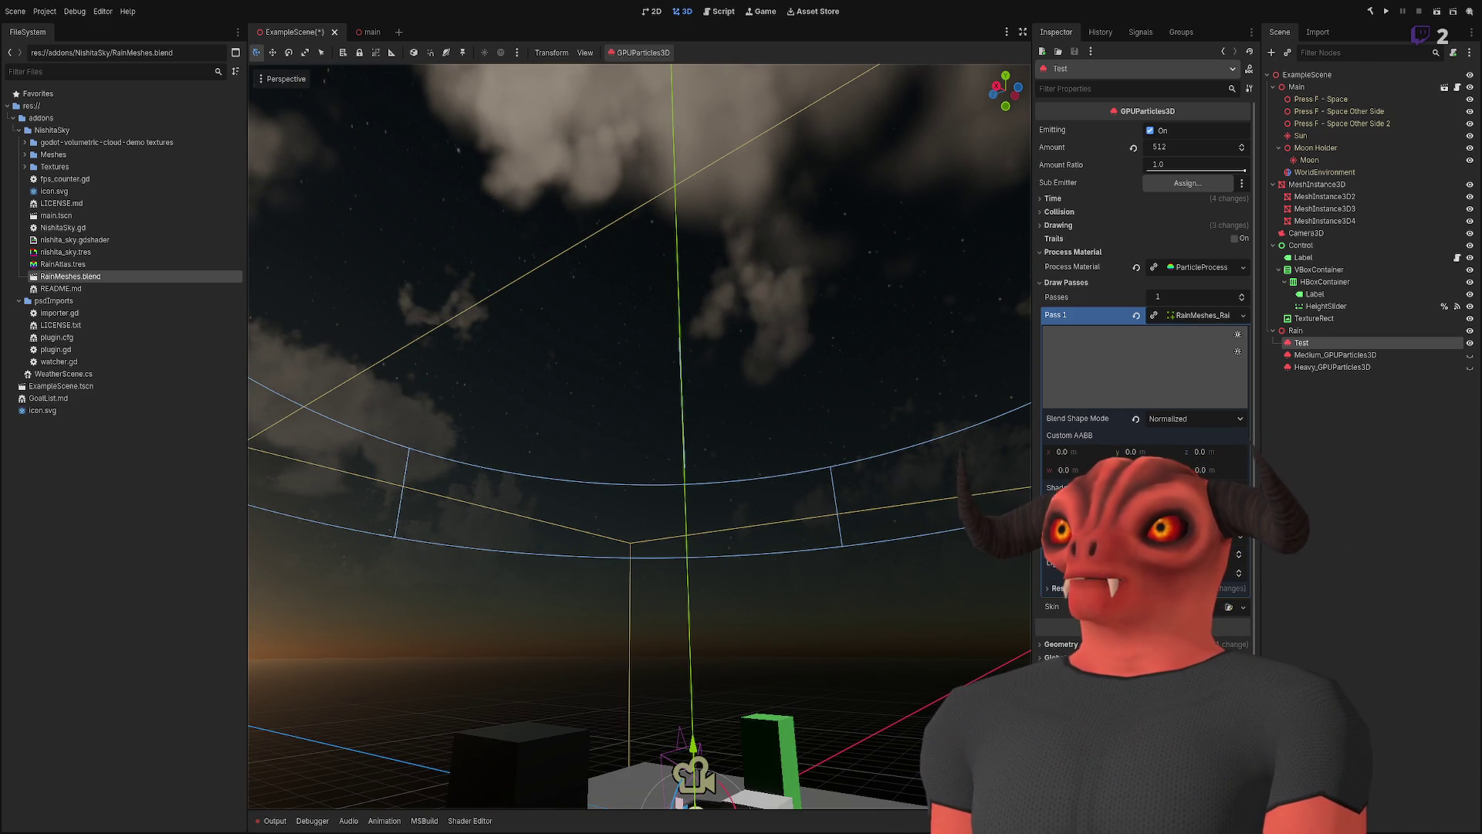
{"action": "key", "text": "alt+Tab"}
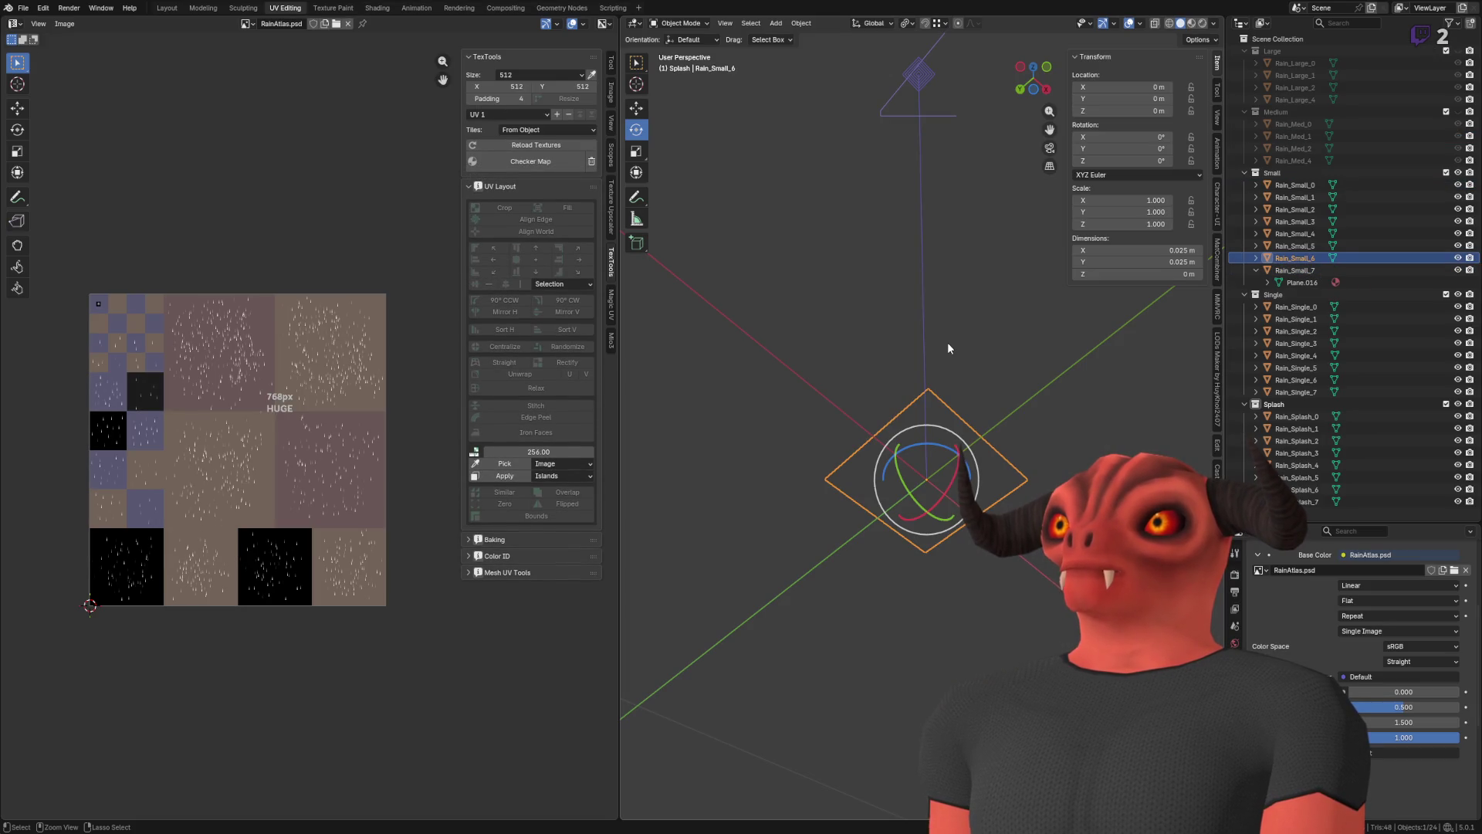
- Select all 32 rain planes, clear their rotation to lie flat at 0° X, and return to Godot
{"action": "key", "text": "ctrl+z"}
{"action": "key", "text": "ctrl+z"}
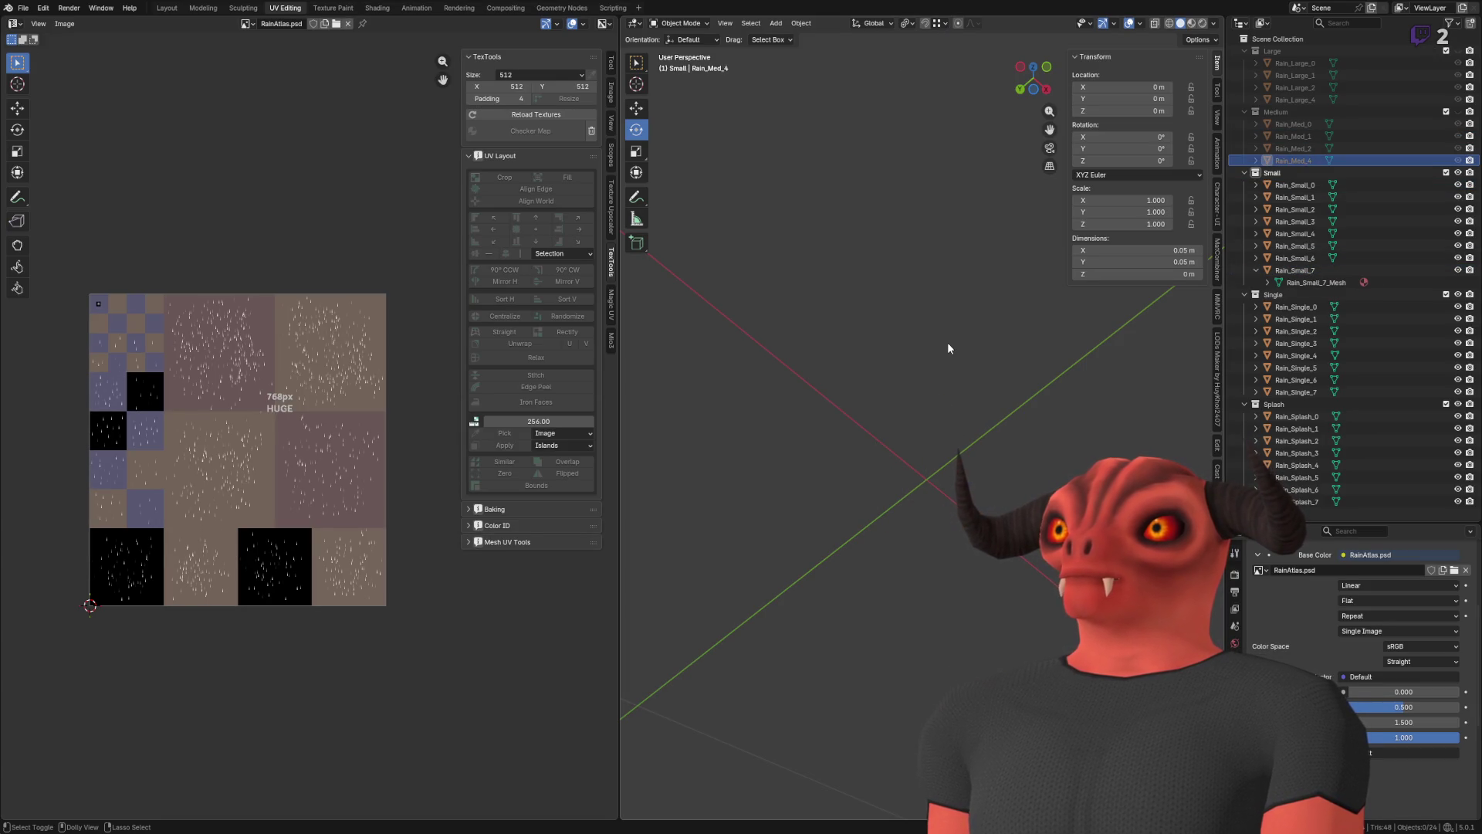
{"action": "key", "text": "ctrl+z"}
{"action": "key", "text": "ctrl+z"}
{"action": "key", "text": "ctrl+z"}
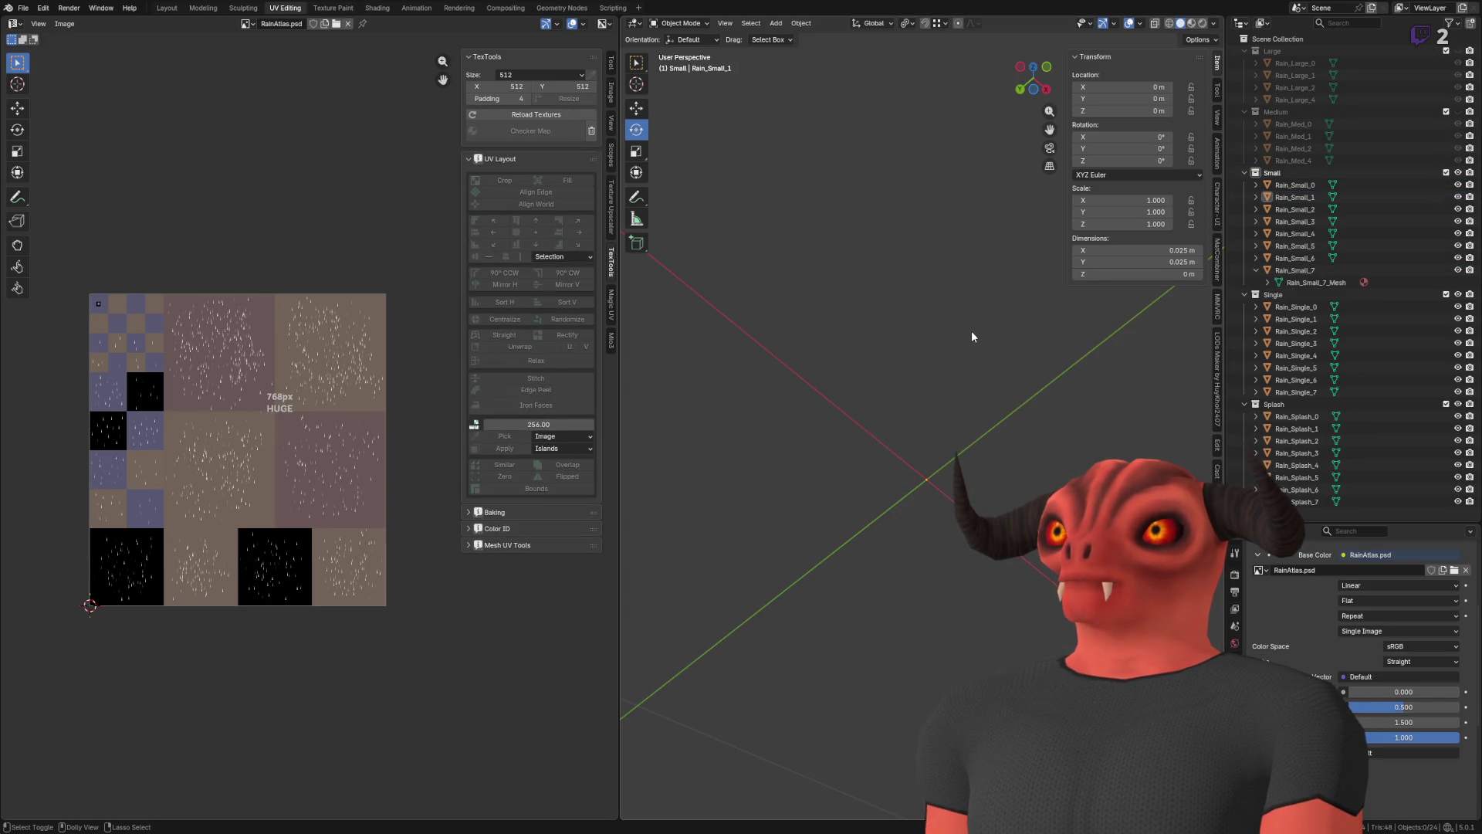
{"action": "key", "text": "ctrl+shift+z"}
{"action": "key", "text": "ctrl+shift+z"}
{"action": "key", "text": "ctrl+shift+z"}
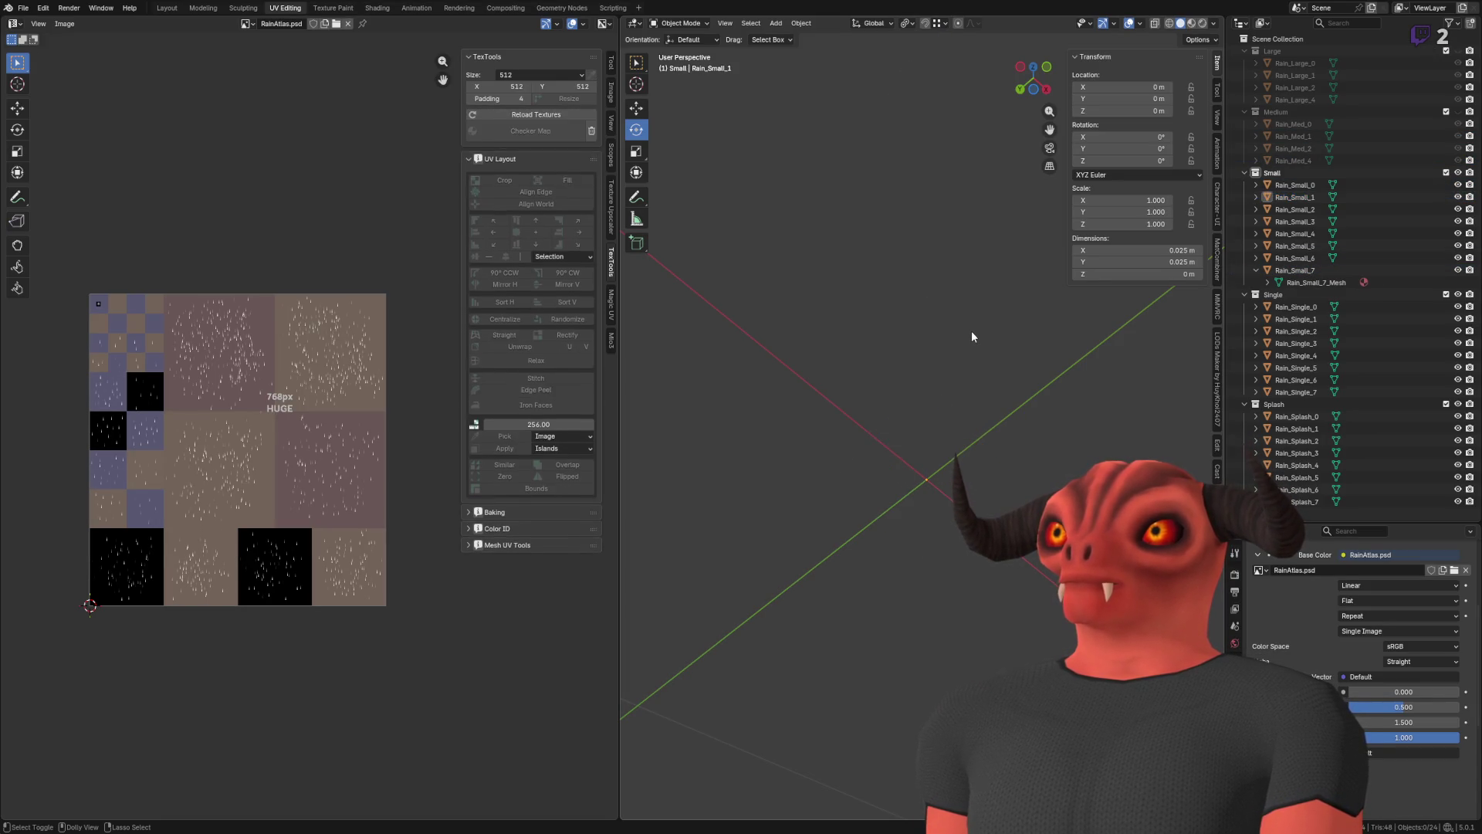
{"action": "key", "text": "ctrl+shift+z"}
{"action": "key", "text": "ctrl+shift+z"}
{"action": "key", "text": "ctrl+shift+z"}
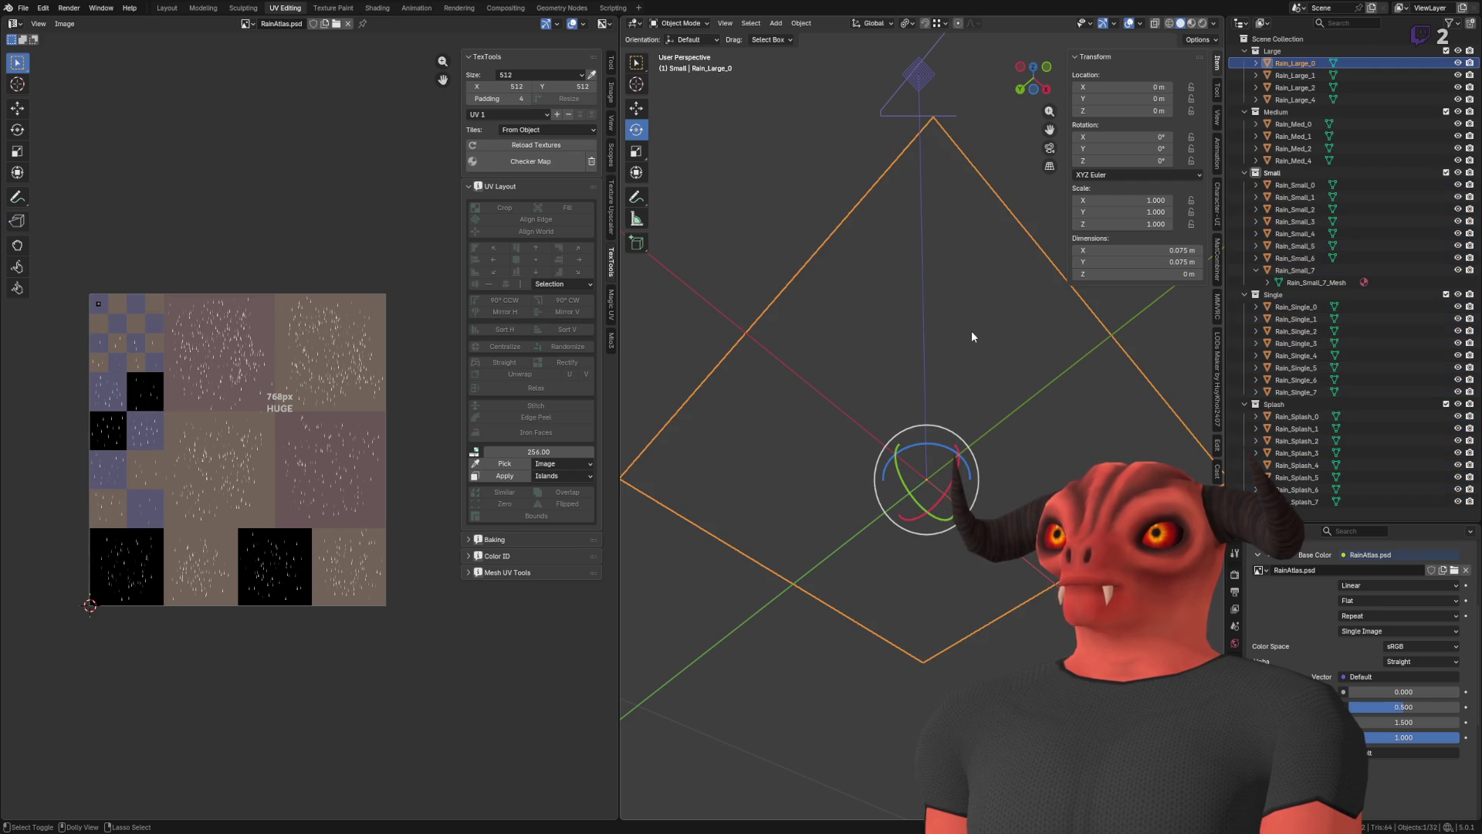
{"action": "key", "text": "ctrl+shift+z"}
{"action": "key", "text": "ctrl+shift+z"}
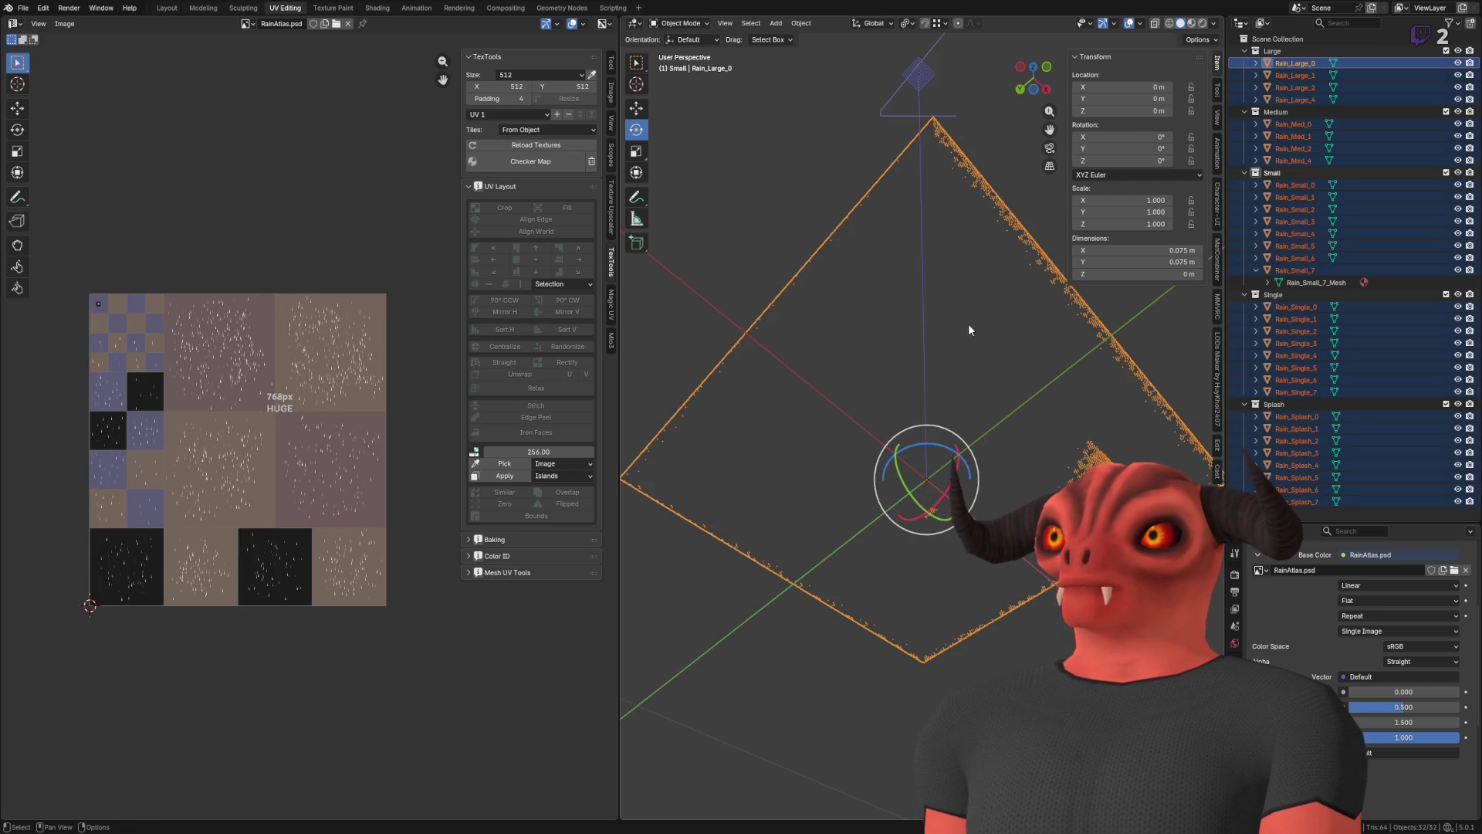
{"action": "key", "text": "alt+Tab"}
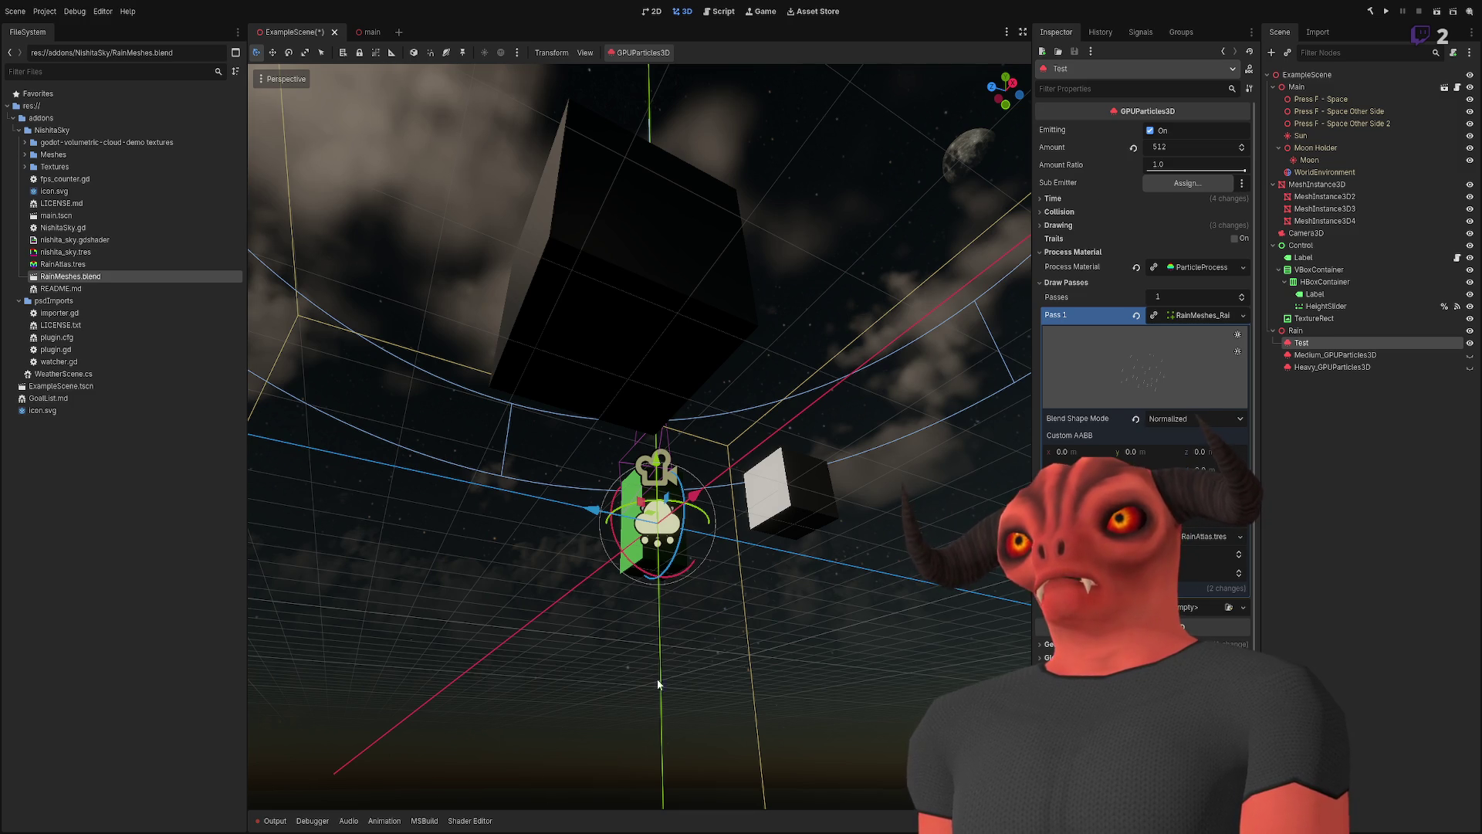
- Check the reimported rain particles from above in Godot, then reselect all rain planes in Blender
{"action": "left_click_drag", "start_coordinate": [748, 428], "coordinate": [748, 428]}
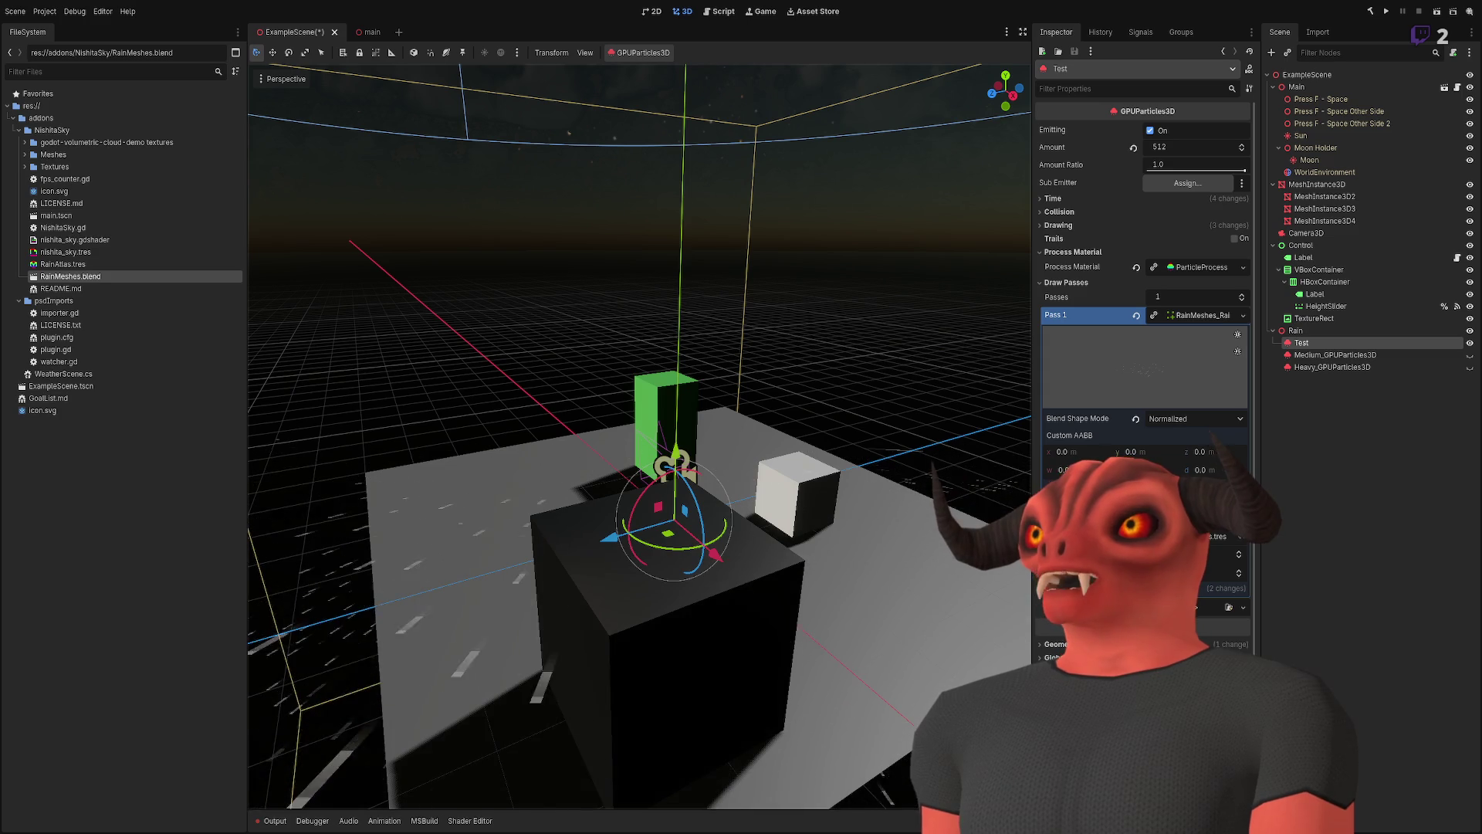
{"action": "key", "text": "alt+Tab"}
{"action": "left_click_drag", "start_coordinate": [848, 398], "coordinate": [959, 232]}
{"action": "left_click", "coordinate": [911, 151]}
{"action": "key", "text": "ctrl+z"}
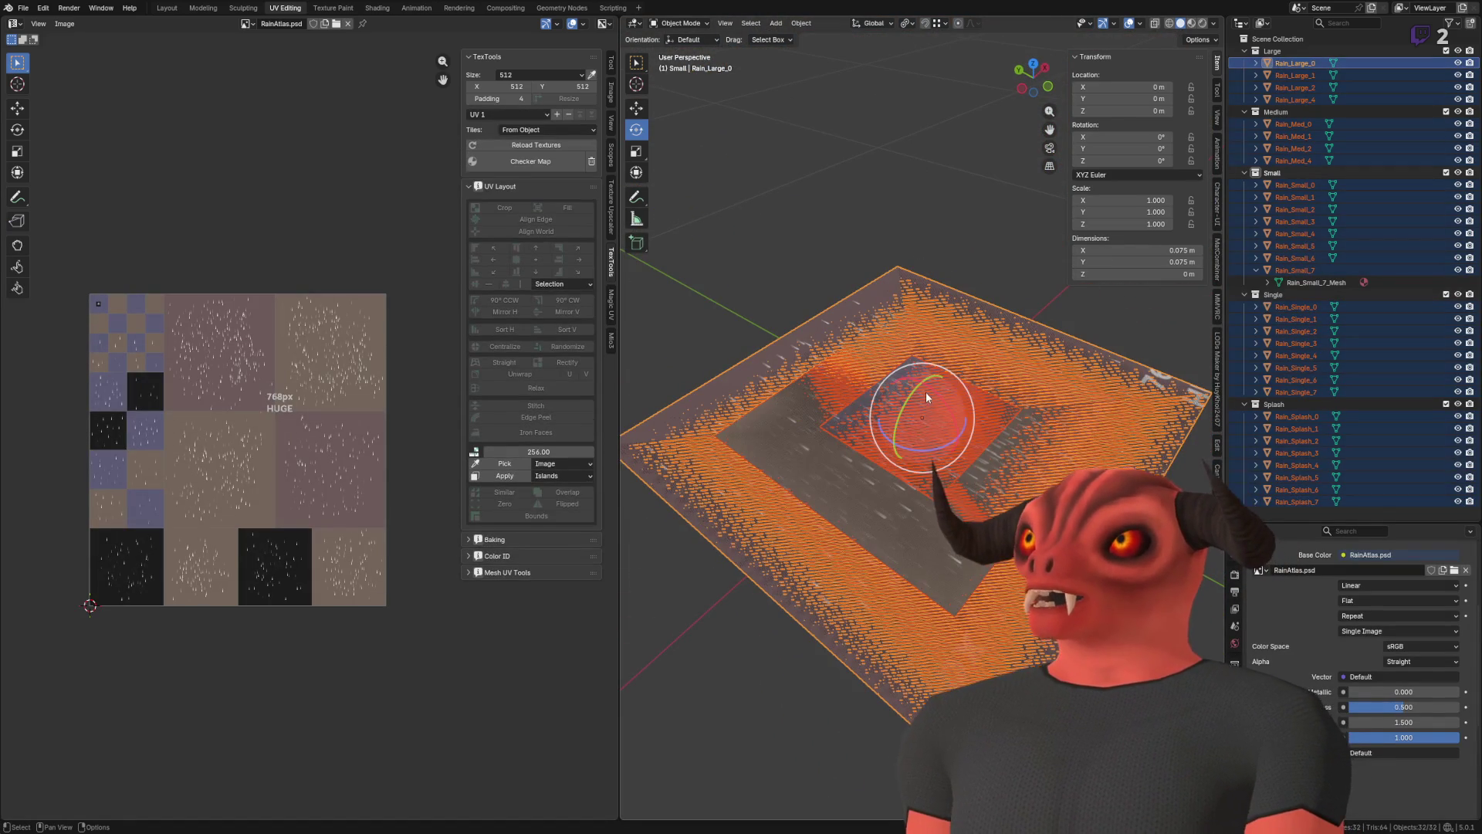
- Rotate the rain planes 90° upright on X and save RainMeshes.blend
{"action": "mouse_move", "coordinate": [939, 396]}
{"action": "left_mouse_down"}
{"action": "mouse_move", "coordinate": [959, 298]}
{"action": "mouse_move", "coordinate": [789, 661]}
{"action": "mouse_move", "coordinate": [780, 761]}
{"action": "left_mouse_up"}
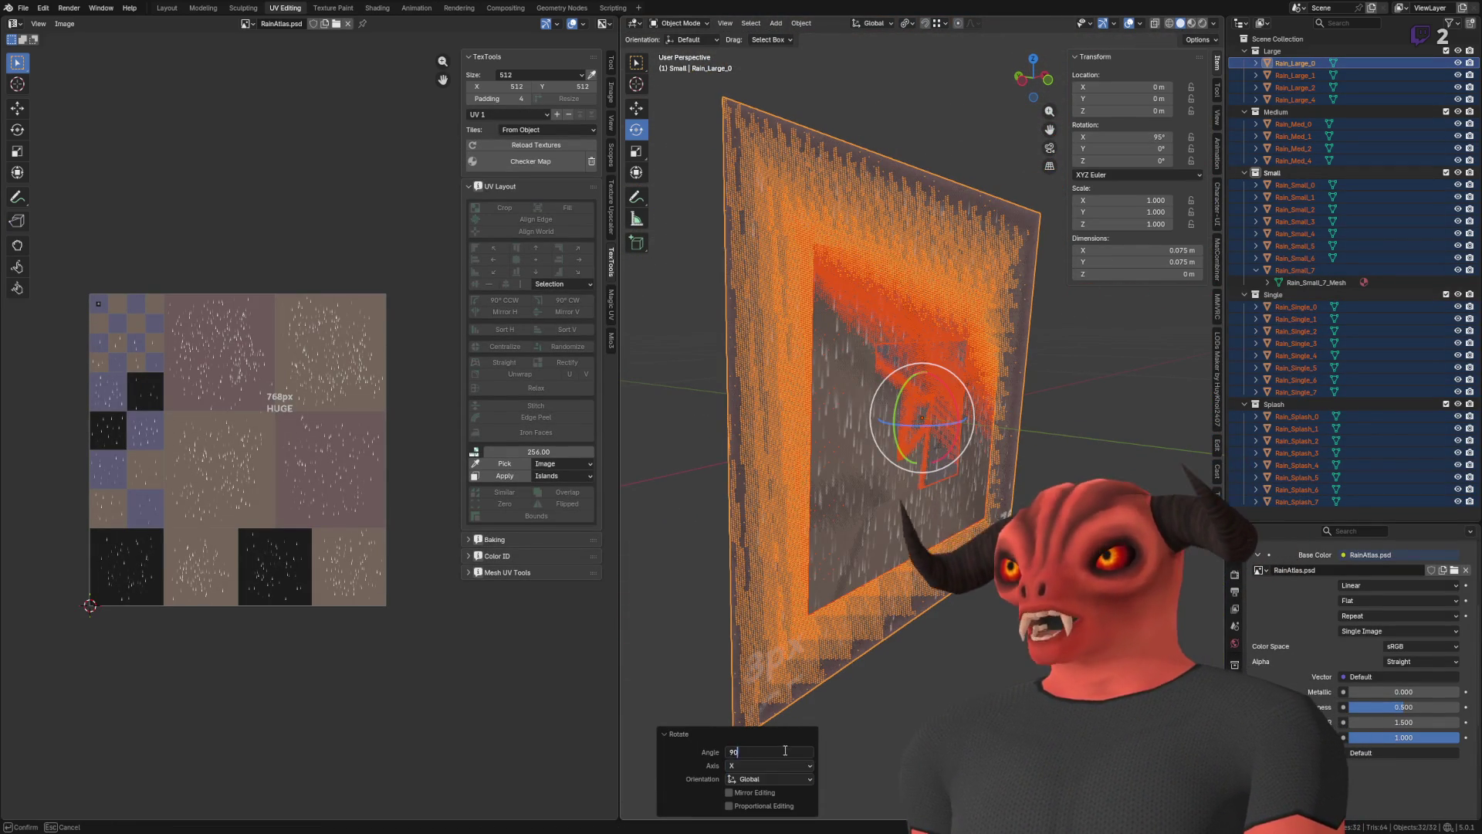
{"action": "key", "text": "ctrl+s"}
{"action": "key", "text": "alt+Tab"}
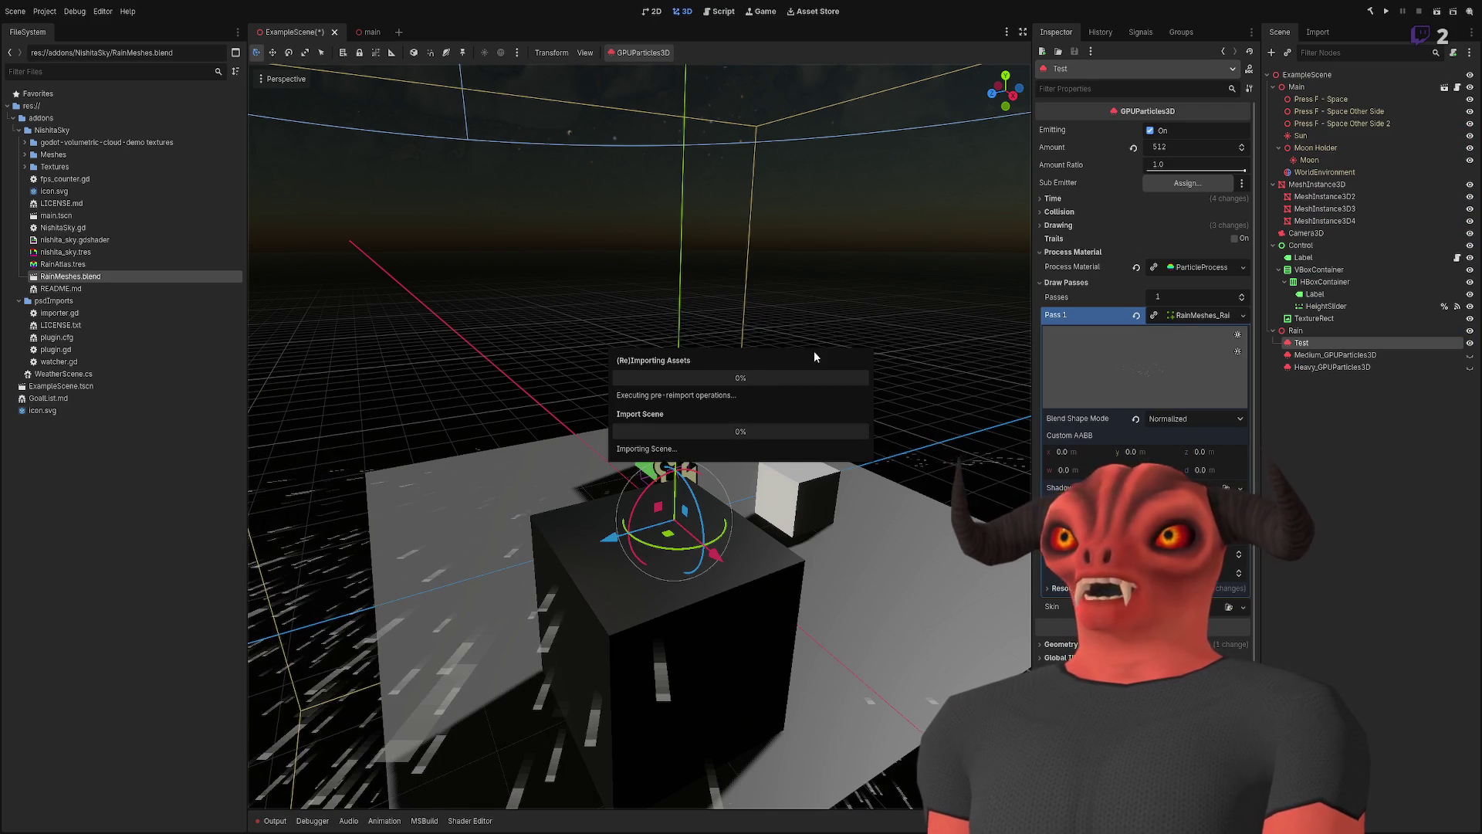
- With Affect Only Origins, rotate the planes -90° on X so object rotation returns to zero, then save
{"action": "scroll", "coordinate": [798, 424], "scroll_direction": "up", "scroll_amount": 3}
{"action": "scroll", "coordinate": [798, 424], "scroll_direction": "down", "scroll_amount": 4}
{"action": "scroll", "coordinate": [798, 424], "scroll_direction": "up", "scroll_amount": 3}
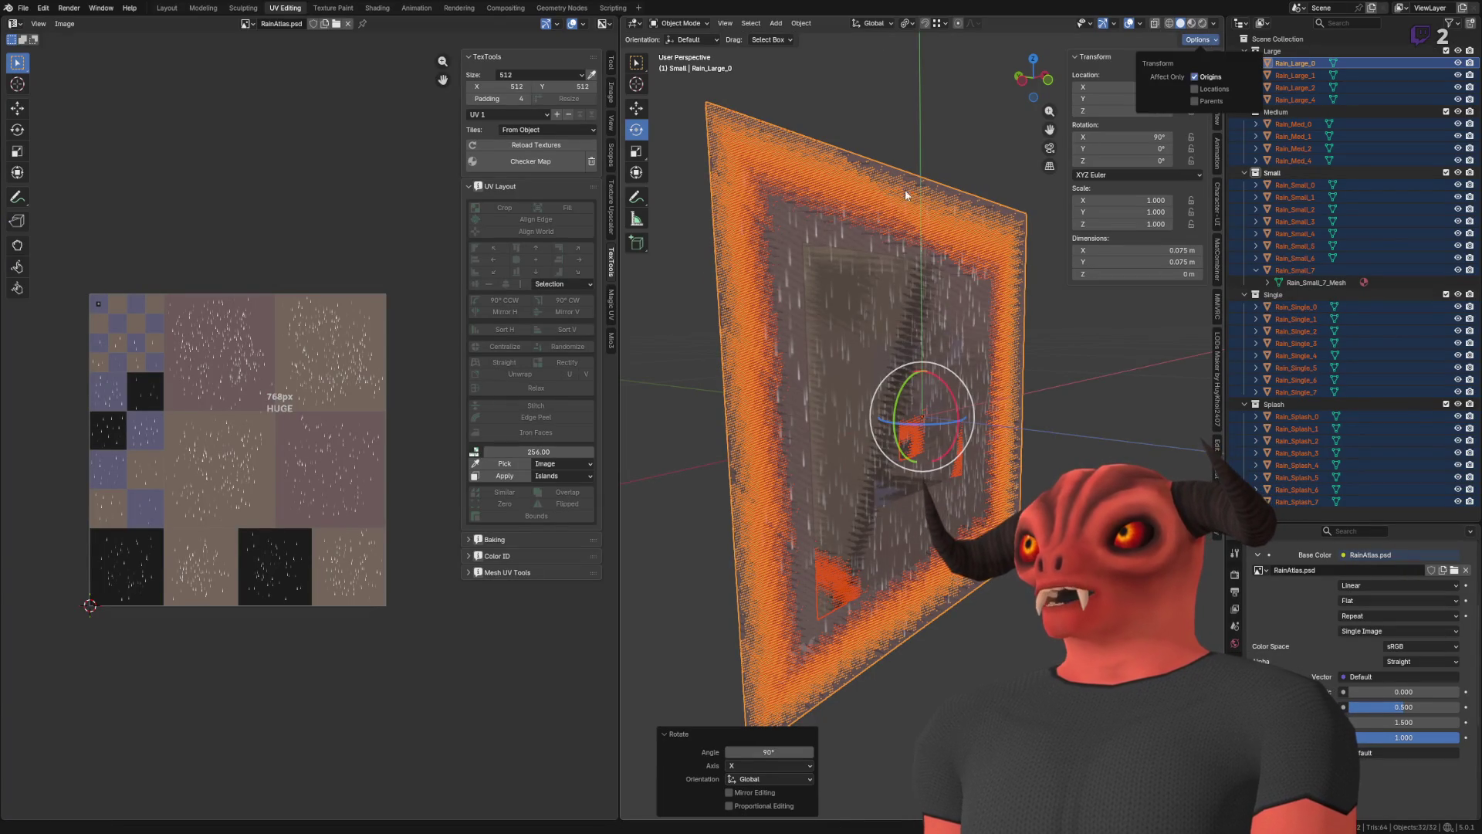
{"action": "scroll", "coordinate": [914, 318], "scroll_direction": "down", "scroll_amount": 6}
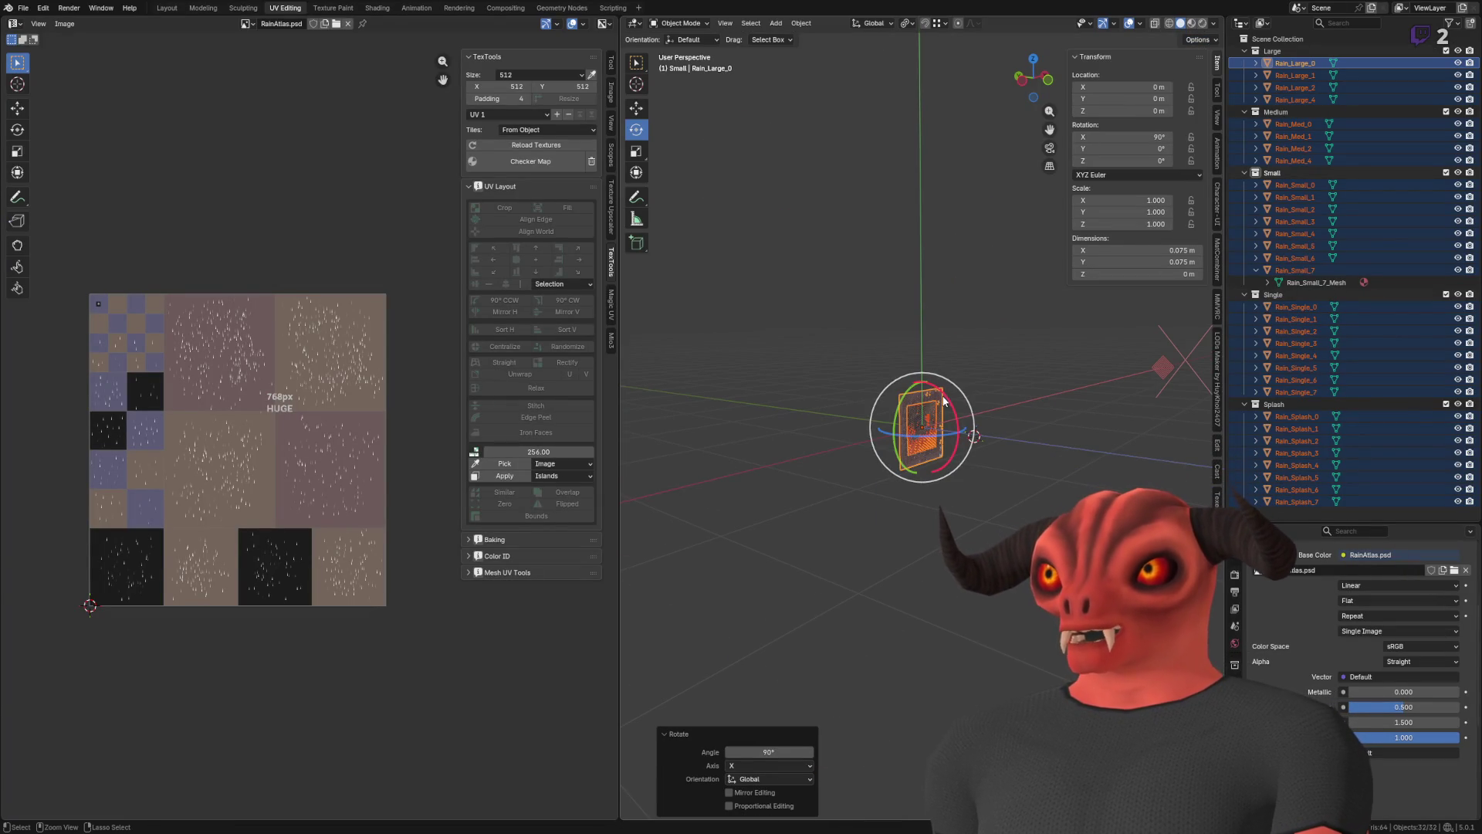
{"action": "left_click_drag", "start_coordinate": [941, 371], "coordinate": [938, 388]}
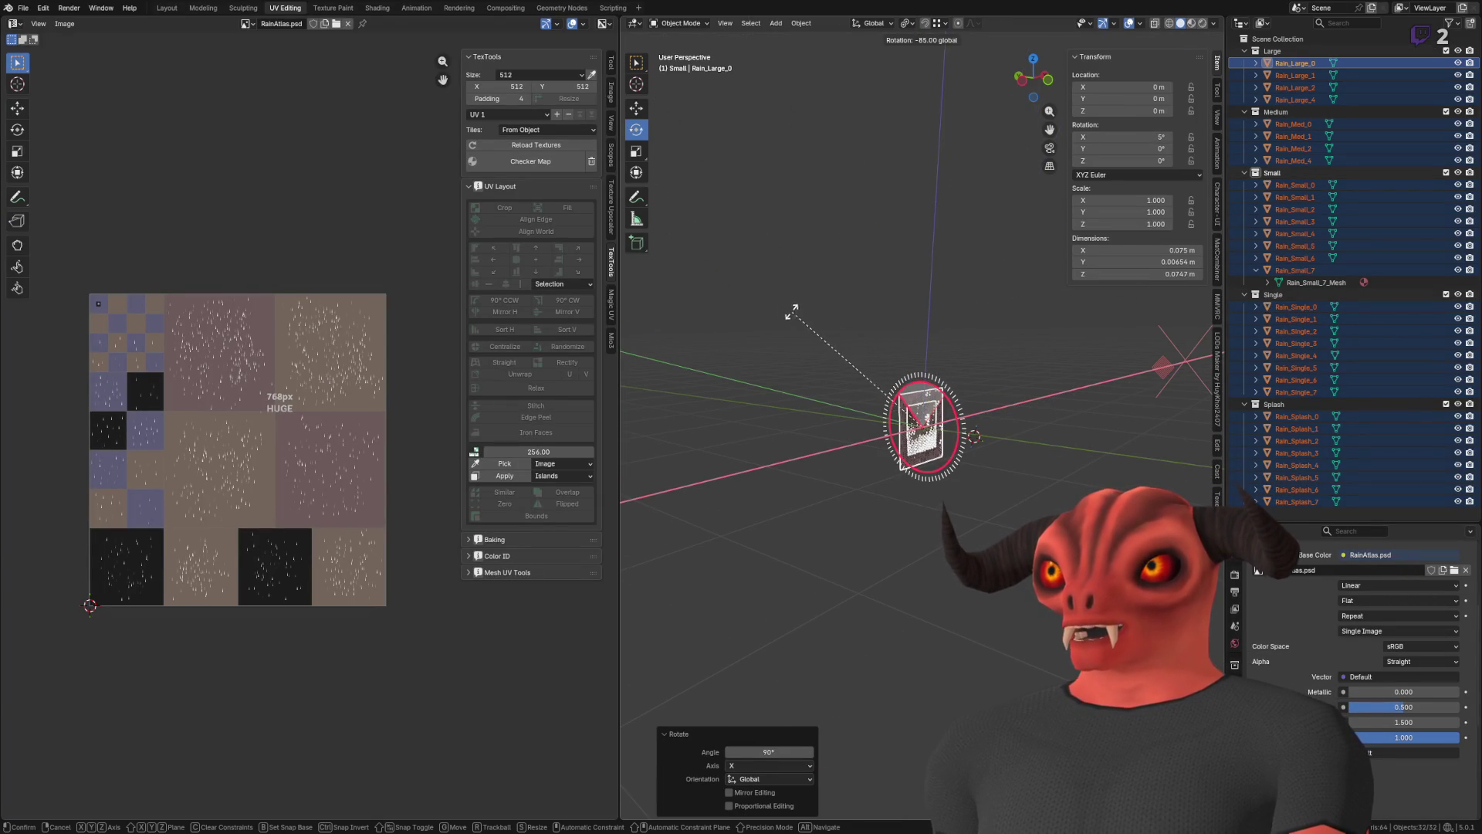
{"action": "left_click_drag", "start_coordinate": [768, 311], "coordinate": [769, 310]}
{"action": "key", "text": "ctrl+s"}
{"action": "key", "text": "alt+Tab"}
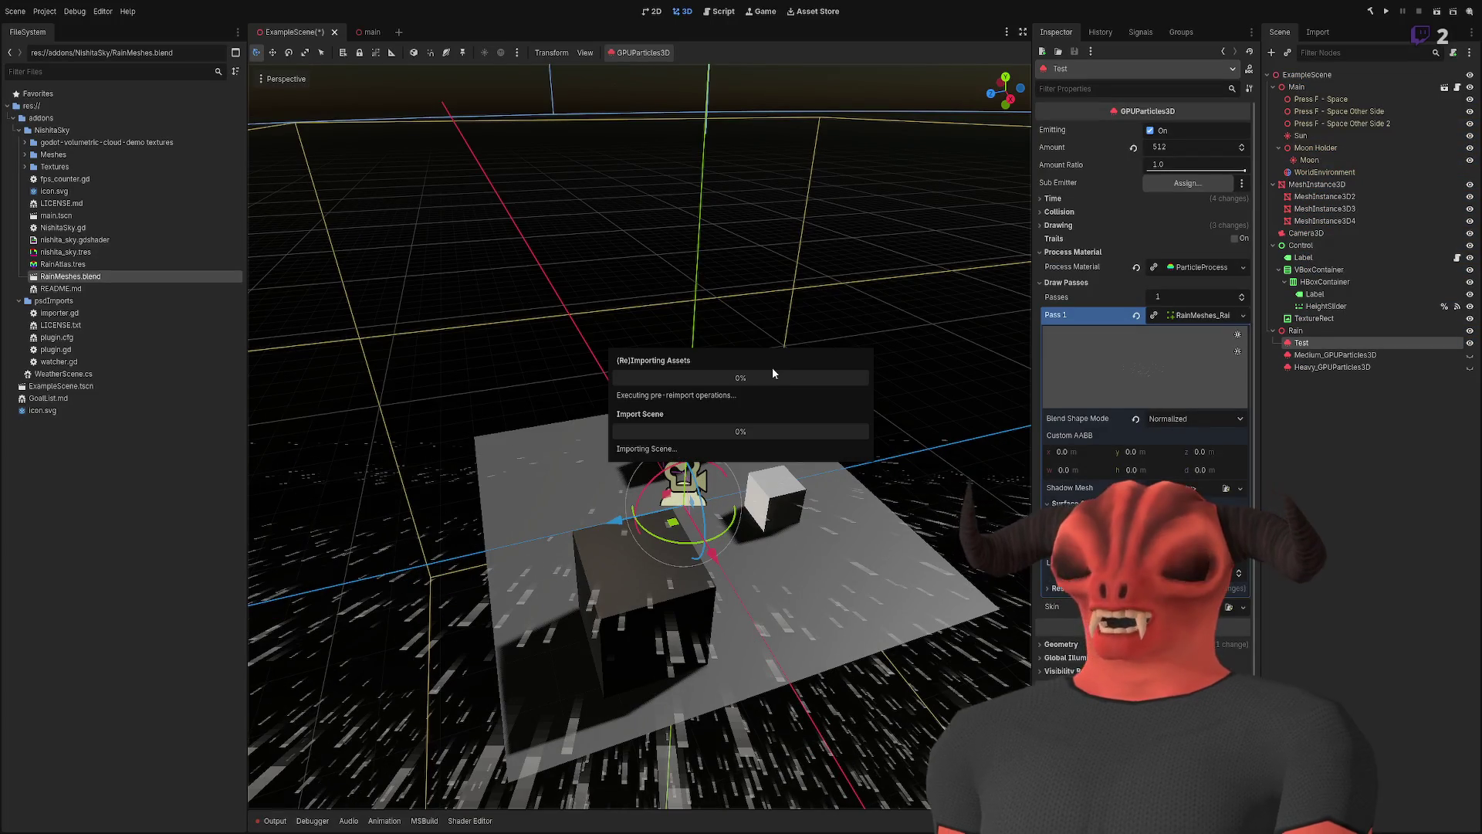
- Zoom out and frame the GPUParticles3D node to view the rain streaks over the test floor
{"action": "scroll", "coordinate": [639, 437], "scroll_direction": "down", "scroll_amount": 5}
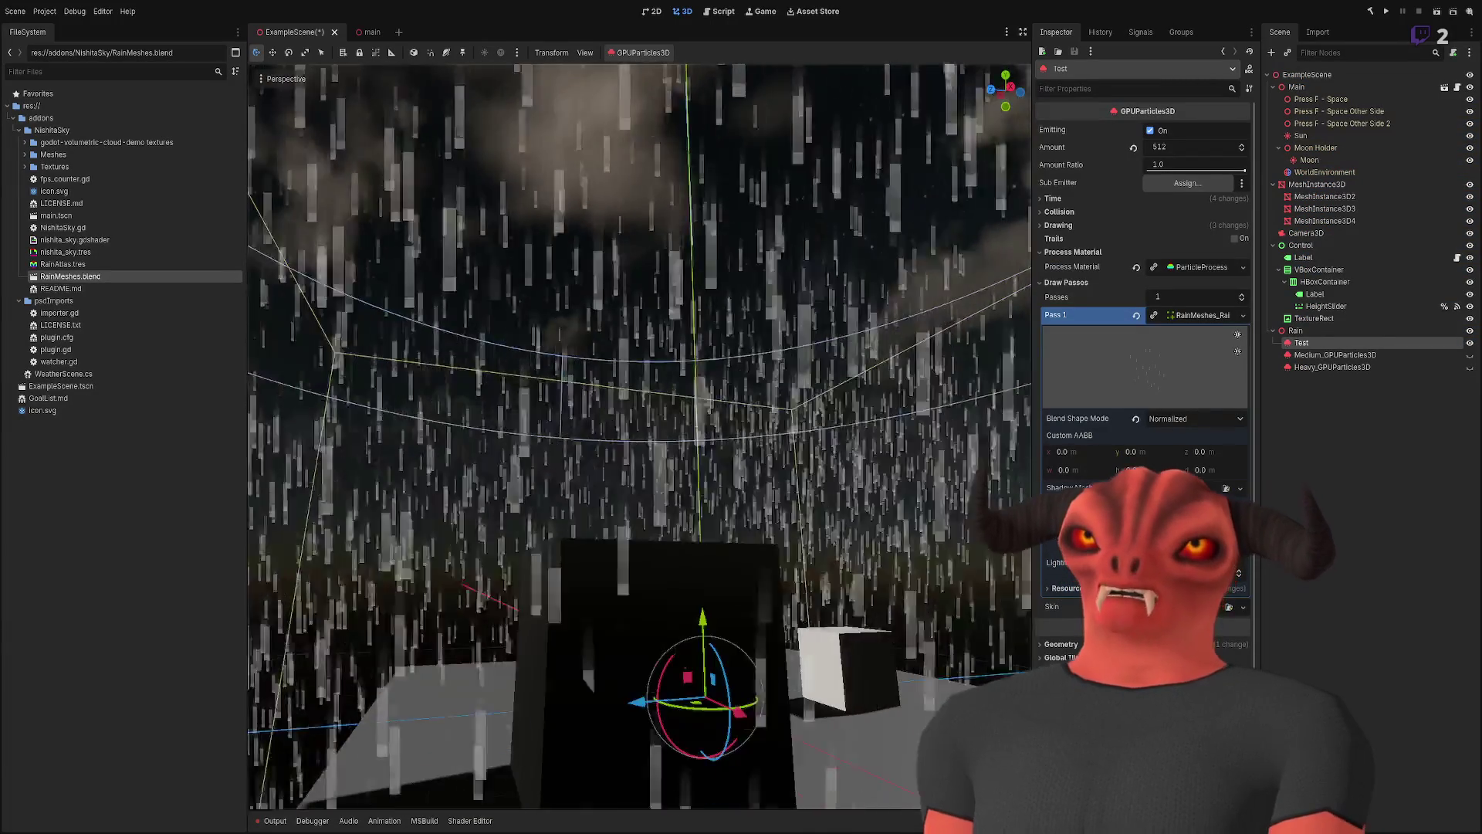
{"action": "key", "text": "f"}
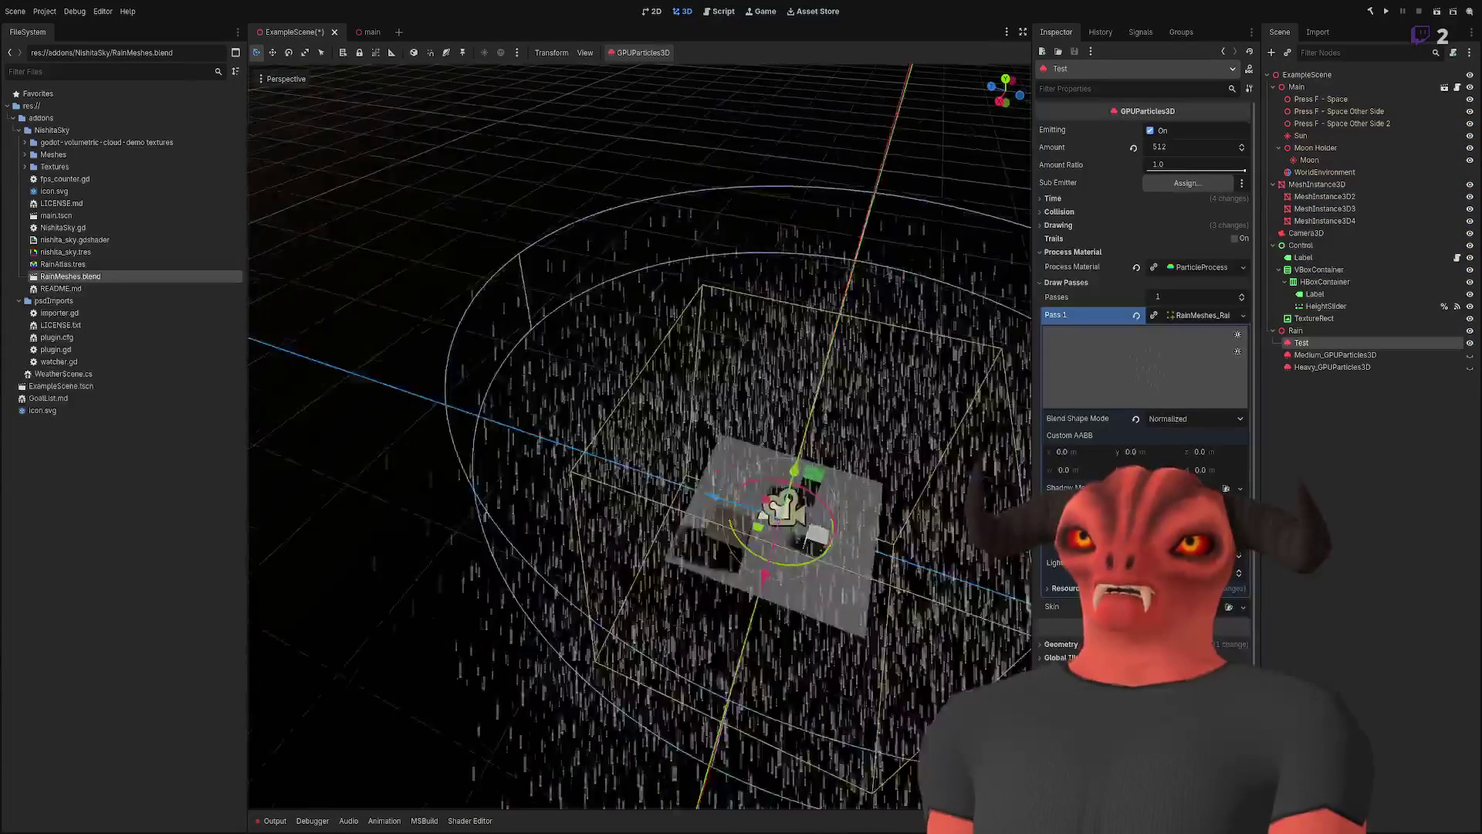
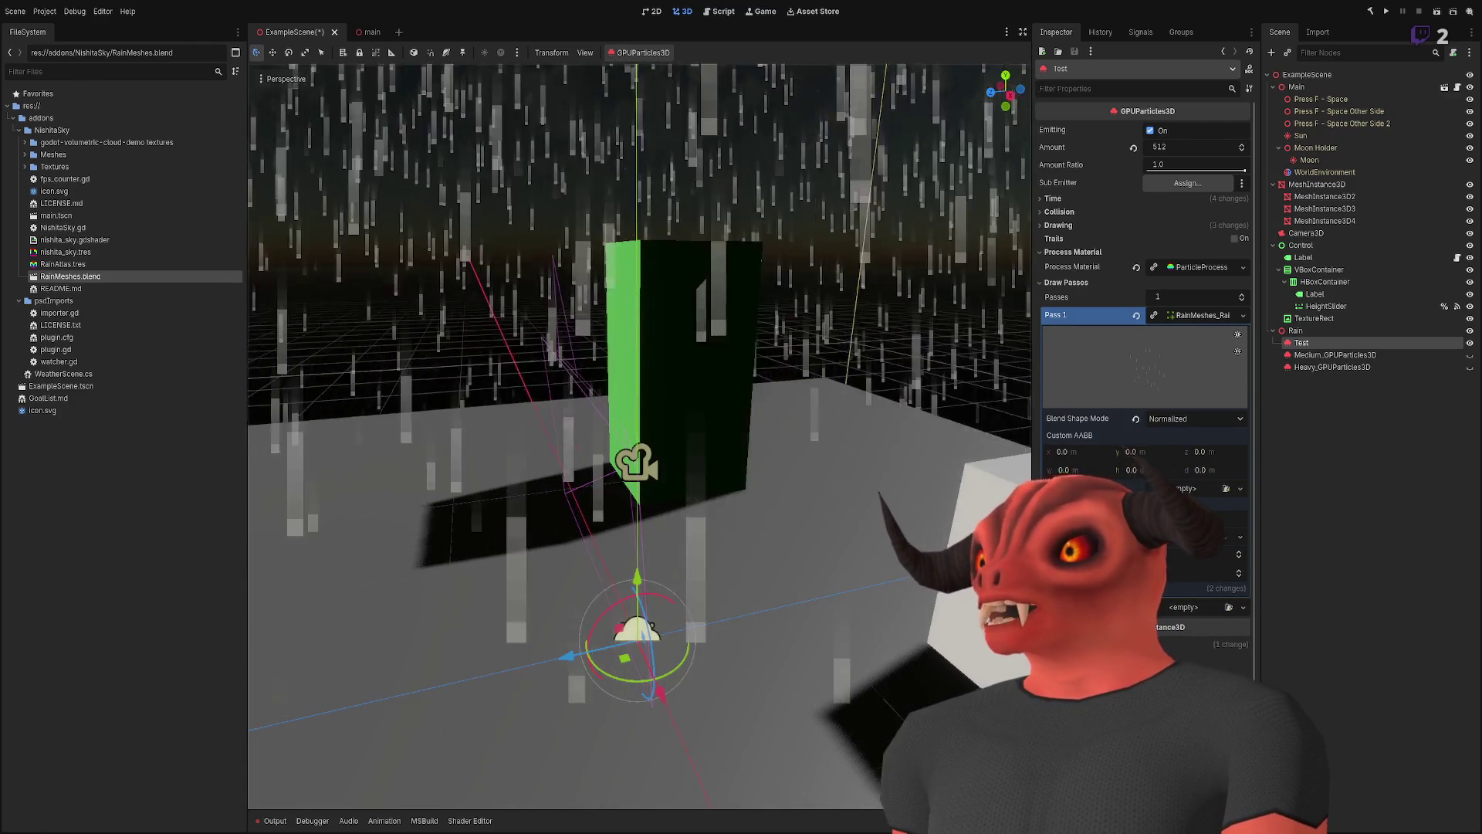
- Switch to Blender's Rain_Large_0 plane, then start and cancel a scale so its size stays unchanged
{"action": "key", "text": "alt+Tab"}
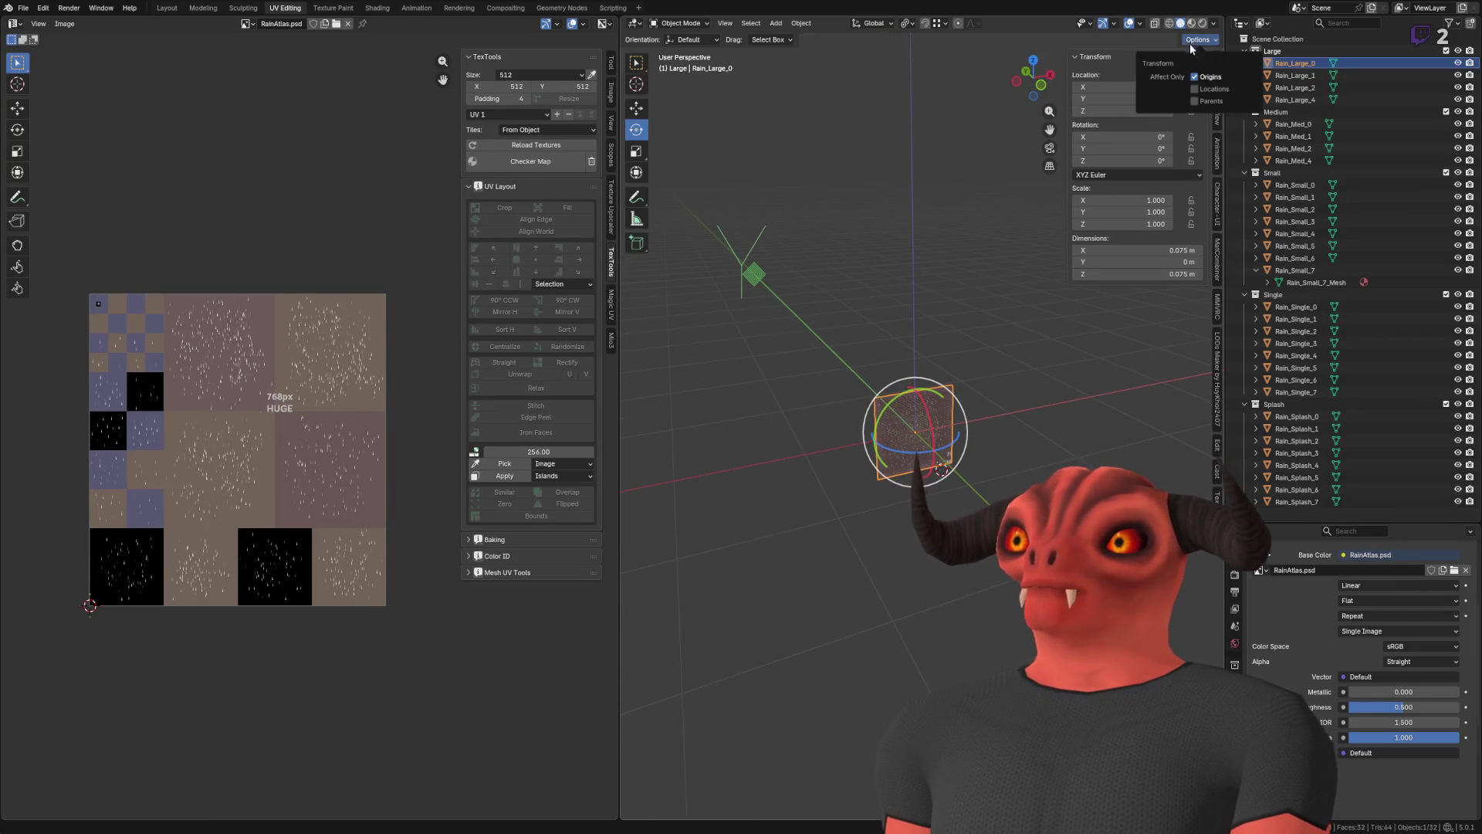
{"action": "key", "text": "s"}
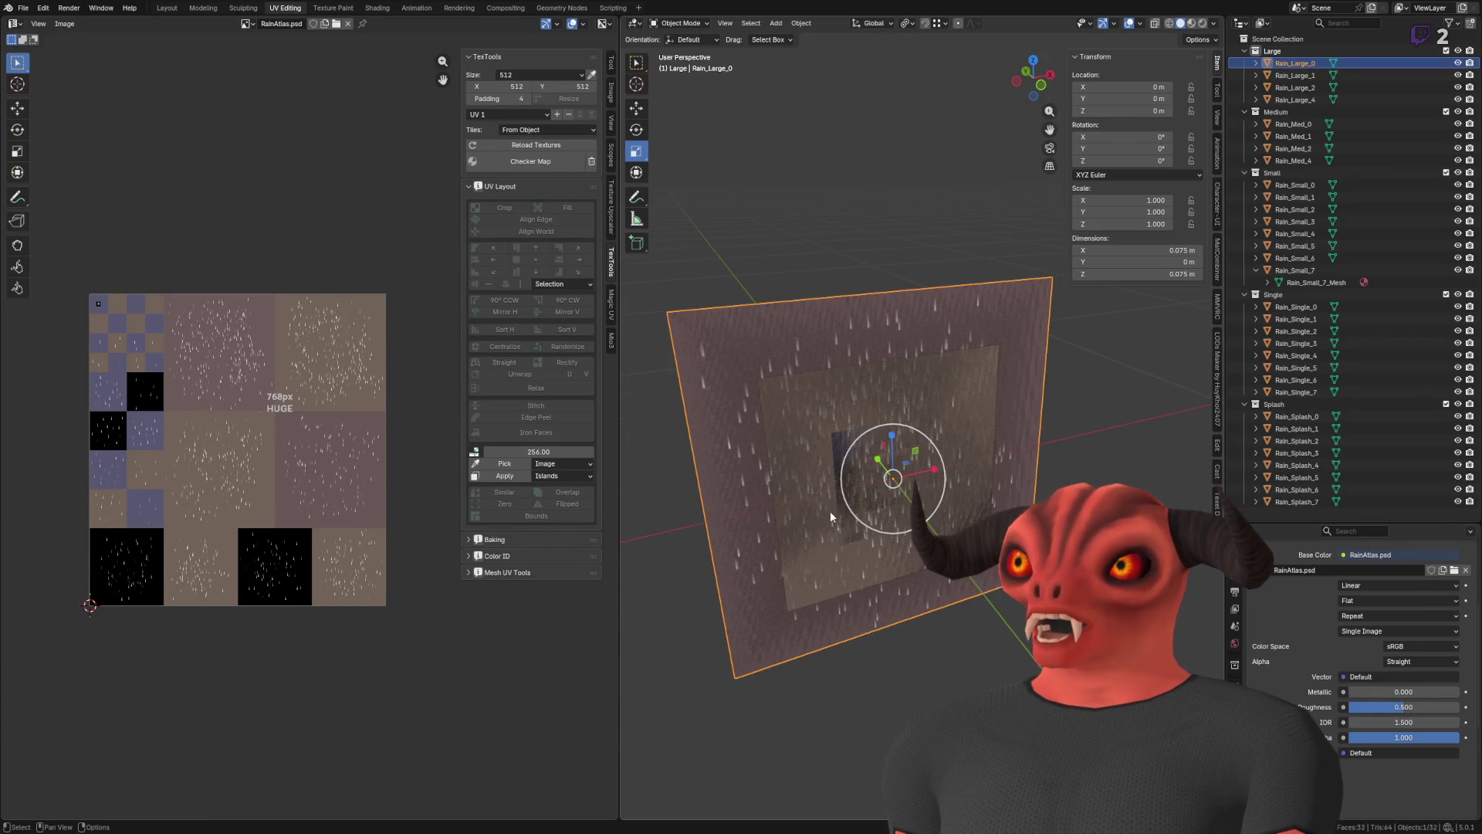
{"action": "key", "text": "Escape"}
{"action": "scroll", "coordinate": [955, 403], "scroll_direction": "down", "scroll_amount": 2}
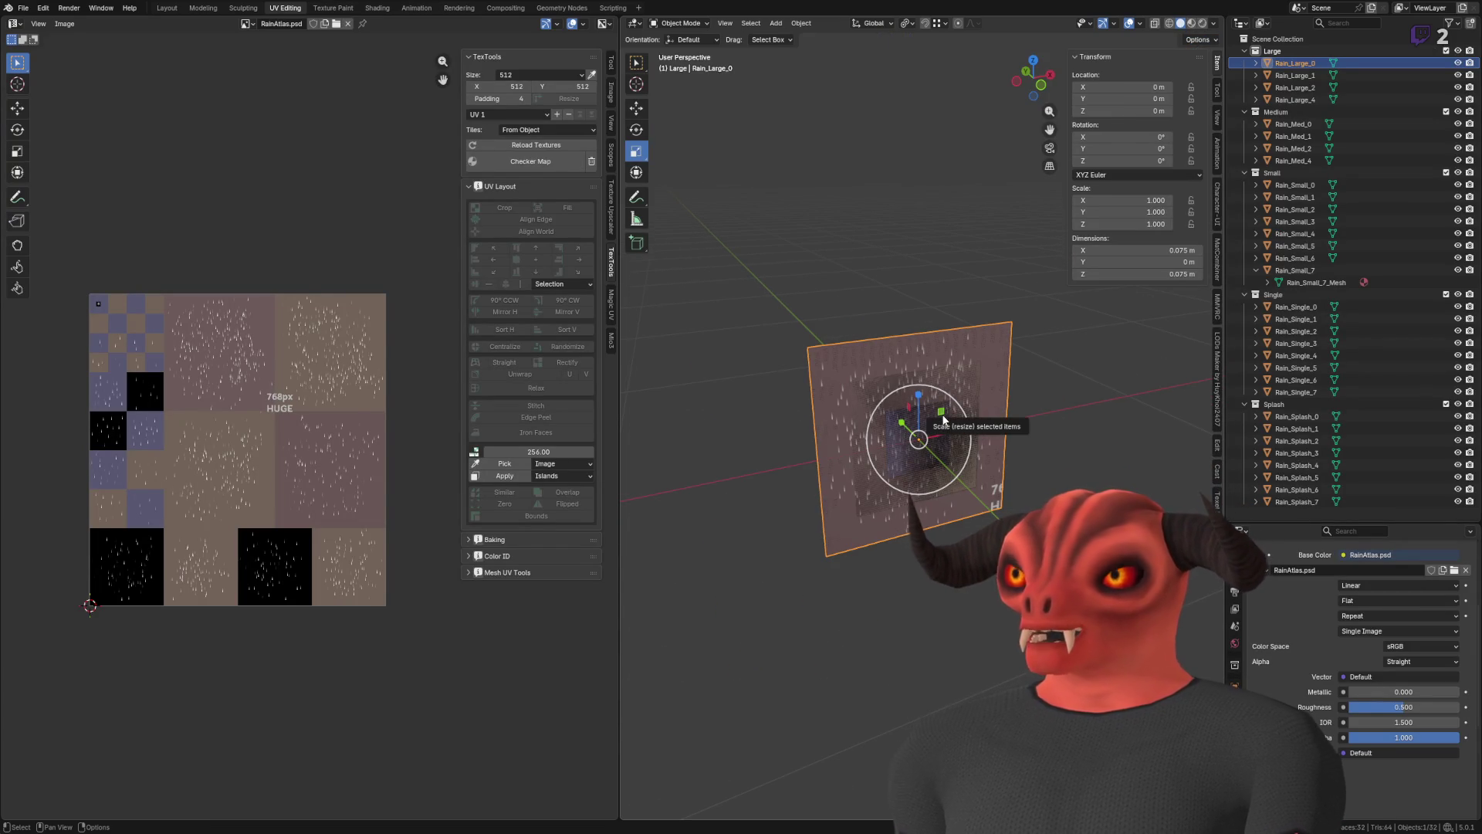
{"action": "scroll", "coordinate": [1001, 505], "scroll_direction": "up", "scroll_amount": 3}
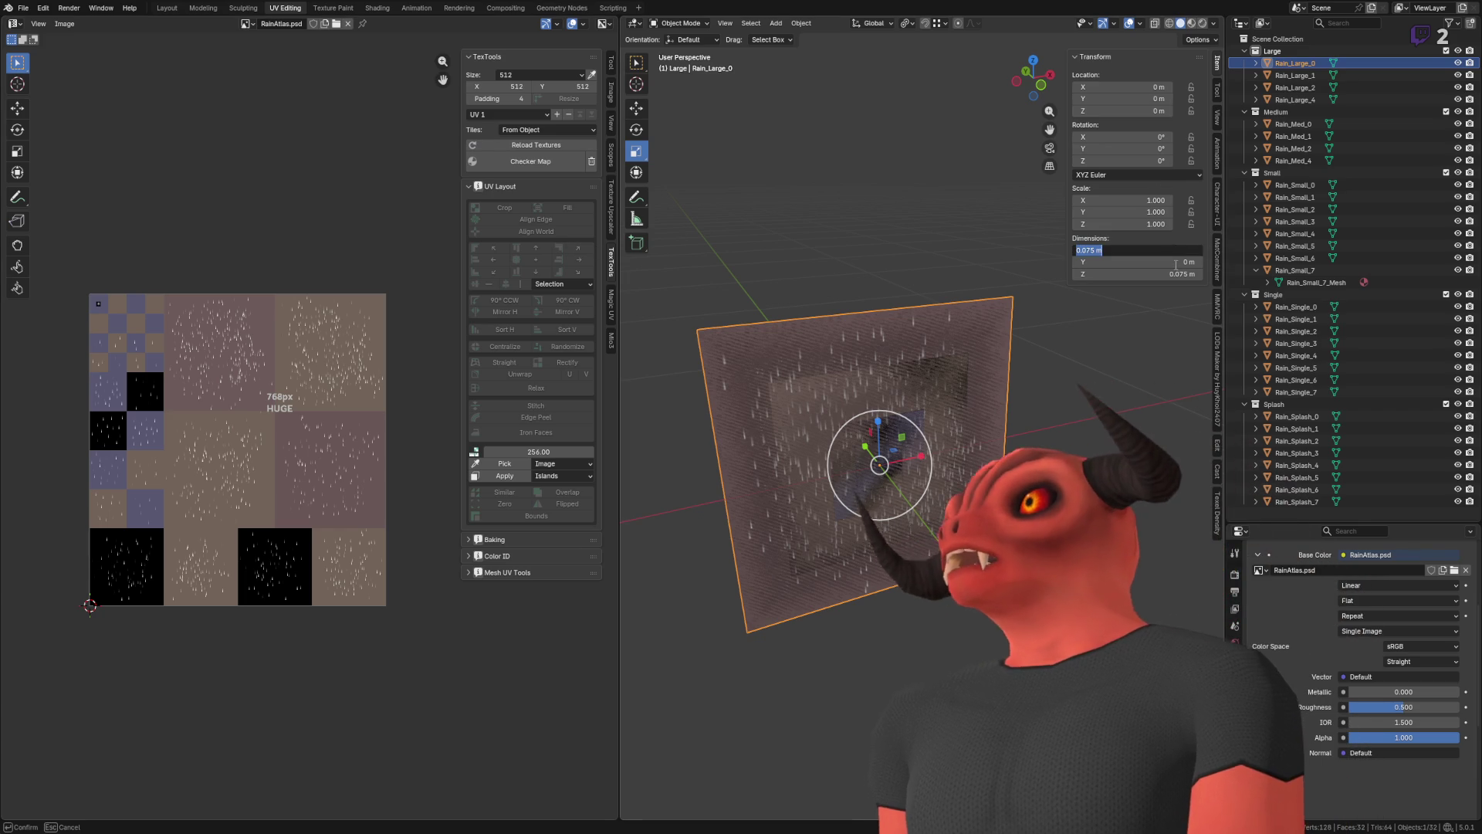
- Set Rain_Large_0's Z dimension to 3 m, then reset its scale back to 1
{"action": "double_click", "coordinate": [1176, 271]}
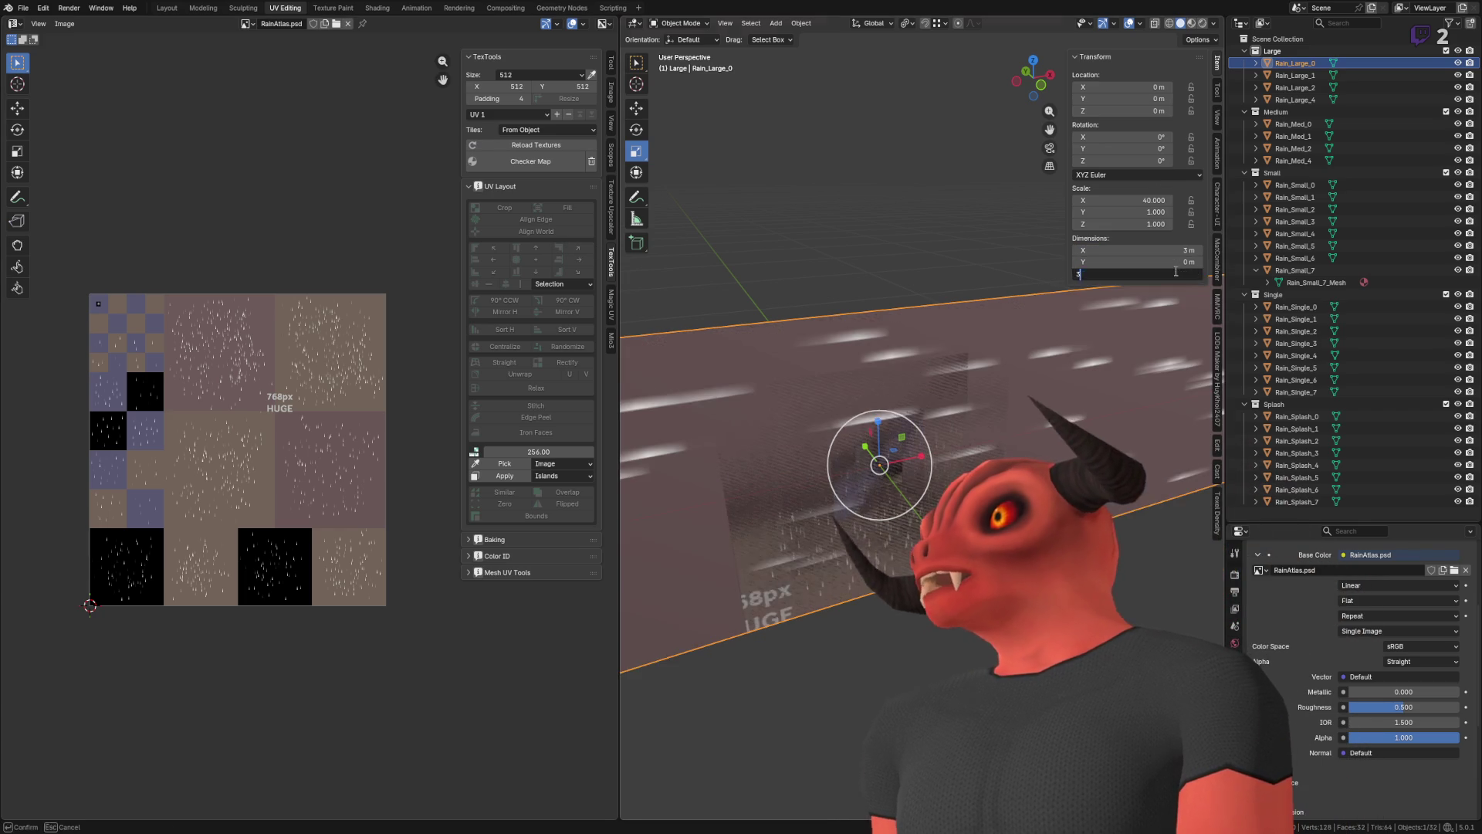
{"action": "type", "text": "3"}
{"action": "key", "text": "Return"}
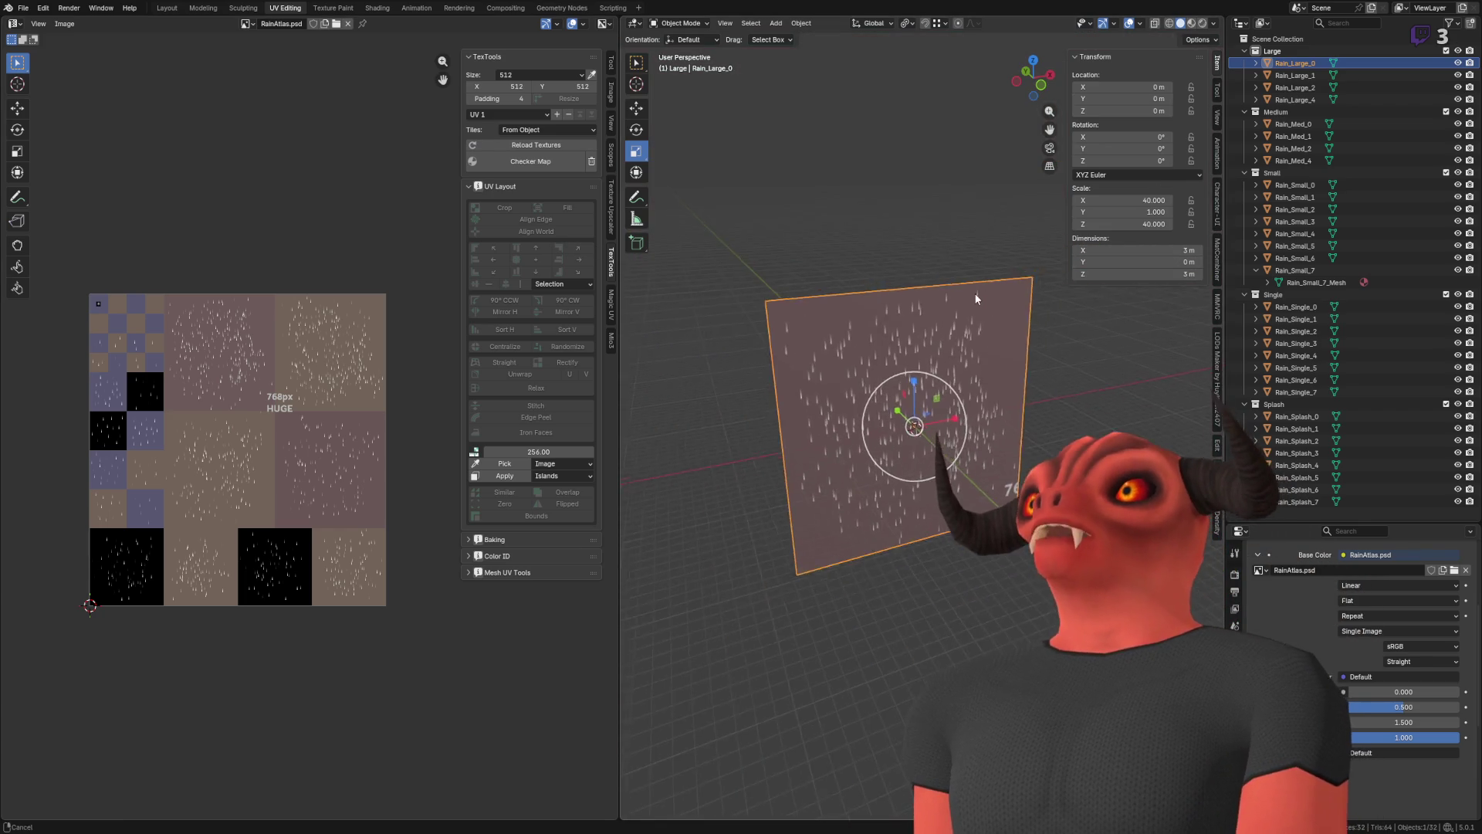
{"action": "scroll", "coordinate": [985, 289], "scroll_direction": "up", "scroll_amount": 5}
{"action": "double_click", "coordinate": [1173, 260]}
{"action": "double_click", "coordinate": [1172, 248]}
{"action": "key", "text": "a"}
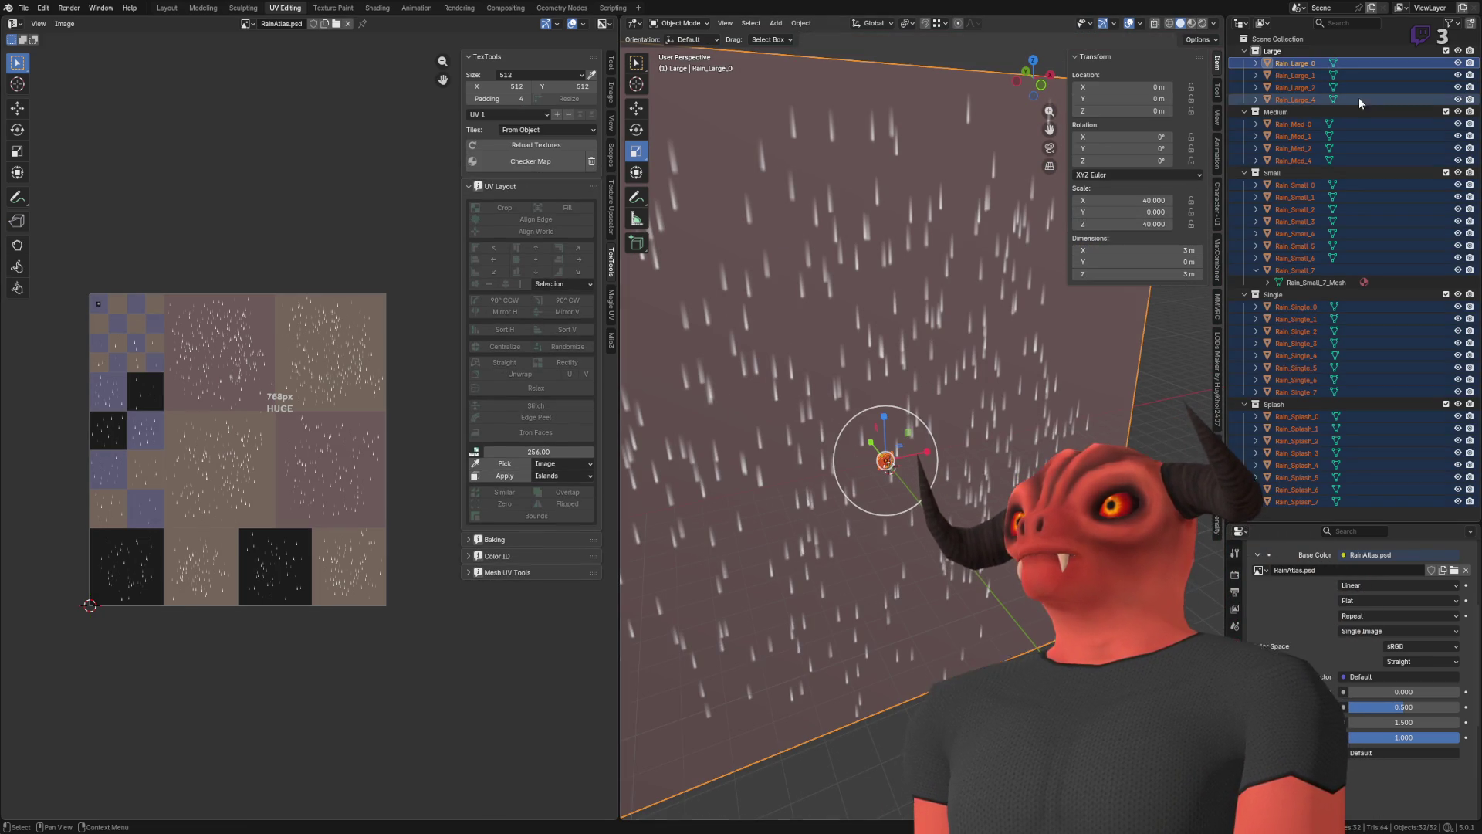
{"action": "left_click", "coordinate": [1317, 64]}
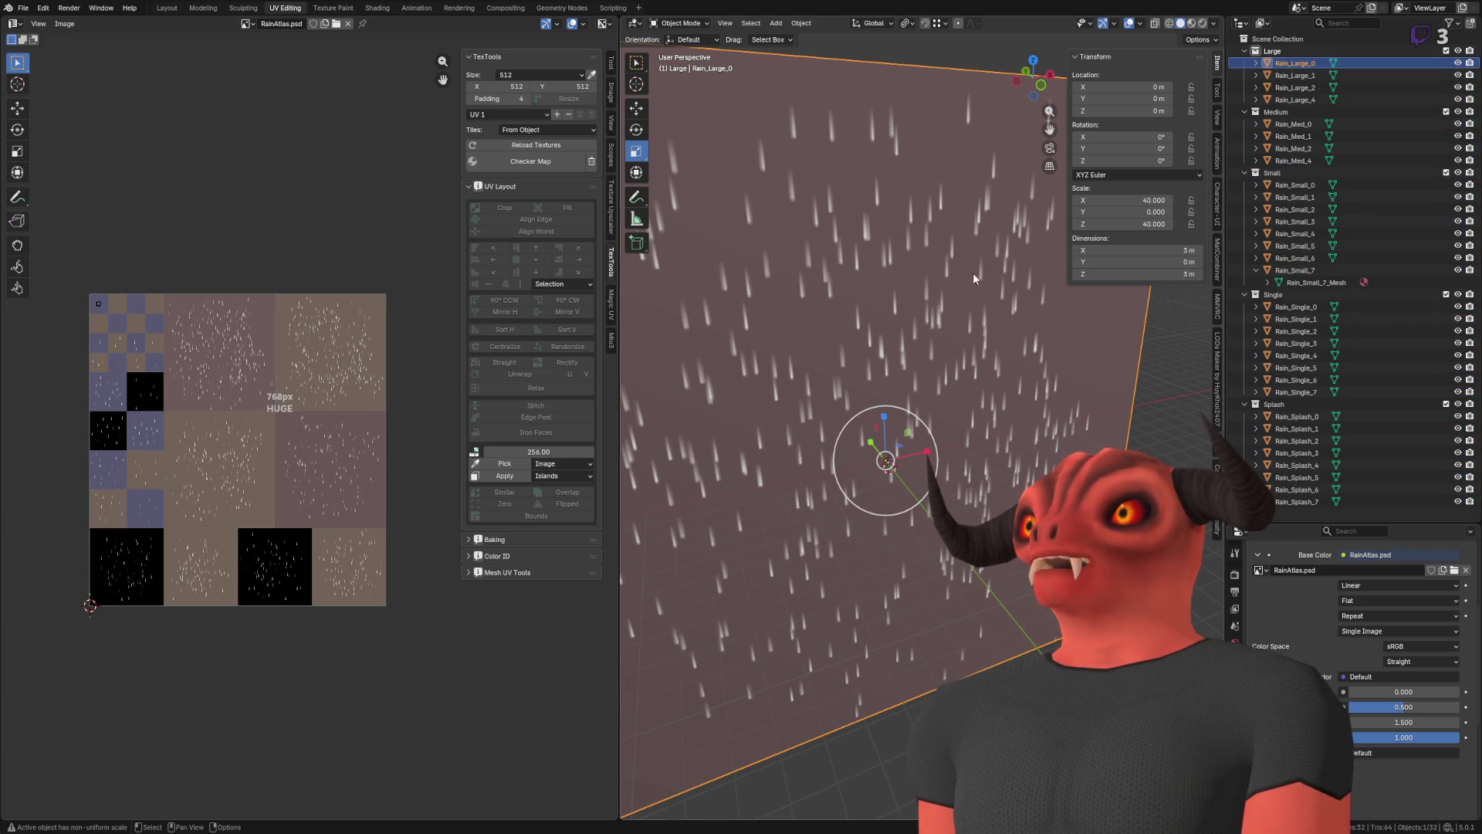
{"action": "key", "text": "alt+s"}
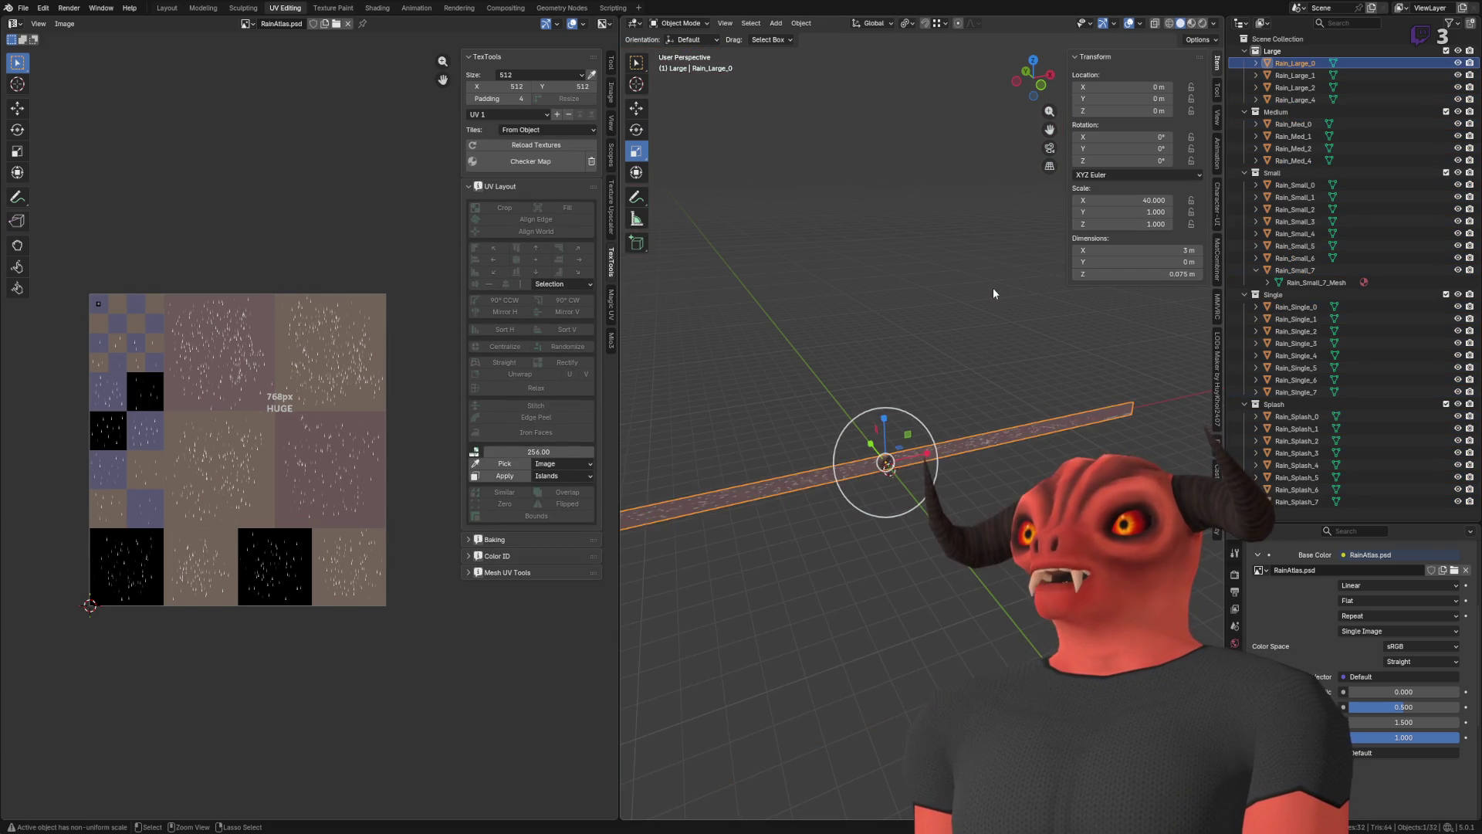
- Scale all rain planes by 40 and apply the scale
{"action": "key", "text": "a"}
{"action": "left_click", "coordinate": [1135, 200]}
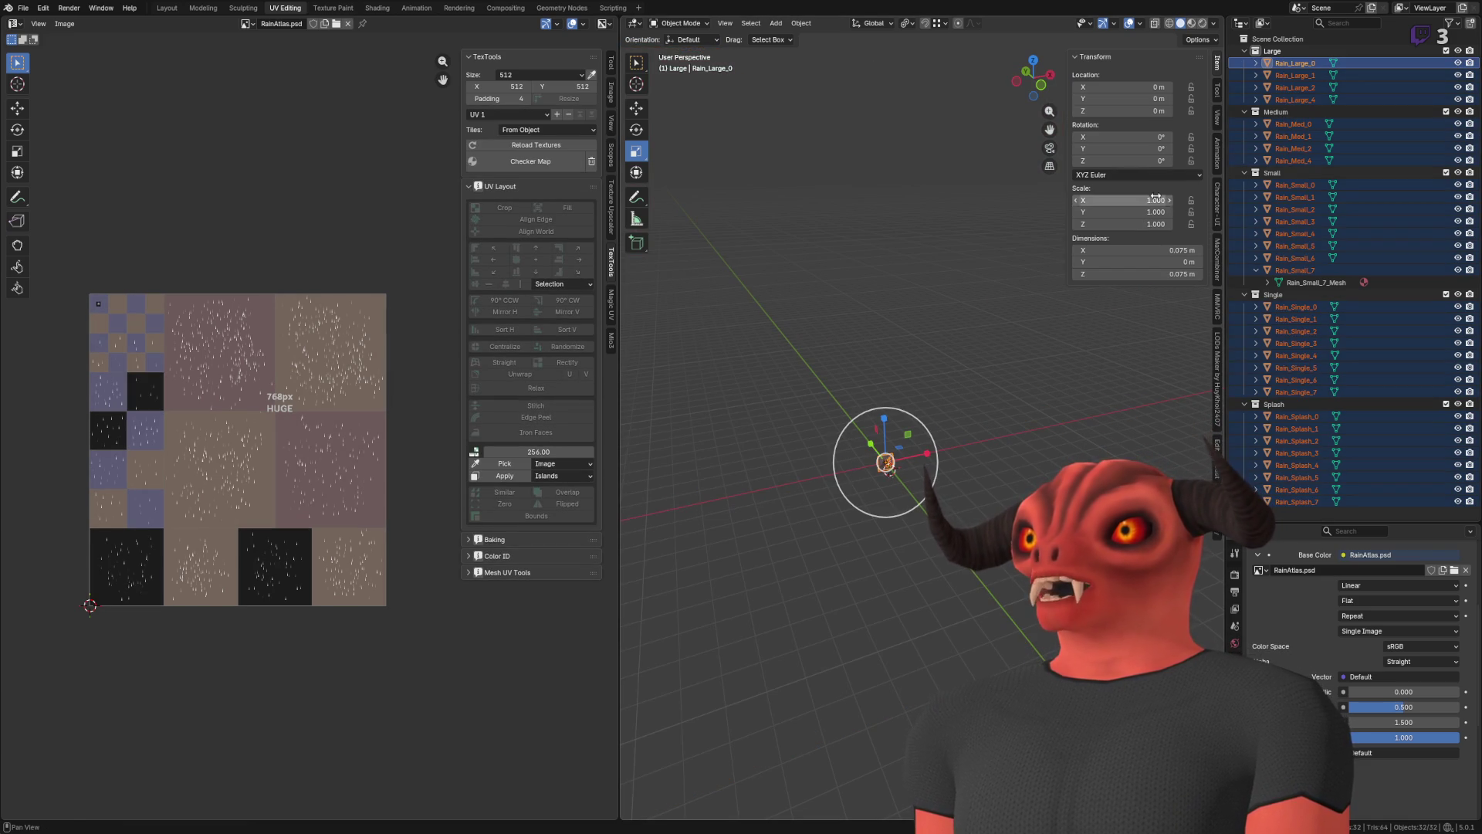
{"action": "type", "text": "40"}
{"action": "key", "text": "Return"}
{"action": "key", "text": "Return"}
{"action": "key", "text": "ctrl+a"}
{"action": "left_click", "coordinate": [903, 216]}
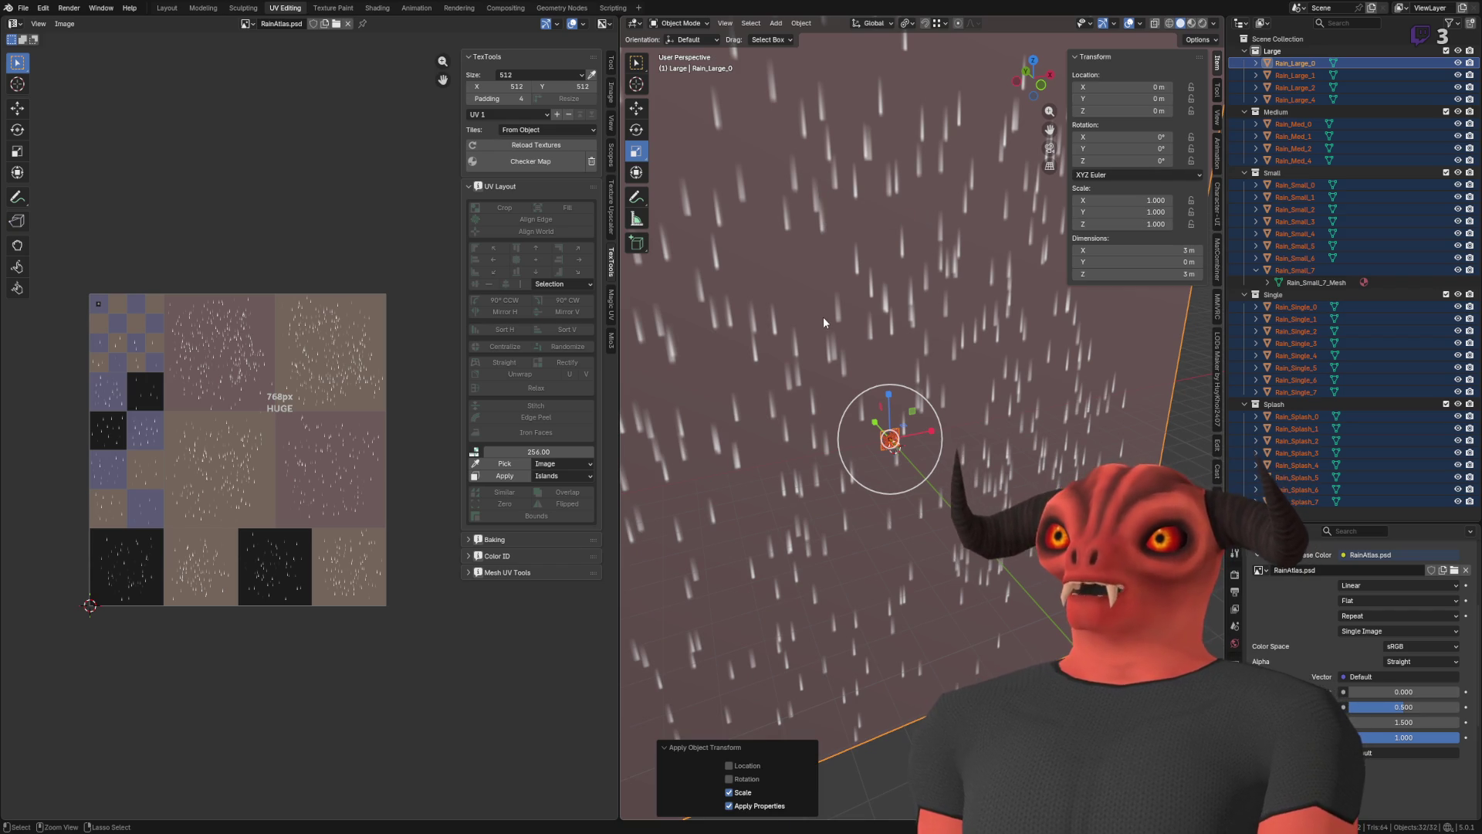
- Return to Godot so RainMeshes.blend reimports, viewing the scene from overhead
{"action": "key", "text": "alt+Tab"}
{"action": "left_click_drag", "start_coordinate": [794, 390], "coordinate": [741, 433]}
{"action": "scroll", "coordinate": [640, 436], "scroll_direction": "up", "scroll_amount": 5}
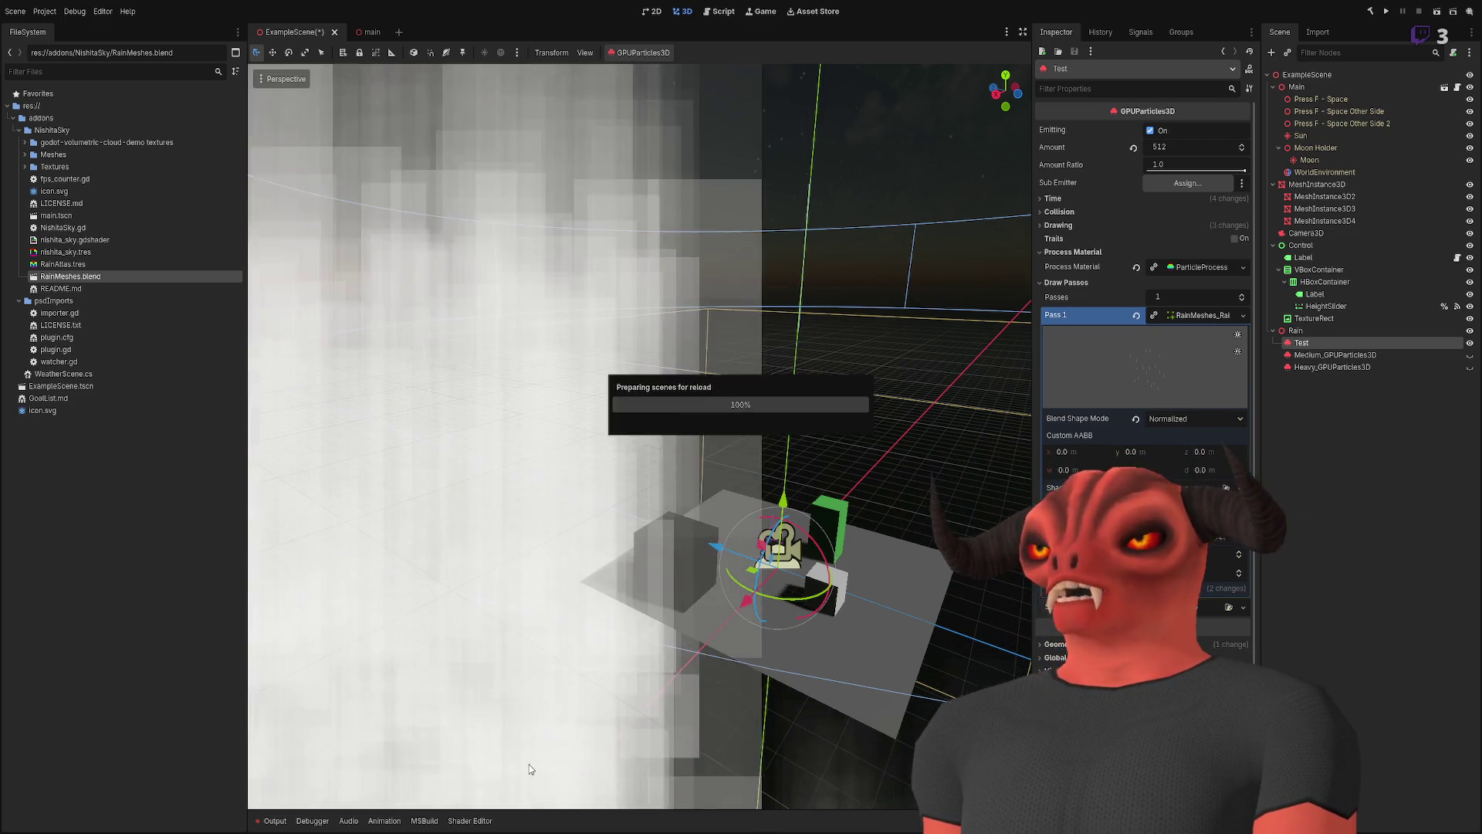
{"action": "scroll", "coordinate": [641, 436], "scroll_direction": "down", "scroll_amount": 5}
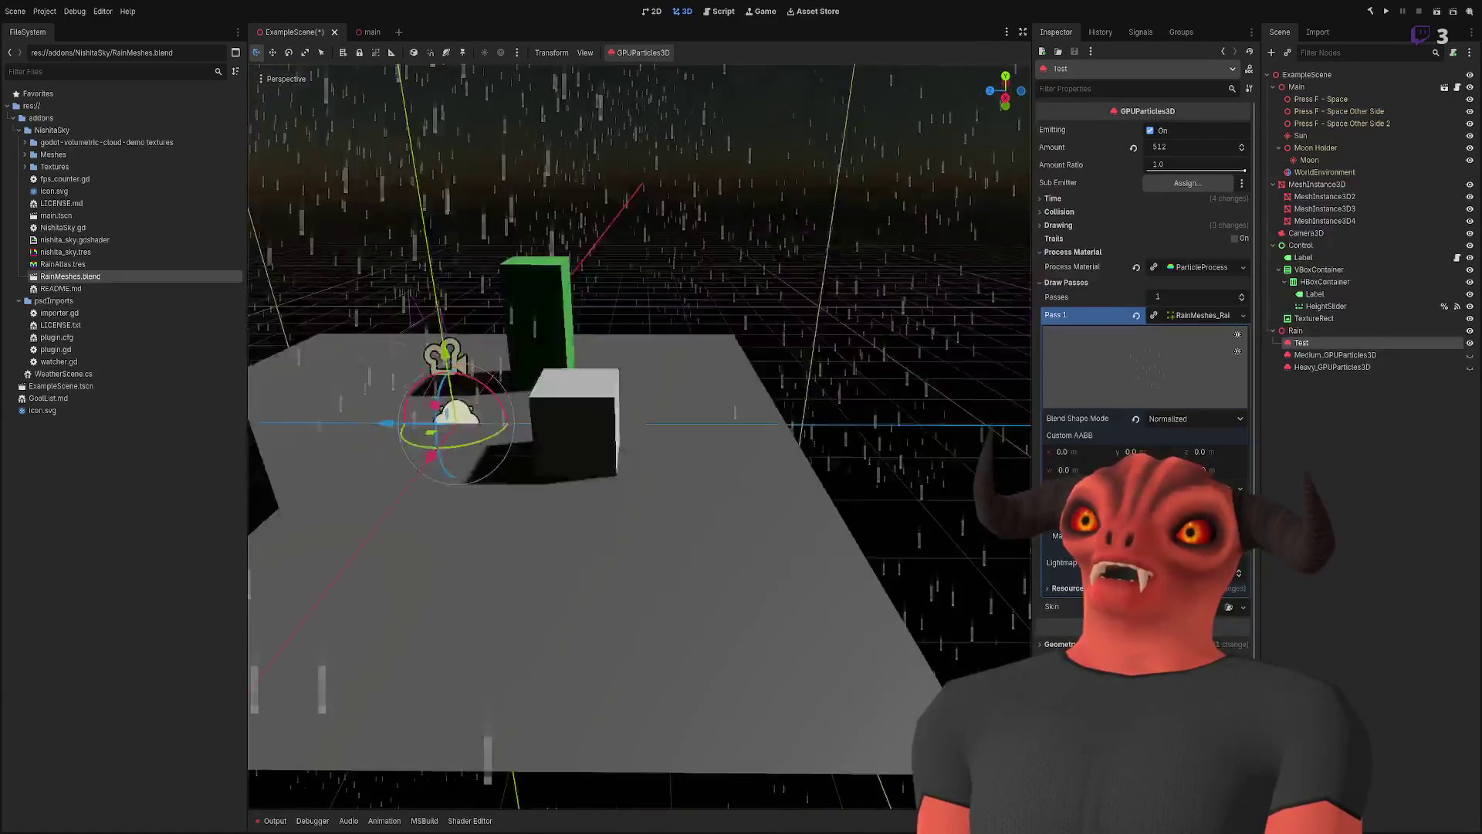
{"action": "scroll", "coordinate": [641, 436], "scroll_direction": "up", "scroll_amount": 5}
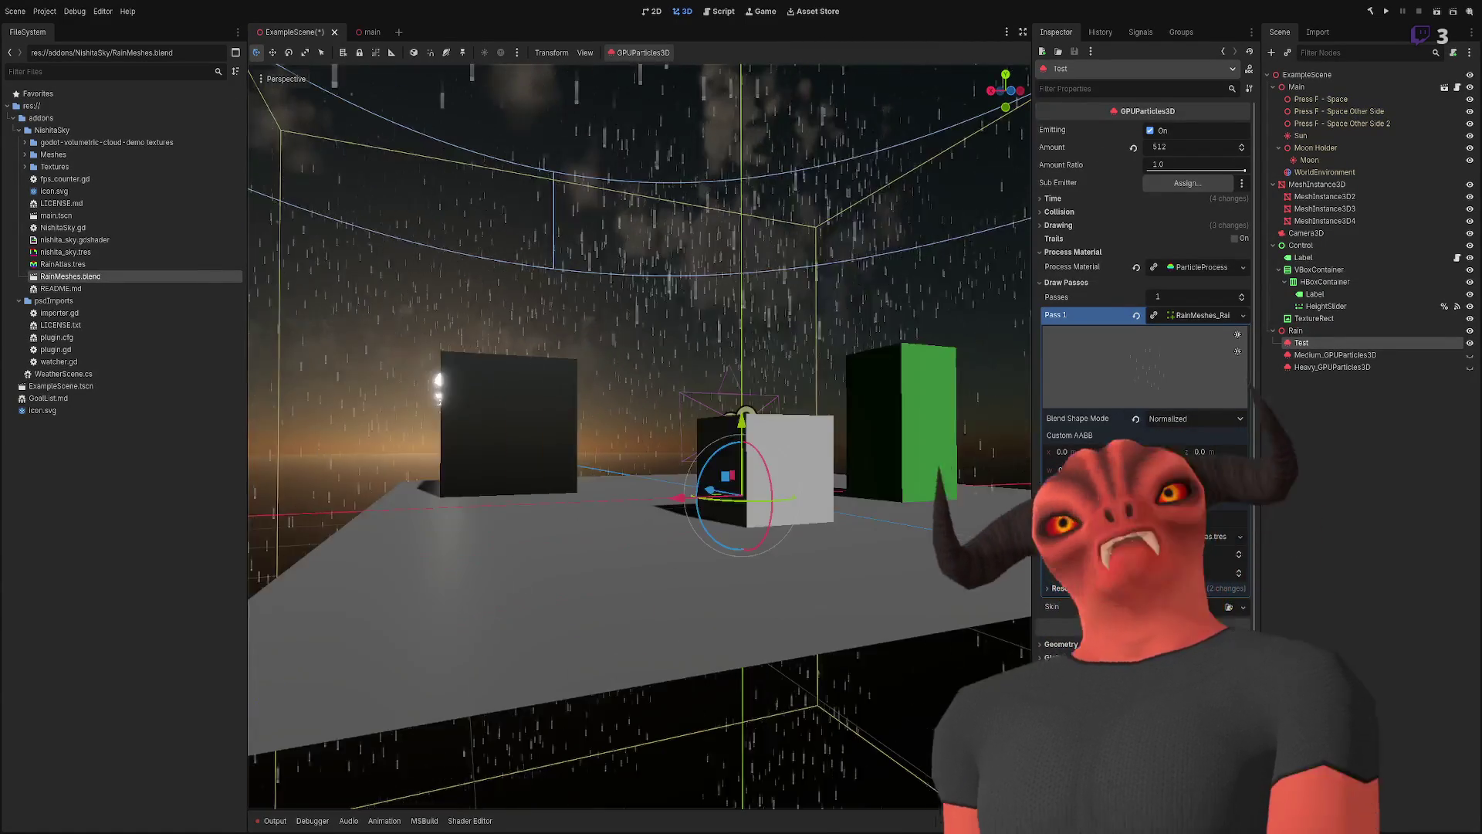
{"action": "scroll", "coordinate": [730, 509], "scroll_direction": "up", "scroll_amount": 5}
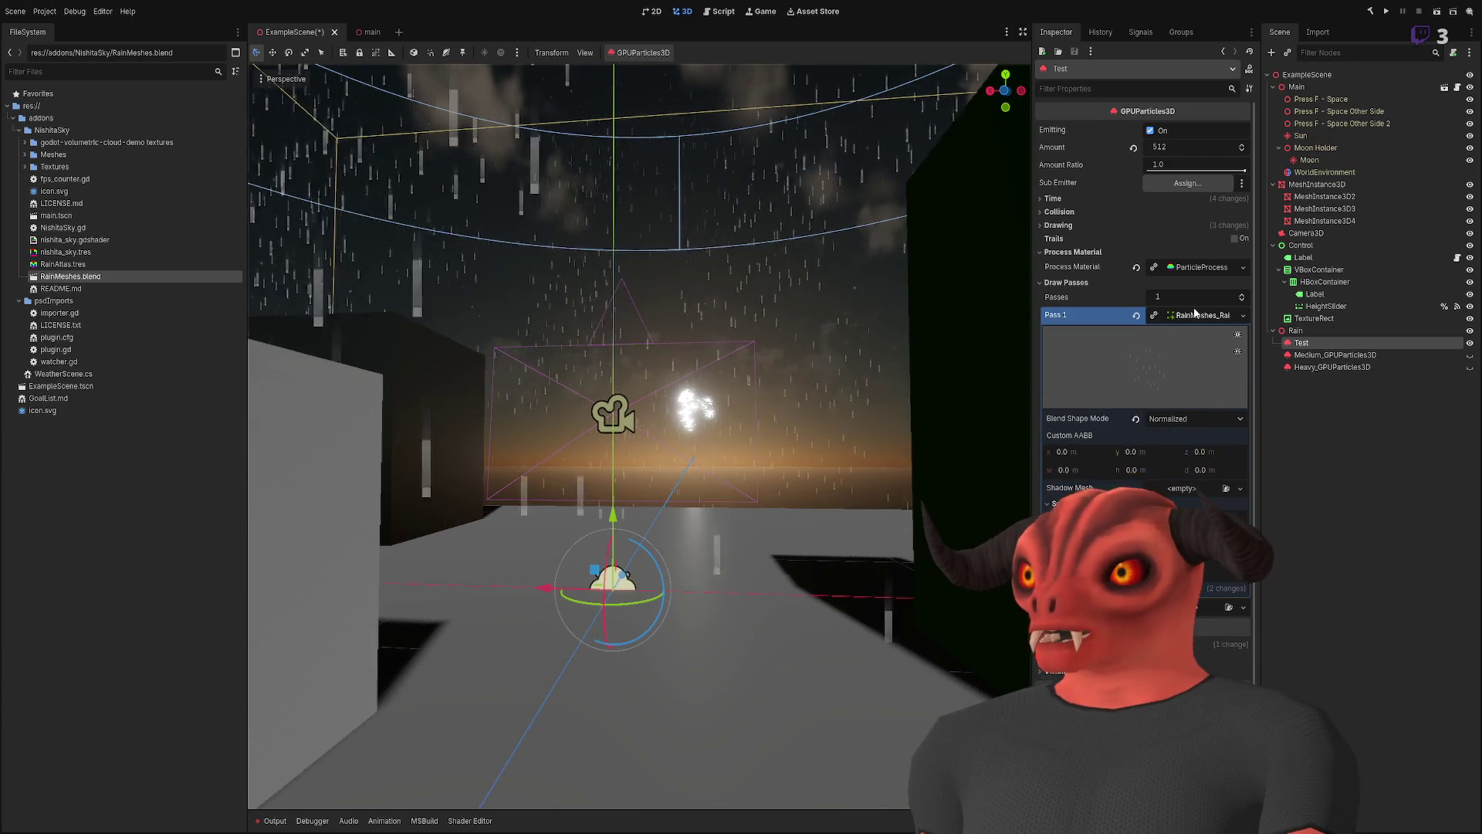
- Set the Test particles to 2 draw passes and assign a large rain mesh to Pass 2
{"action": "key", "text": "ctrl+z"}
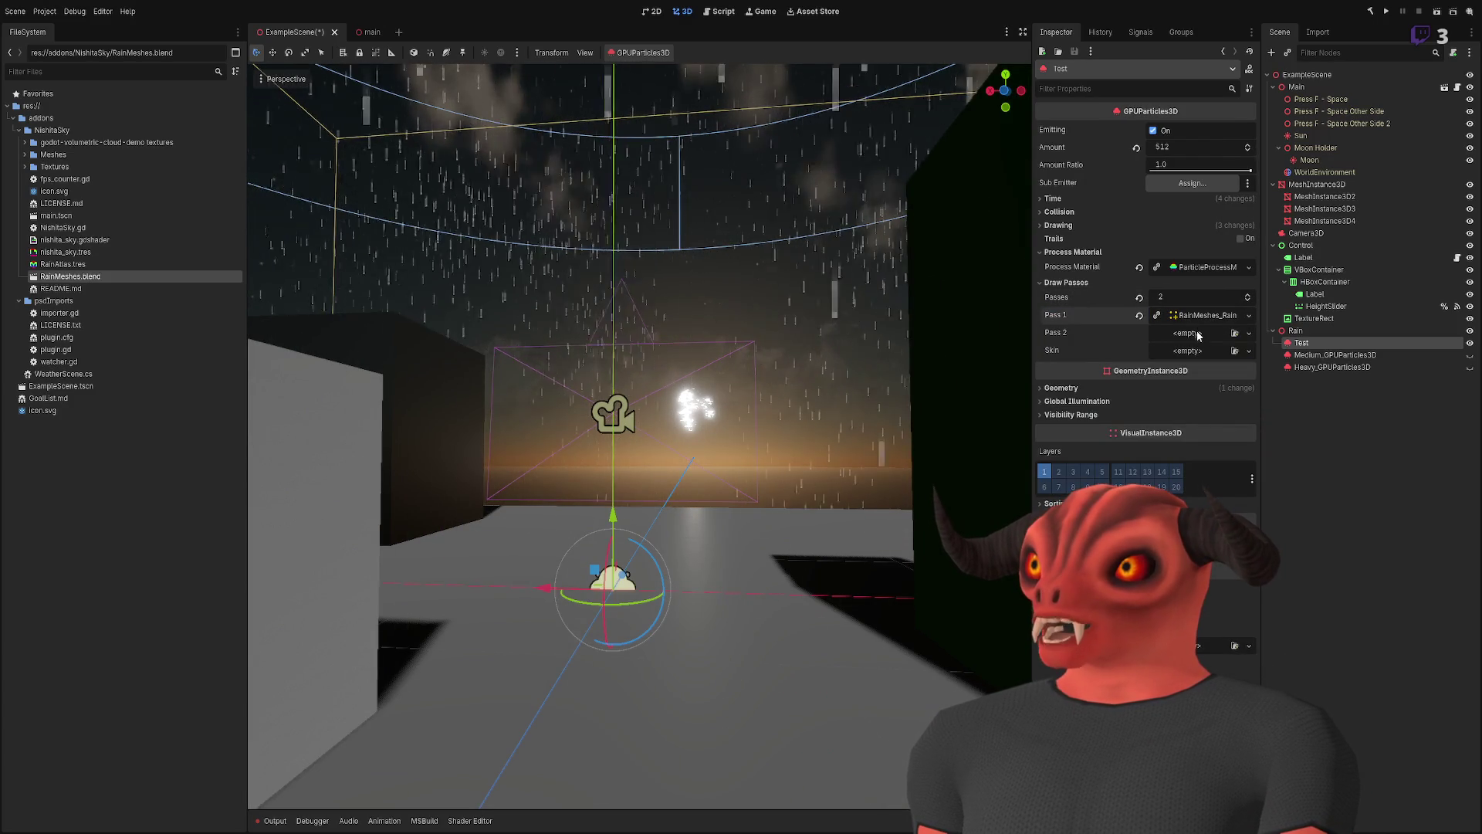
{"action": "left_click_drag", "start_coordinate": [1193, 337], "coordinate": [1194, 320]}
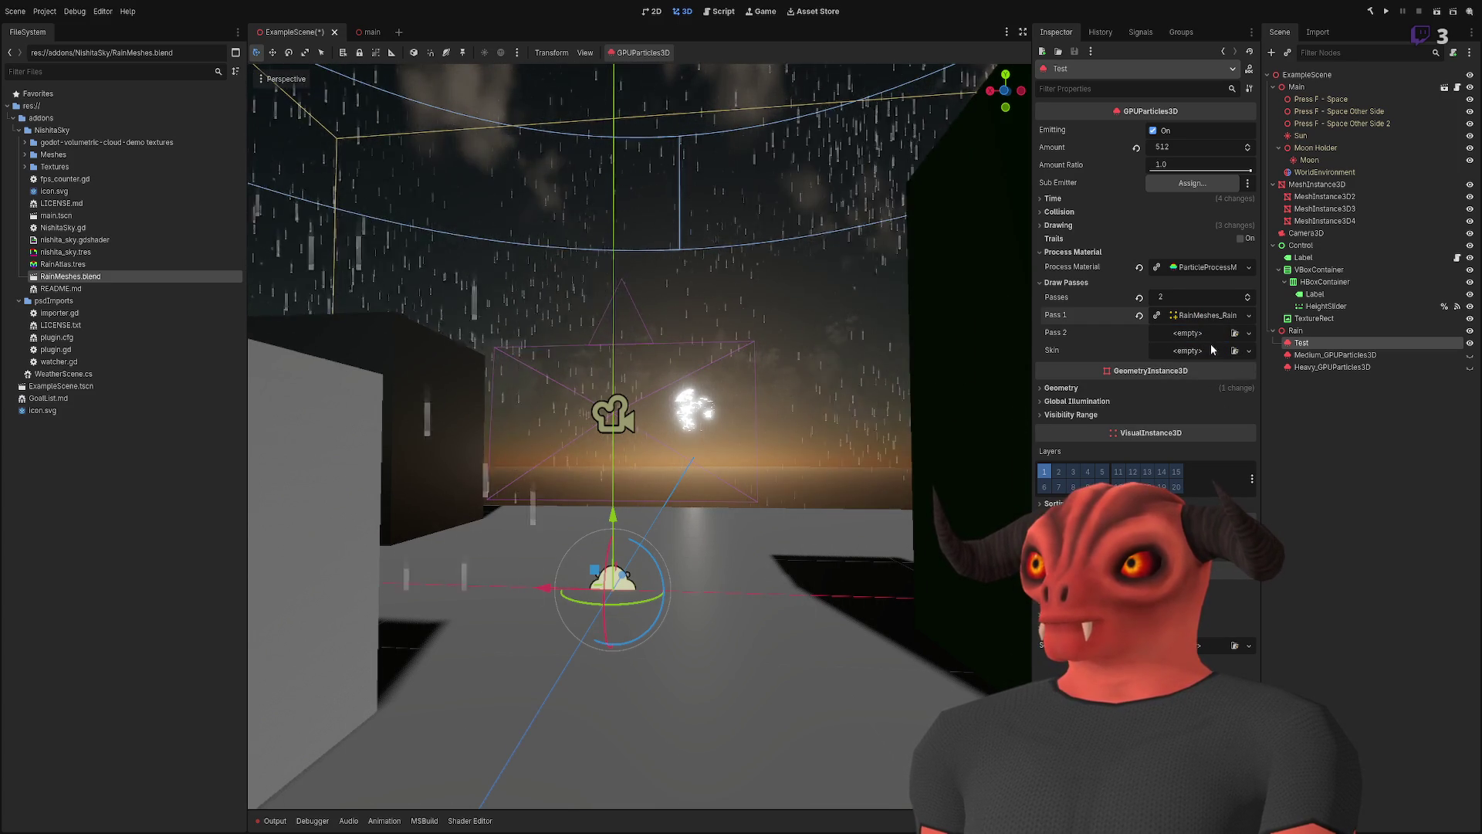
{"action": "left_click", "coordinate": [1197, 335]}
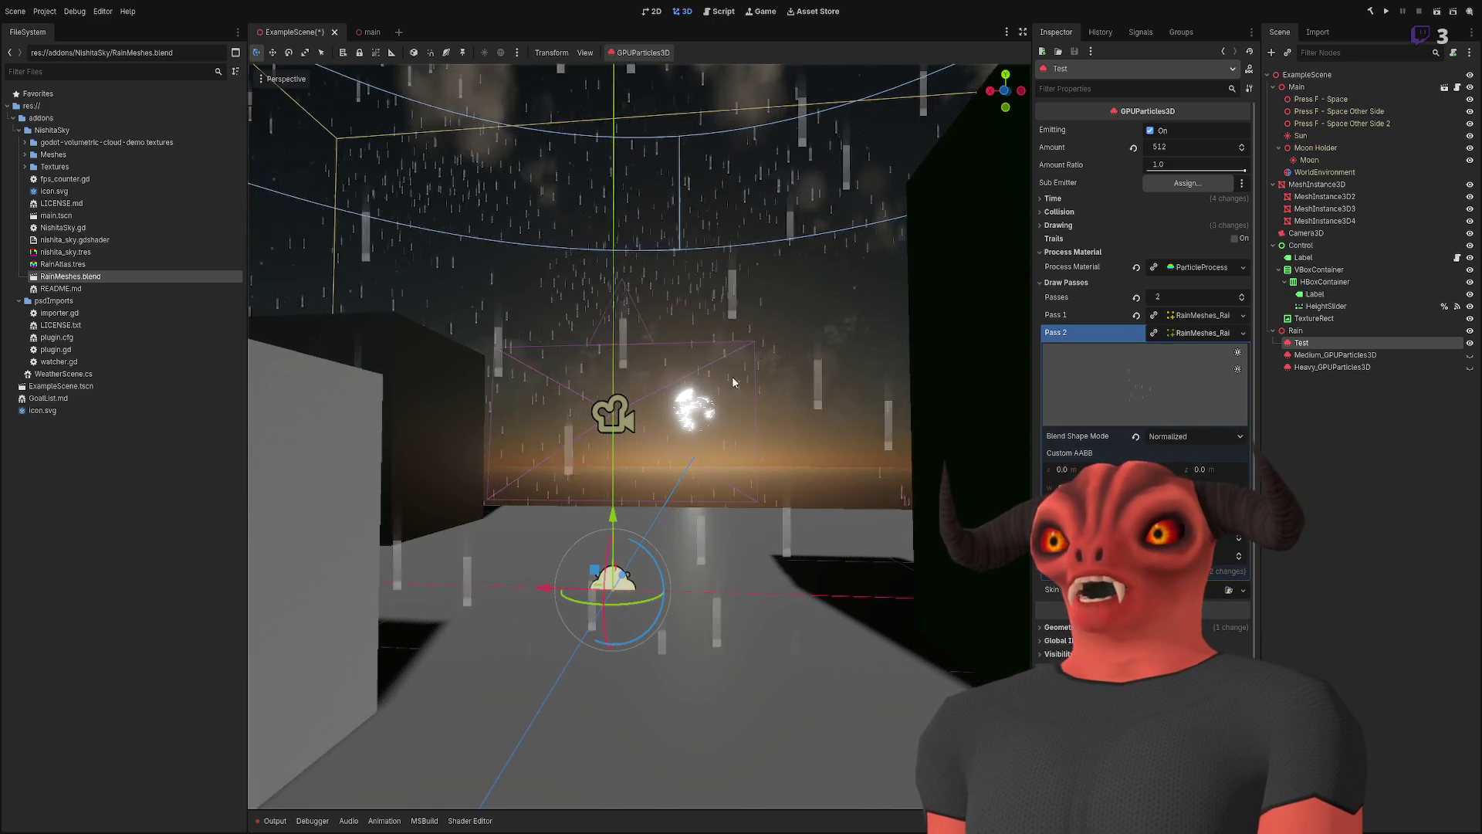
- Inspect the Pass 1 and Pass 2 meshes and their material, then locate RainAtlas.tres
{"action": "left_click", "coordinate": [1197, 316]}
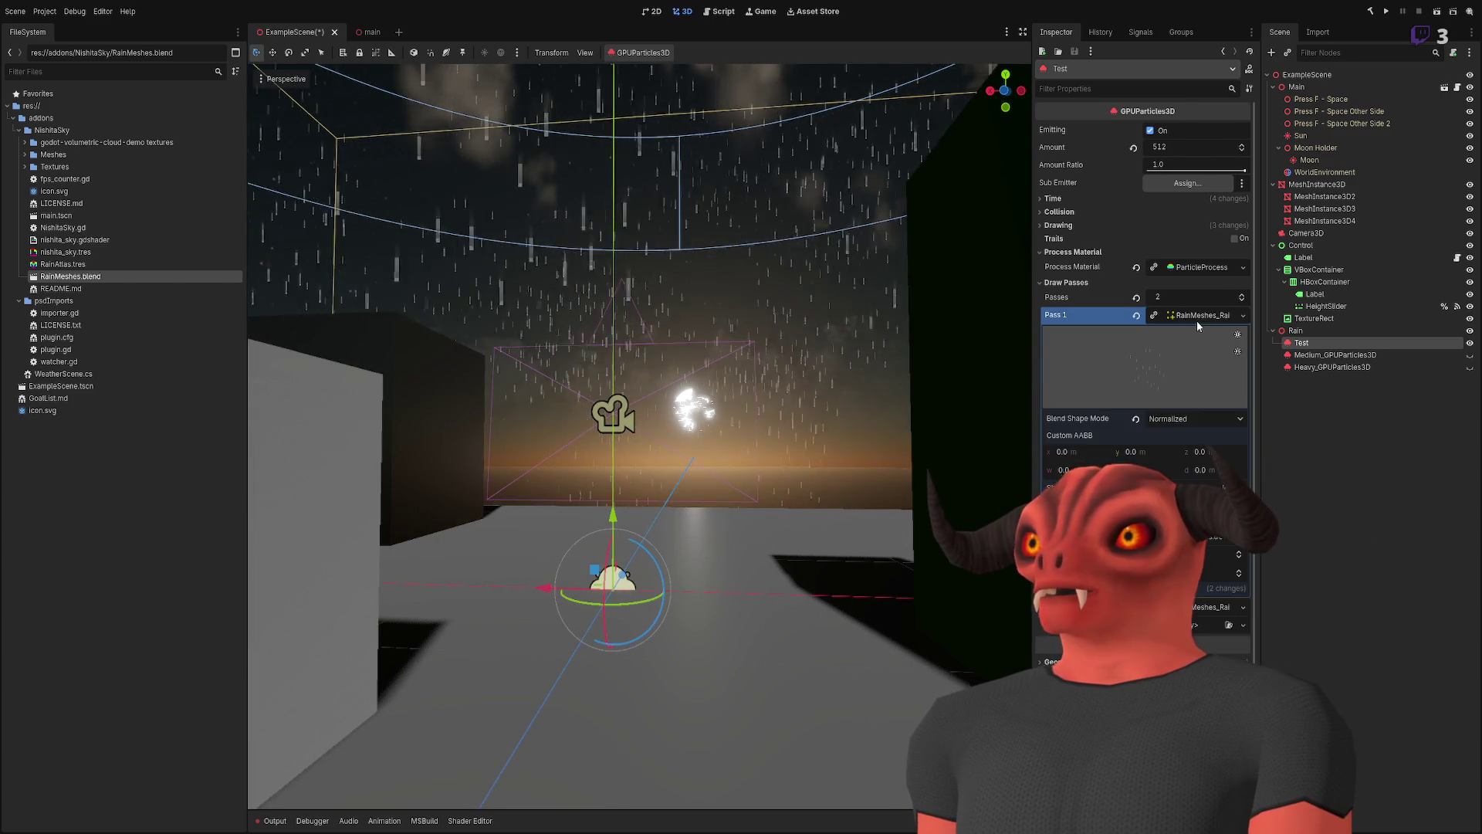
{"action": "left_click", "coordinate": [1196, 315]}
{"action": "left_click", "coordinate": [1196, 333]}
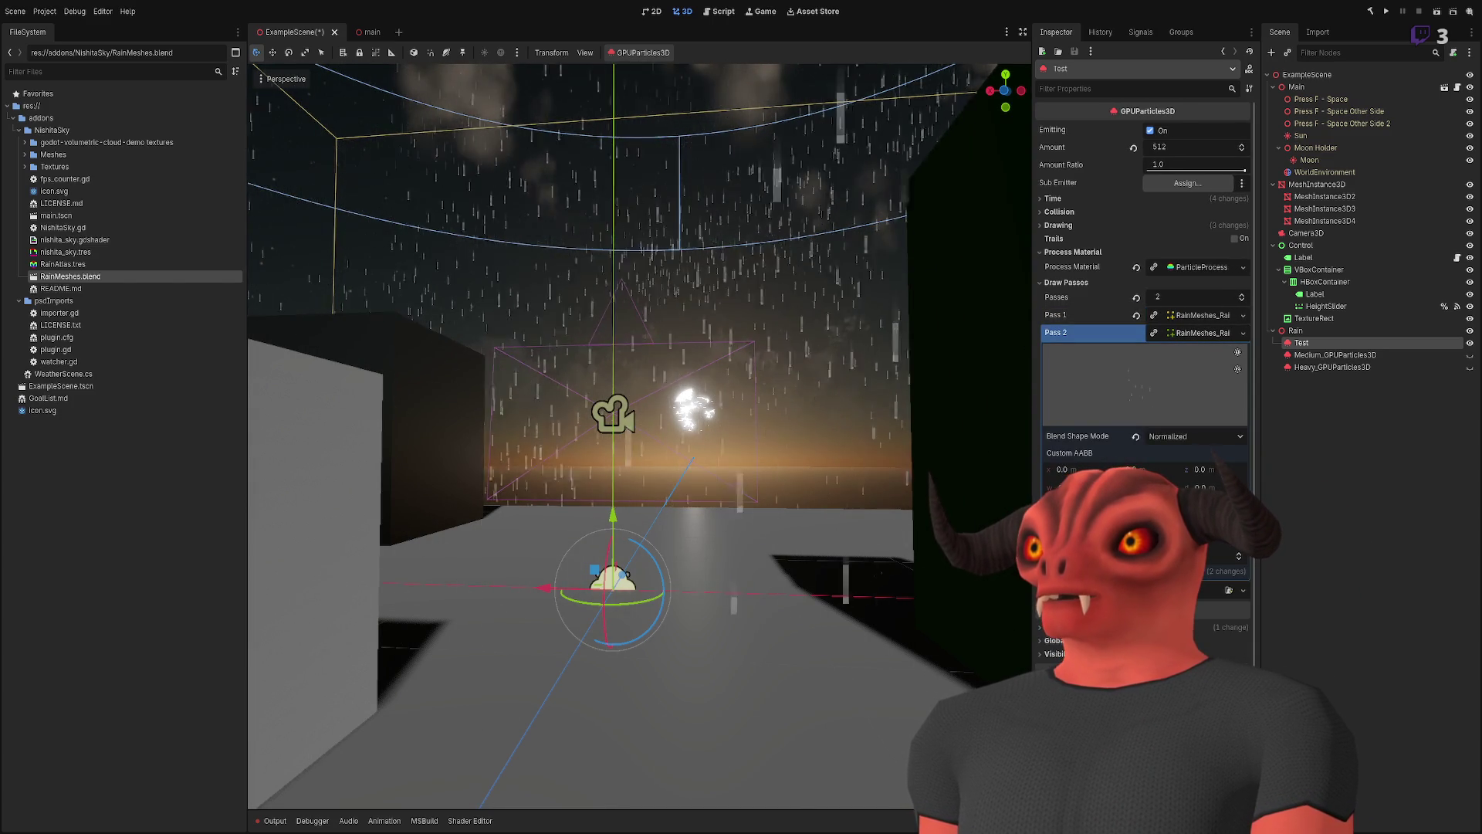
{"action": "left_click", "coordinate": [1223, 566]}
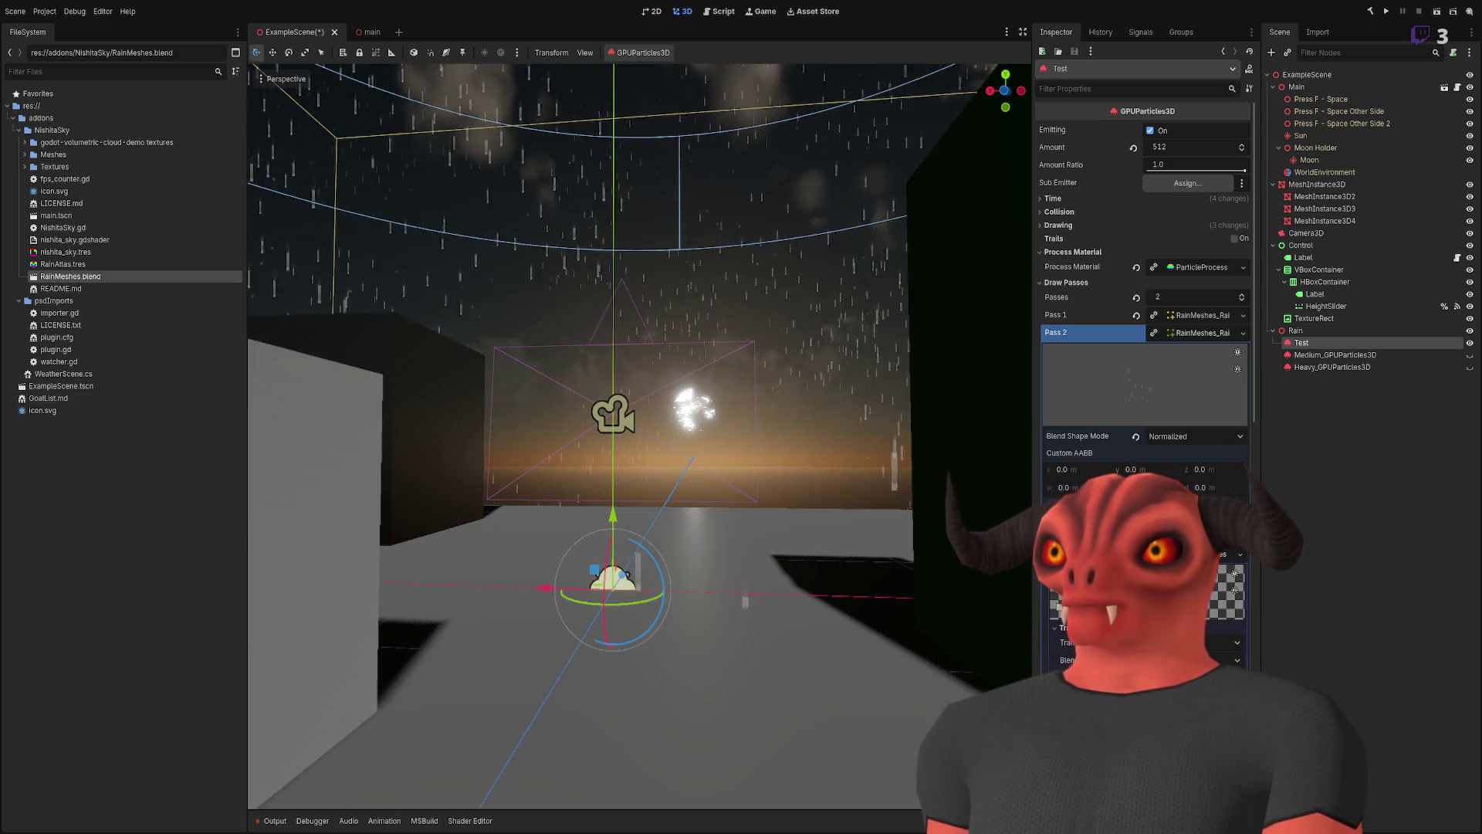
{"action": "left_click", "coordinate": [63, 264]}
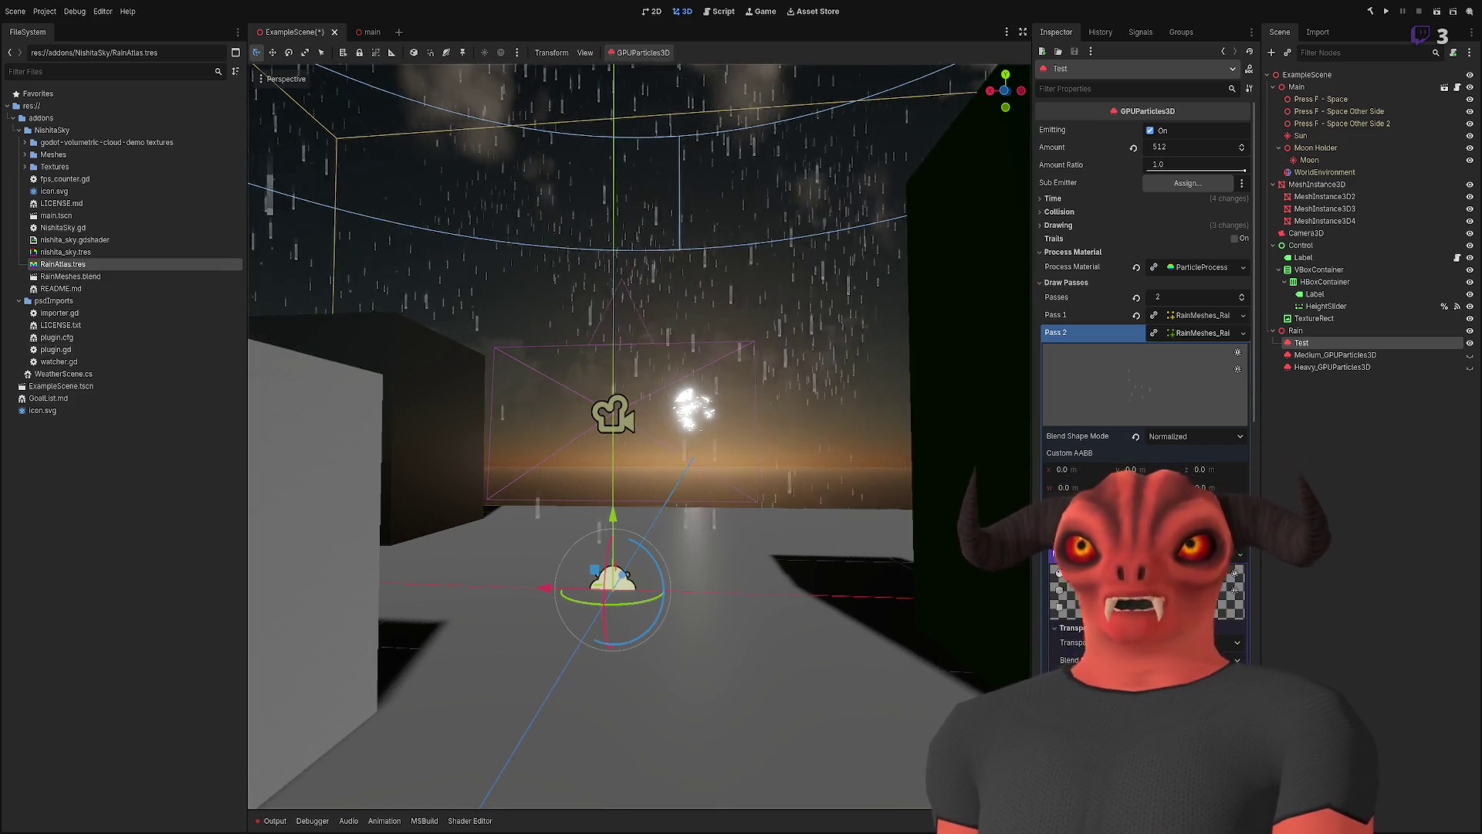
- Frame the Test particles and inspect the Rain_Medium material's albedo texture
{"action": "key", "text": "f"}
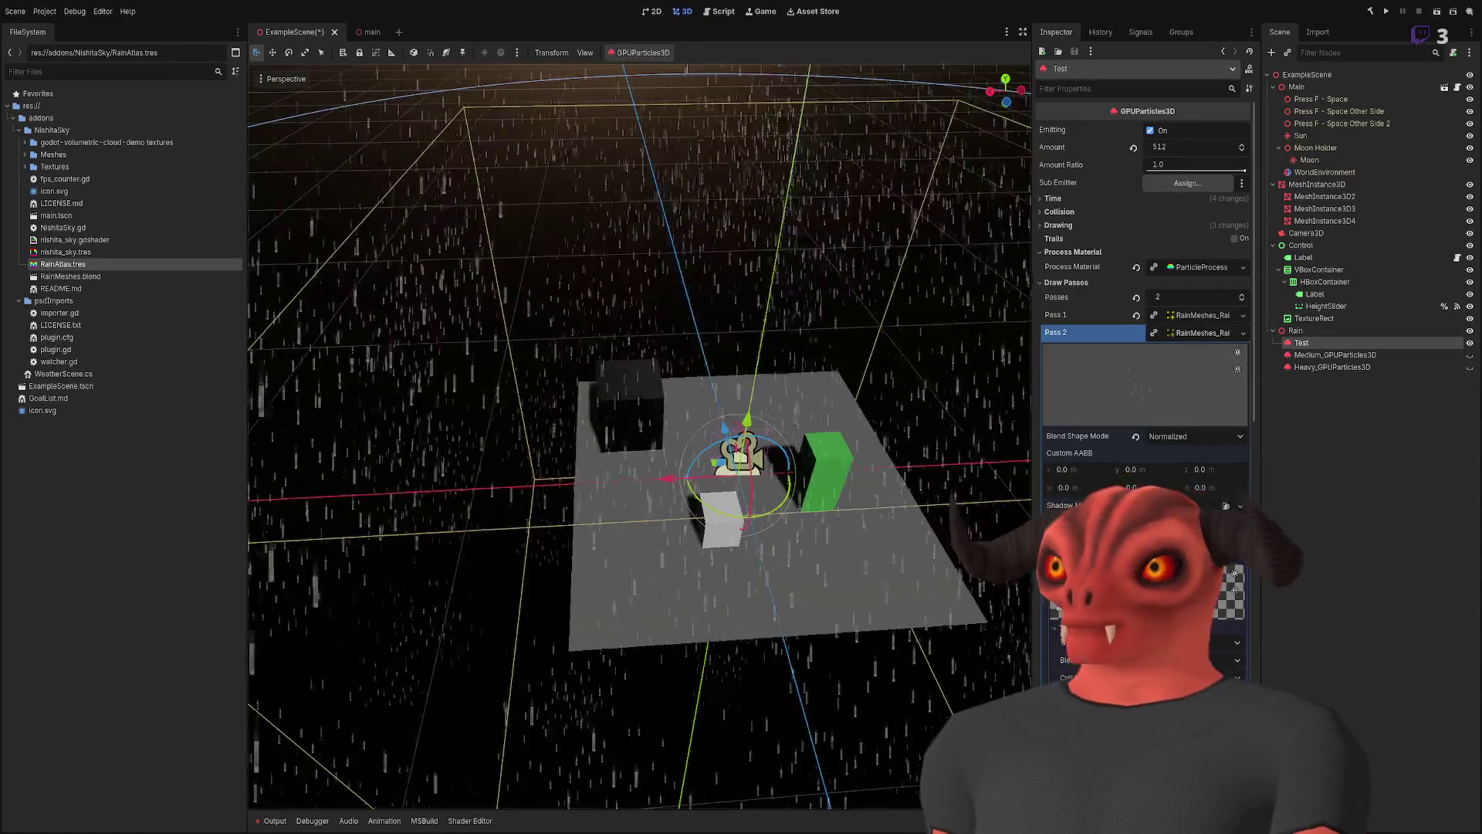
{"action": "scroll", "coordinate": [1143, 309], "scroll_direction": "down", "scroll_amount": 5}
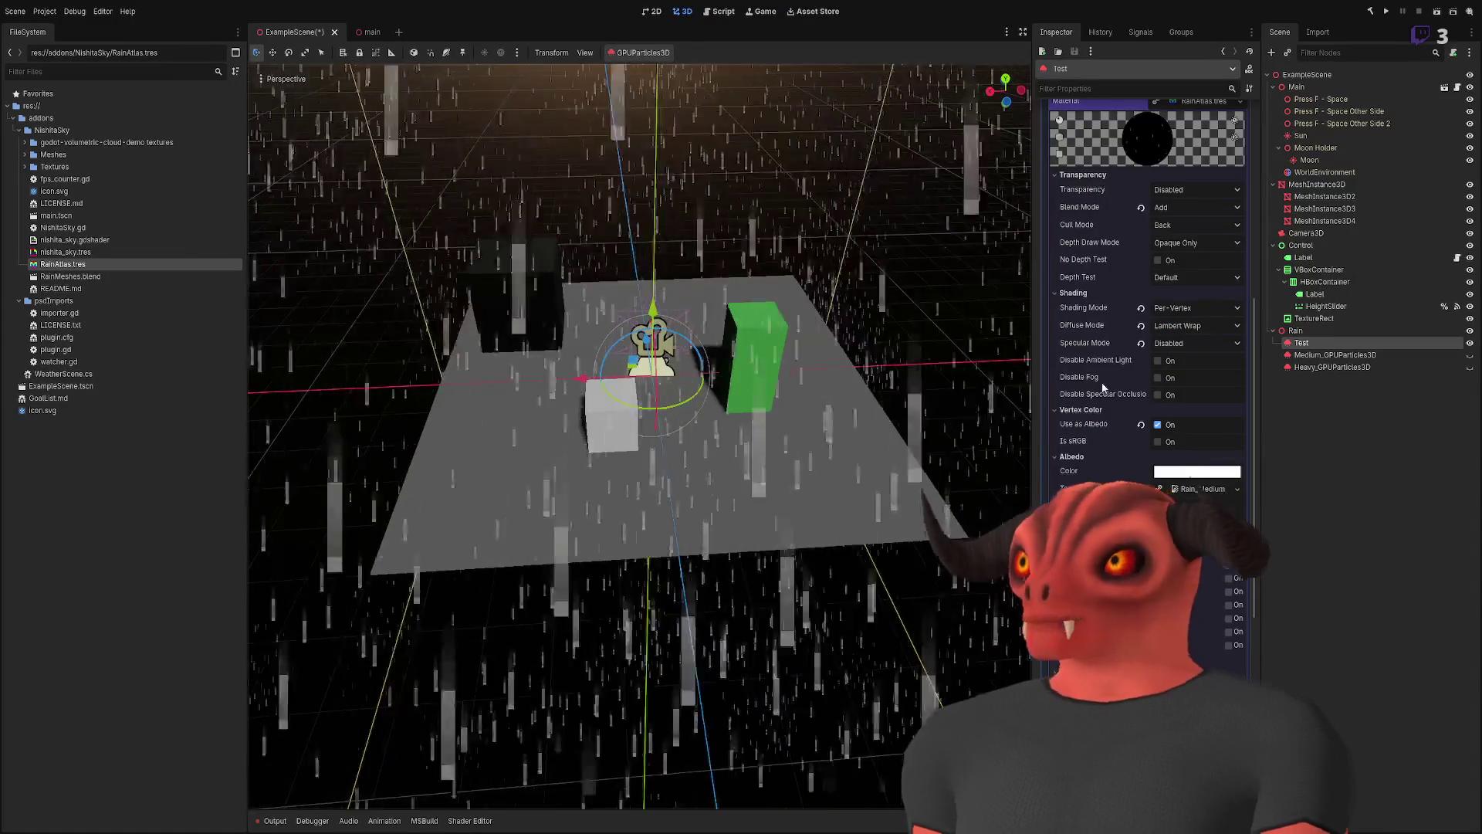
{"action": "left_click", "coordinate": [1074, 293]}
{"action": "left_click", "coordinate": [1082, 307]}
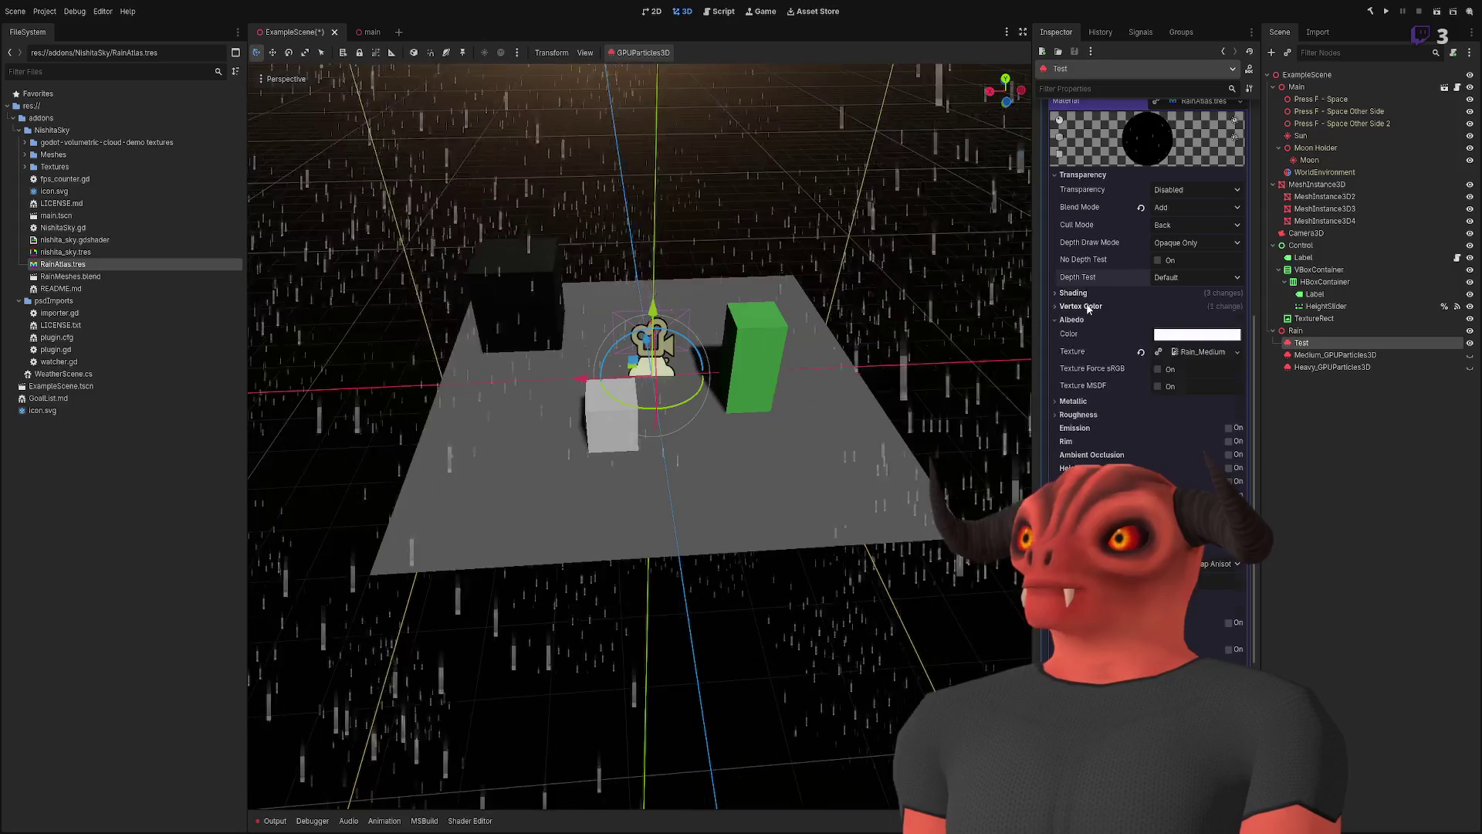
{"action": "left_click", "coordinate": [1218, 355]}
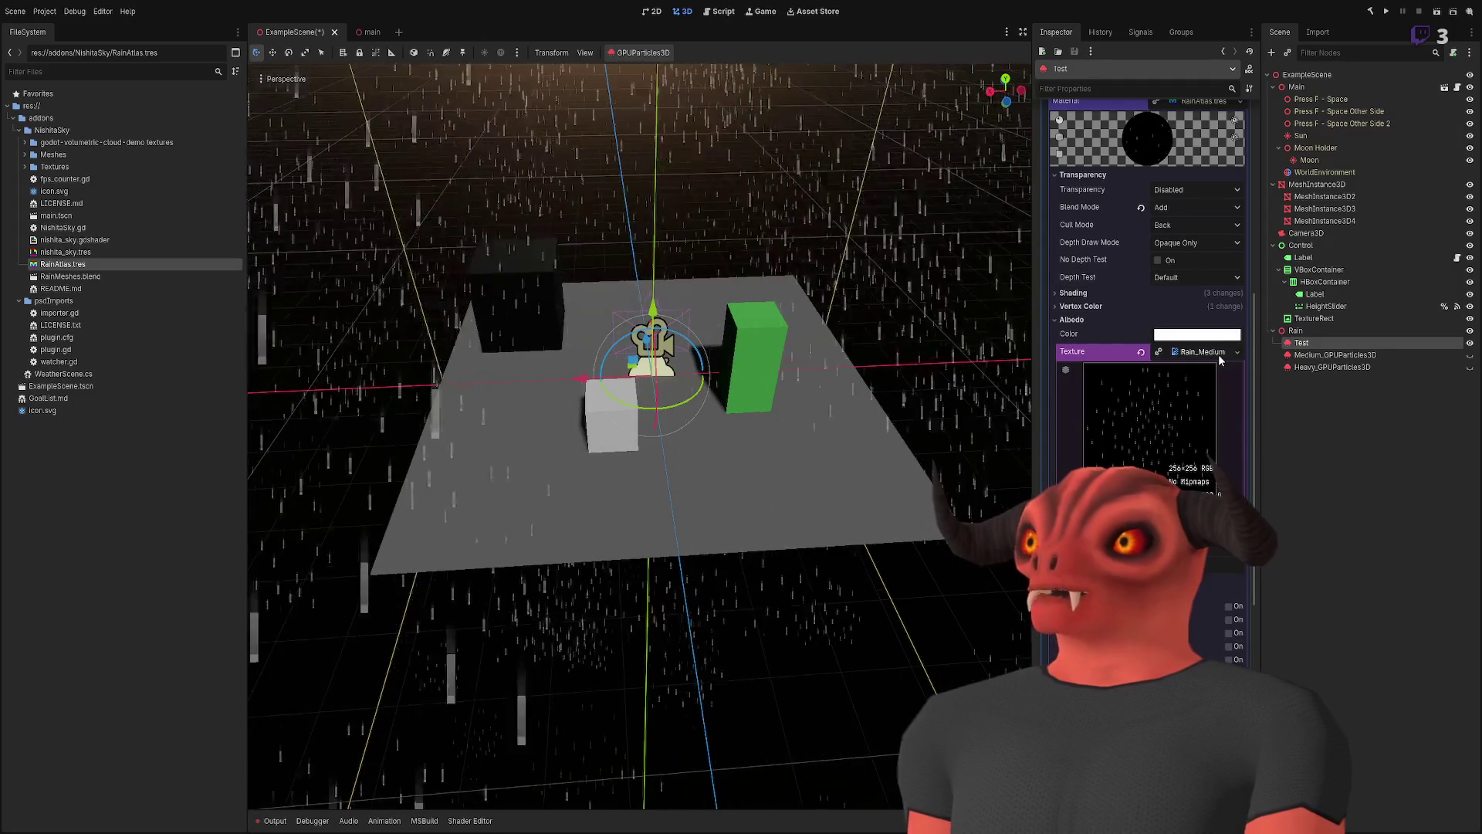
{"action": "scroll", "coordinate": [1219, 355], "scroll_direction": "up", "scroll_amount": 10}
- Open RainAtlas.tres, then select MeshInstance3D and frame it in the 3D view
{"action": "left_click", "coordinate": [91, 263]}
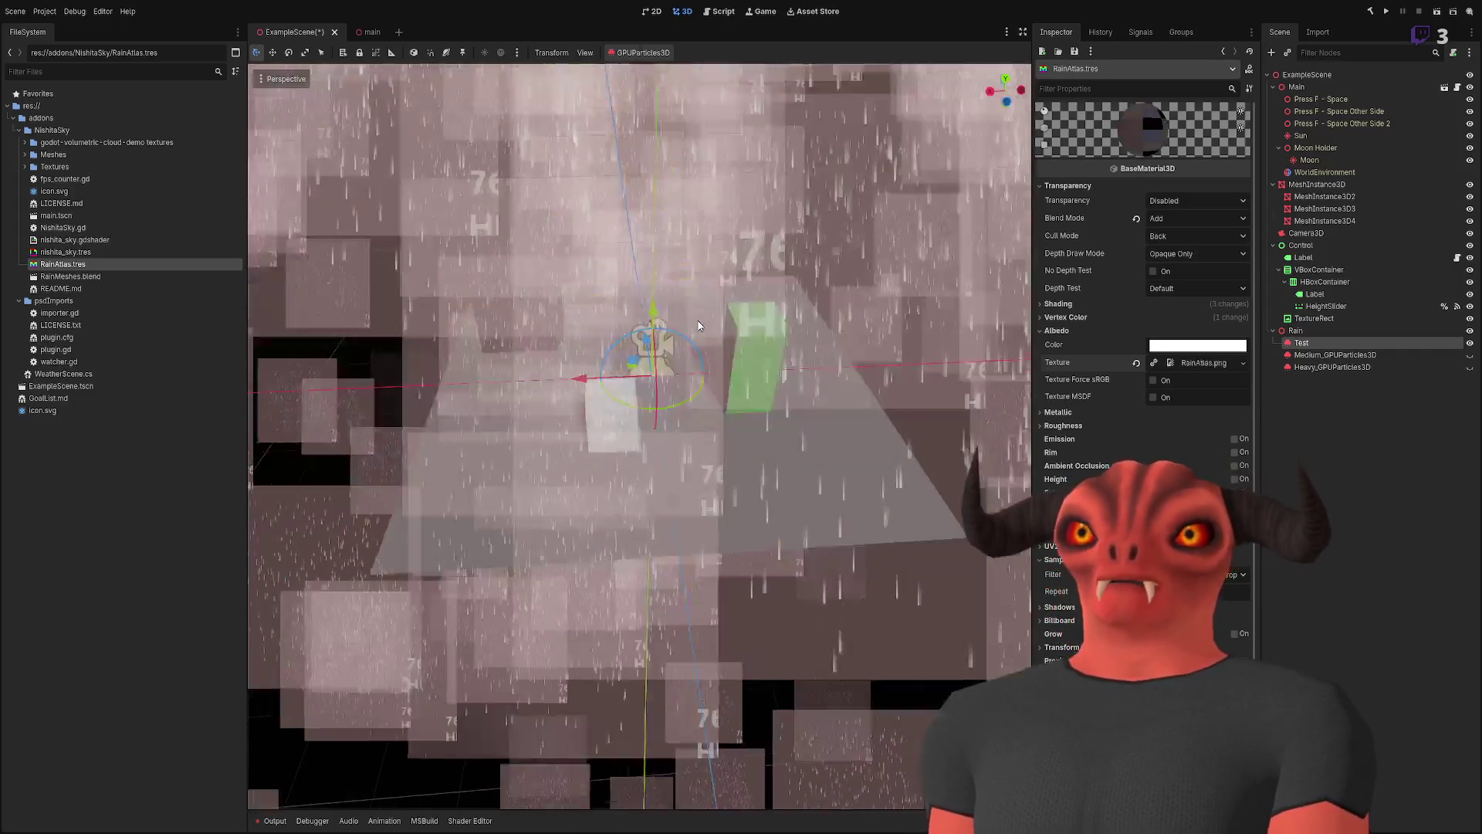
{"action": "left_click", "coordinate": [699, 325]}
{"action": "key", "text": "f"}
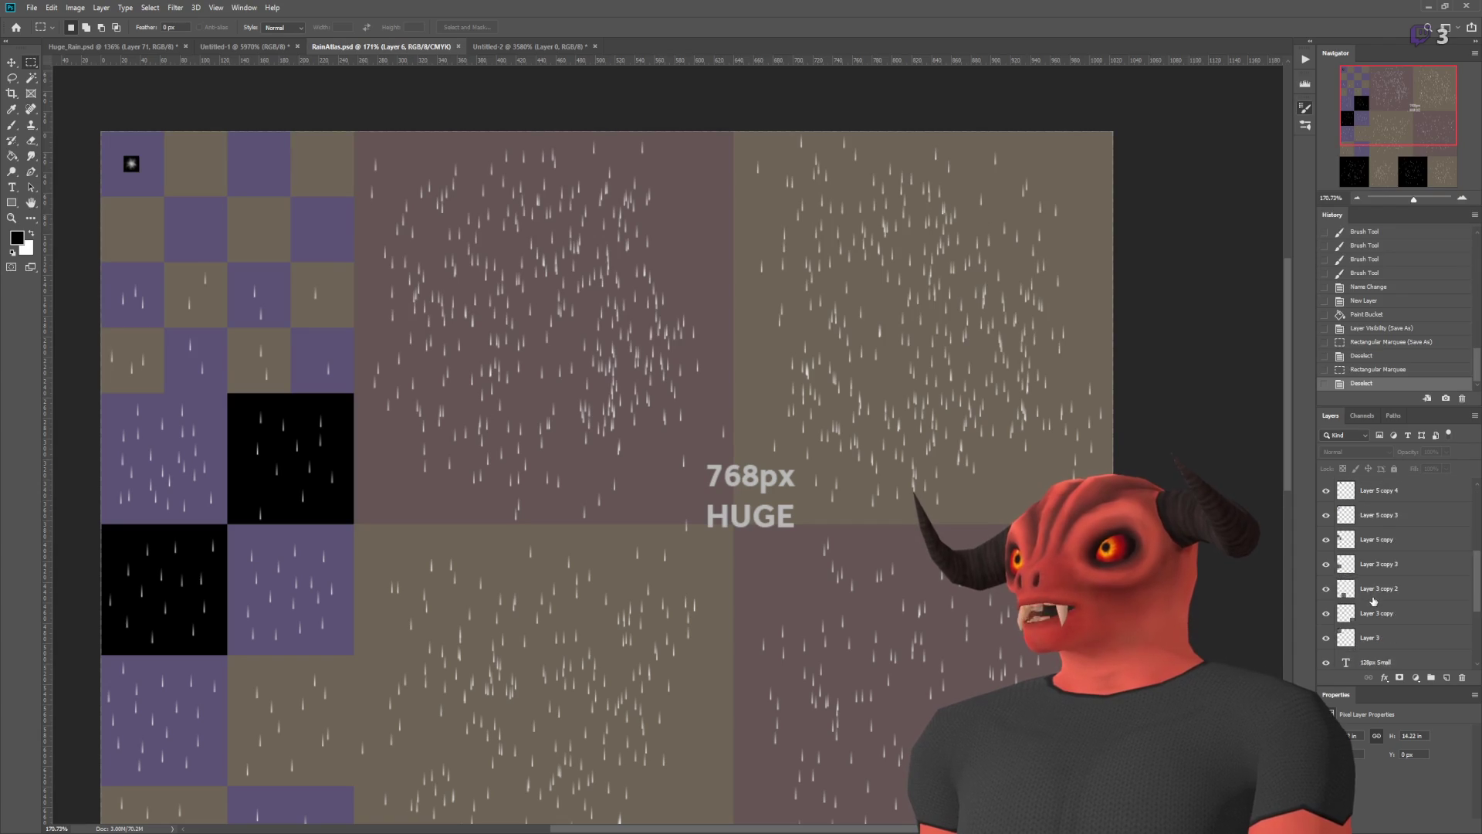
- Delete the 768px HUGE and 128px Small text label layers
{"action": "scroll", "coordinate": [1374, 618], "scroll_direction": "down", "scroll_amount": 1}
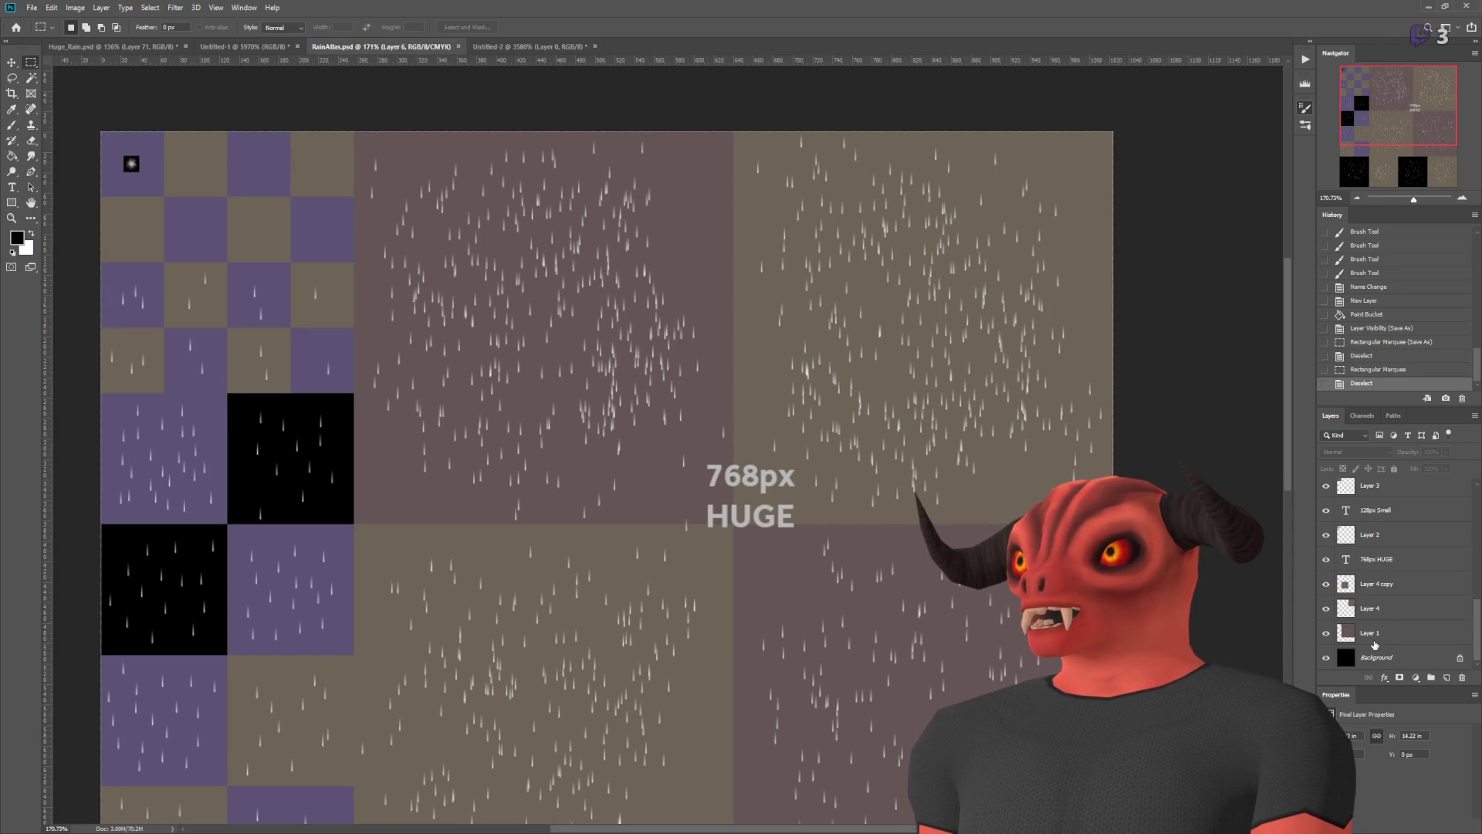
{"action": "left_click", "coordinate": [1379, 555]}
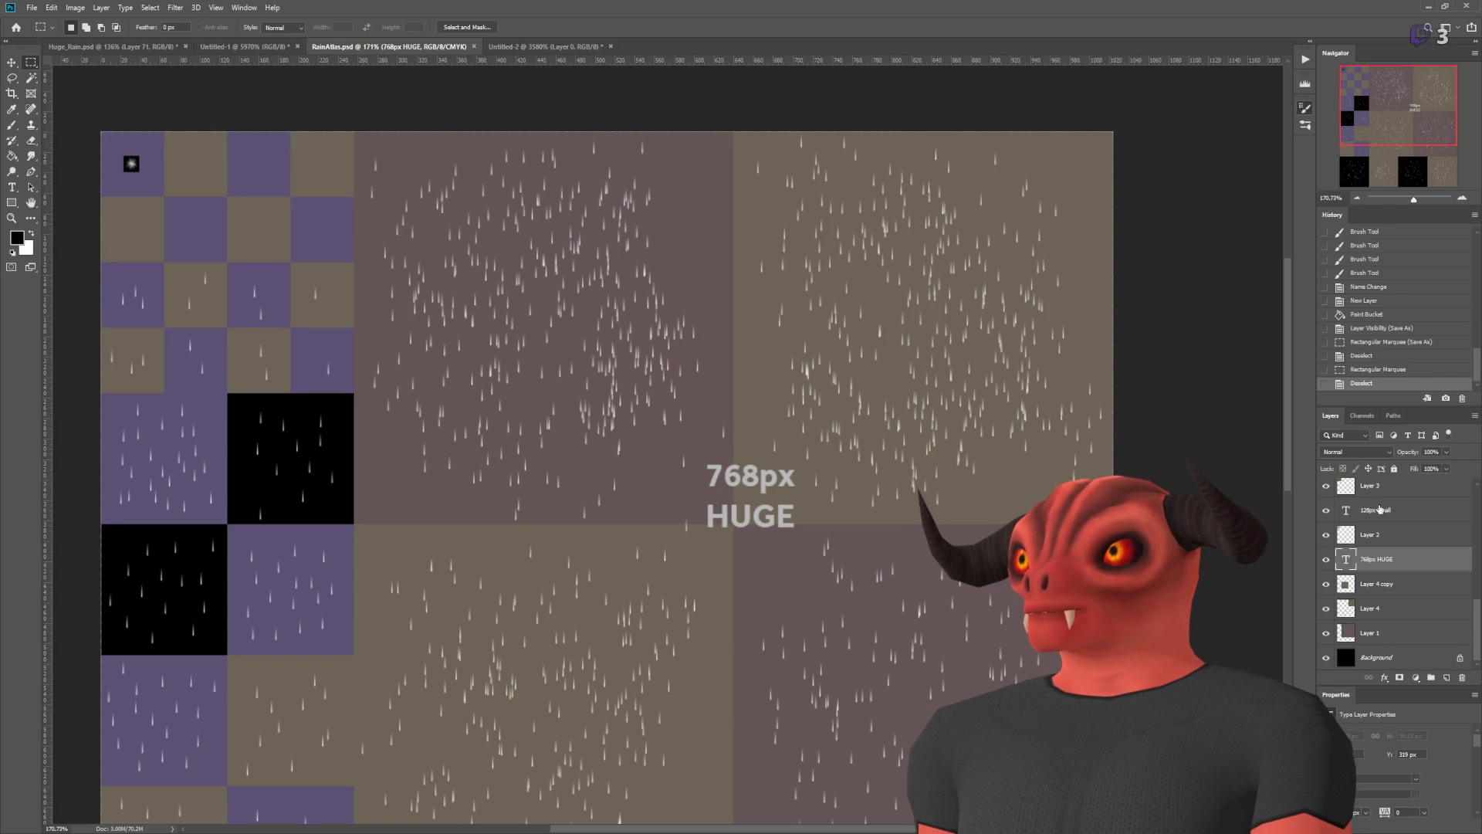
{"action": "left_click", "coordinate": [1381, 511]}
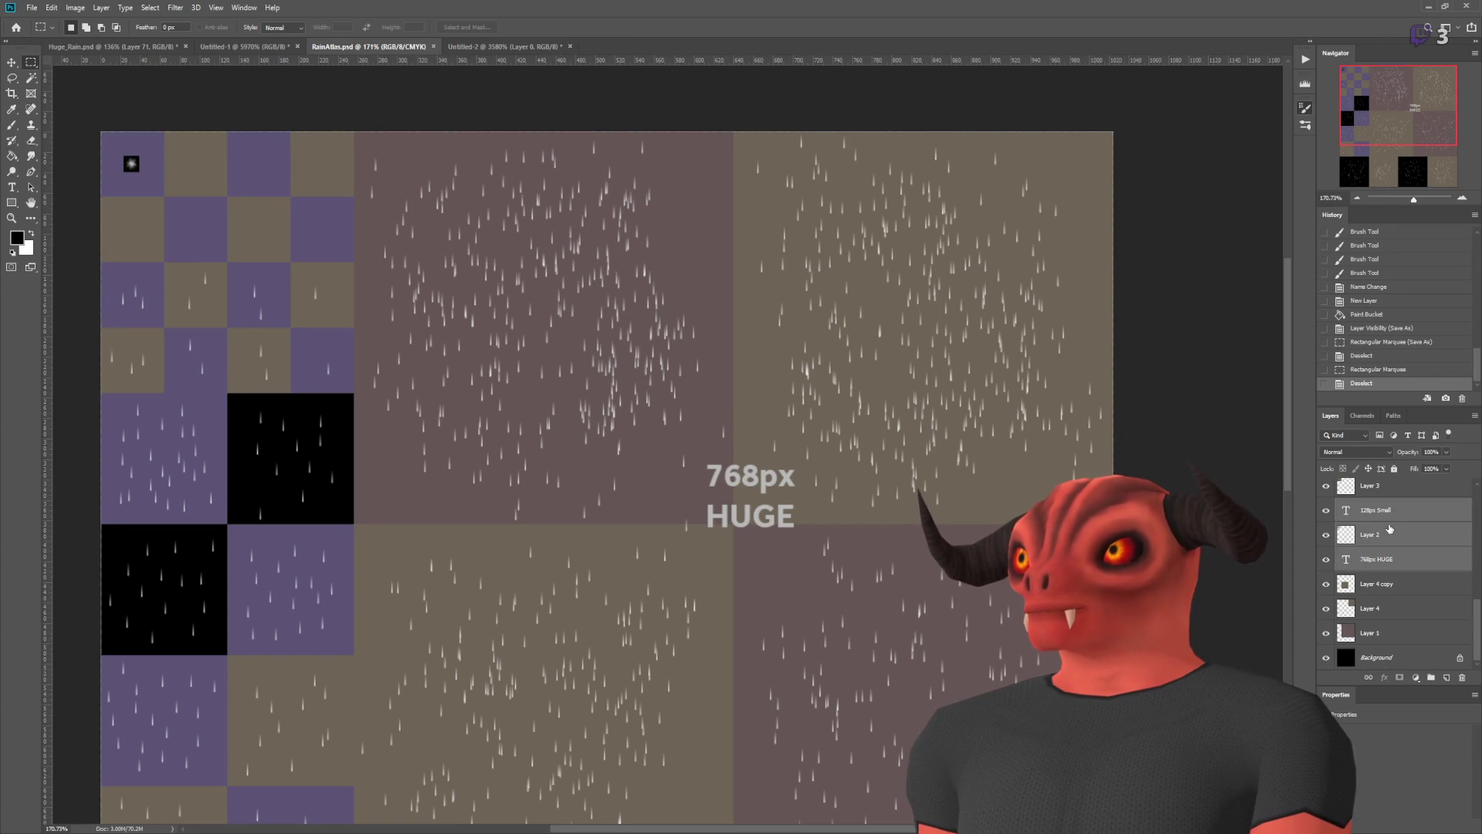
{"action": "left_click", "coordinate": [1447, 678]}
{"action": "key", "text": "ctrl+z"}
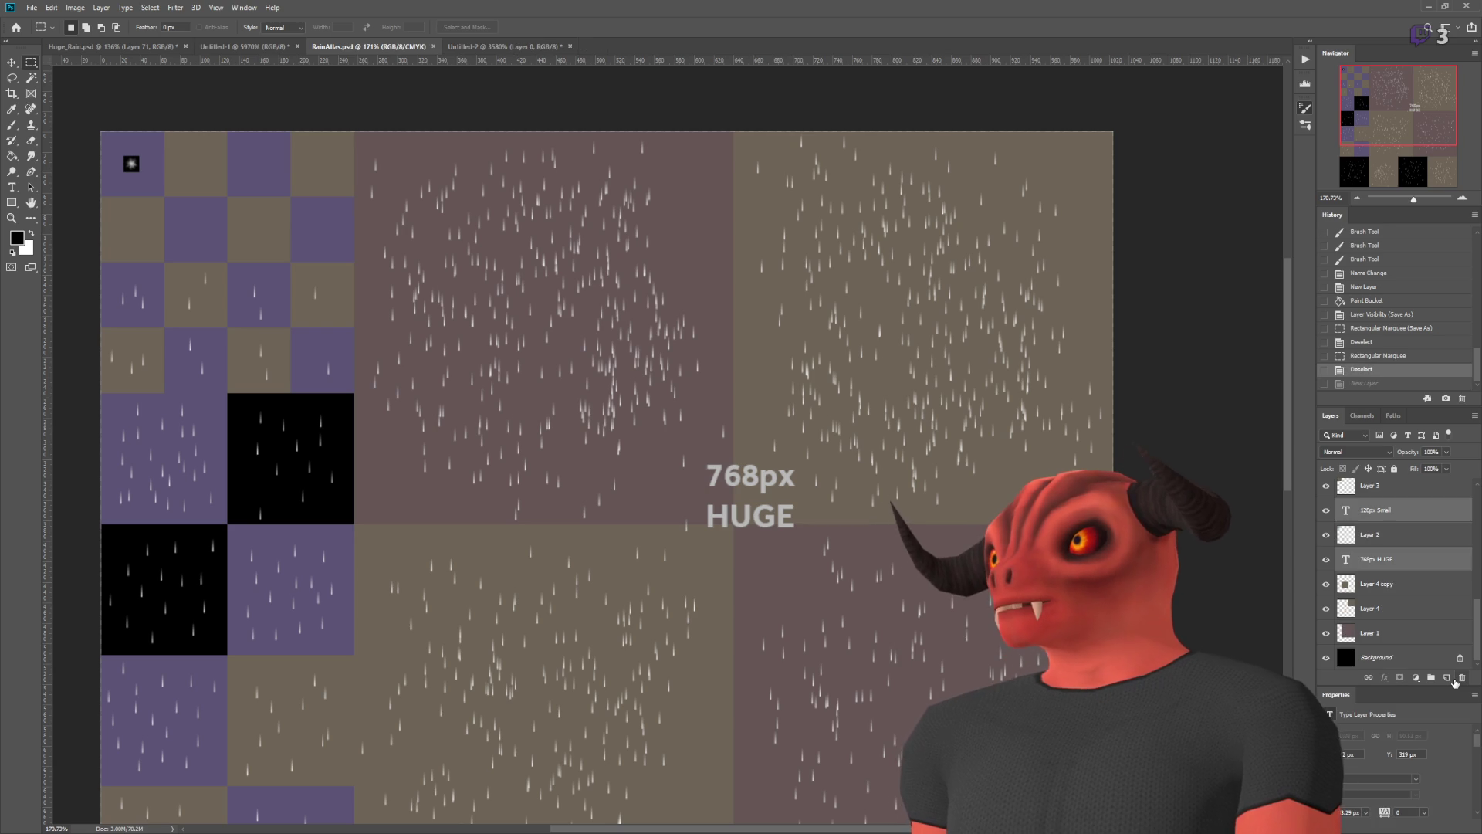
{"action": "left_click", "coordinate": [1461, 677]}
{"action": "left_click", "coordinate": [1380, 560]}
- Select the four Layer 3 layers and move them below Layer 2
{"action": "left_click", "coordinate": [1376, 542]}
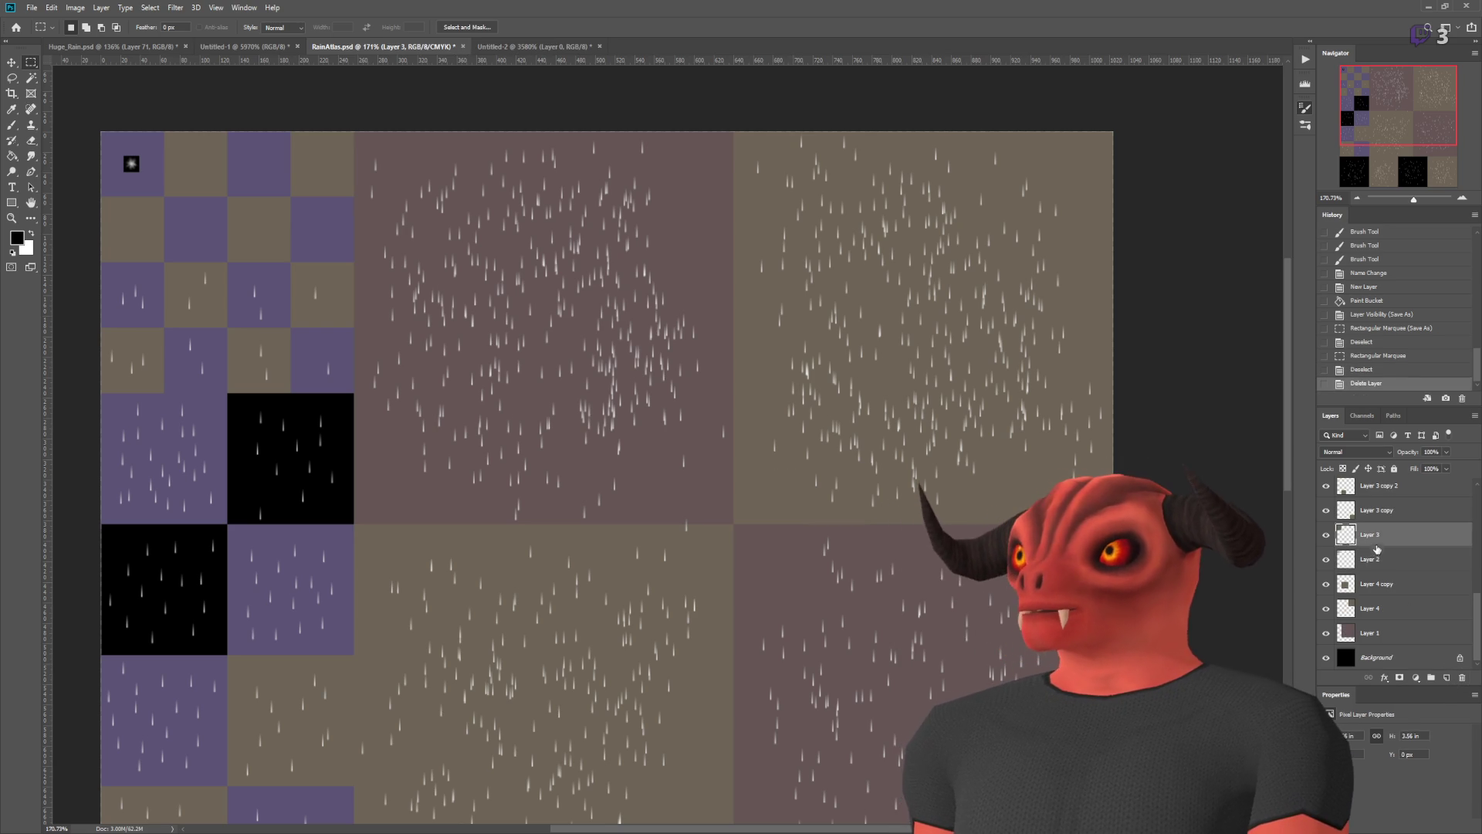
{"action": "double_click", "coordinate": [1327, 562]}
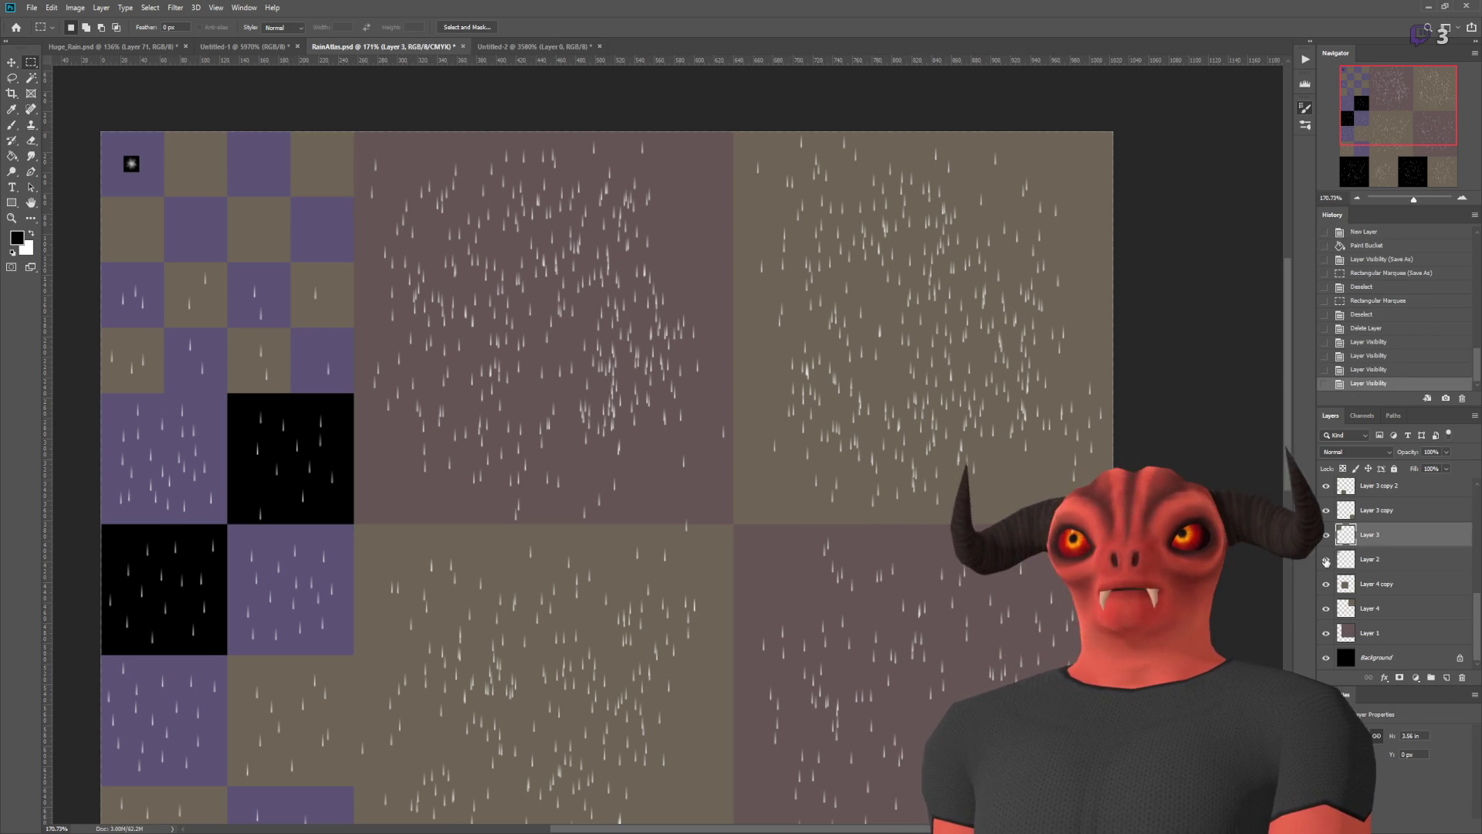
{"action": "scroll", "coordinate": [1384, 515], "scroll_direction": "up", "scroll_amount": 2}
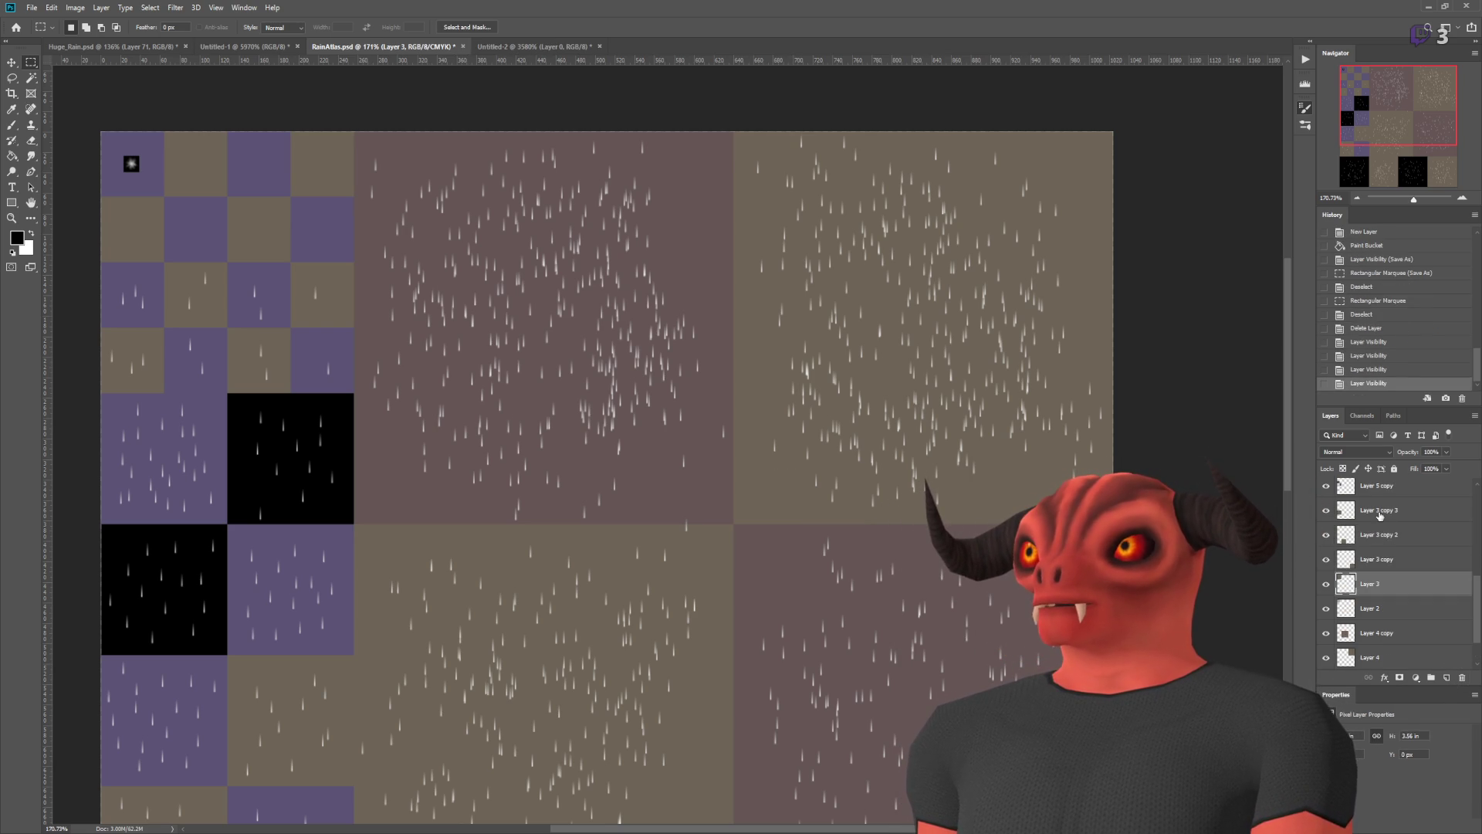
{"action": "left_click", "coordinate": [1376, 519]}
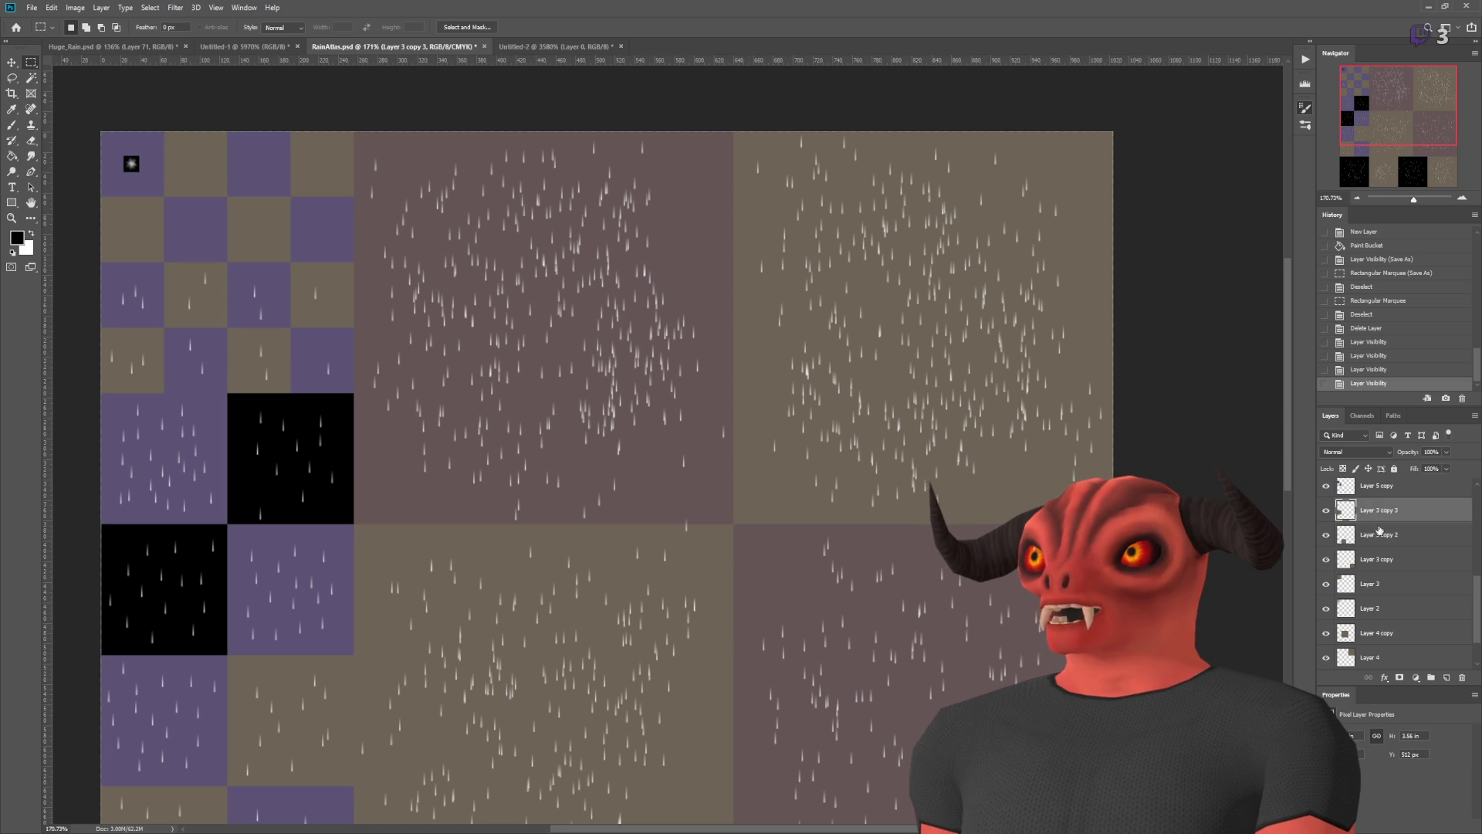
{"action": "double_click", "coordinate": [1370, 583]}
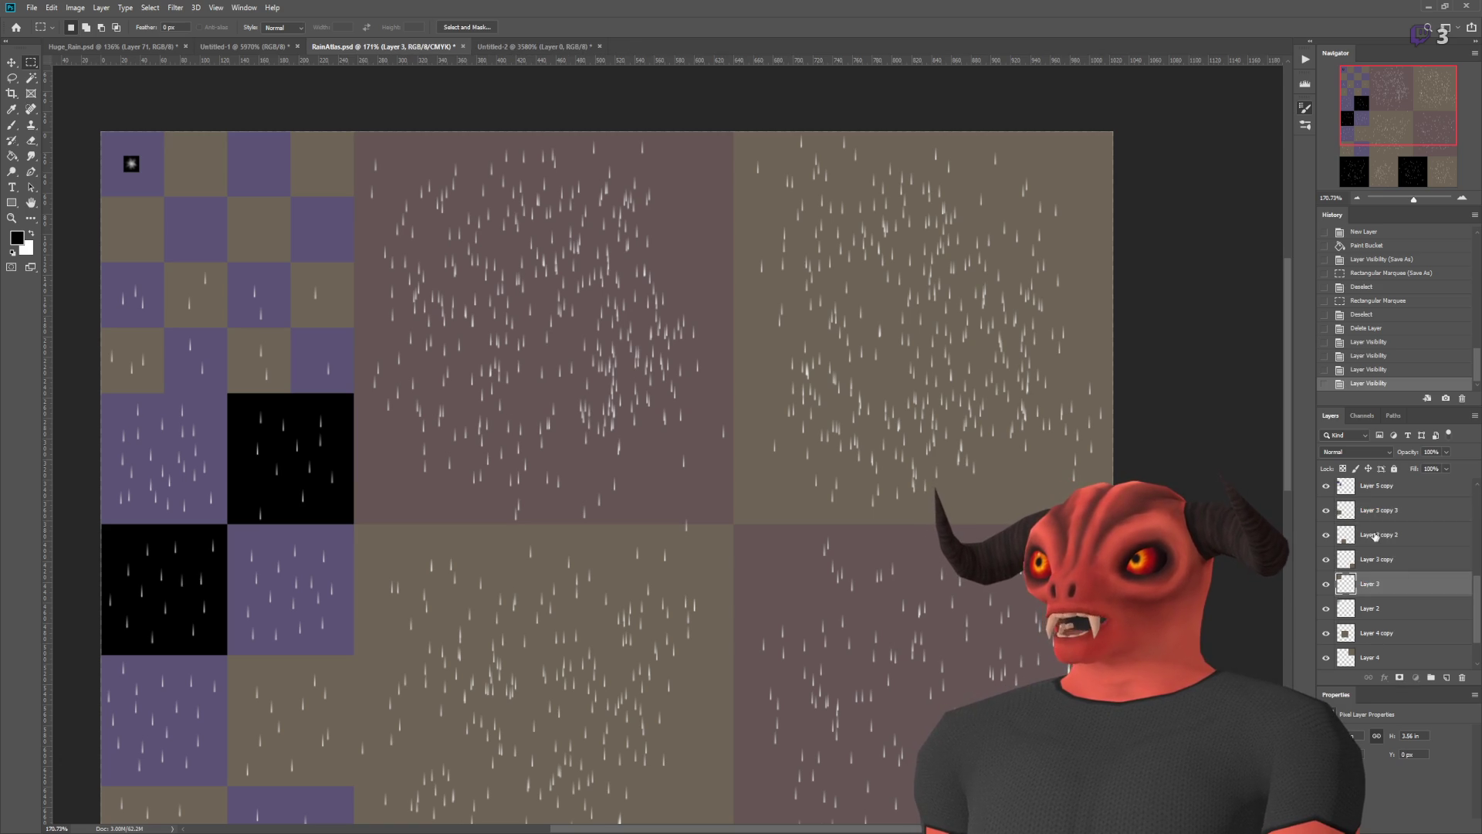
{"action": "left_click", "coordinate": [1370, 508]}
{"action": "left_click", "coordinate": [1421, 584], "text": "shift"}
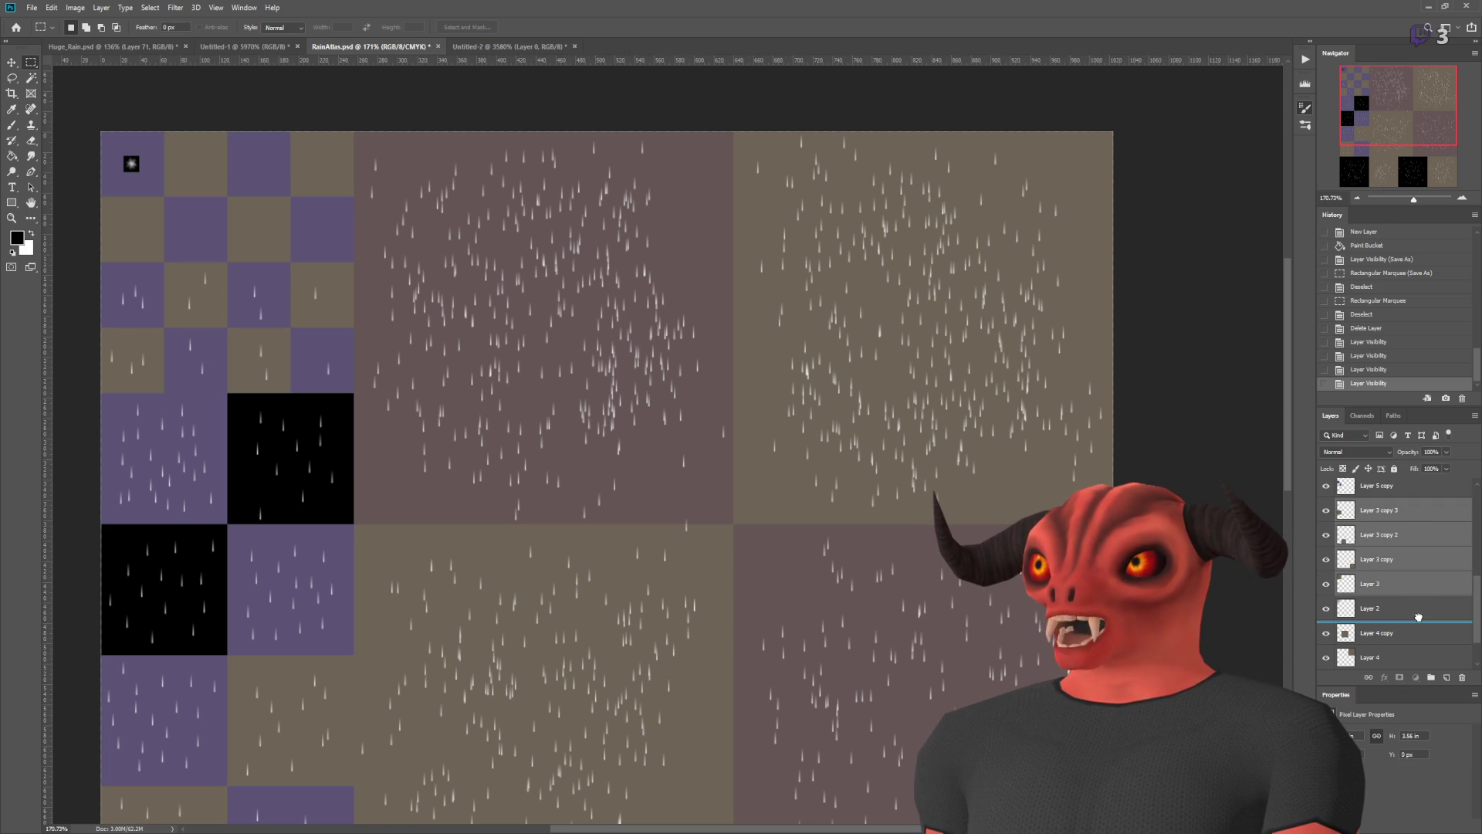
{"action": "left_click_drag", "start_coordinate": [1418, 617], "coordinate": [1420, 615]}
{"action": "scroll", "coordinate": [1390, 564], "scroll_direction": "down", "scroll_amount": 2}
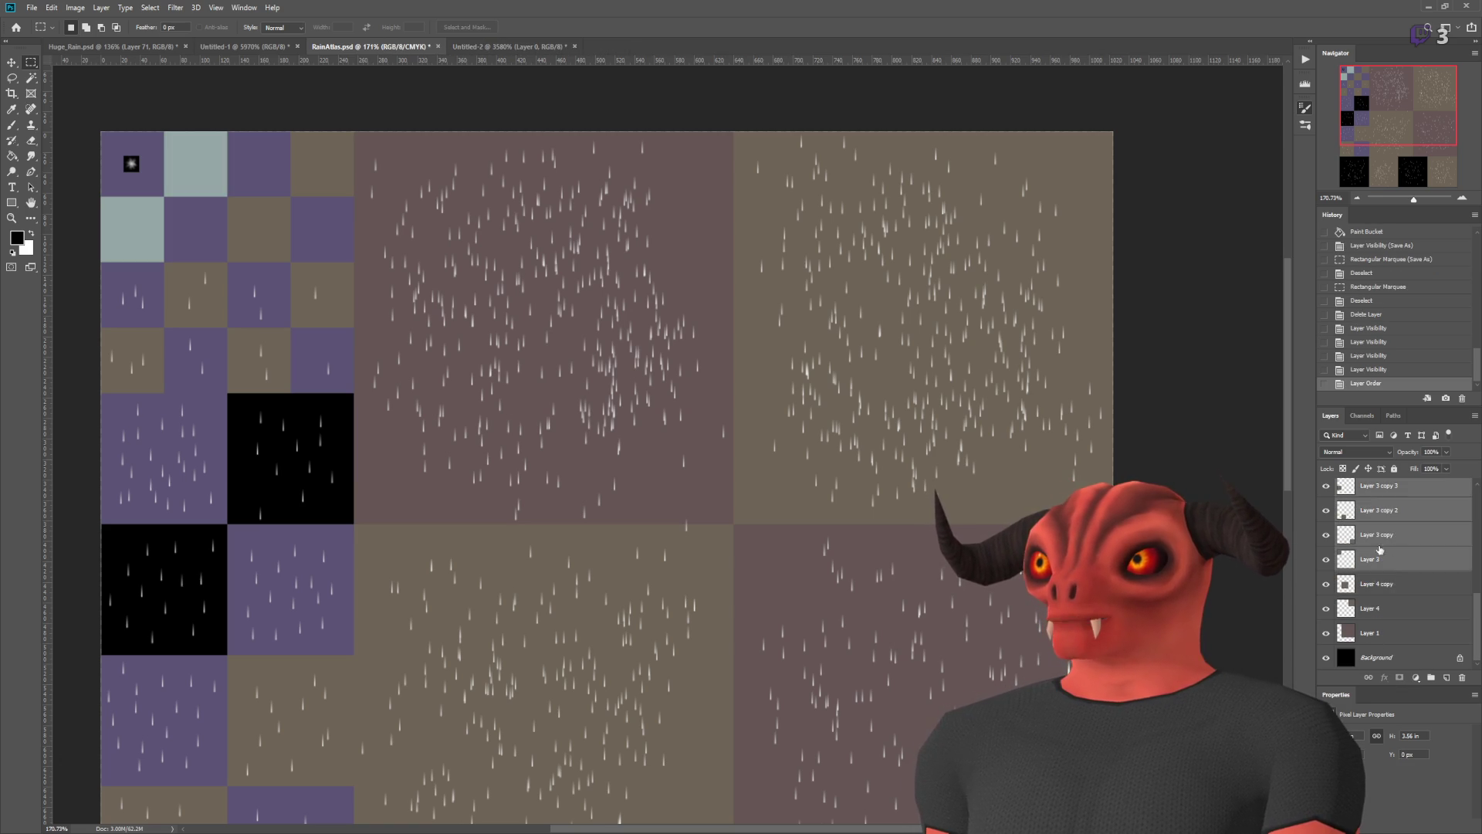
- Merge the four Layer 3 layers and Layer 1 into Layer 3 copy 3
{"action": "key", "text": "ctrl+e"}
{"action": "left_click", "coordinate": [1369, 629], "text": "shift"}
{"action": "key", "text": "ctrl+e"}
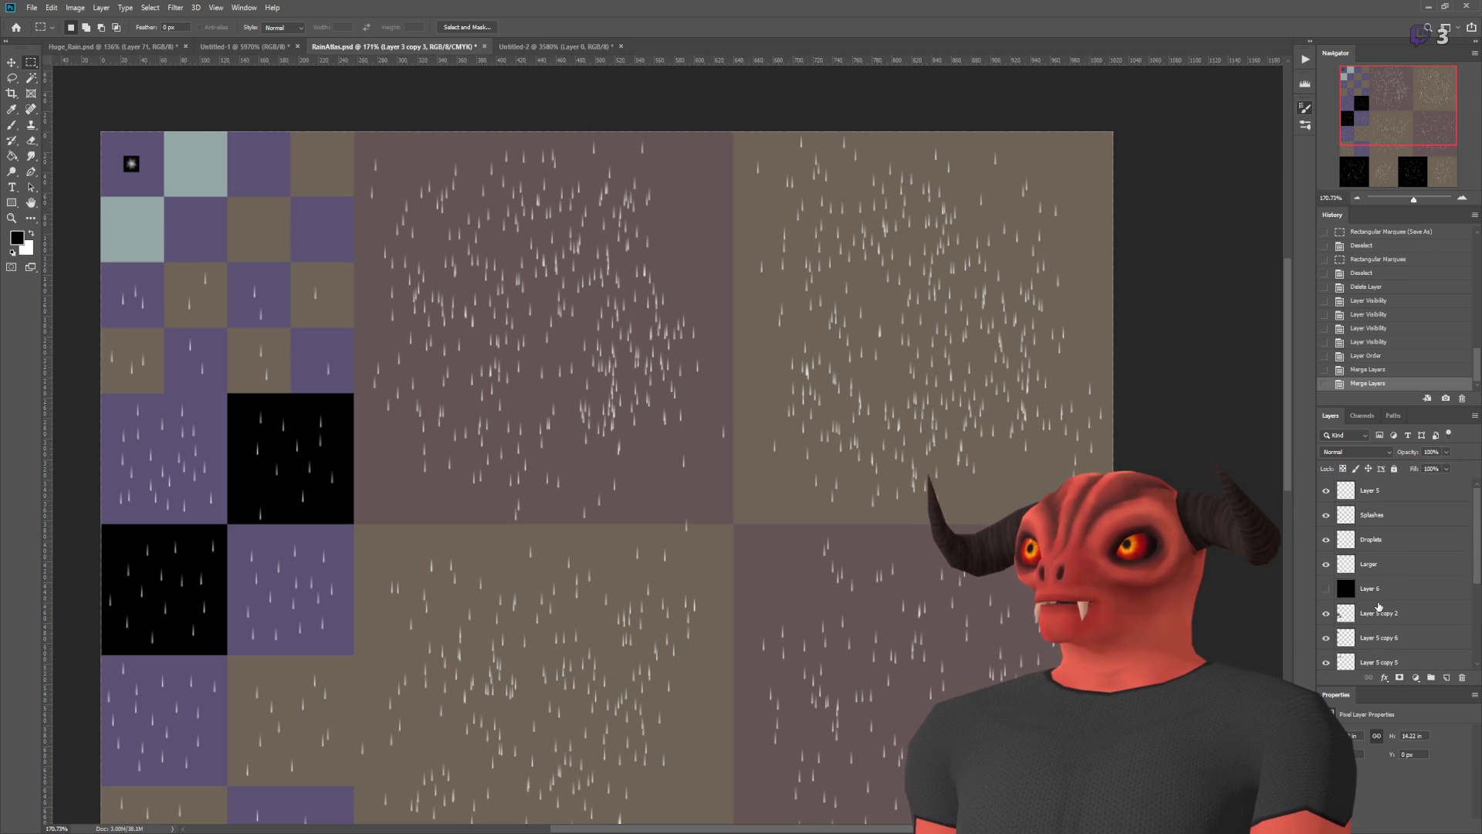
{"action": "scroll", "coordinate": [1380, 605], "scroll_direction": "down", "scroll_amount": 2}
{"action": "left_click", "coordinate": [1328, 633]}
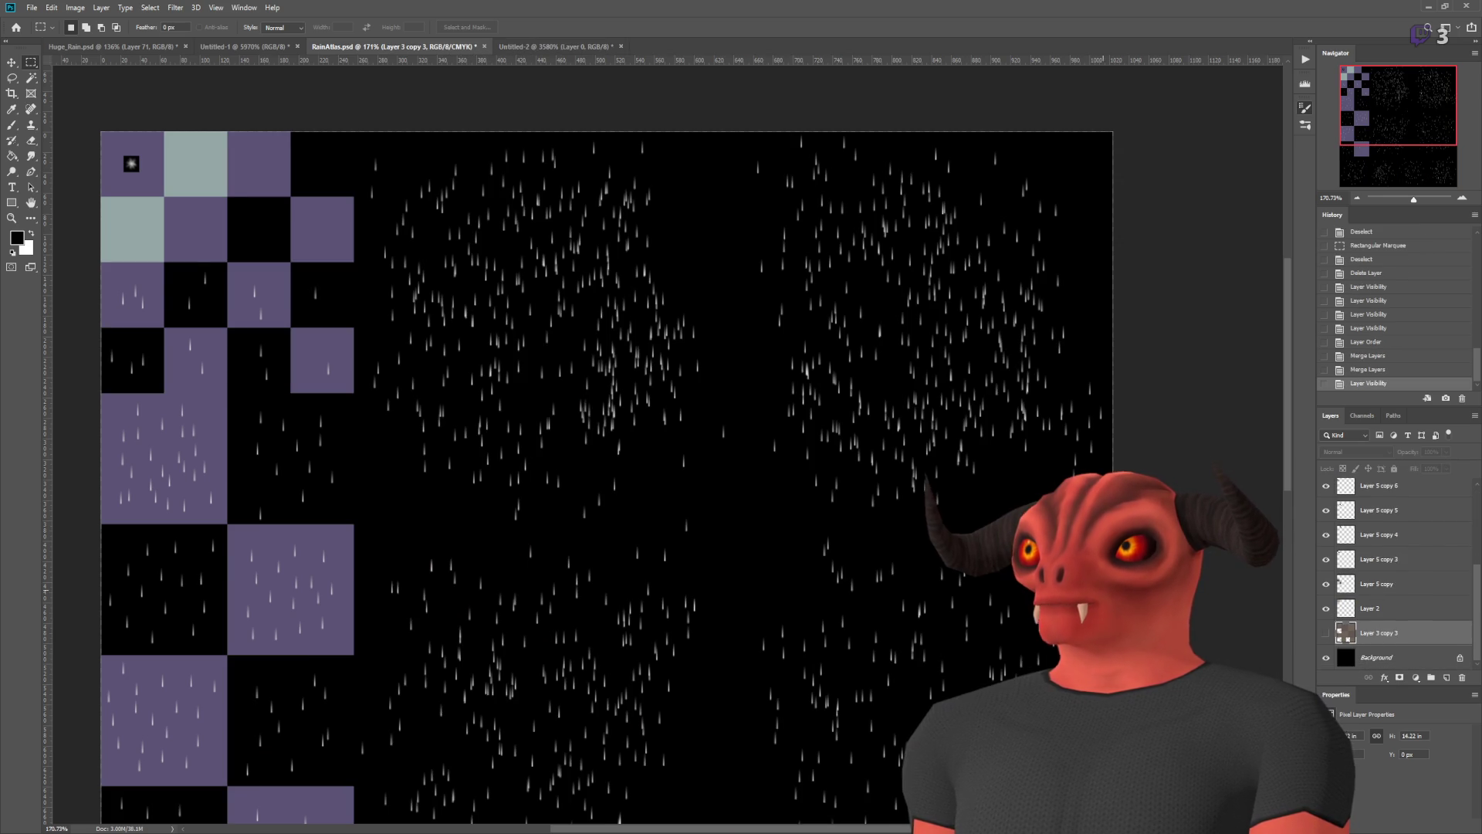
{"action": "scroll", "coordinate": [1081, 587], "scroll_direction": "down", "scroll_amount": 3}
{"action": "scroll", "coordinate": [965, 564], "scroll_direction": "up", "scroll_amount": 1}
{"action": "scroll", "coordinate": [931, 552], "scroll_direction": "down", "scroll_amount": 1}
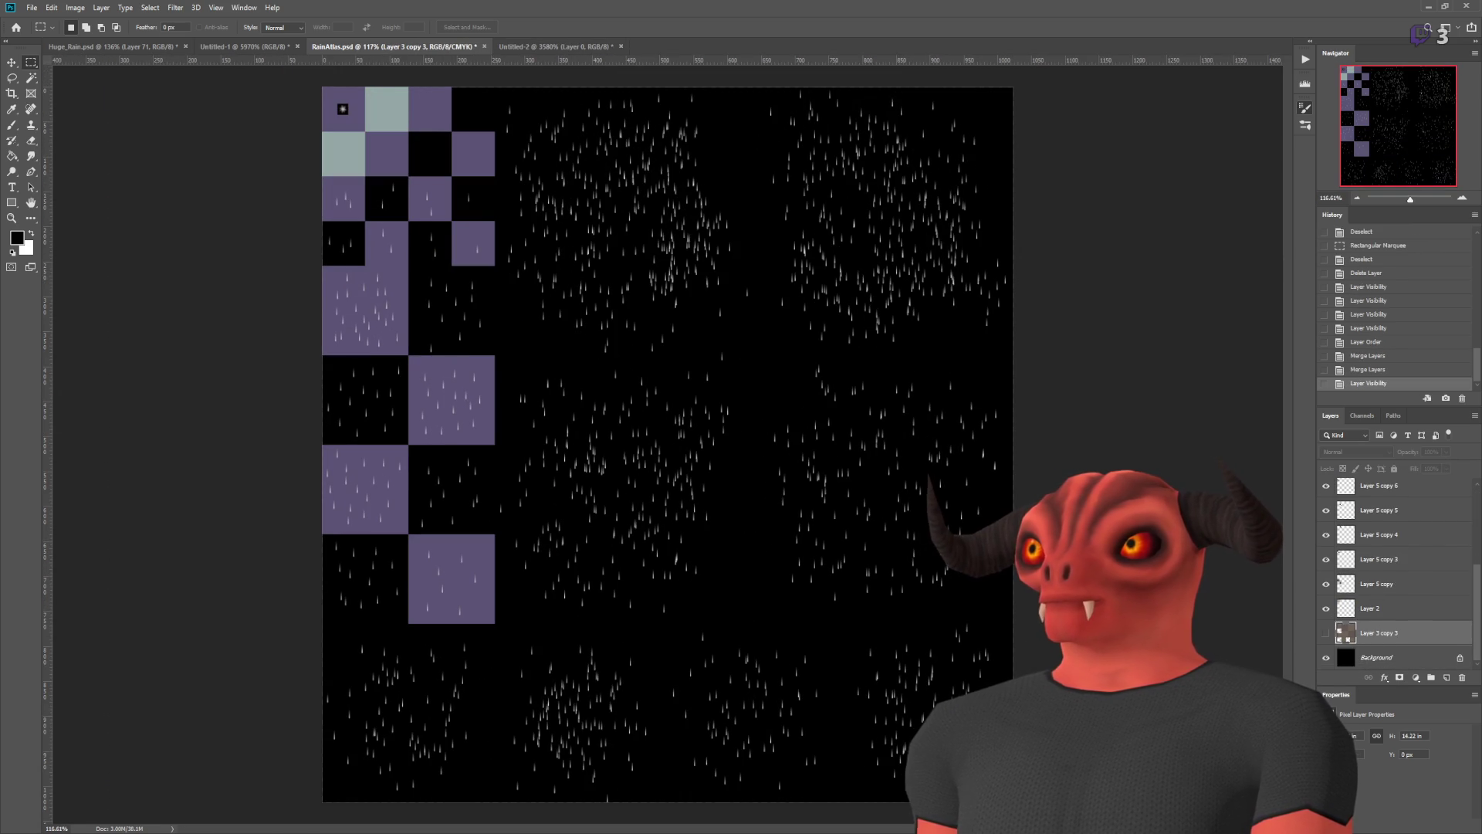
{"action": "left_click", "coordinate": [1327, 634]}
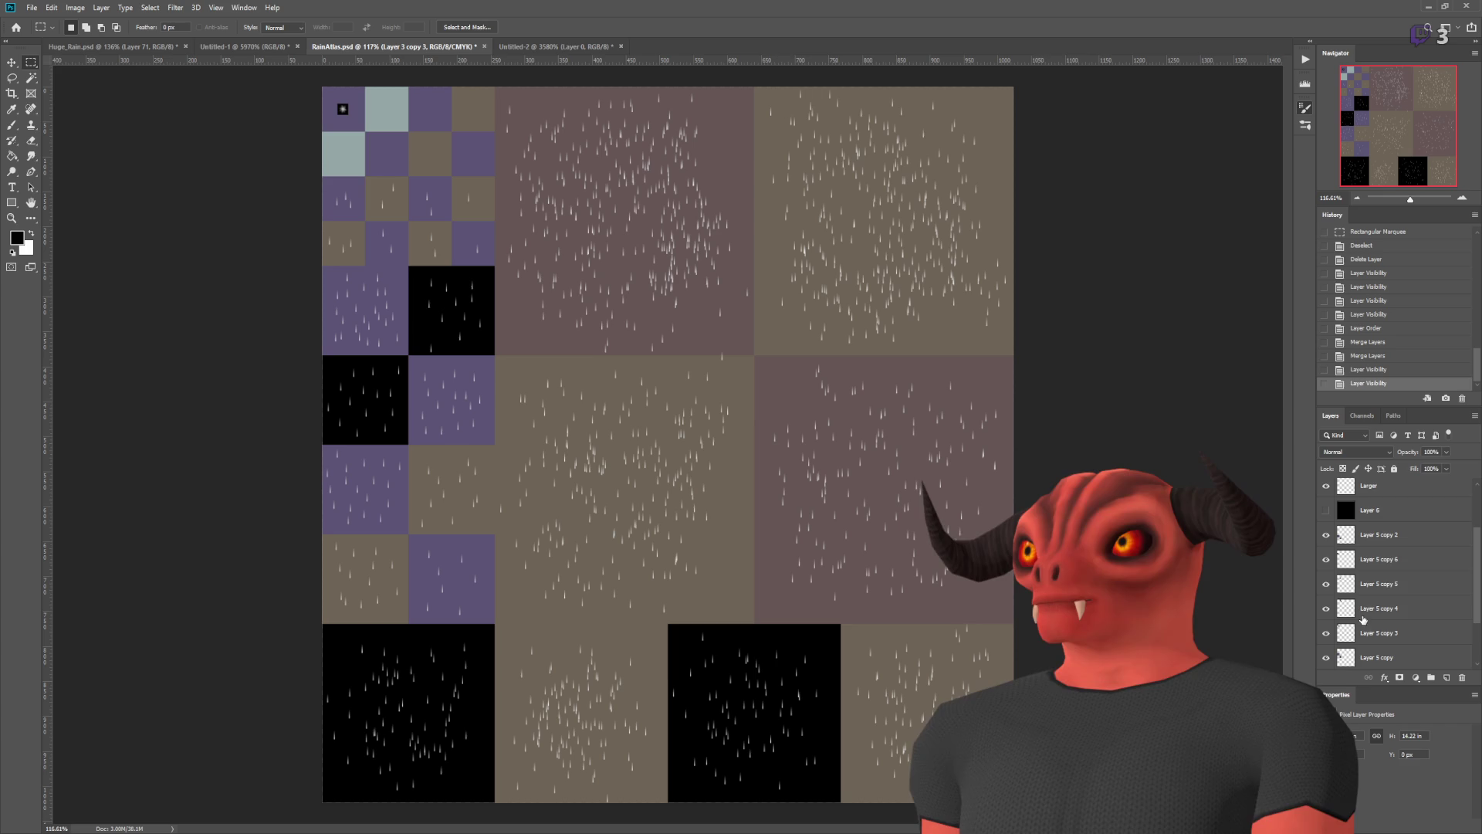
- Merge the remaining Layer 5 copies into a single Layer 5 copy 2 layer
{"action": "scroll", "coordinate": [1359, 600], "scroll_direction": "up", "scroll_amount": 1}
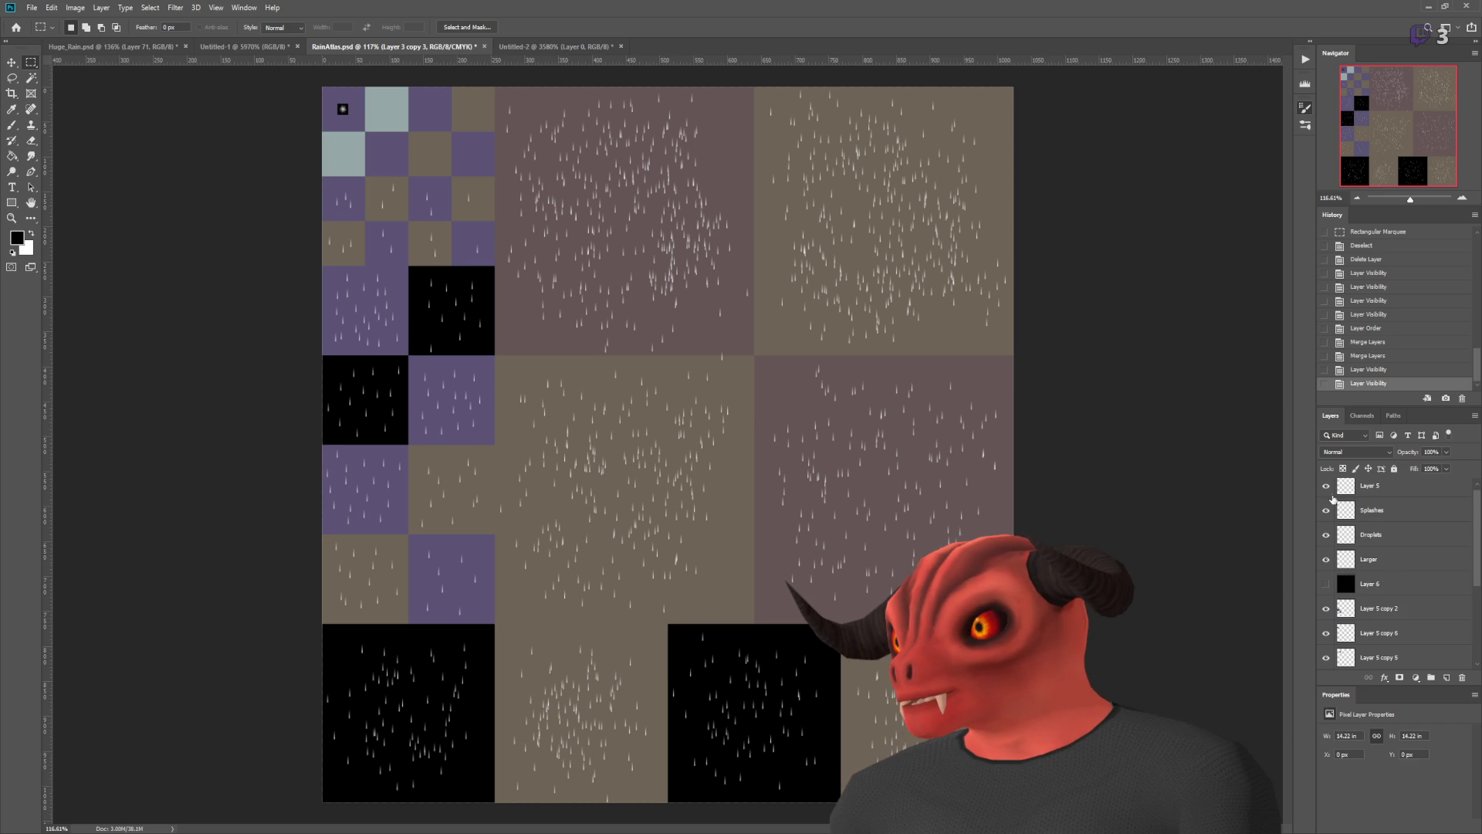
{"action": "scroll", "coordinate": [1333, 500], "scroll_direction": "down", "scroll_amount": 3}
{"action": "left_click", "coordinate": [1327, 558]}
{"action": "left_click", "coordinate": [1327, 558]}
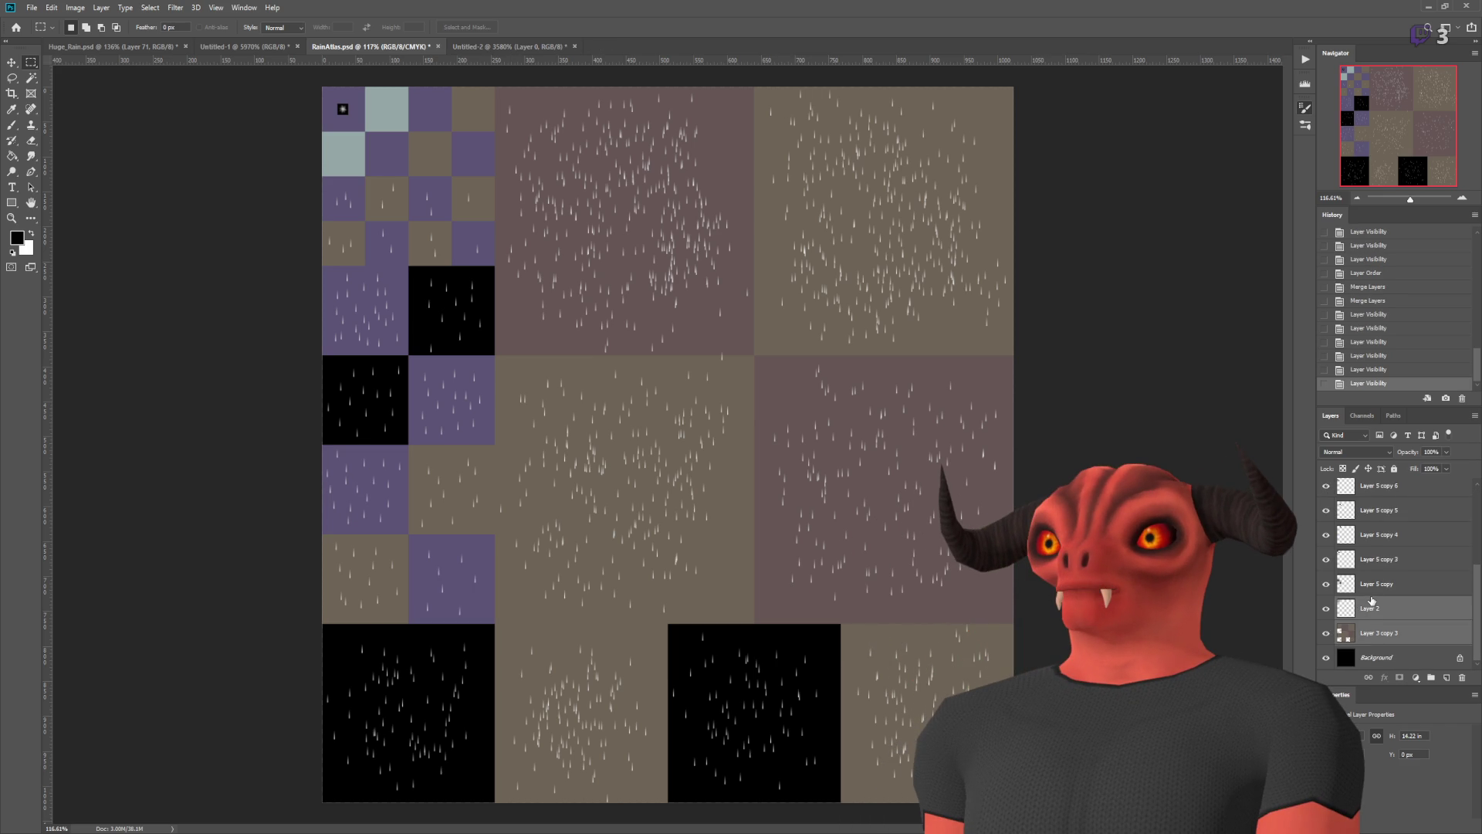
{"action": "left_click", "coordinate": [1372, 594]}
{"action": "left_click", "coordinate": [1378, 631], "text": "shift"}
{"action": "key", "text": "ctrl+e"}
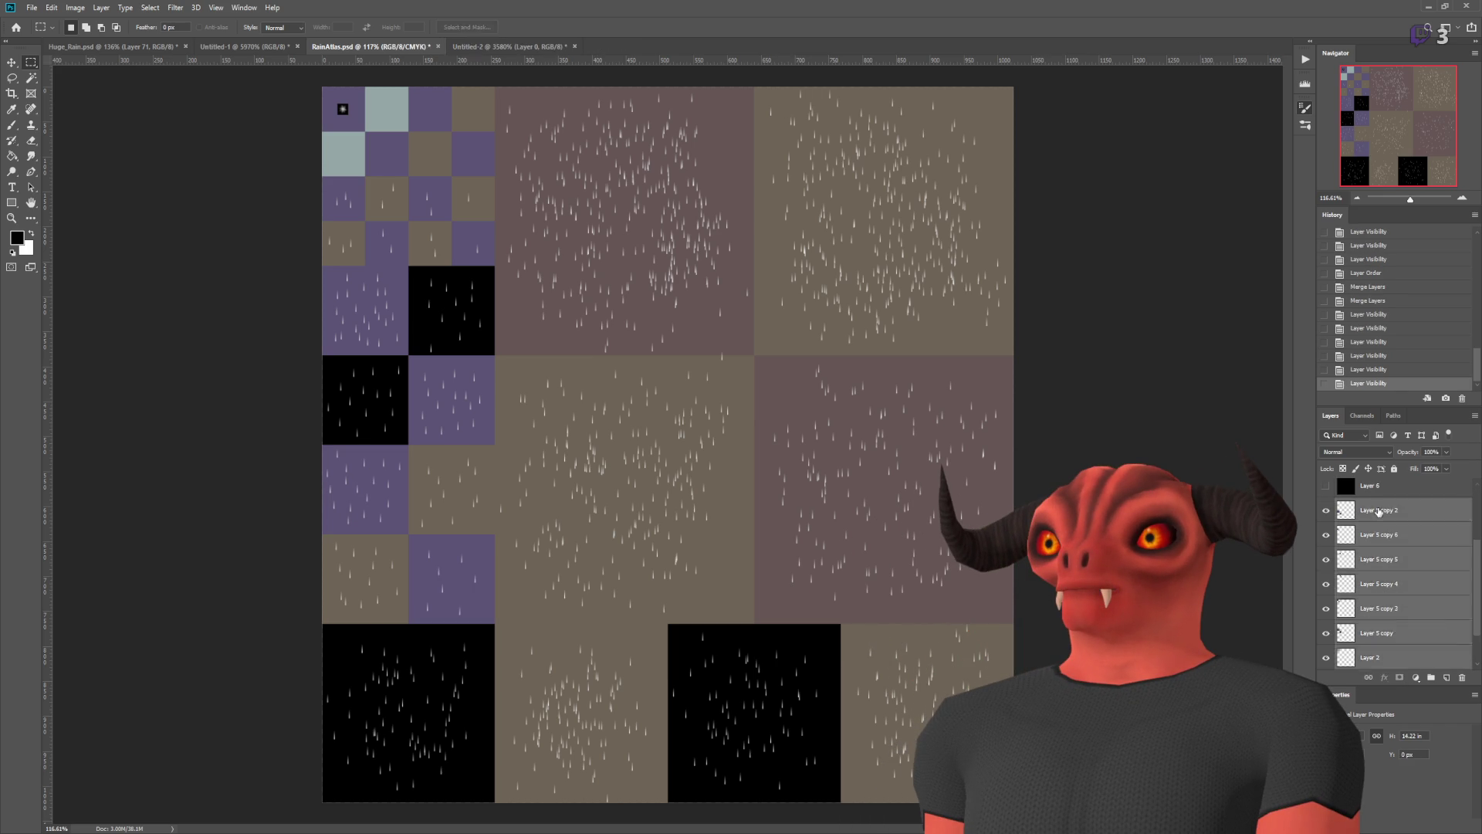
{"action": "left_click", "coordinate": [1327, 613]}
{"action": "left_click", "coordinate": [1327, 614]}
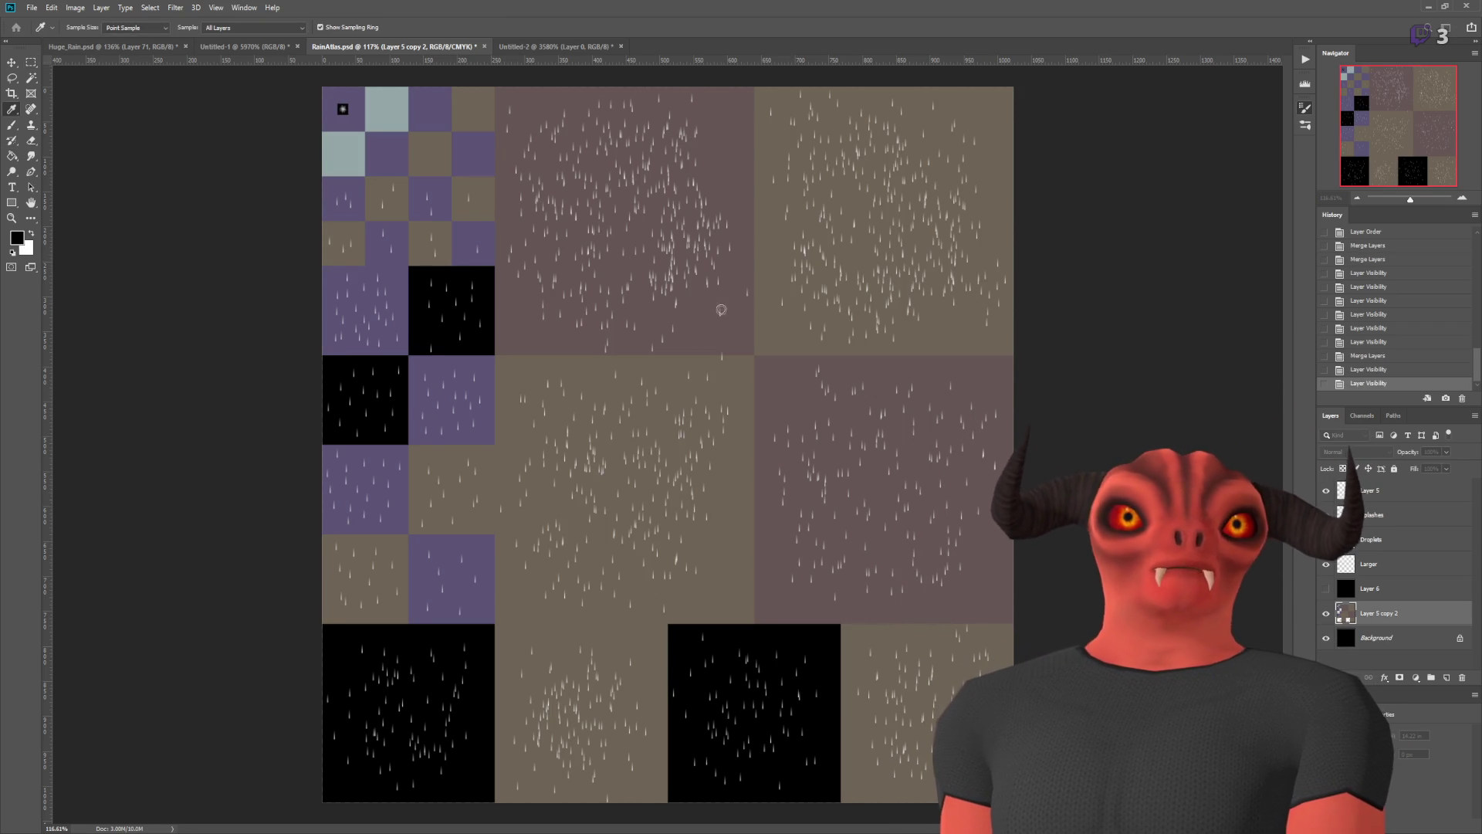
- Fill the mauve rain tiles red-orange and another selected tile green
{"action": "left_click", "coordinate": [612, 196]}
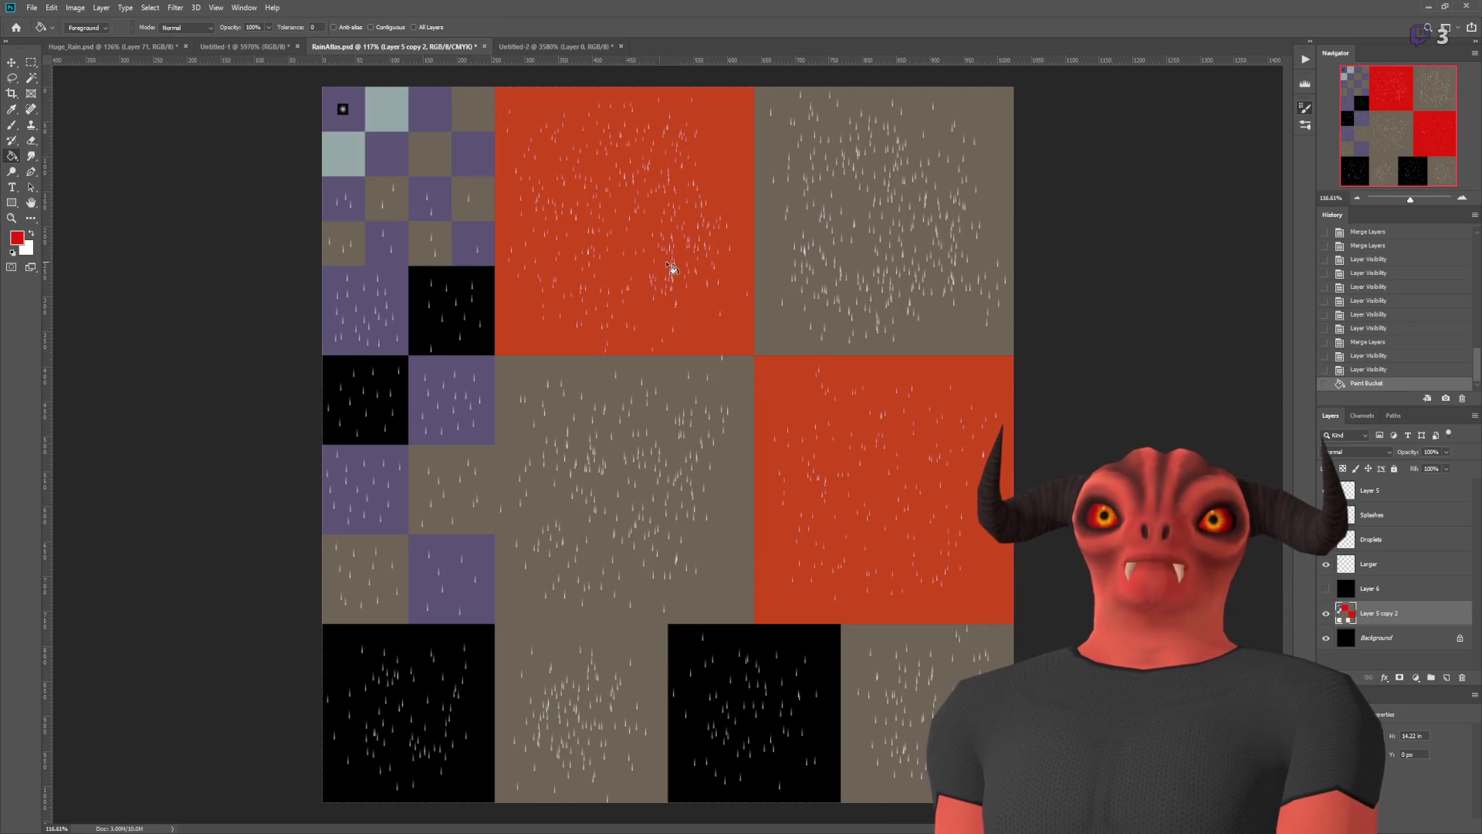
{"action": "scroll", "coordinate": [808, 358], "scroll_direction": "up", "scroll_amount": 5}
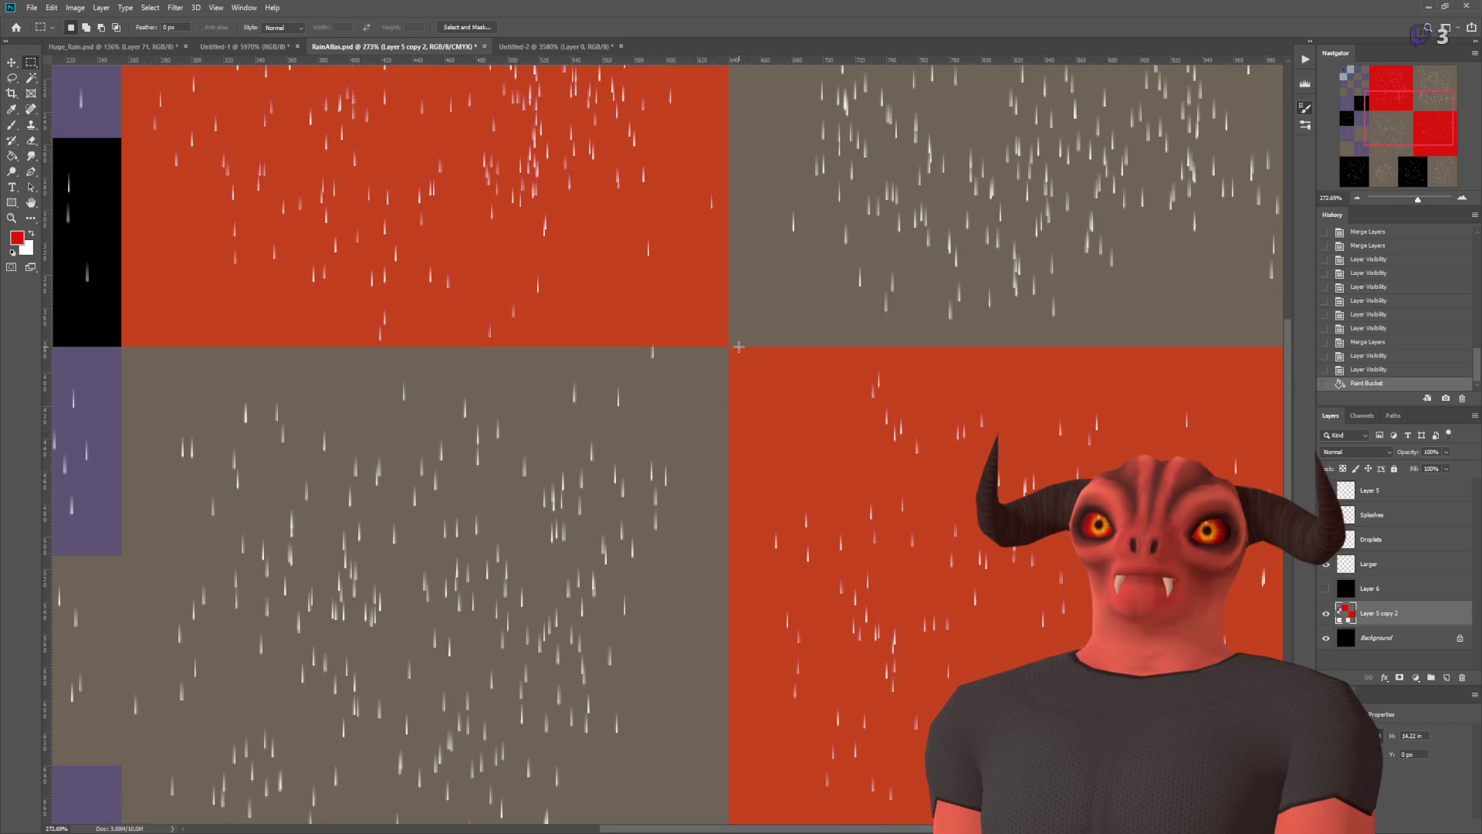
{"action": "mouse_move", "coordinate": [1201, 636]}
{"action": "left_mouse_down"}
{"action": "mouse_move", "coordinate": [1296, 695]}
{"action": "mouse_move", "coordinate": [946, 561]}
{"action": "left_mouse_up"}
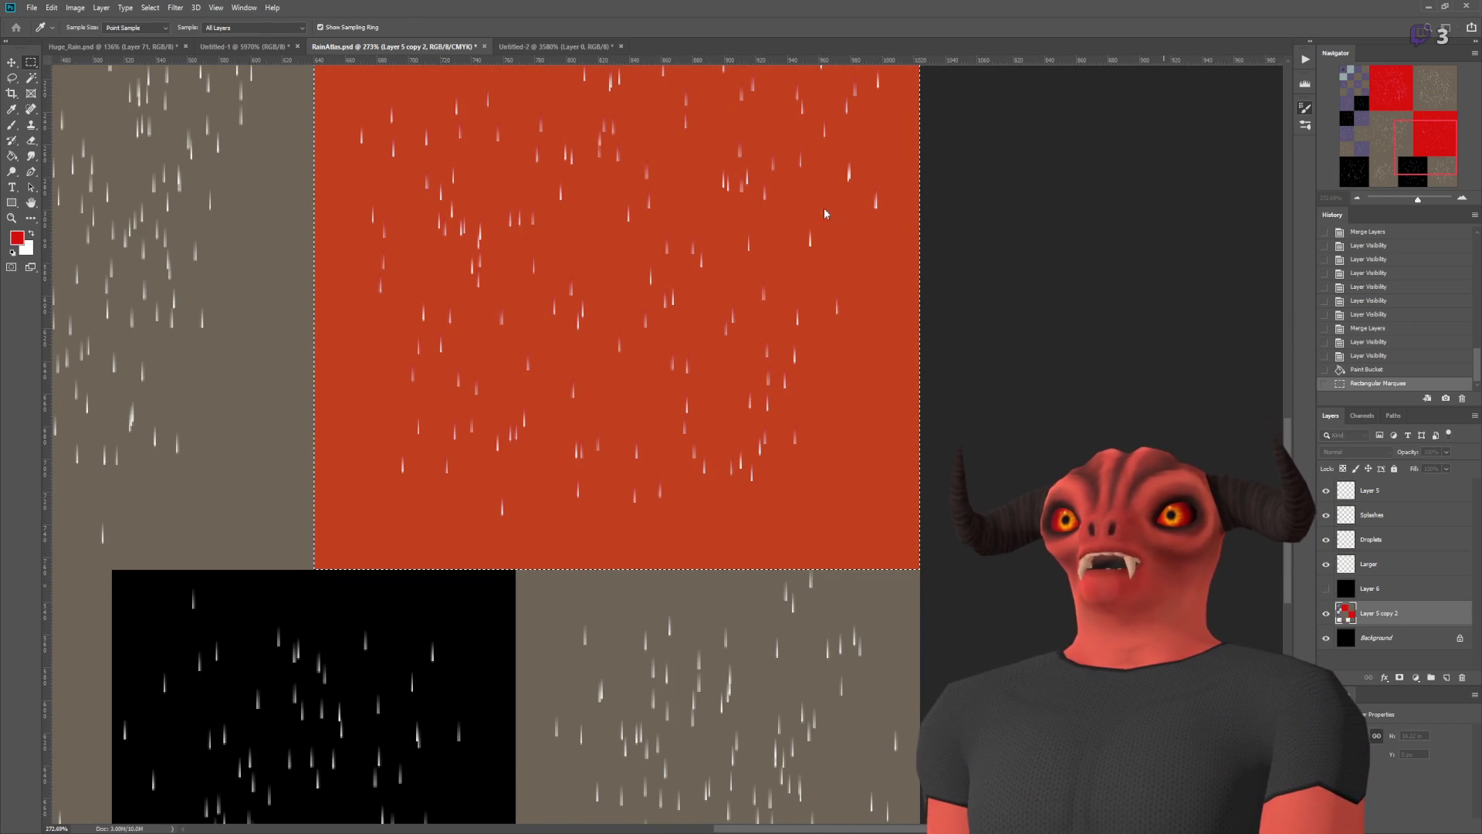
{"action": "key", "text": "m"}
{"action": "scroll", "coordinate": [842, 211], "scroll_direction": "up", "scroll_amount": 1}
{"action": "left_click", "coordinate": [12, 155]}
{"action": "left_click", "coordinate": [520, 248]}
{"action": "key", "text": "ctrl+0"}
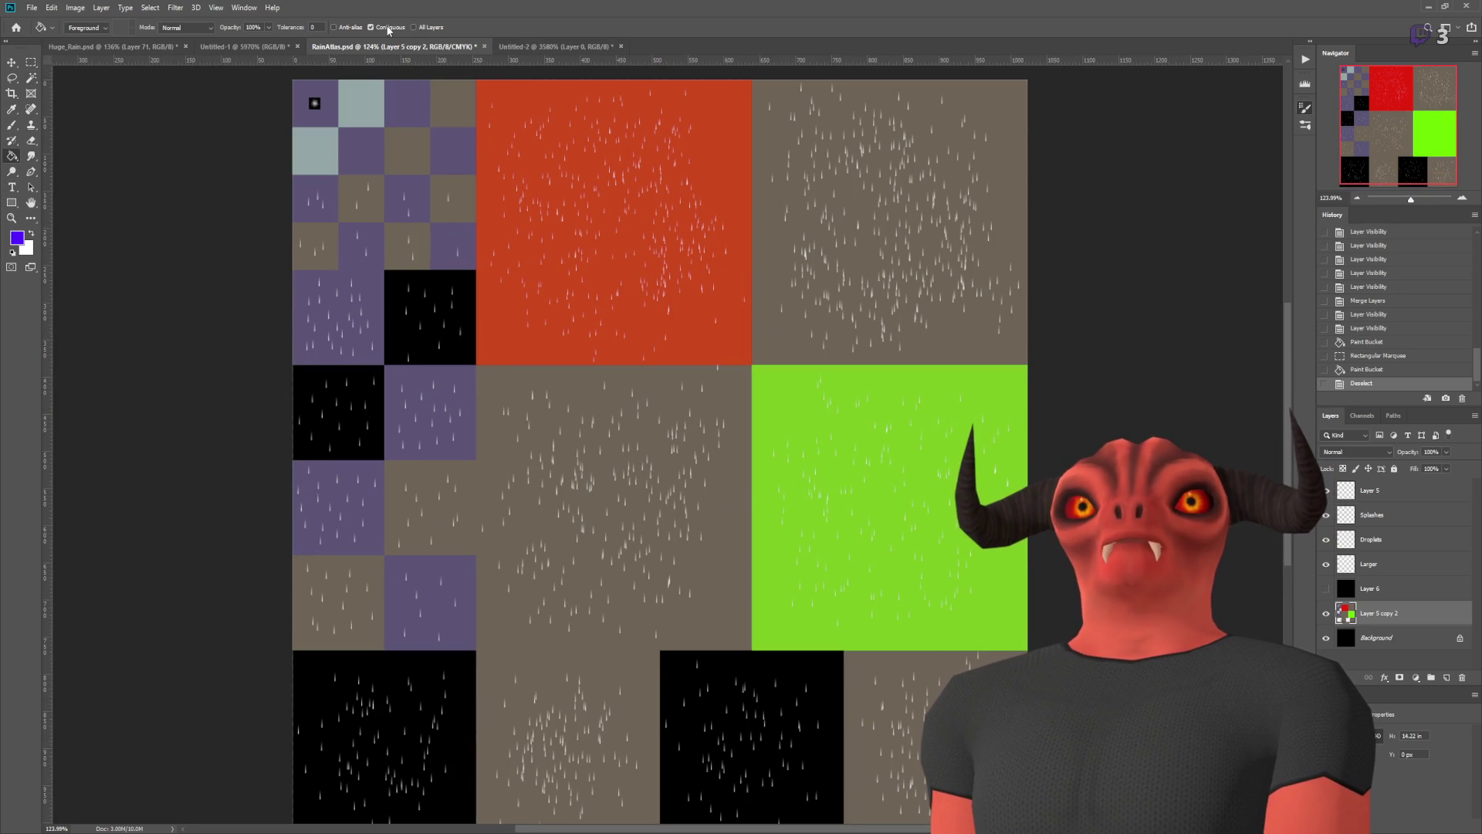
- Fill the top-right tile blue, then undo a yellow fill of the tan centre
{"action": "left_click", "coordinate": [975, 359]}
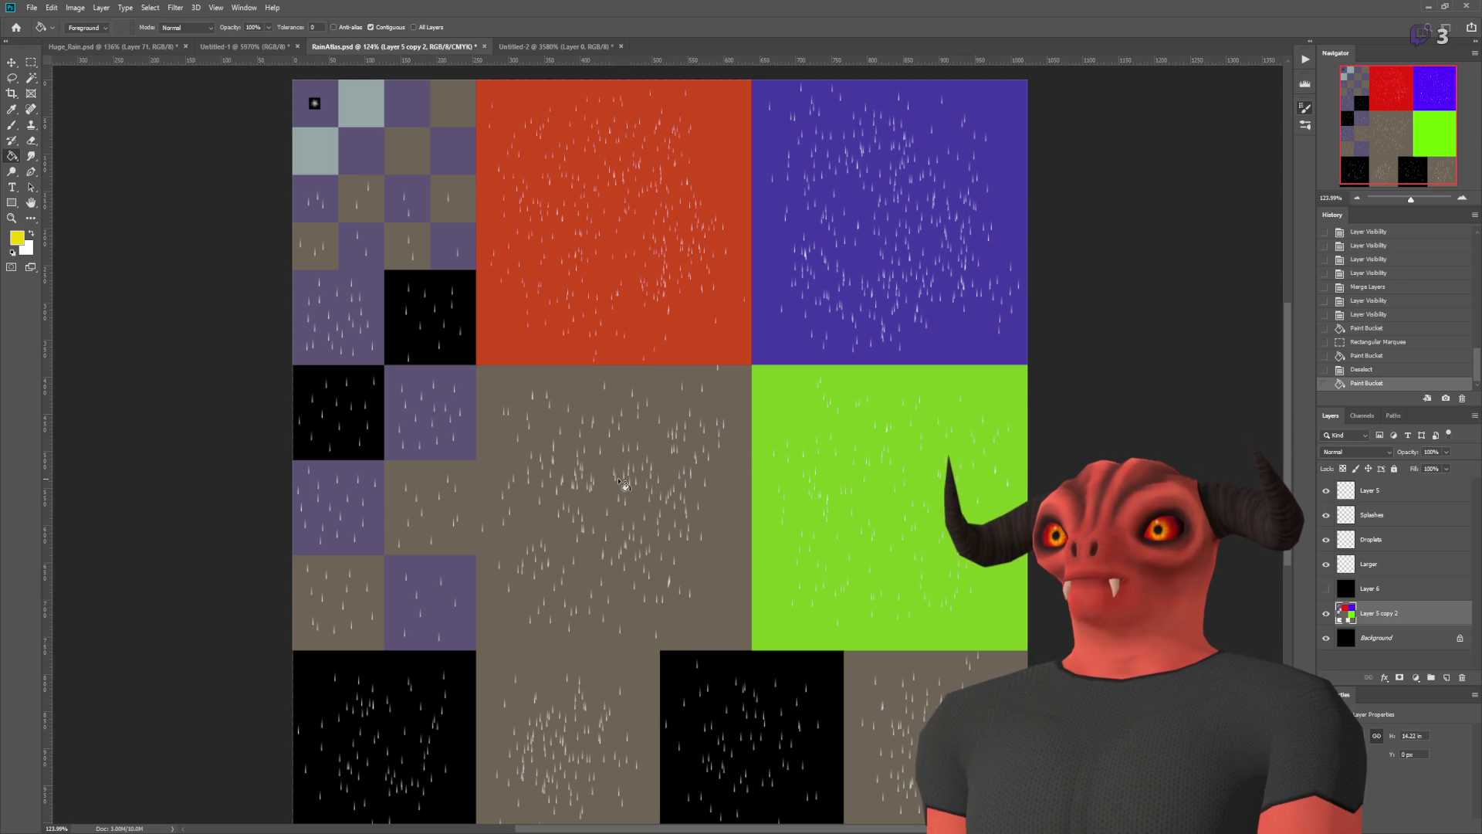
{"action": "left_click", "coordinate": [630, 576]}
{"action": "scroll", "coordinate": [325, 363], "scroll_direction": "down", "scroll_amount": 3}
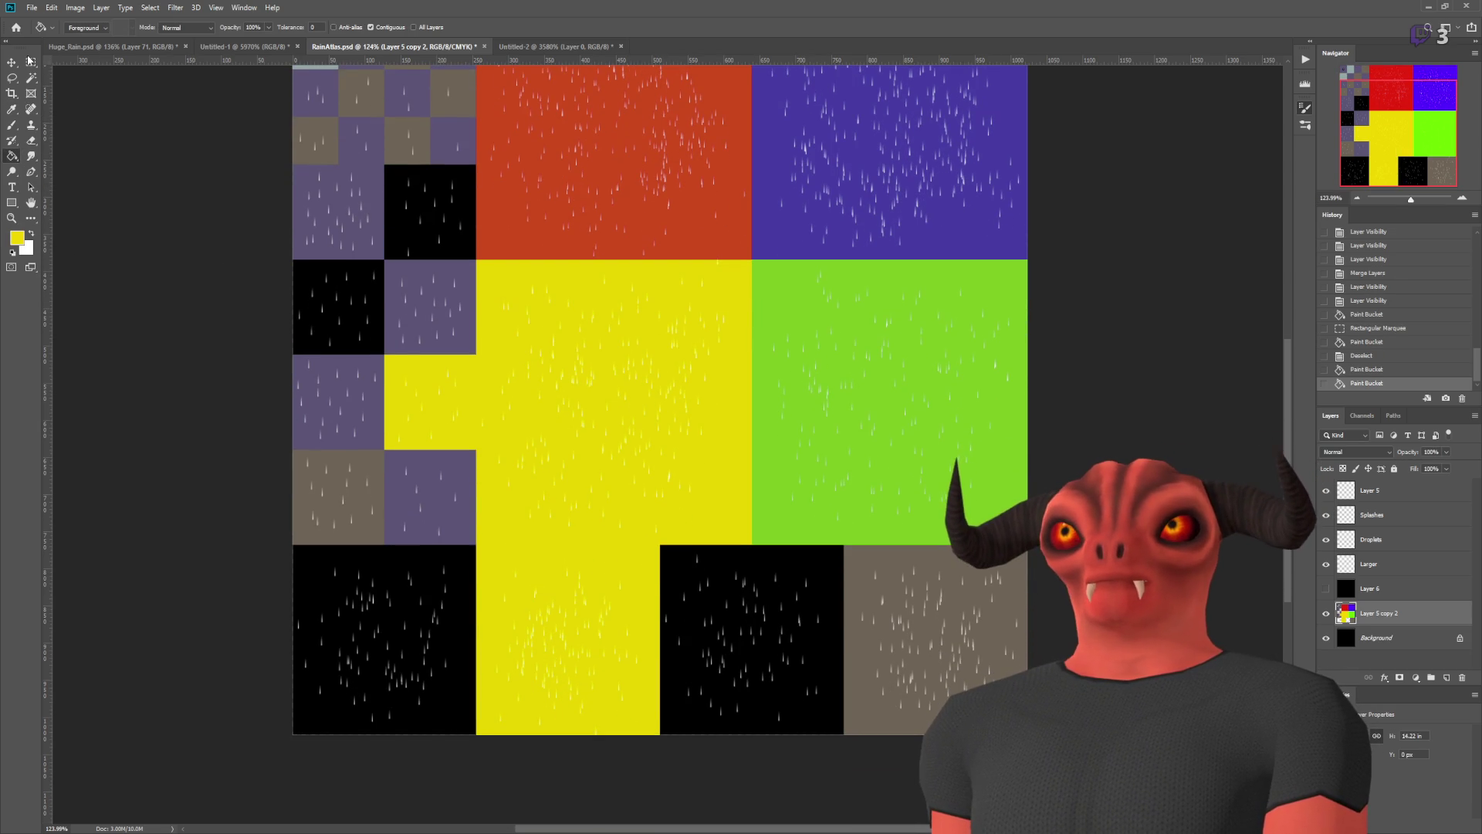
{"action": "scroll", "coordinate": [422, 354], "scroll_direction": "up", "scroll_amount": 5}
{"action": "key", "text": "ctrl+z"}
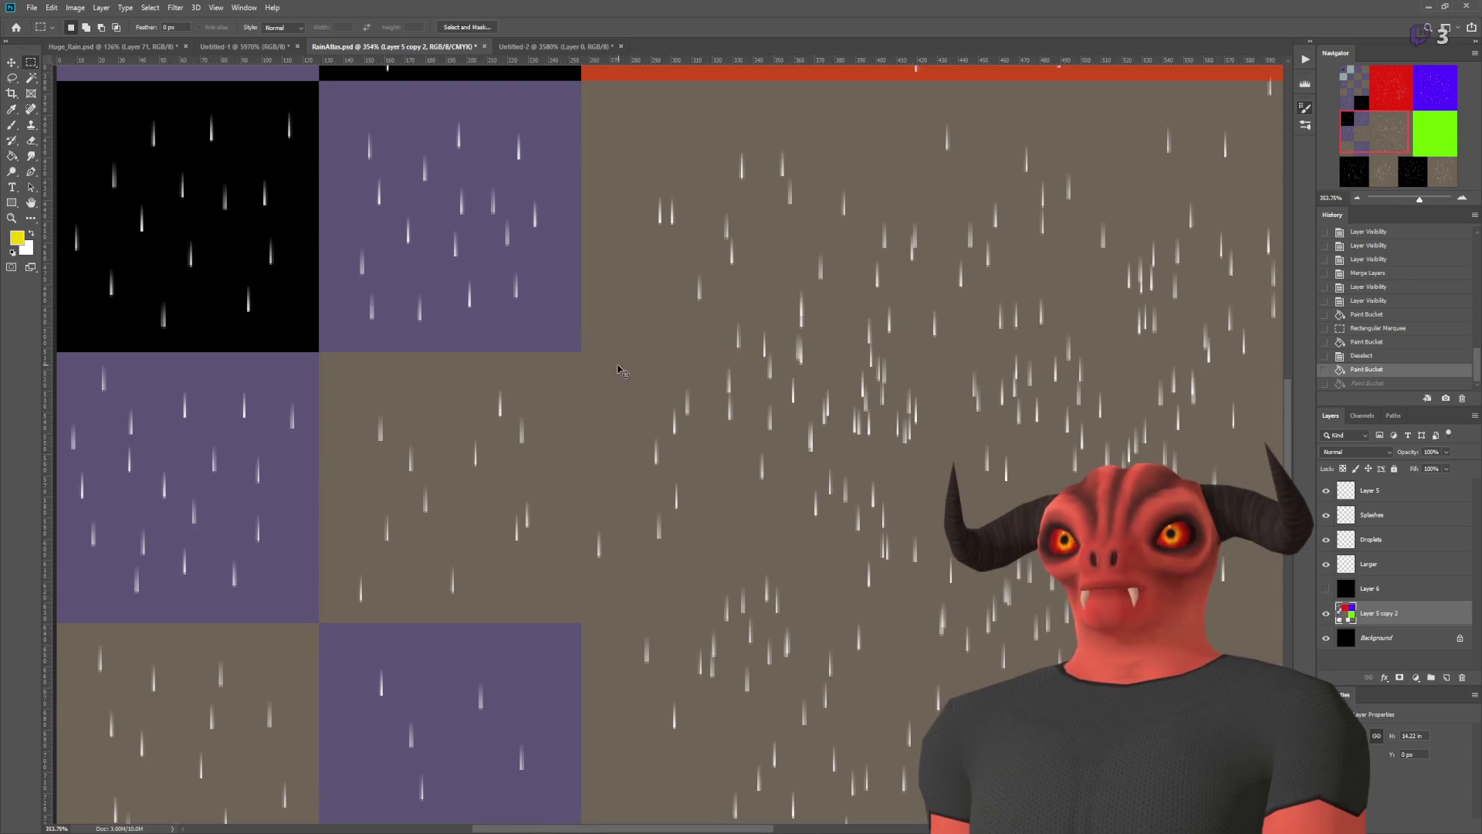
- Fill the large tan tile below the red one yellow, deselect, and save the atlas
{"action": "scroll", "coordinate": [599, 312], "scroll_direction": "down", "scroll_amount": 4}
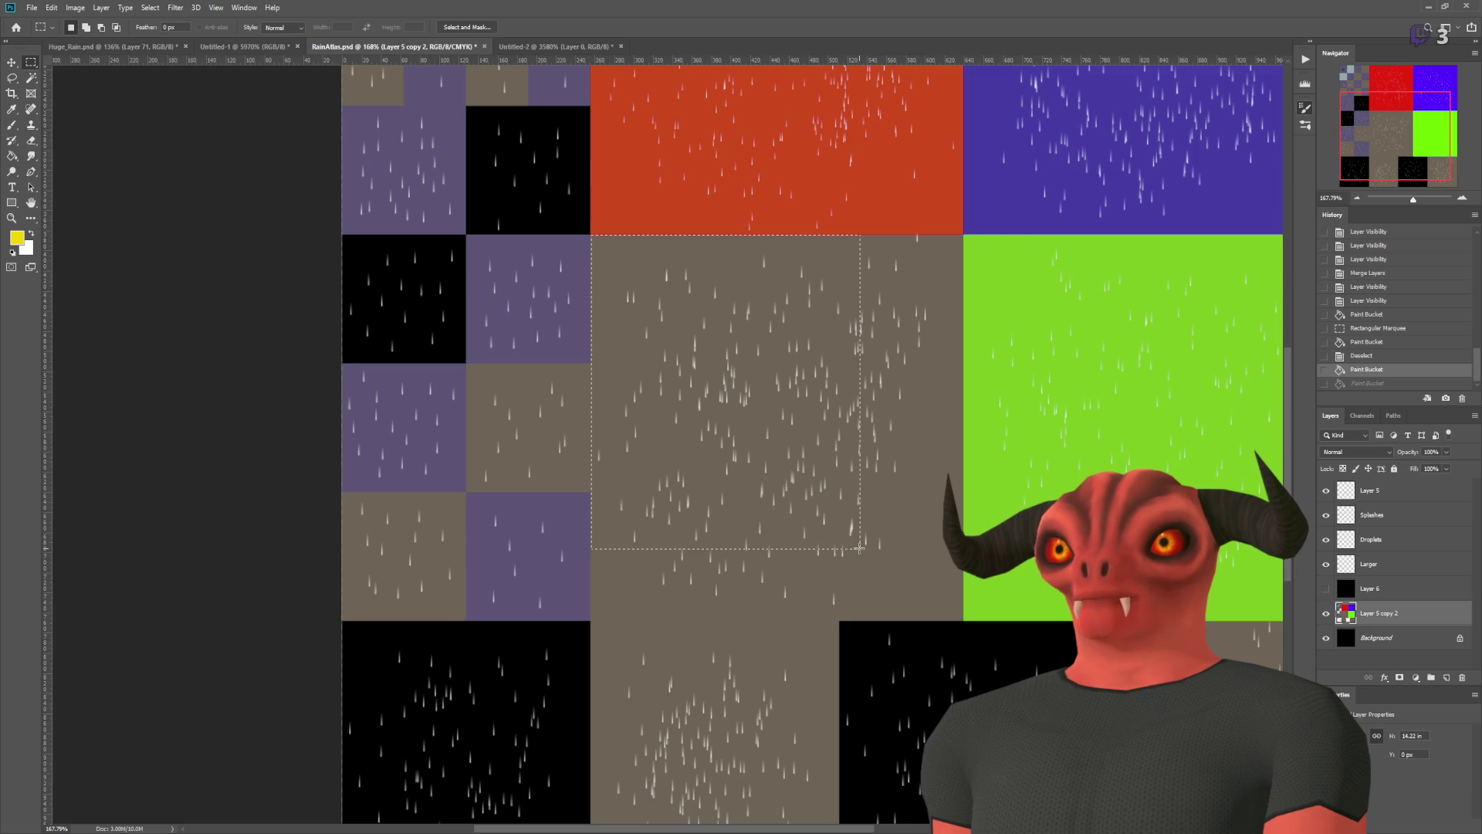
{"action": "left_click_drag", "start_coordinate": [859, 548], "coordinate": [861, 549]}
{"action": "scroll", "coordinate": [777, 523], "scroll_direction": "up", "scroll_amount": 4}
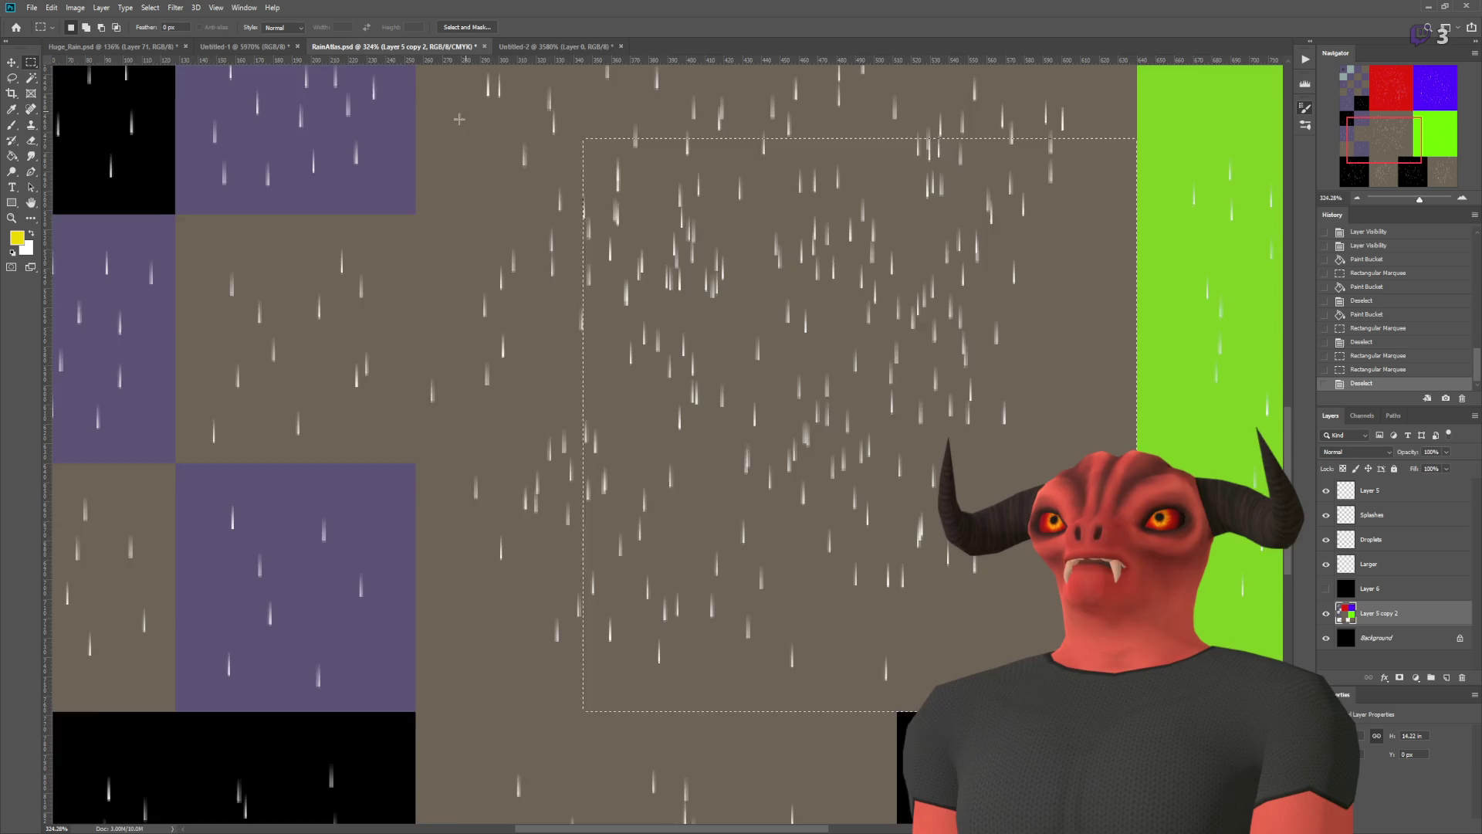
{"action": "scroll", "coordinate": [458, 154], "scroll_direction": "up", "scroll_amount": 3}
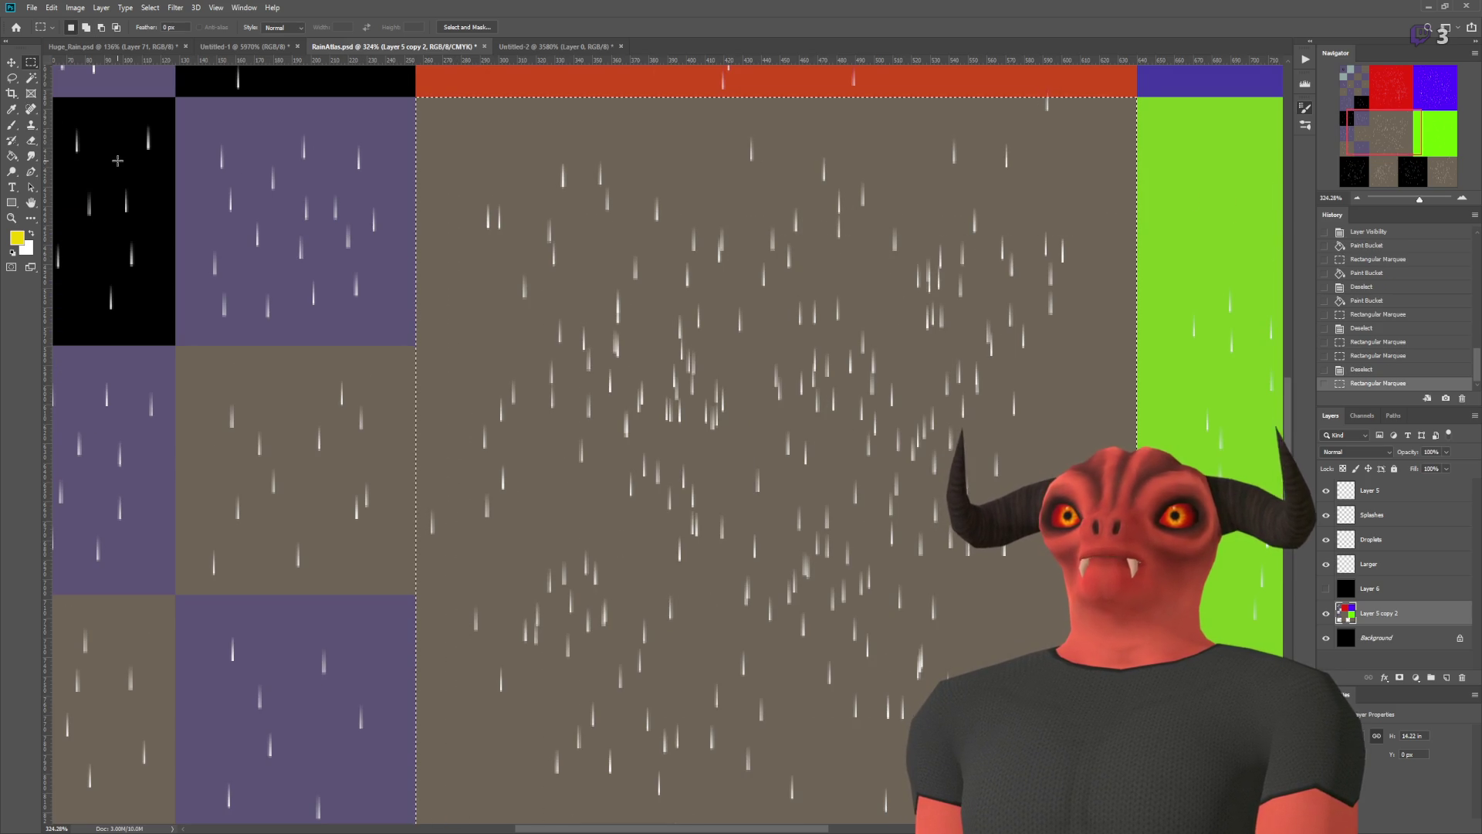
{"action": "key", "text": "g"}
{"action": "left_click", "coordinate": [595, 348]}
{"action": "key", "text": "ctrl+d"}
{"action": "key", "text": "ctrl+0"}
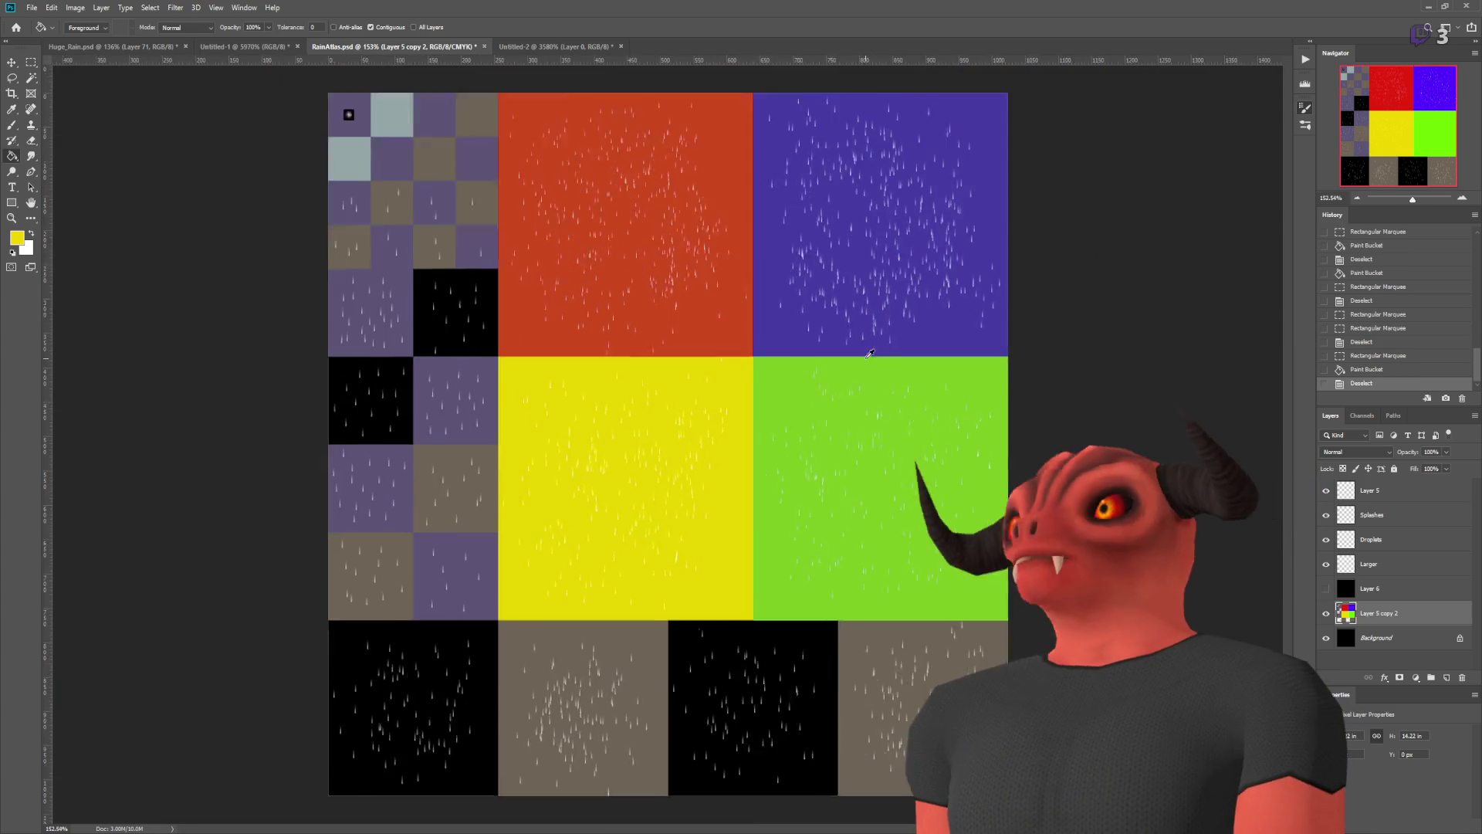
{"action": "scroll", "coordinate": [870, 353], "scroll_direction": "up", "scroll_amount": 3}
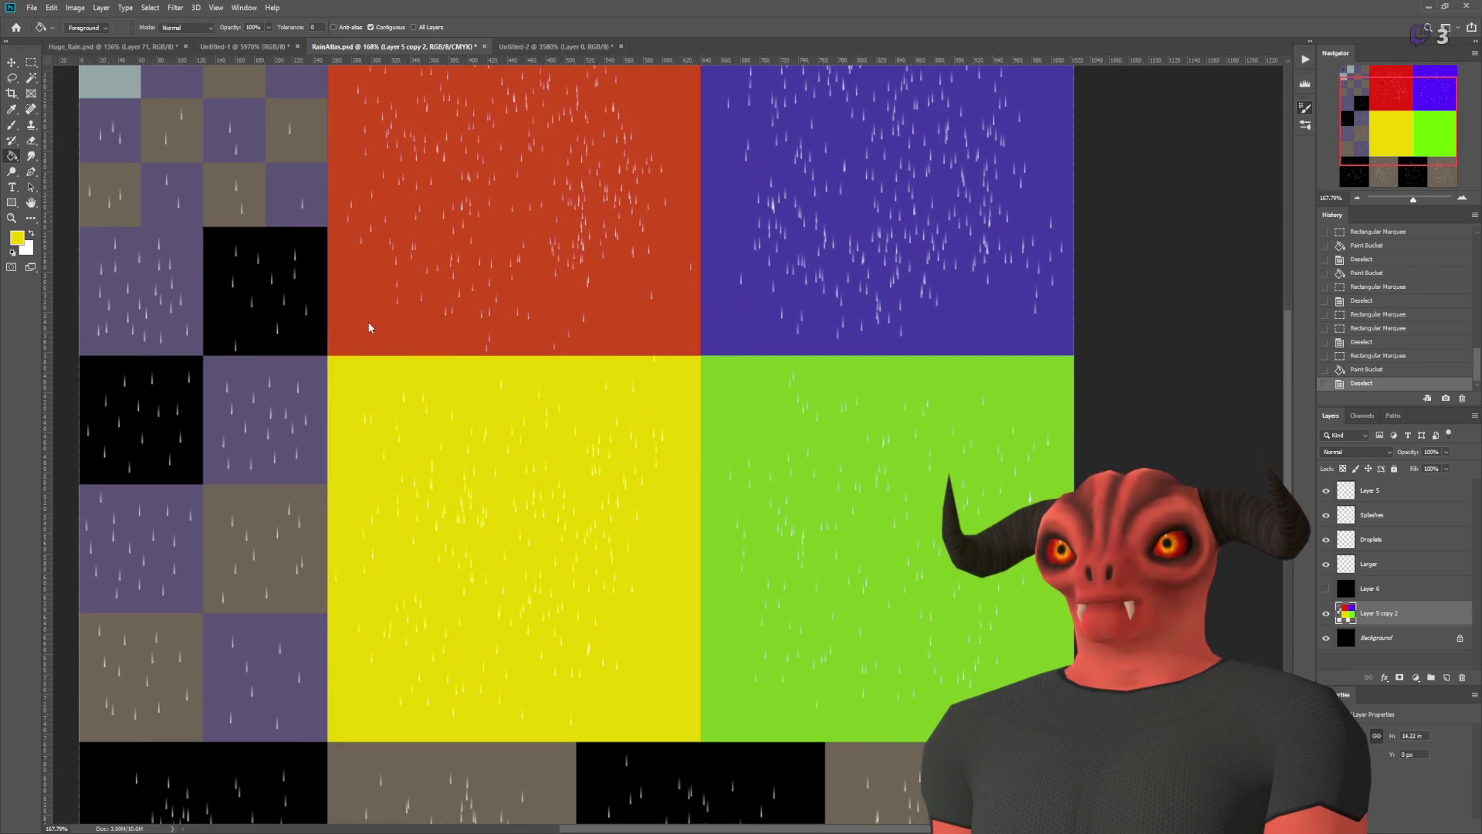
{"action": "key", "text": "ctrl+s"}
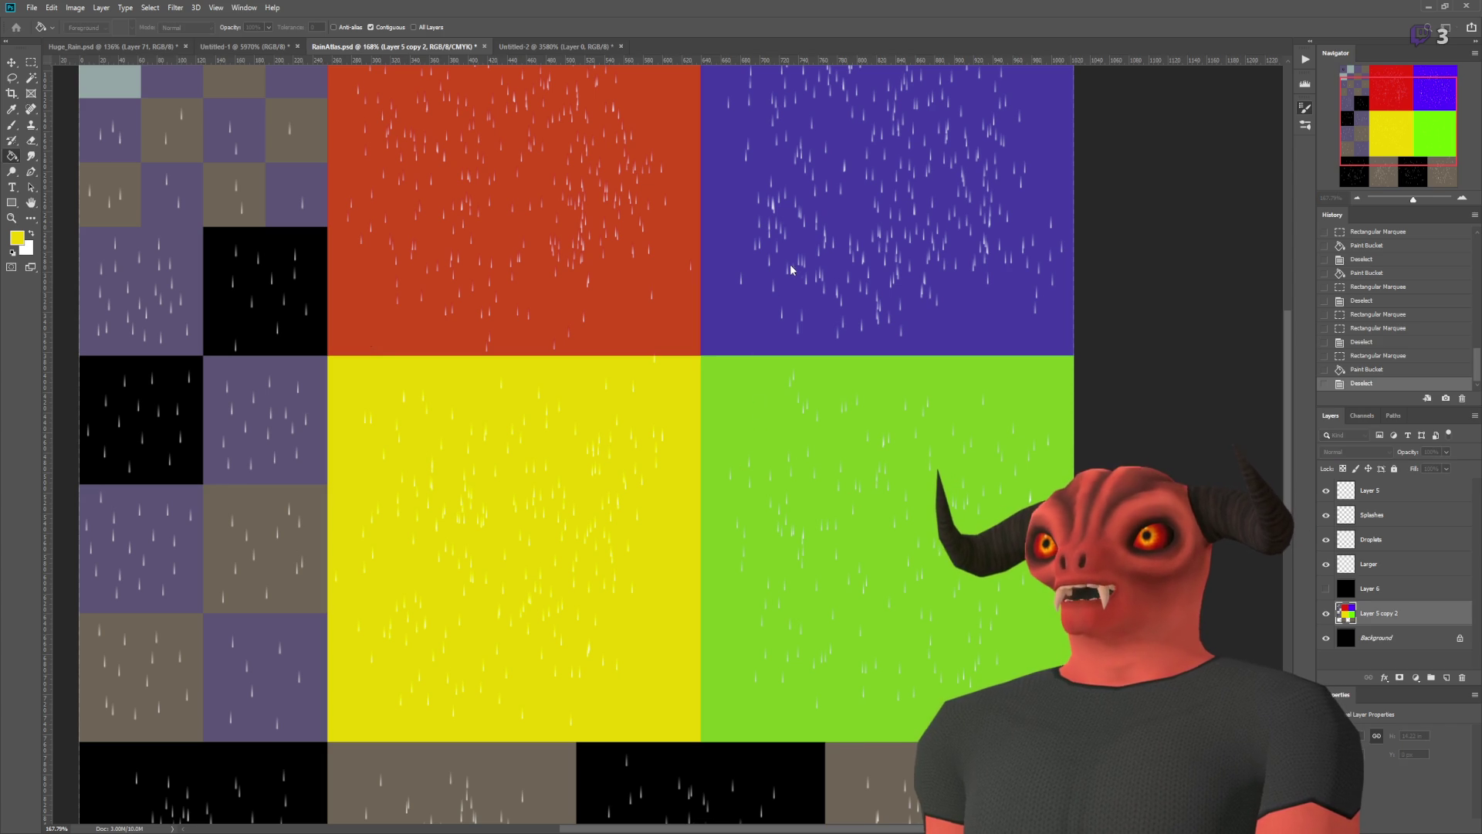
{"action": "scroll", "coordinate": [619, 404], "scroll_direction": "down", "scroll_amount": 5}
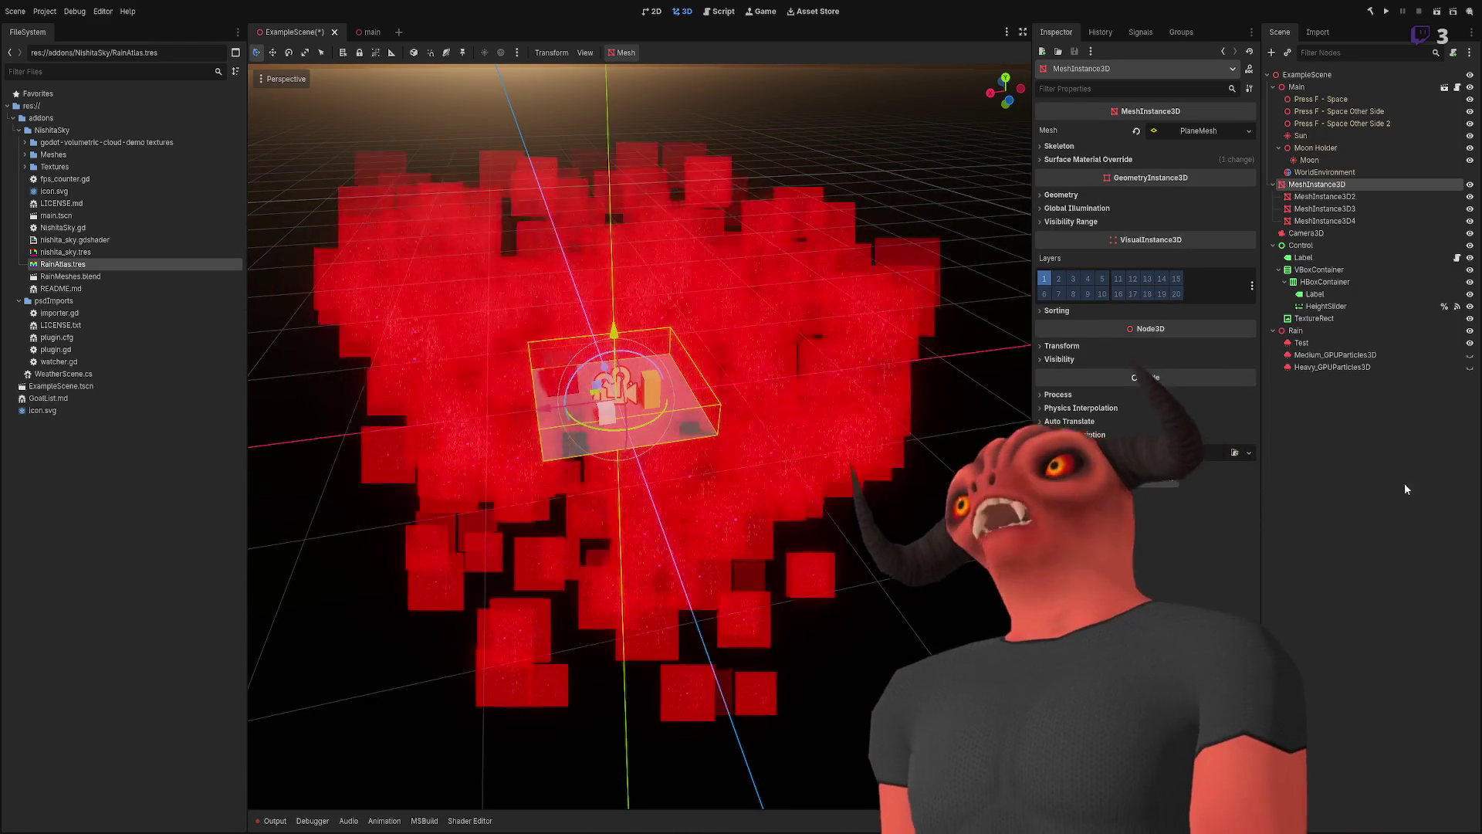
- Select the Test GPUParticles3D node and expand its Pass 1 draw-pass mesh
{"action": "left_click", "coordinate": [1360, 377]}
{"action": "left_click", "coordinate": [1301, 343]}
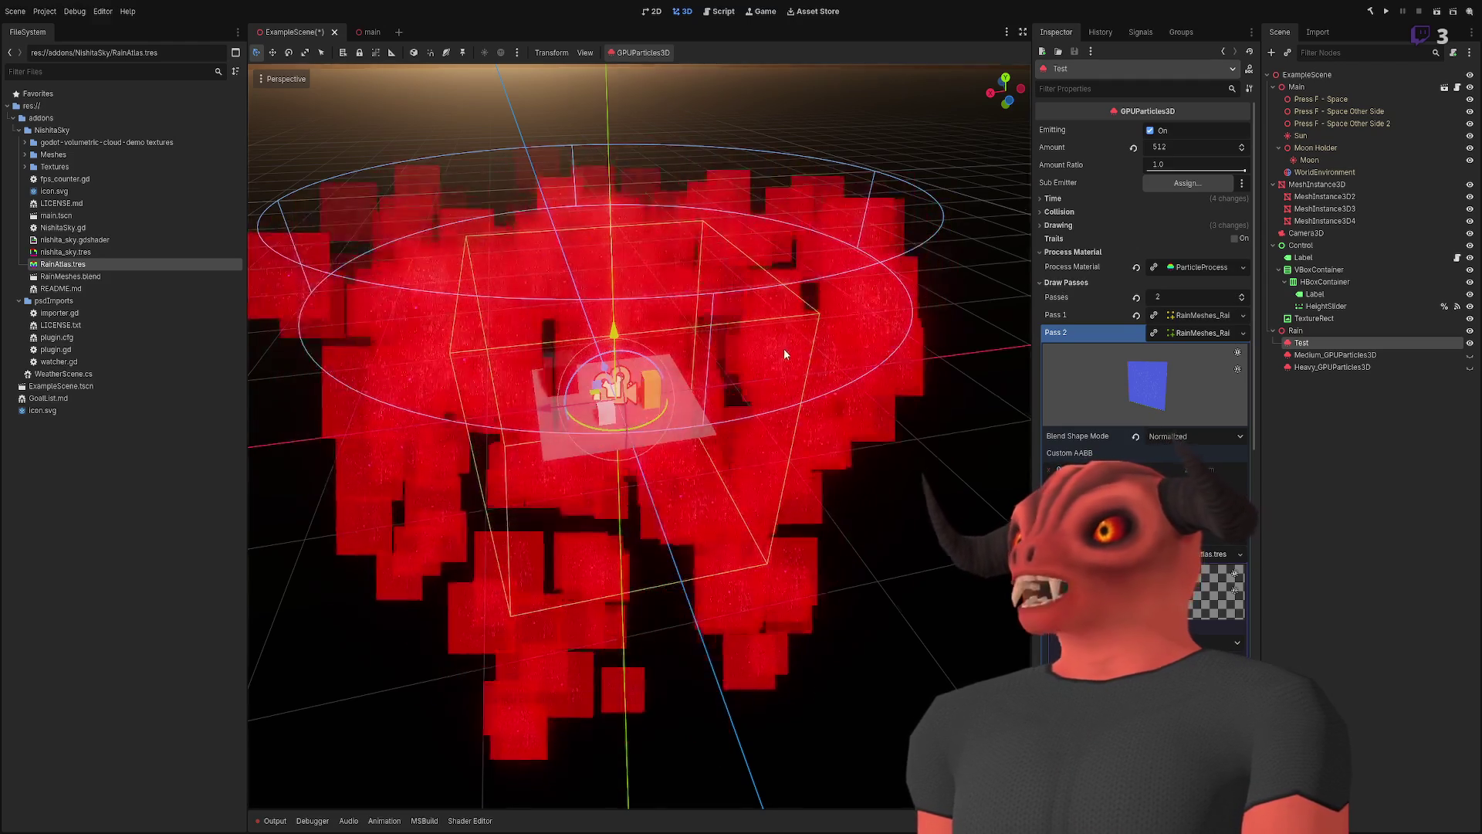
{"action": "scroll", "coordinate": [721, 378], "scroll_direction": "up", "scroll_amount": 3}
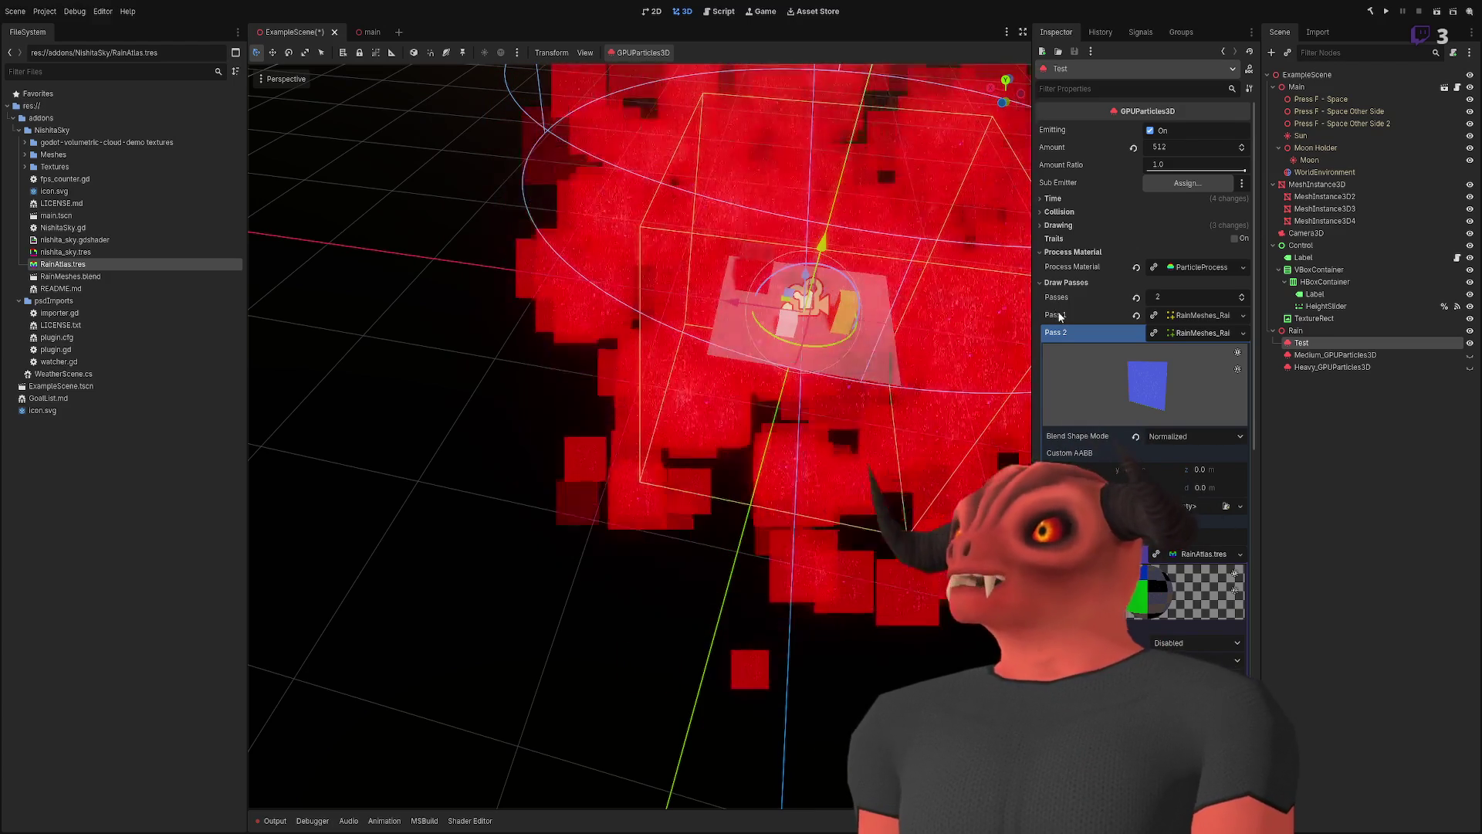
{"action": "left_click", "coordinate": [1215, 315]}
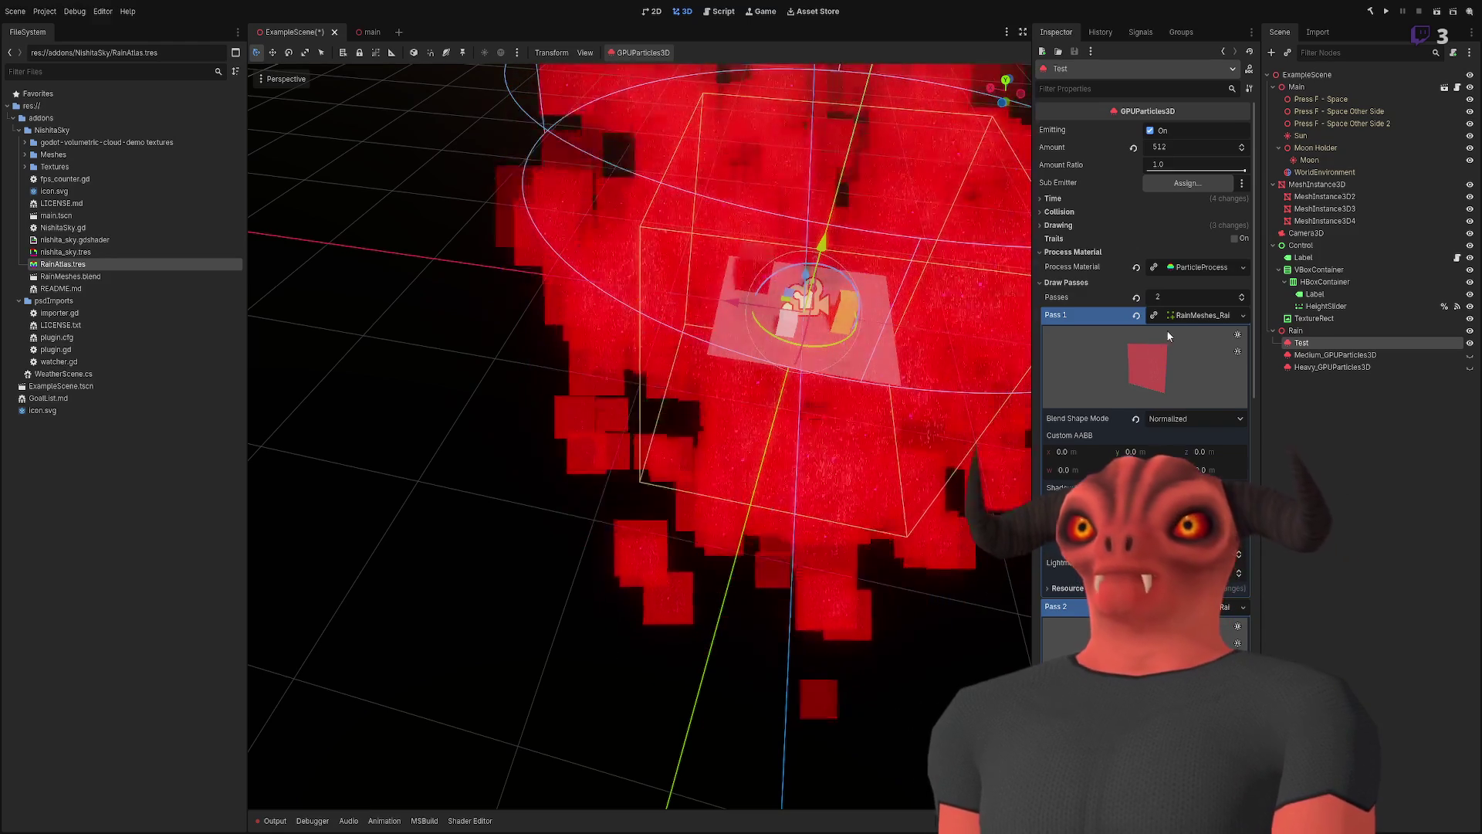
- View and collapse the Pass 2 mesh, then frame the Test emitter
{"action": "left_click", "coordinate": [1184, 315]}
{"action": "left_click", "coordinate": [1196, 332]}
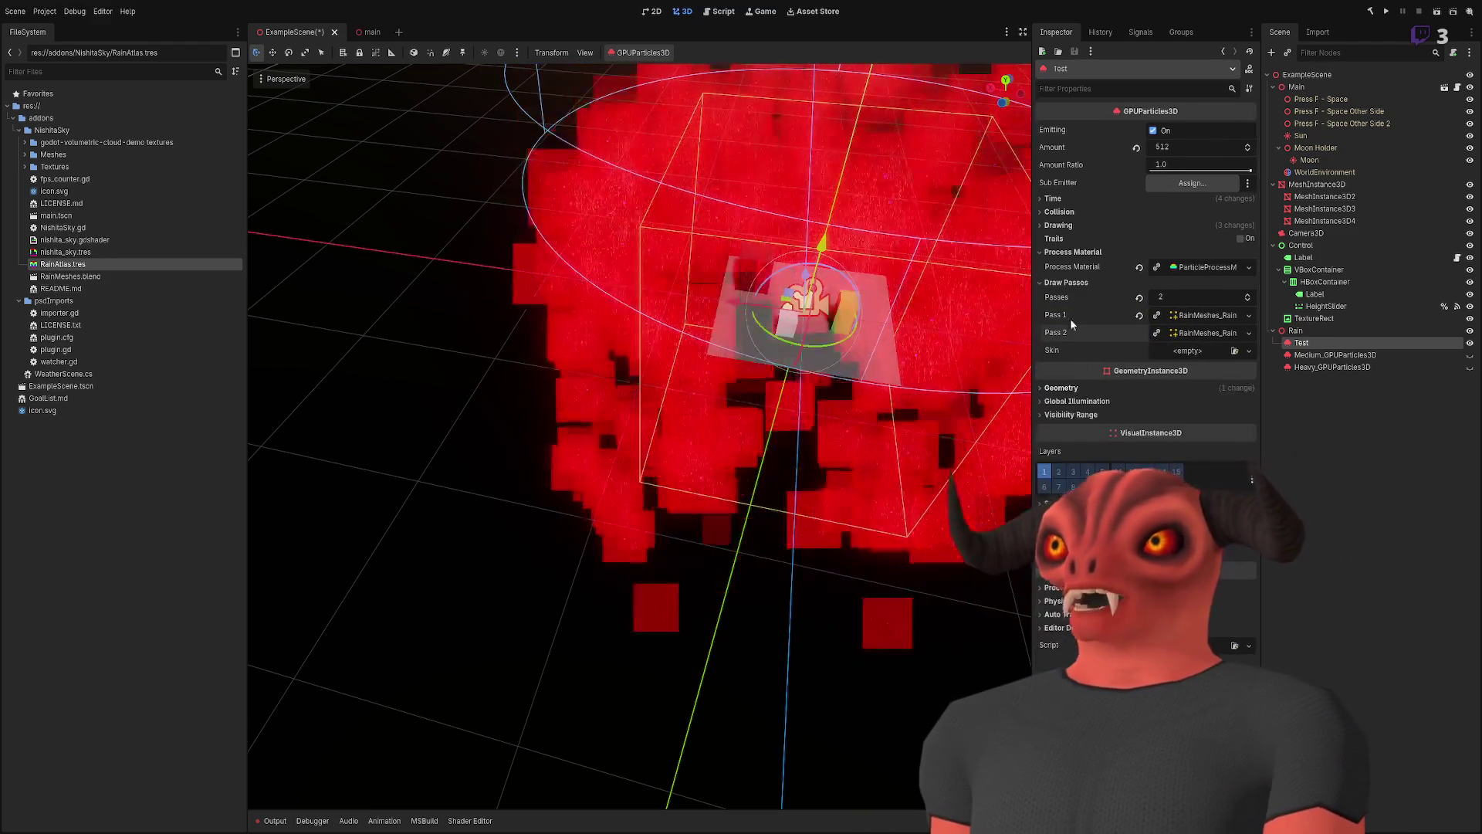
{"action": "left_click_drag", "start_coordinate": [887, 332], "coordinate": [713, 298]}
{"action": "key", "text": "f"}
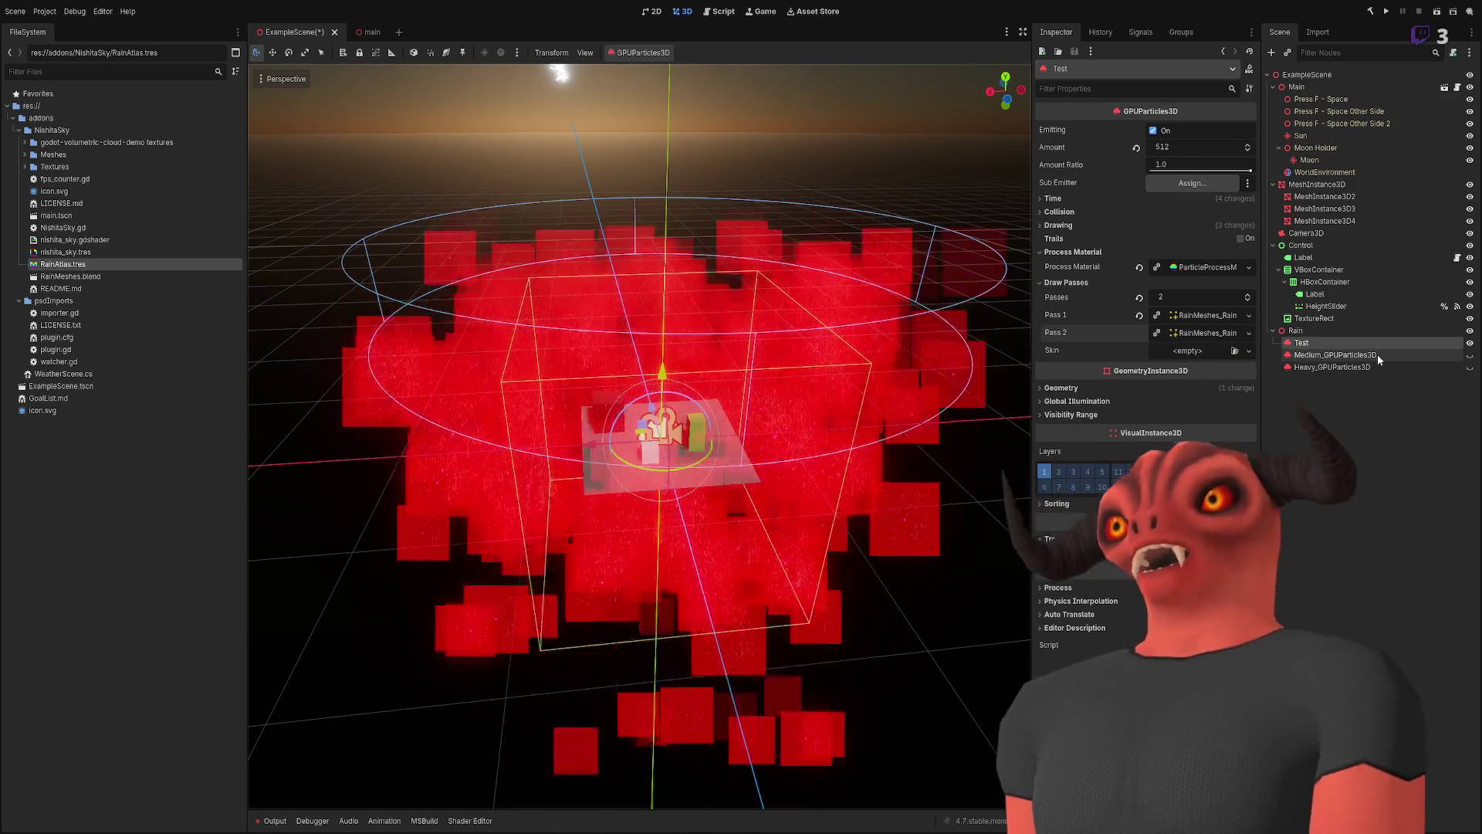
- Survey the rain volume and bring up the ParticleProcessMaterial settings
{"action": "left_click_drag", "start_coordinate": [1017, 360], "coordinate": [843, 401]}
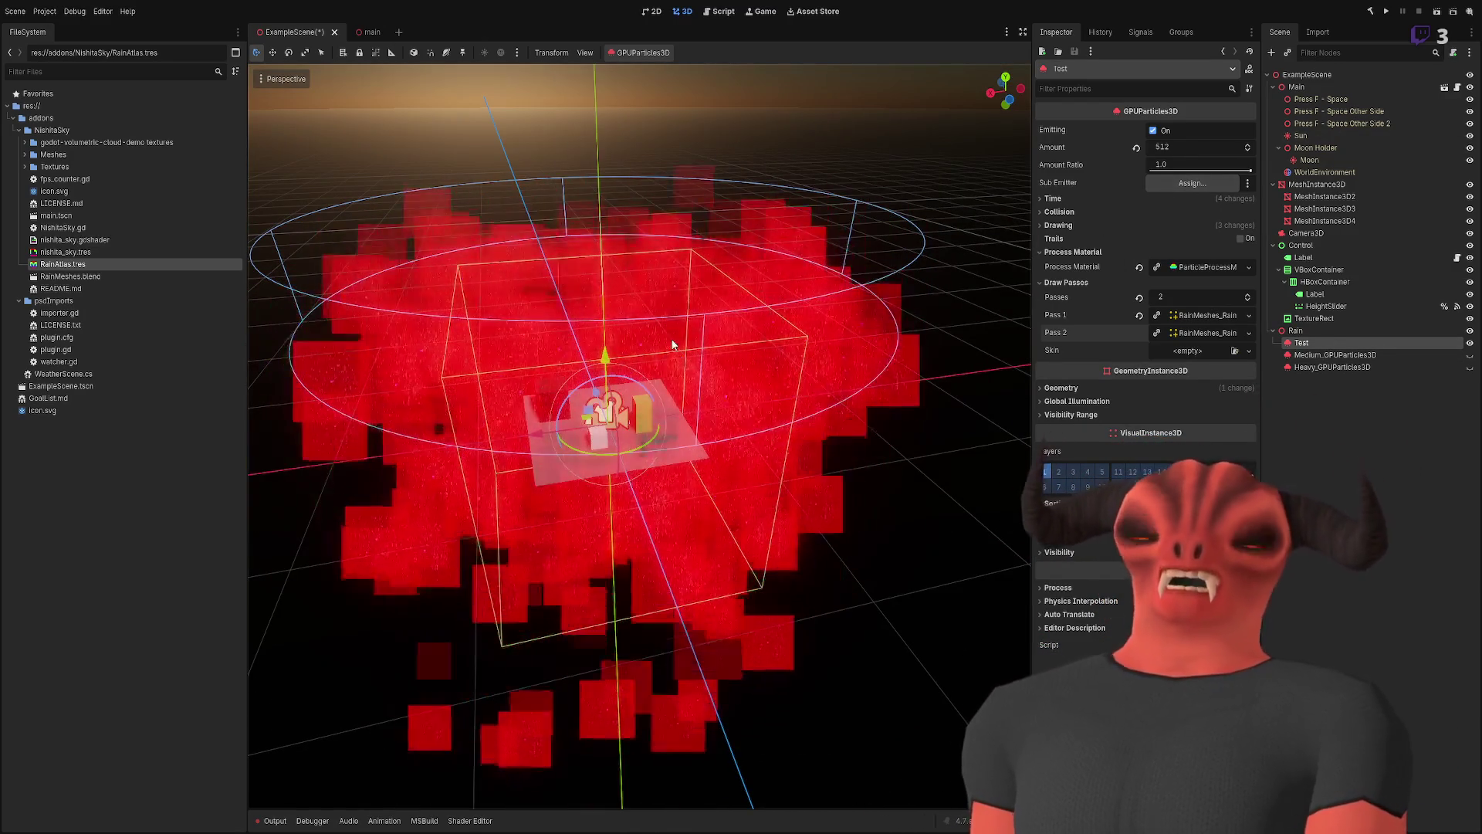
{"action": "scroll", "coordinate": [672, 343], "scroll_direction": "up", "scroll_amount": 5}
{"action": "scroll", "coordinate": [672, 344], "scroll_direction": "down", "scroll_amount": 5}
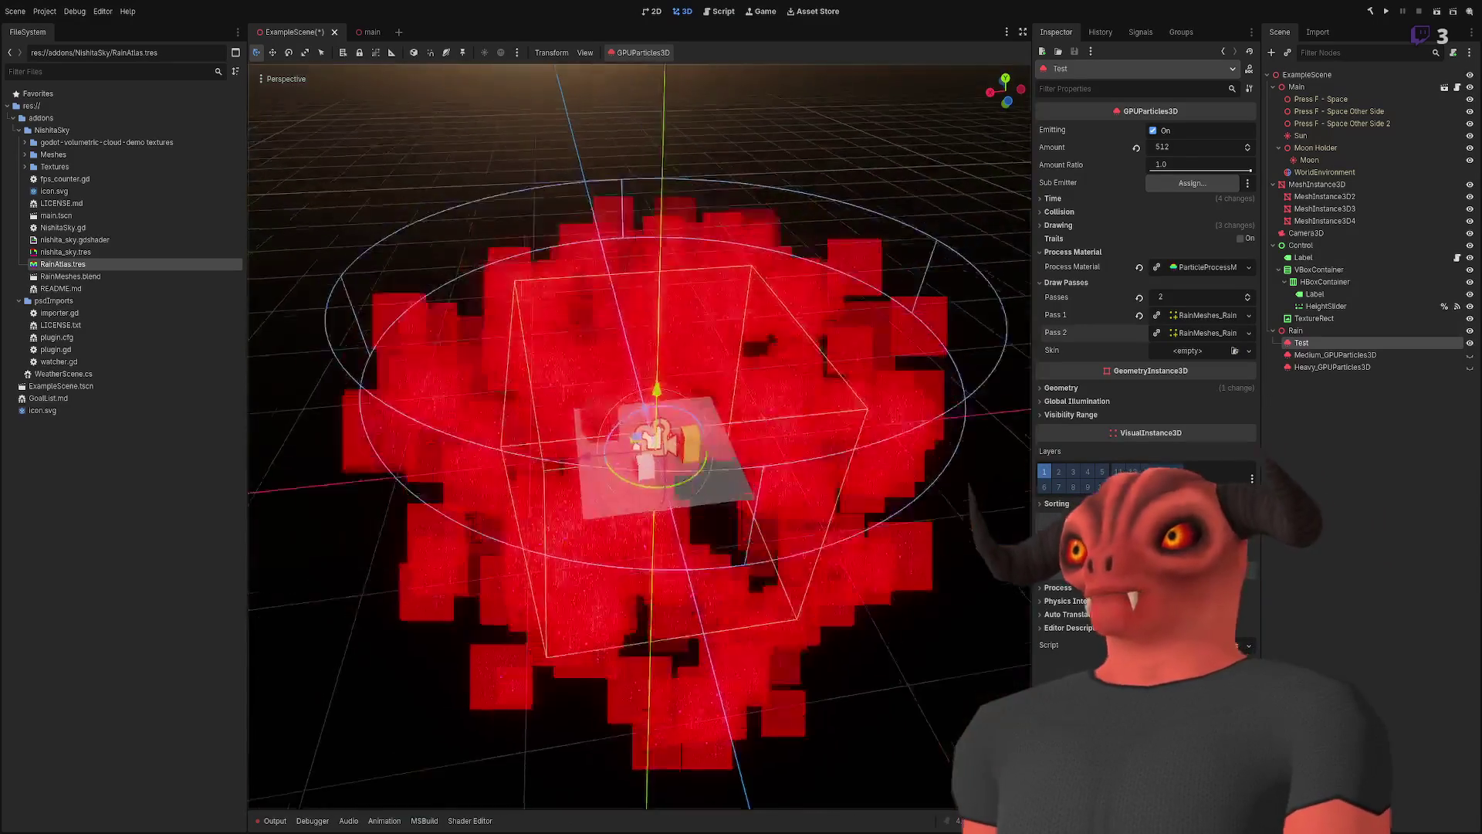
{"action": "scroll", "coordinate": [673, 344], "scroll_direction": "up", "scroll_amount": 4}
{"action": "scroll", "coordinate": [610, 401], "scroll_direction": "down", "scroll_amount": 5}
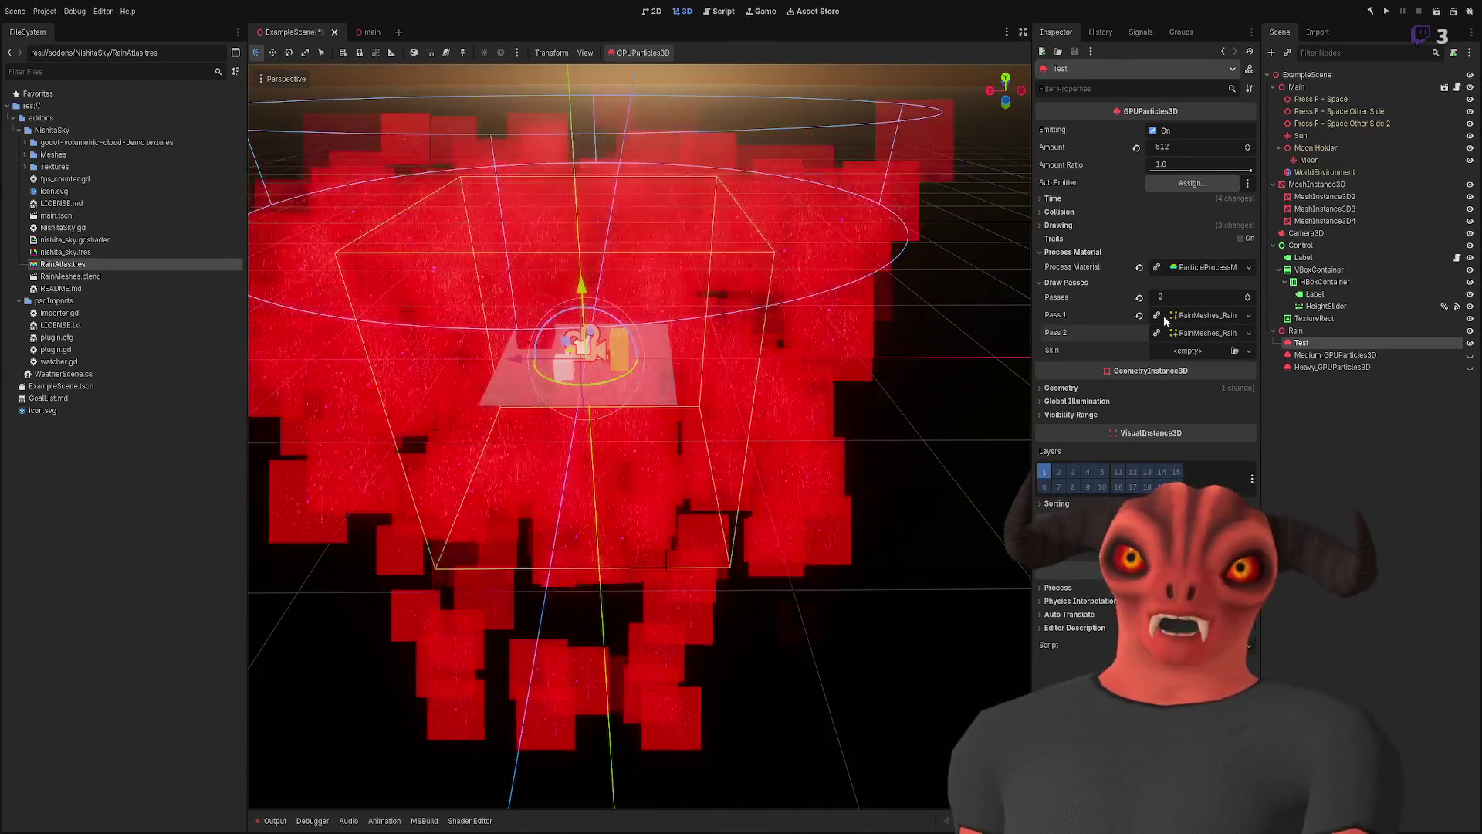
{"action": "left_click", "coordinate": [1189, 267]}
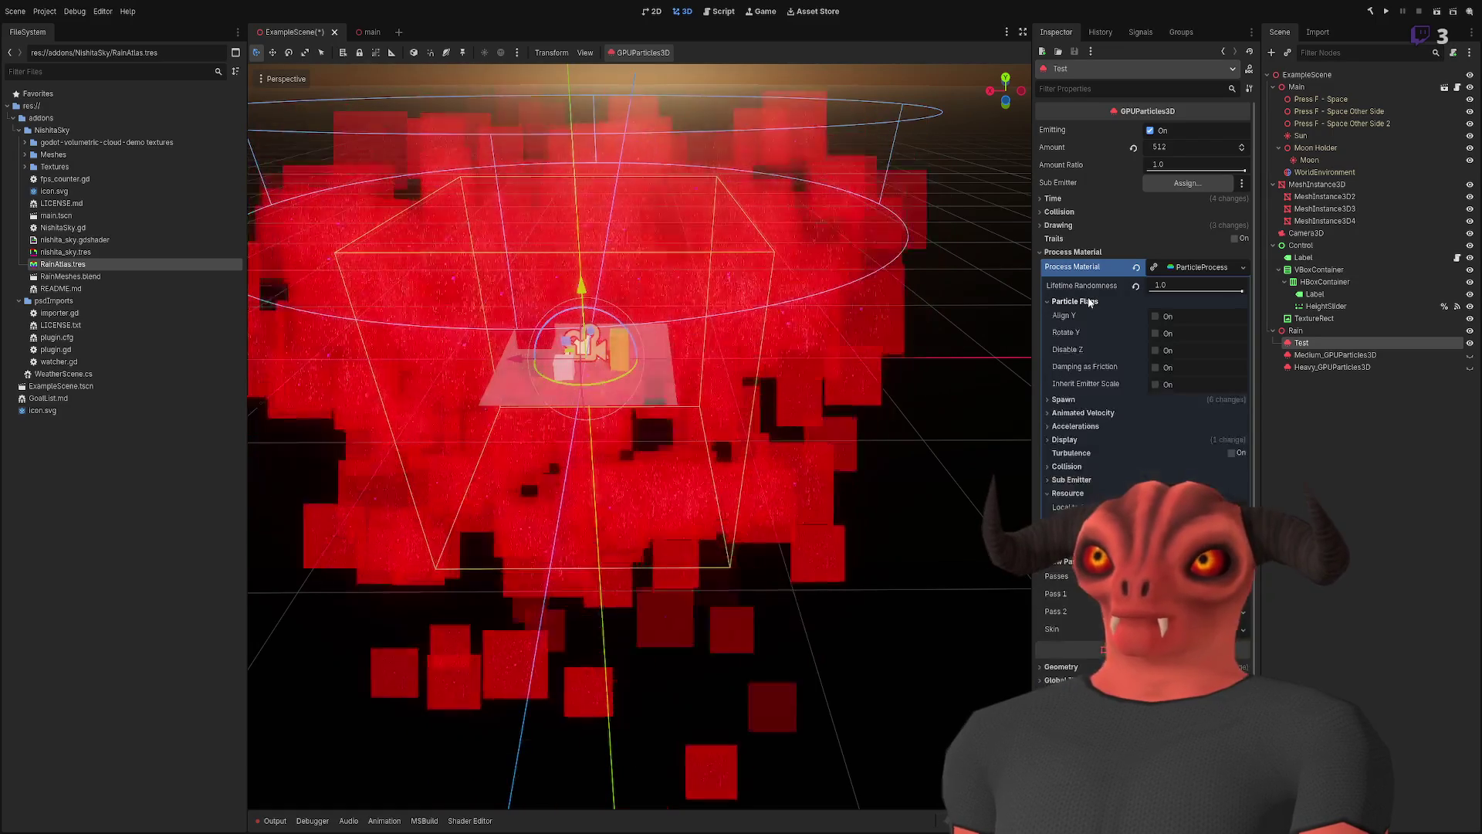
- Switch Sub Emitter Mode to Constant, then back to Disabled
{"action": "left_click", "coordinate": [1065, 315]}
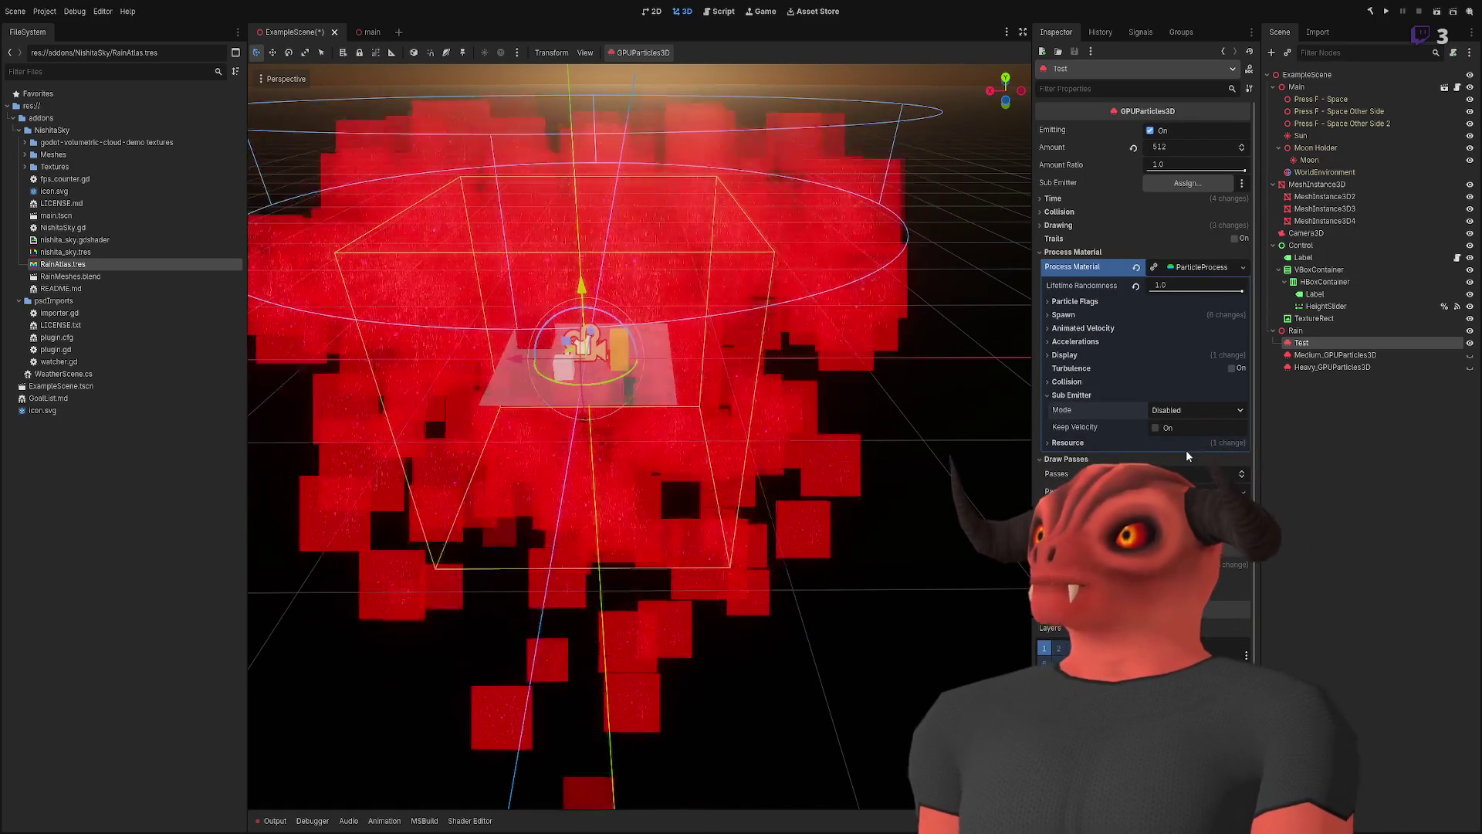
{"action": "left_click", "coordinate": [1189, 410]}
{"action": "left_click", "coordinate": [1187, 441]}
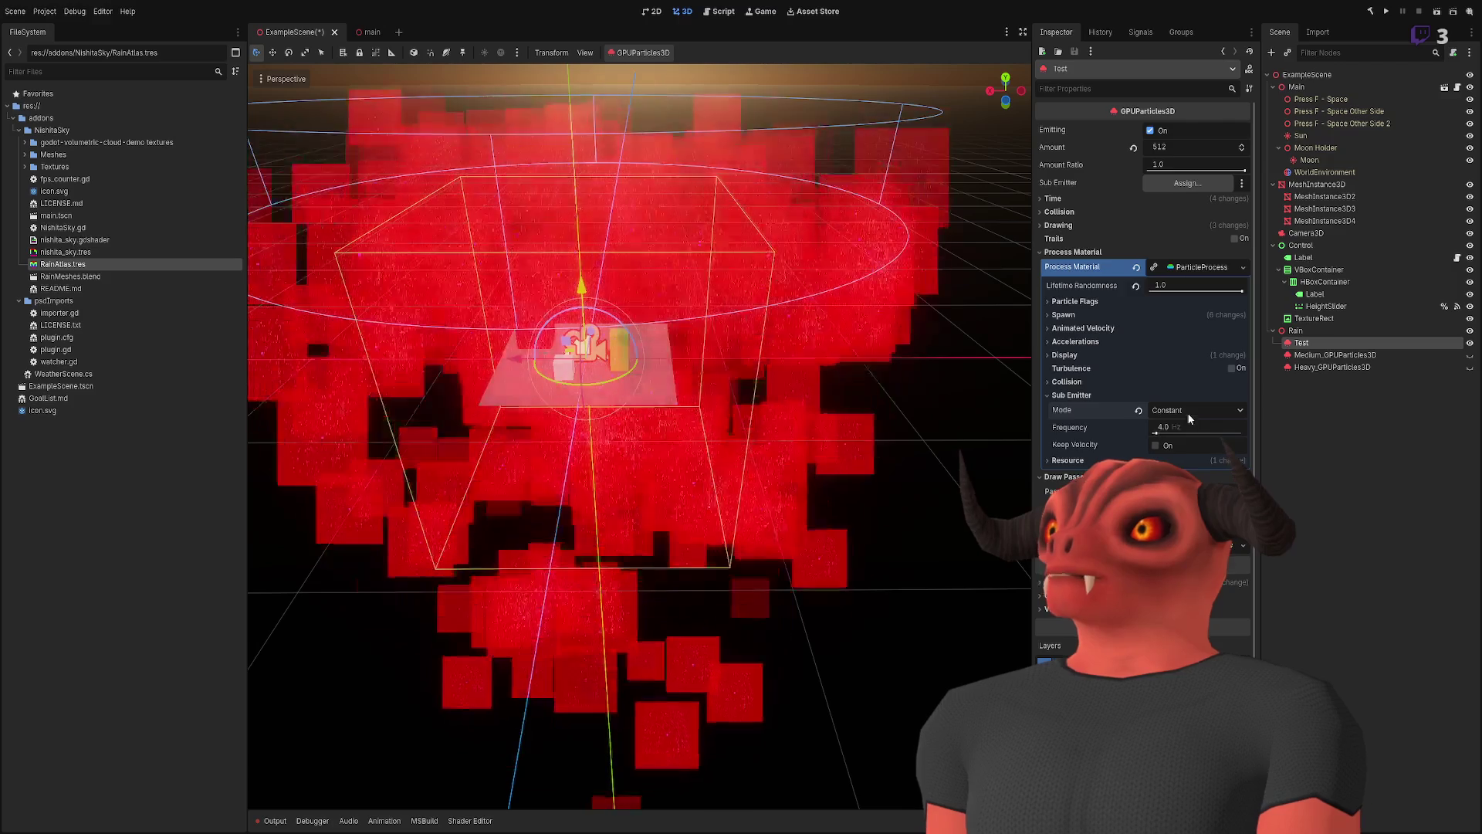
{"action": "left_click", "coordinate": [1140, 411]}
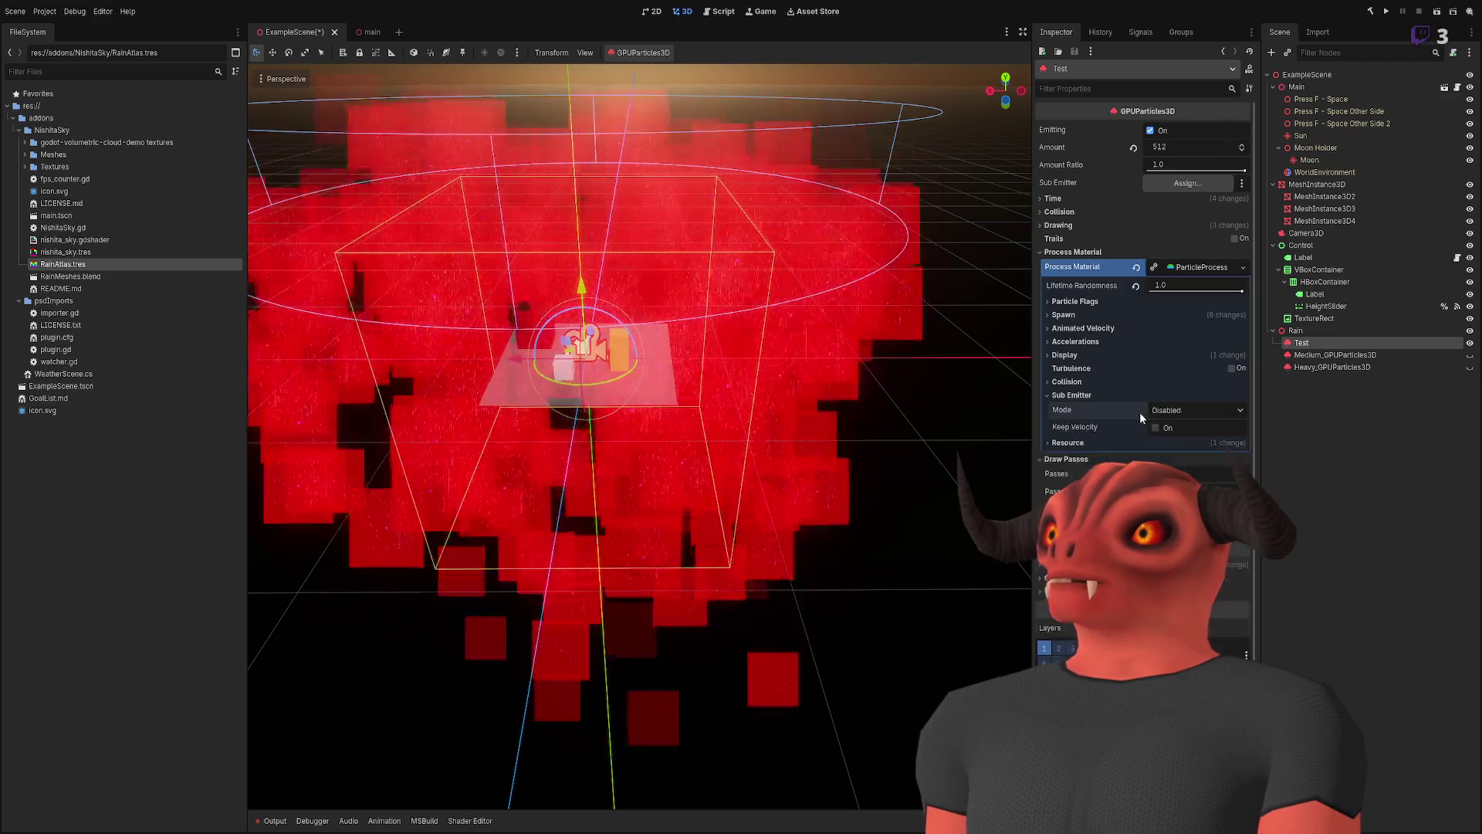
{"action": "left_click", "coordinate": [1073, 394]}
- Reselect Test and open its large rain mesh resource
{"action": "left_click", "coordinate": [1318, 332]}
{"action": "left_click", "coordinate": [1306, 347]}
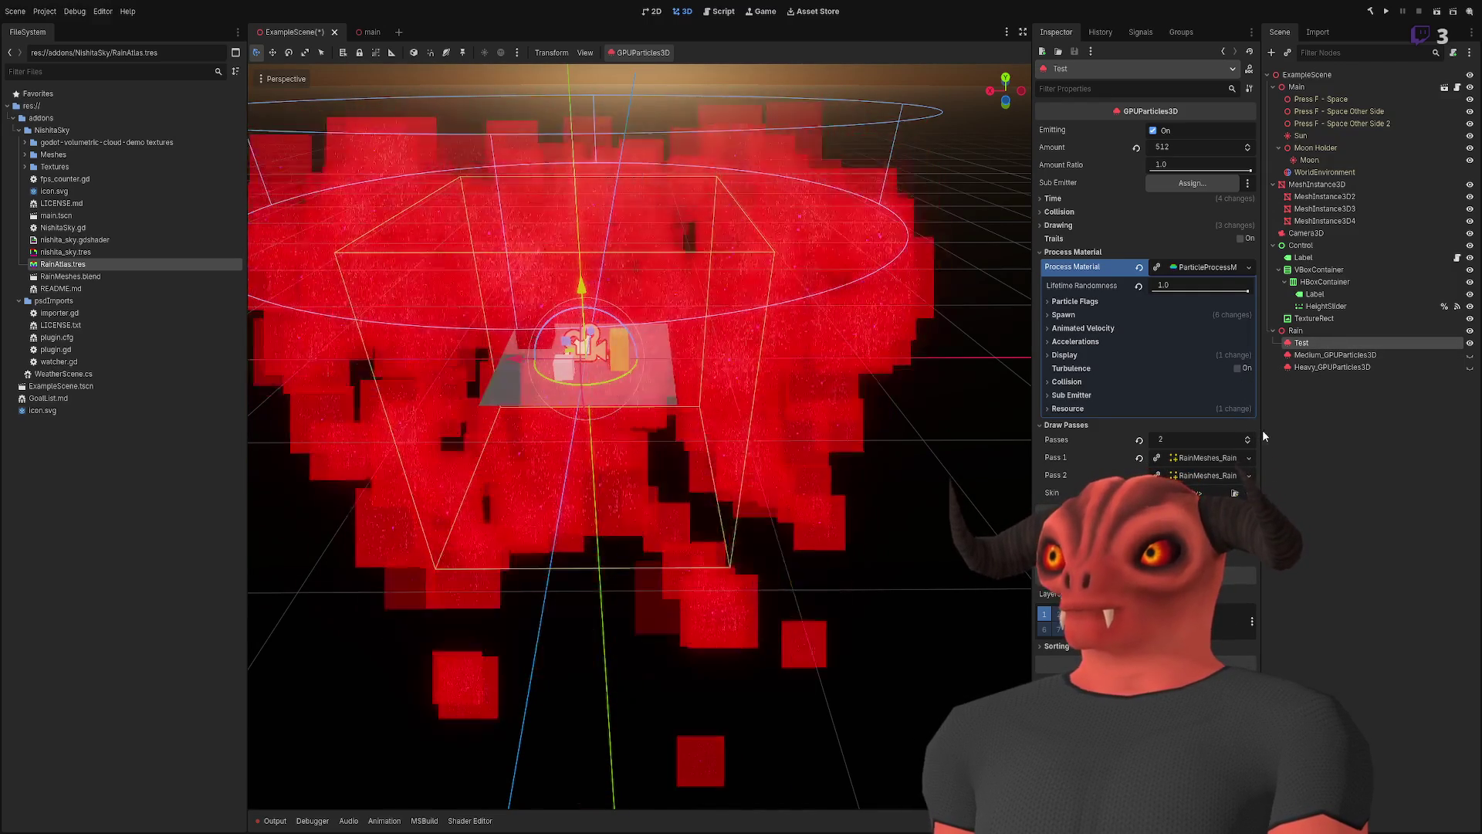
{"action": "left_click", "coordinate": [1209, 457]}
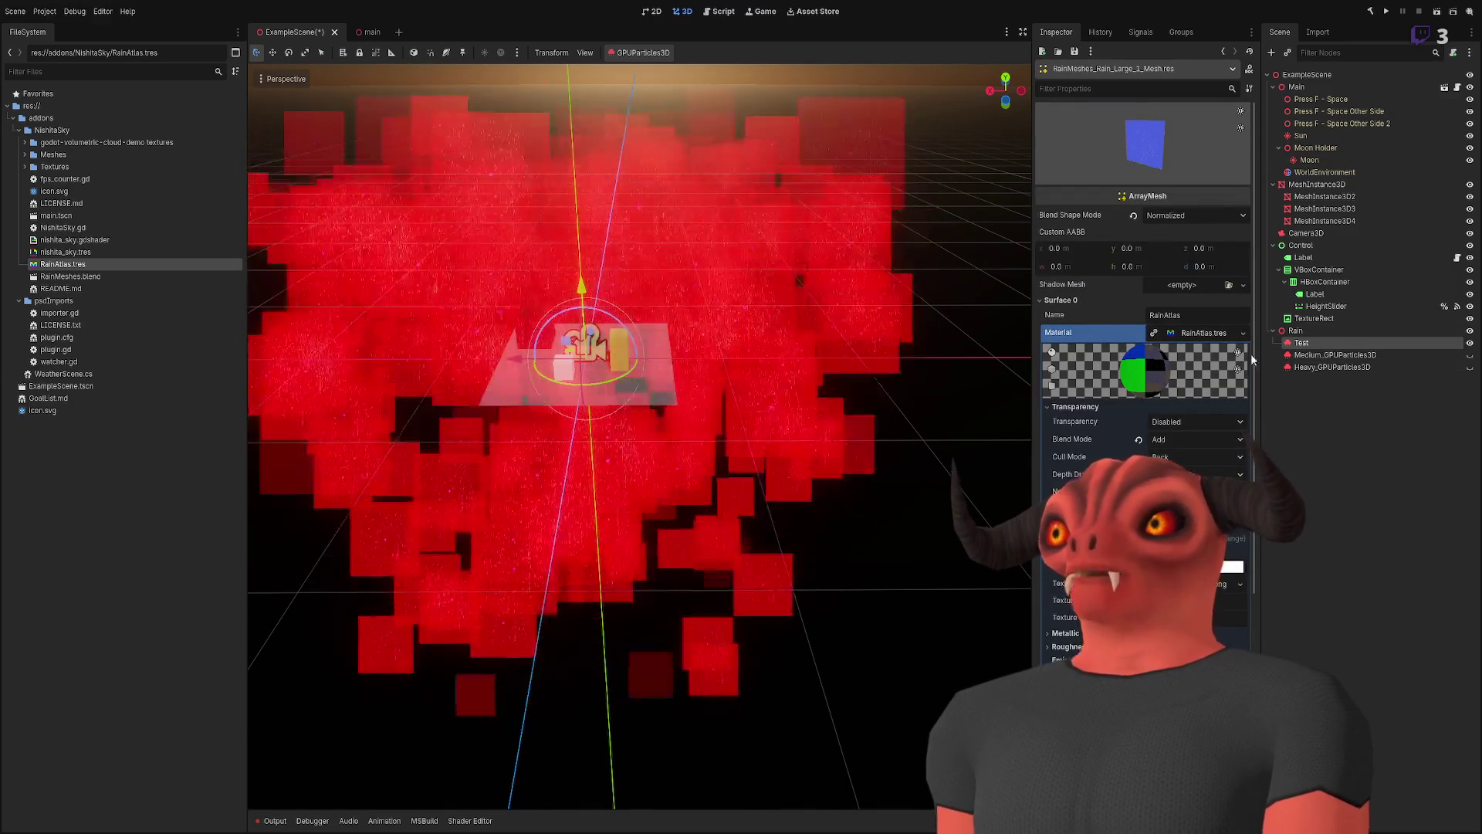
{"action": "scroll", "coordinate": [1167, 457], "scroll_direction": "down", "scroll_amount": 5}
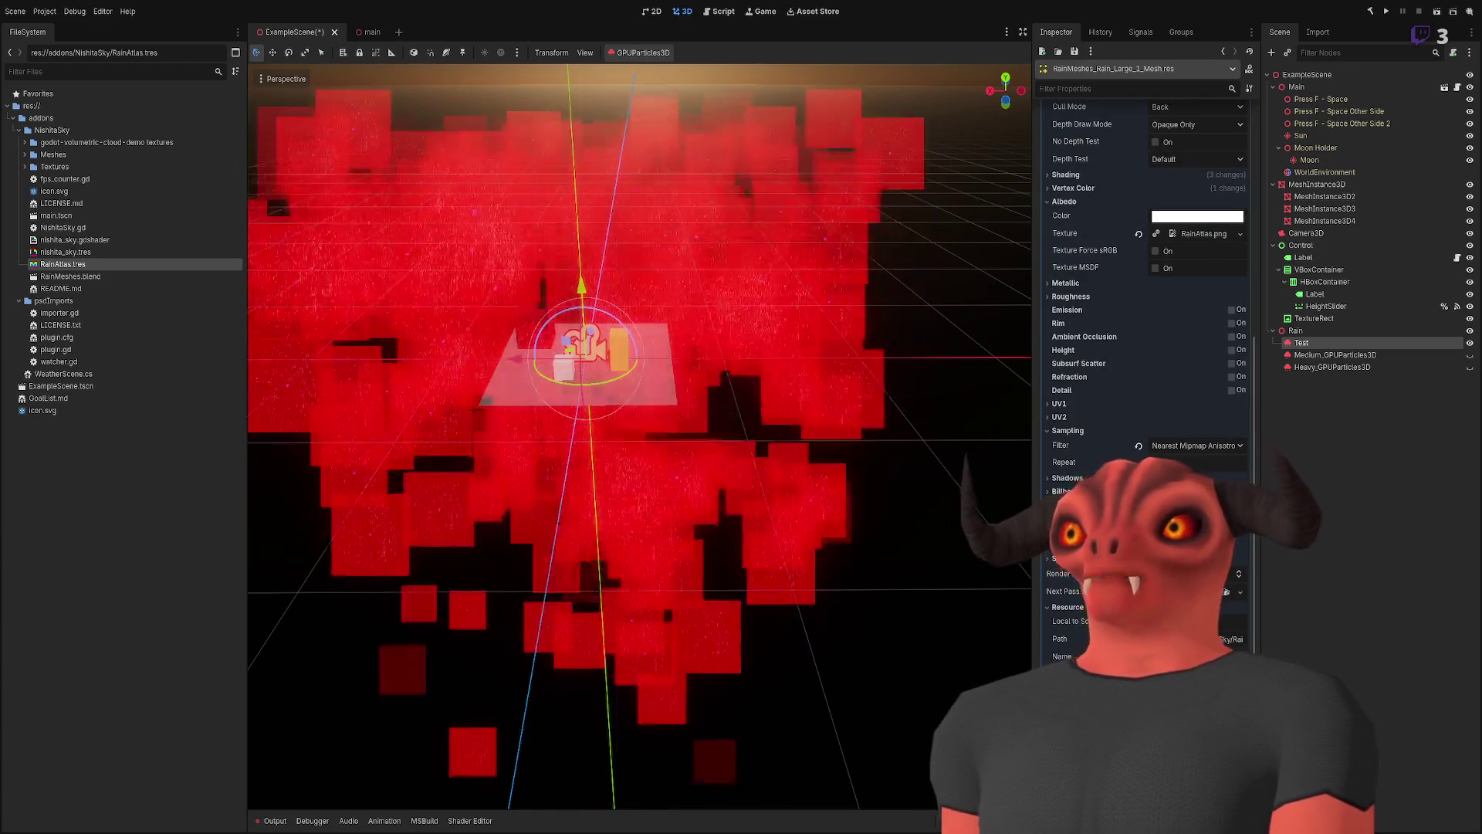
{"action": "left_click", "coordinate": [1066, 491]}
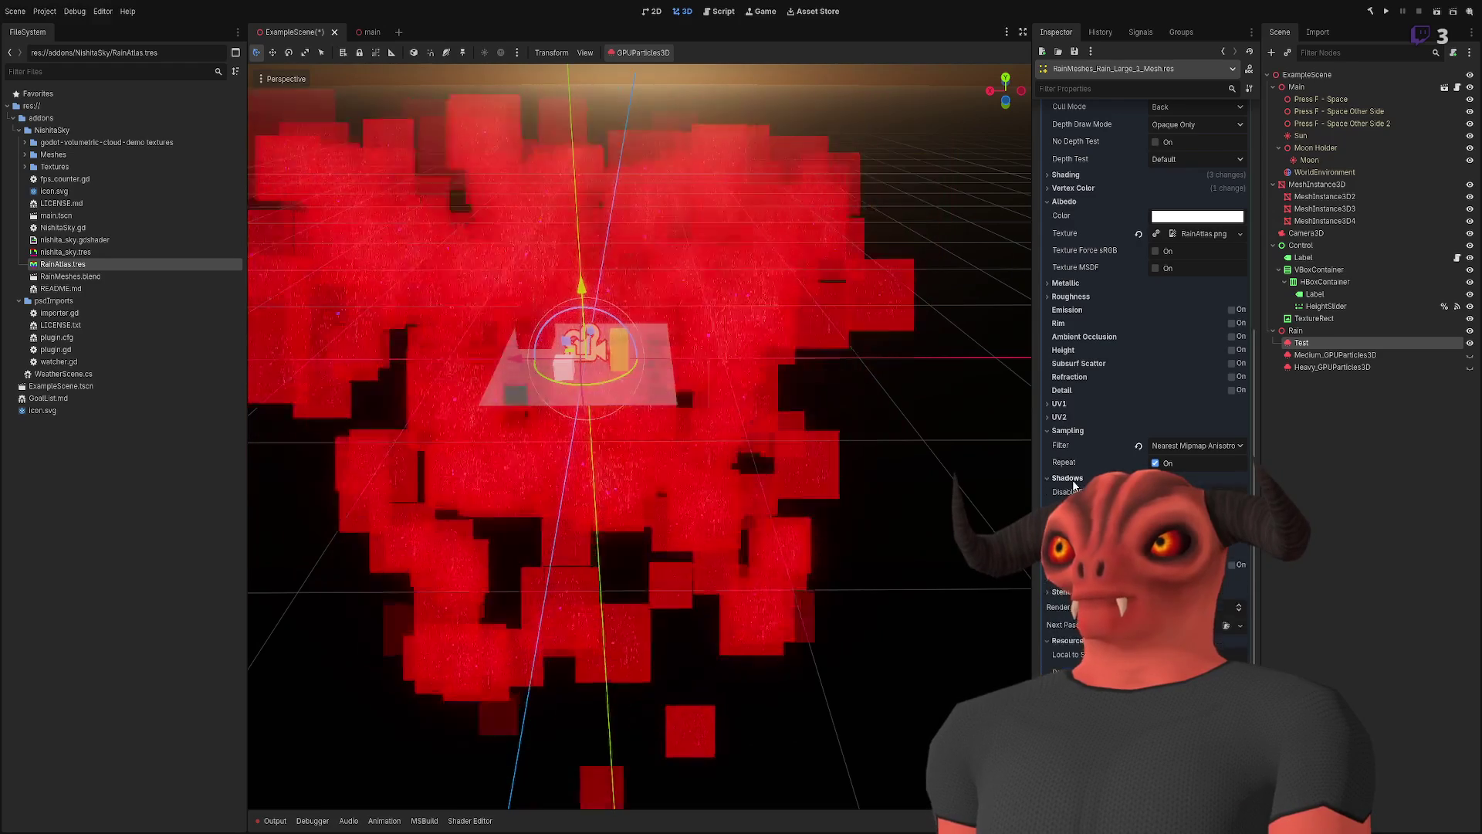
{"action": "scroll", "coordinate": [1168, 184], "scroll_direction": "up", "scroll_amount": 5}
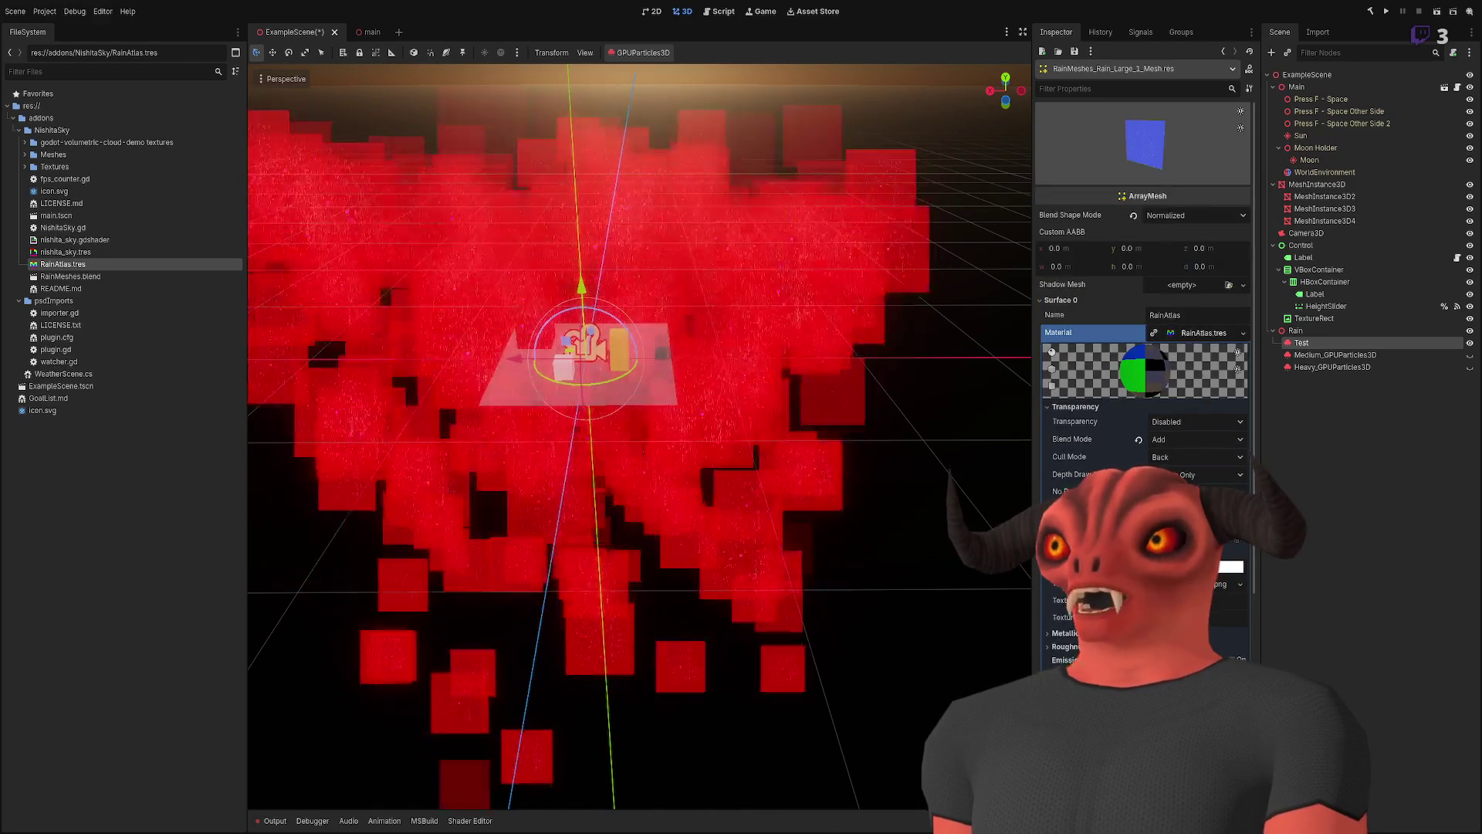
{"action": "scroll", "coordinate": [1168, 184], "scroll_direction": "down", "scroll_amount": 5}
{"action": "scroll", "coordinate": [1143, 232], "scroll_direction": "up", "scroll_amount": 5}
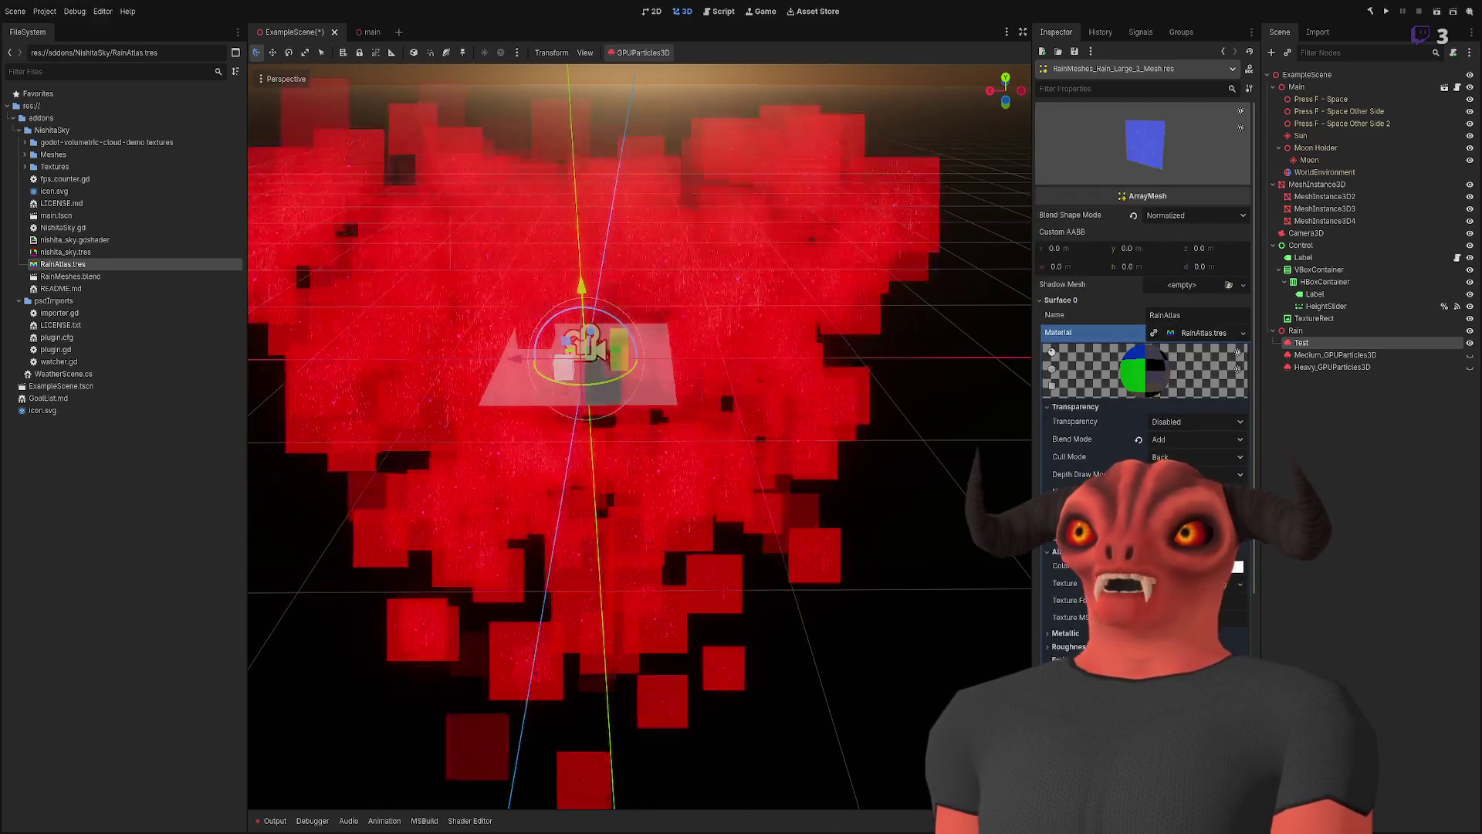
{"action": "scroll", "coordinate": [1143, 232], "scroll_direction": "down", "scroll_amount": 5}
{"action": "scroll", "coordinate": [1143, 232], "scroll_direction": "up", "scroll_amount": 5}
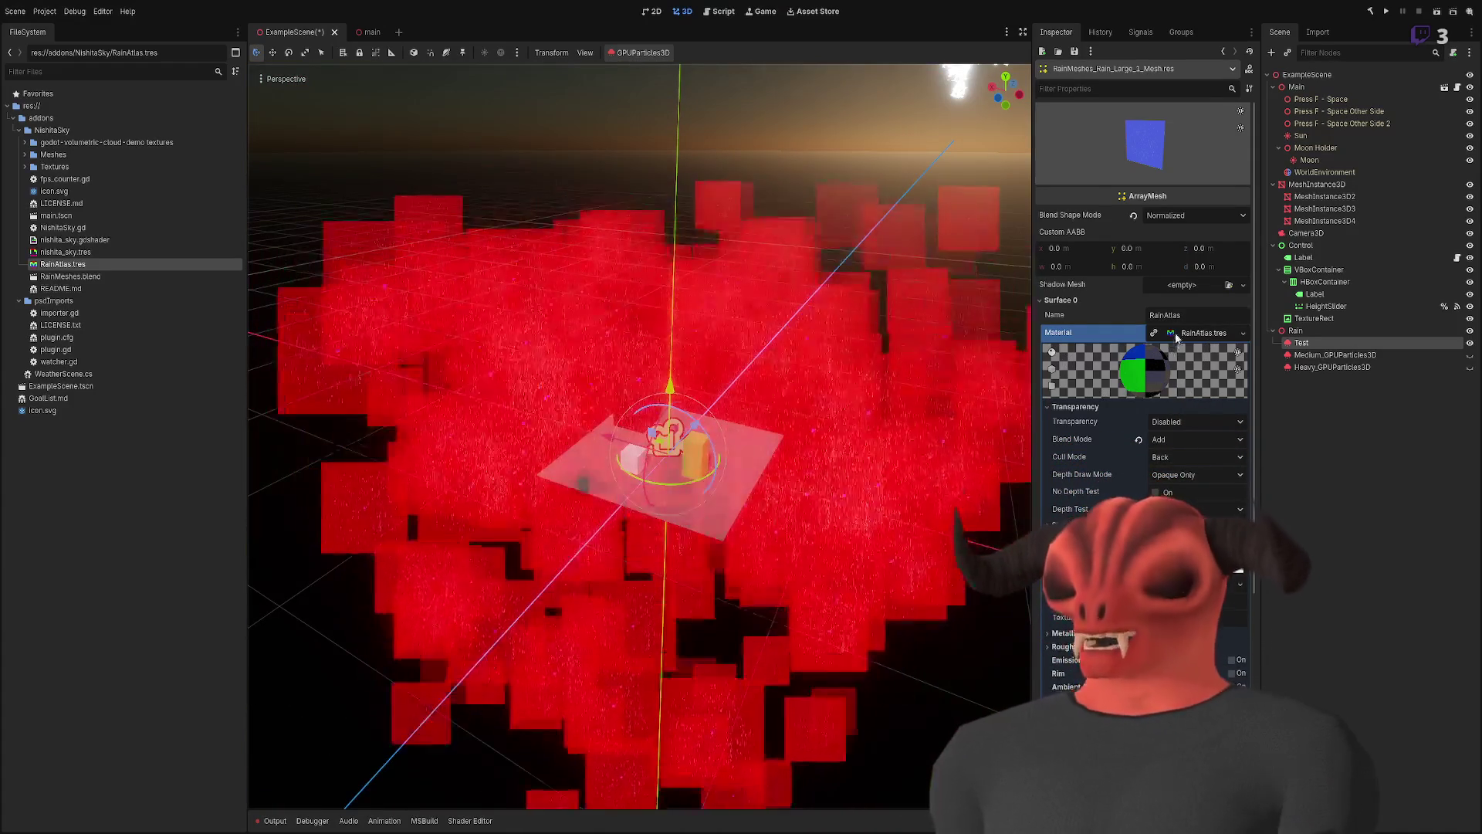
{"action": "left_click", "coordinate": [1204, 332]}
{"action": "left_click", "coordinate": [1328, 354]}
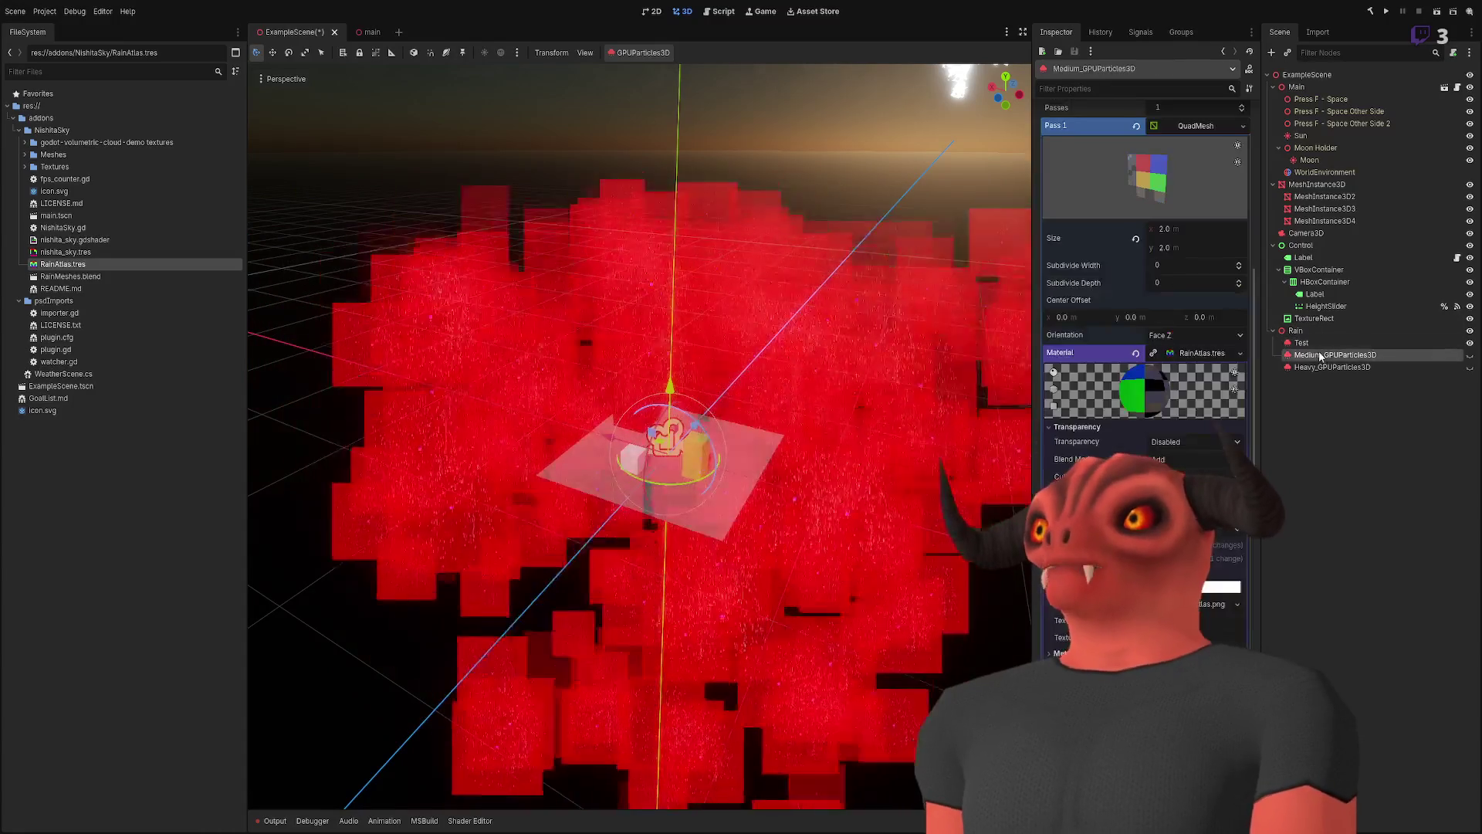
- On the Test emitter, review the animation speed, display and spawn settings
{"action": "left_click", "coordinate": [1302, 342]}
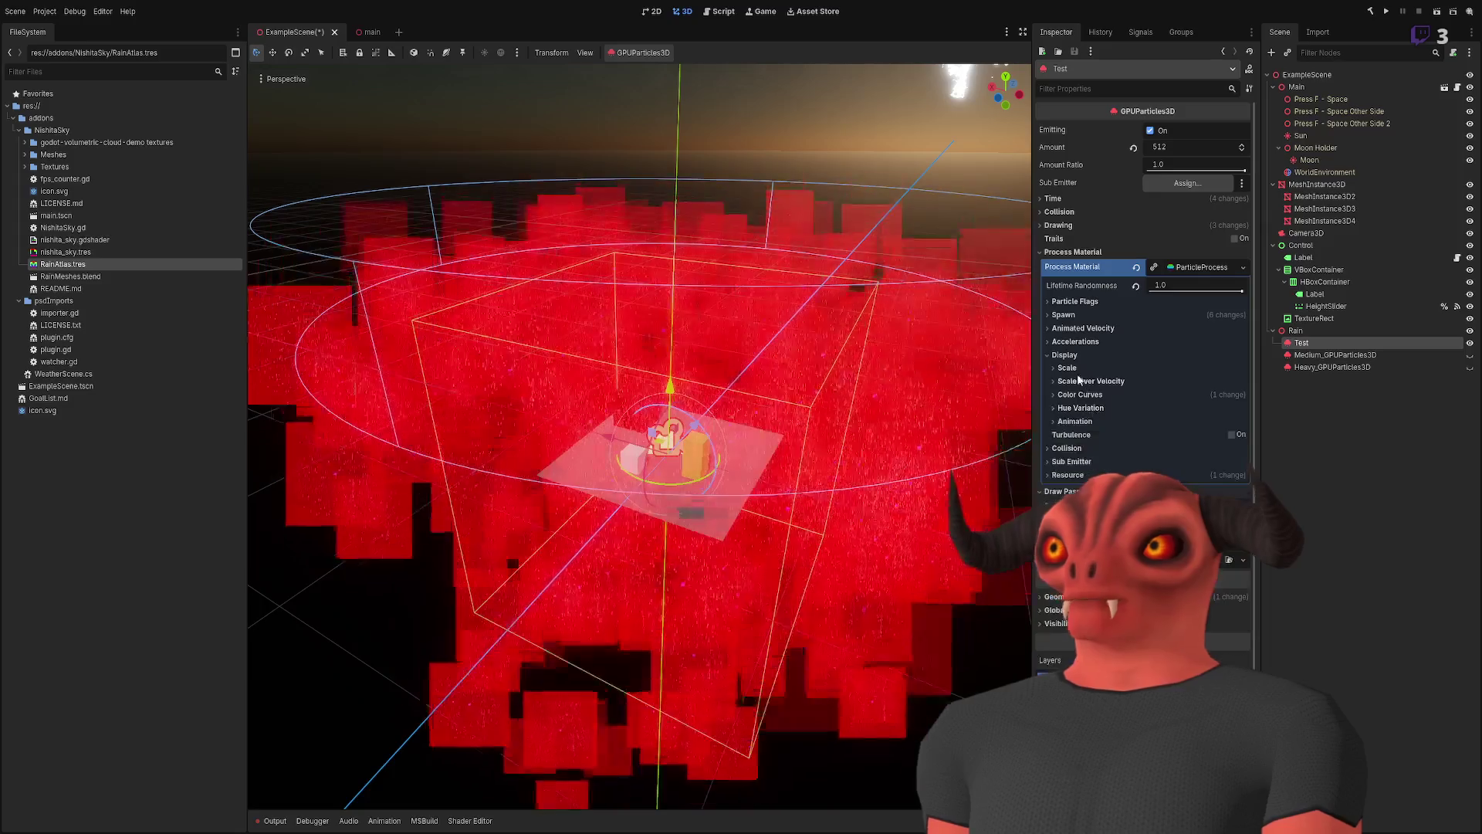
{"action": "left_click", "coordinate": [1075, 420]}
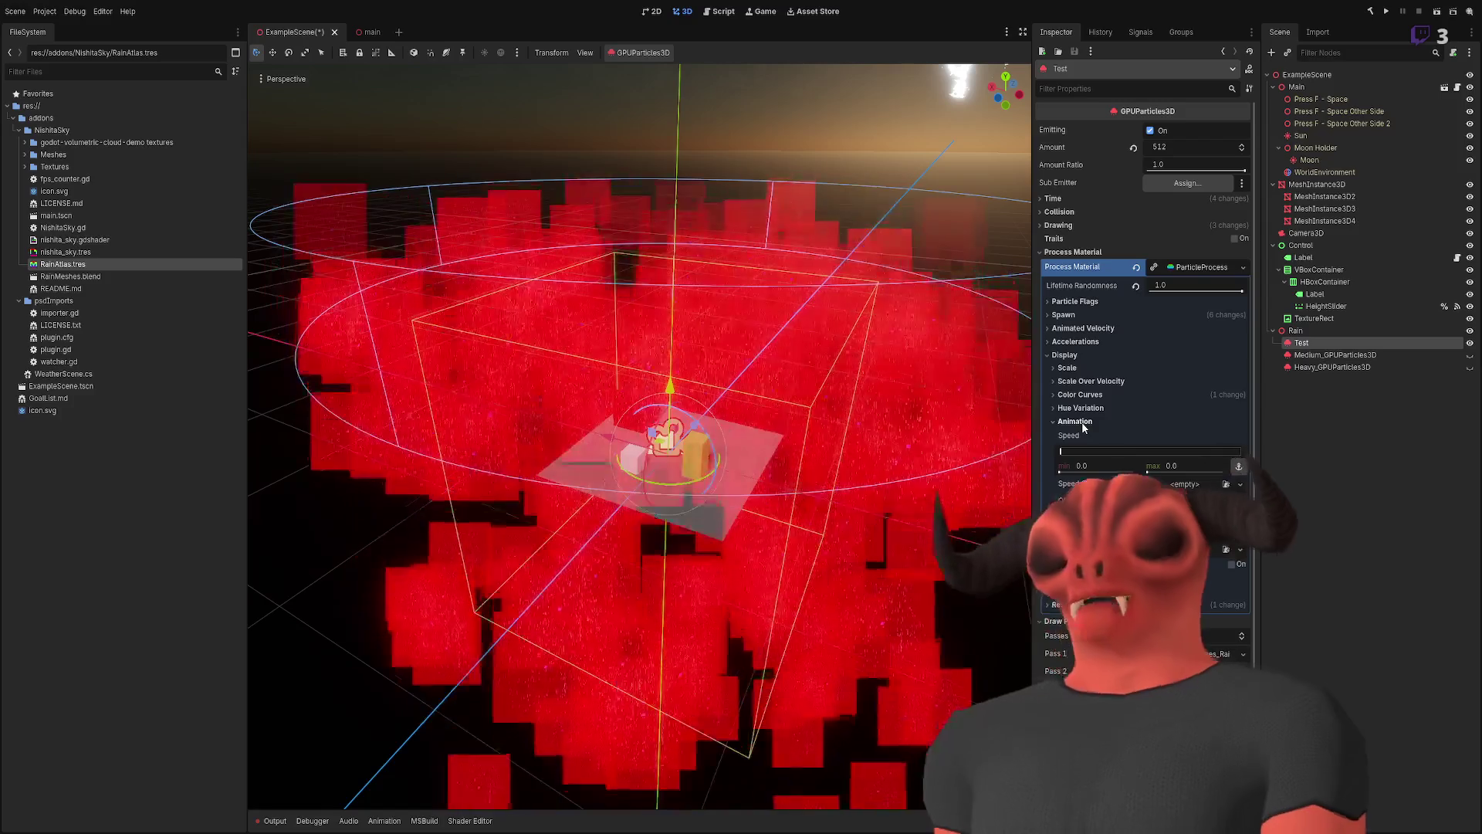
{"action": "left_click", "coordinate": [1082, 422]}
{"action": "left_click", "coordinate": [1065, 354]}
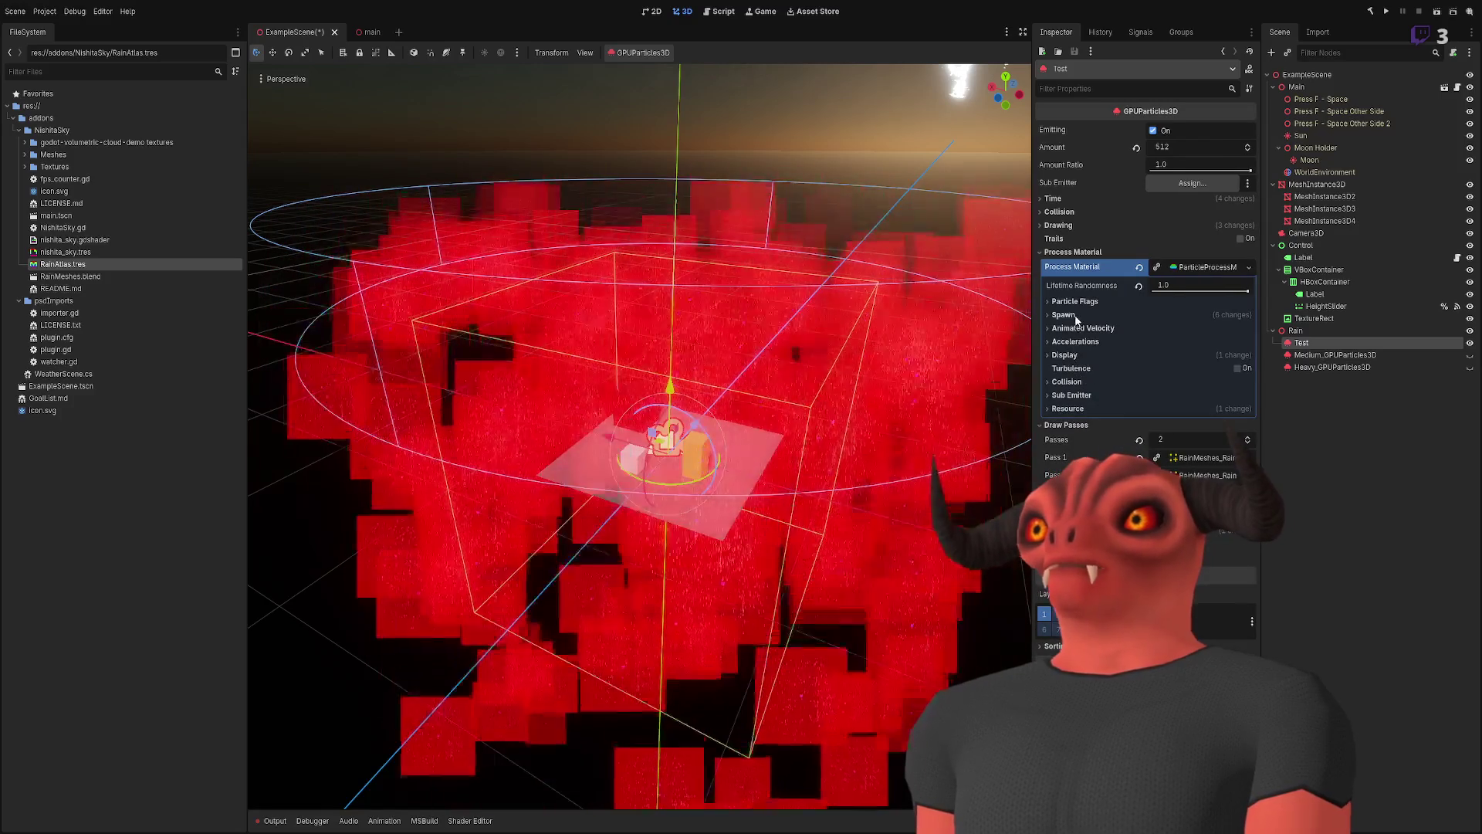
{"action": "left_click", "coordinate": [1064, 314]}
{"action": "left_click", "coordinate": [1078, 331]}
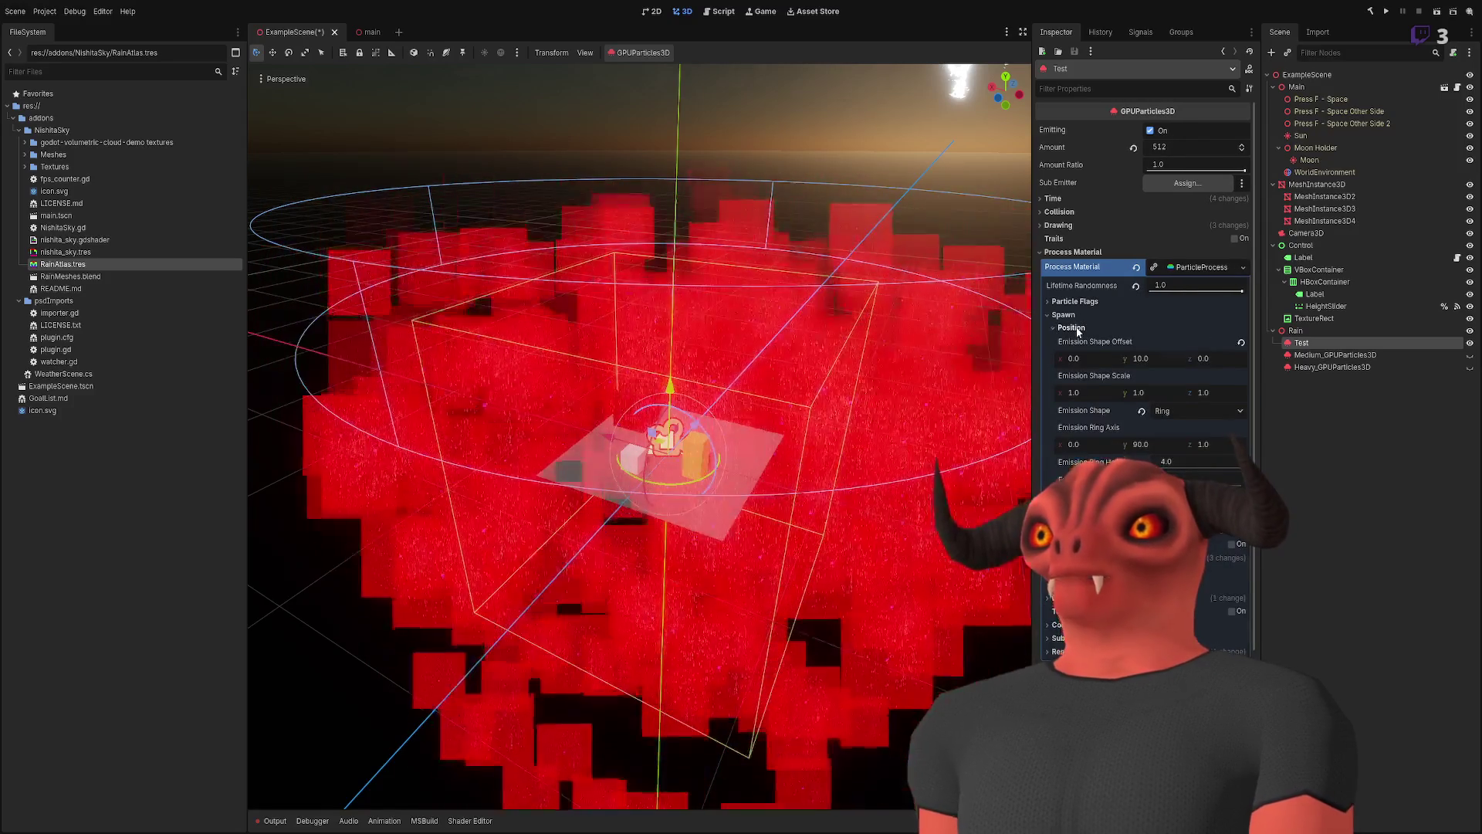
{"action": "left_click", "coordinate": [1077, 331]}
{"action": "left_click", "coordinate": [1069, 342]}
{"action": "left_click", "coordinate": [1063, 315]}
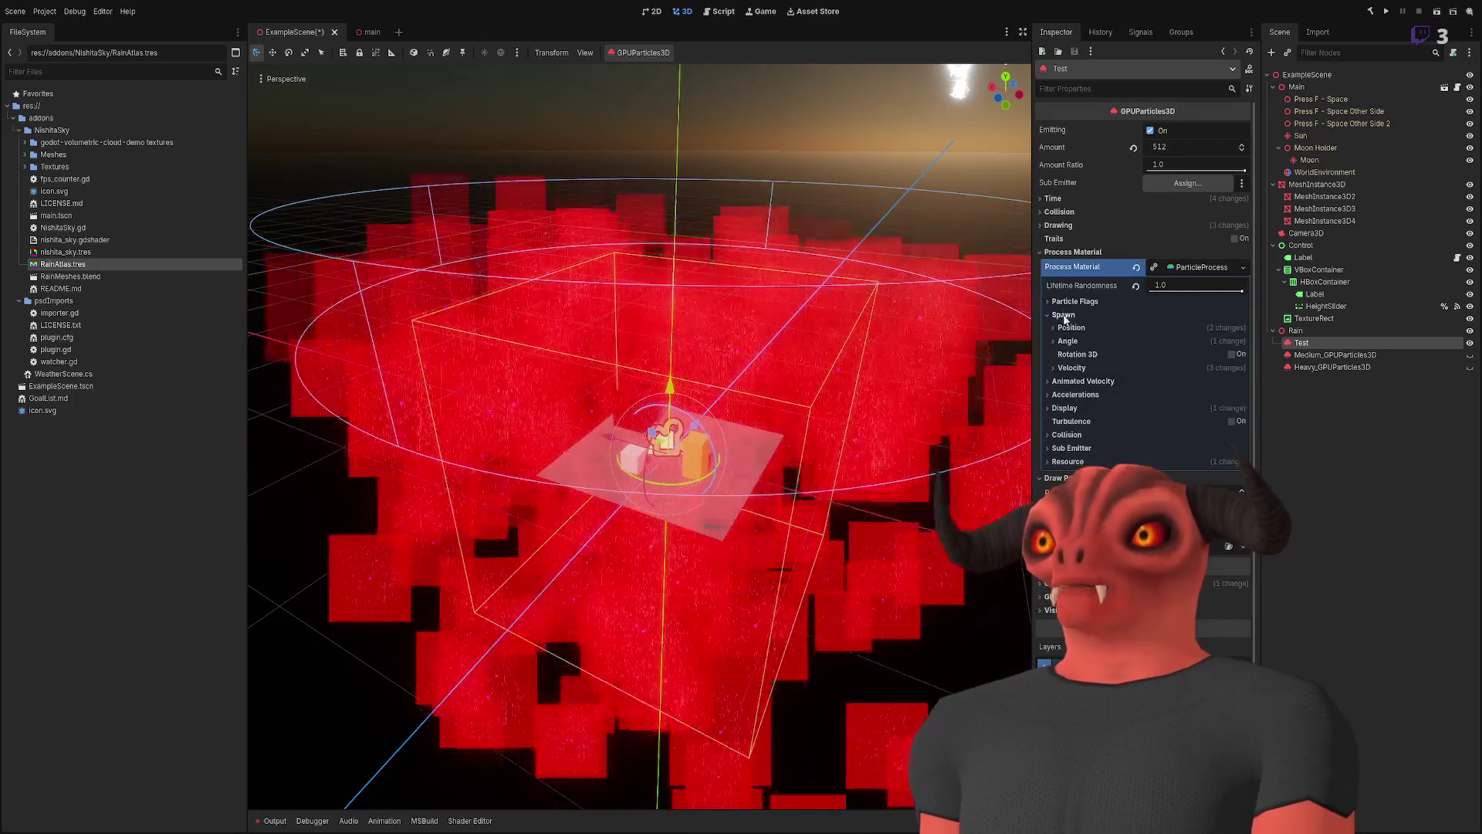
- Review Particle Flags and Collision, then show Pass 2's RainMeshes mesh details
{"action": "left_click", "coordinate": [1070, 301]}
{"action": "left_click", "coordinate": [1071, 301]}
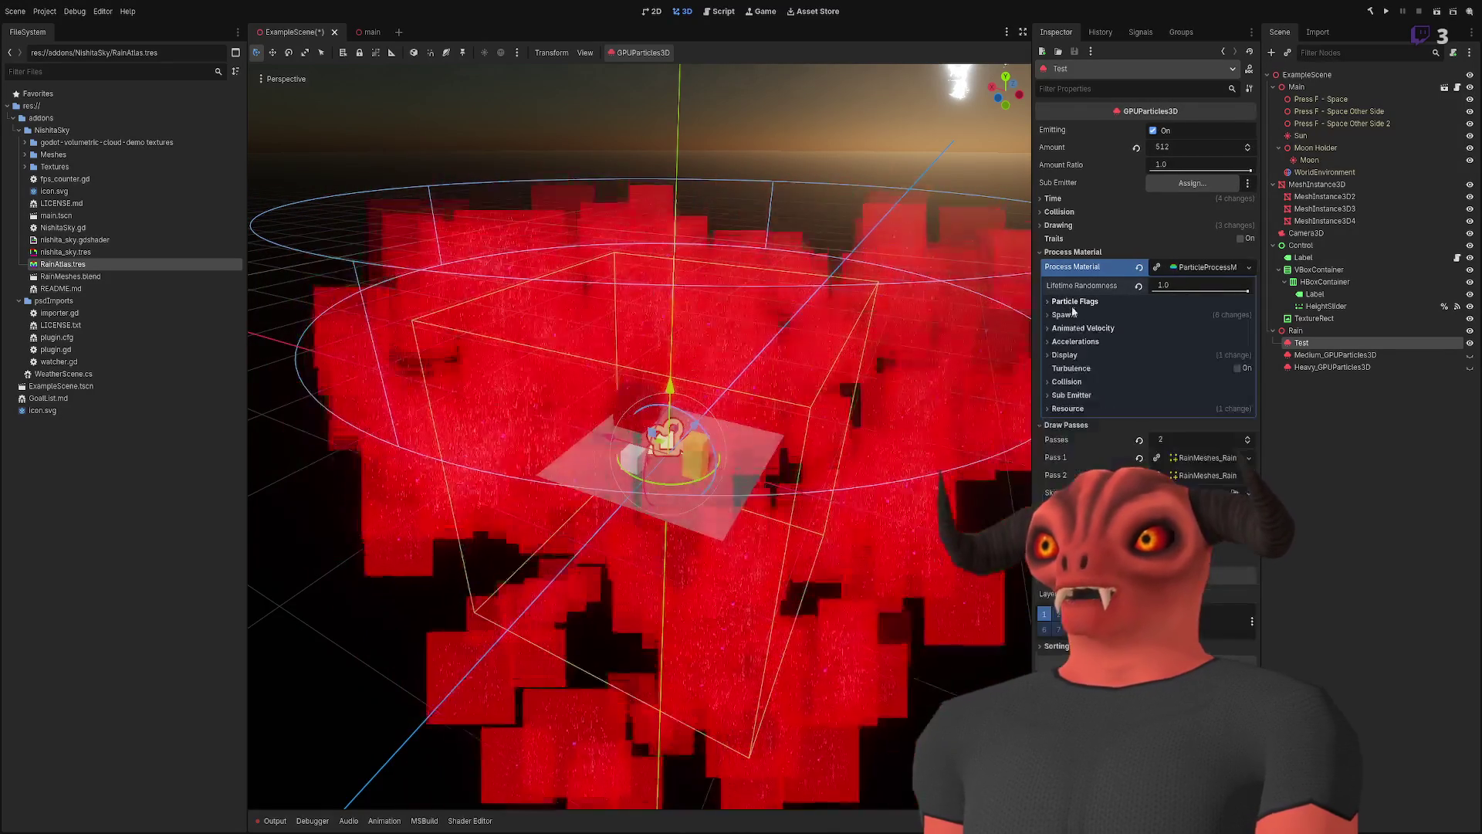
{"action": "left_click", "coordinate": [1076, 383]}
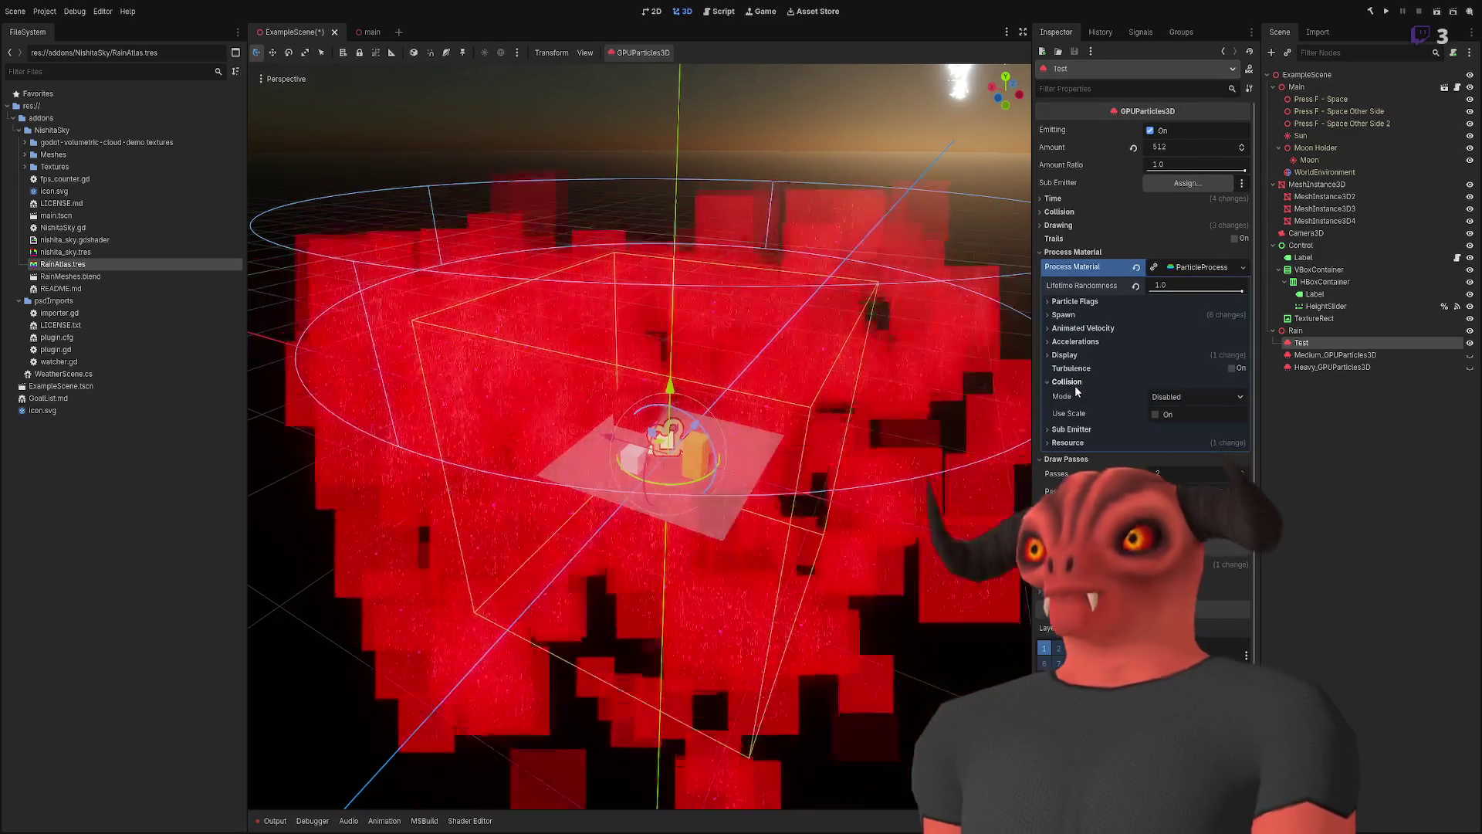
{"action": "left_click", "coordinate": [1075, 386]}
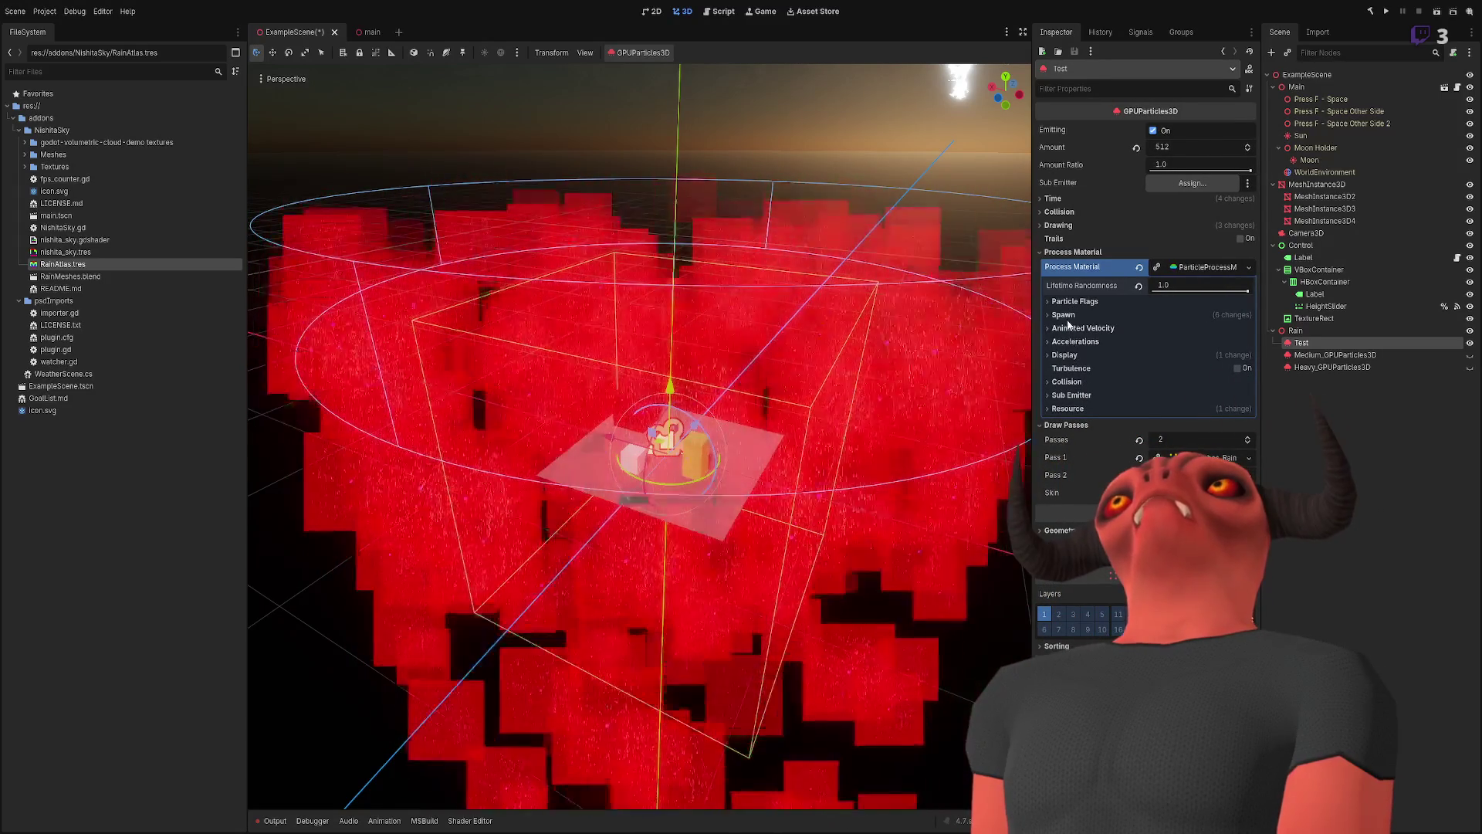
{"action": "left_click", "coordinate": [1201, 476]}
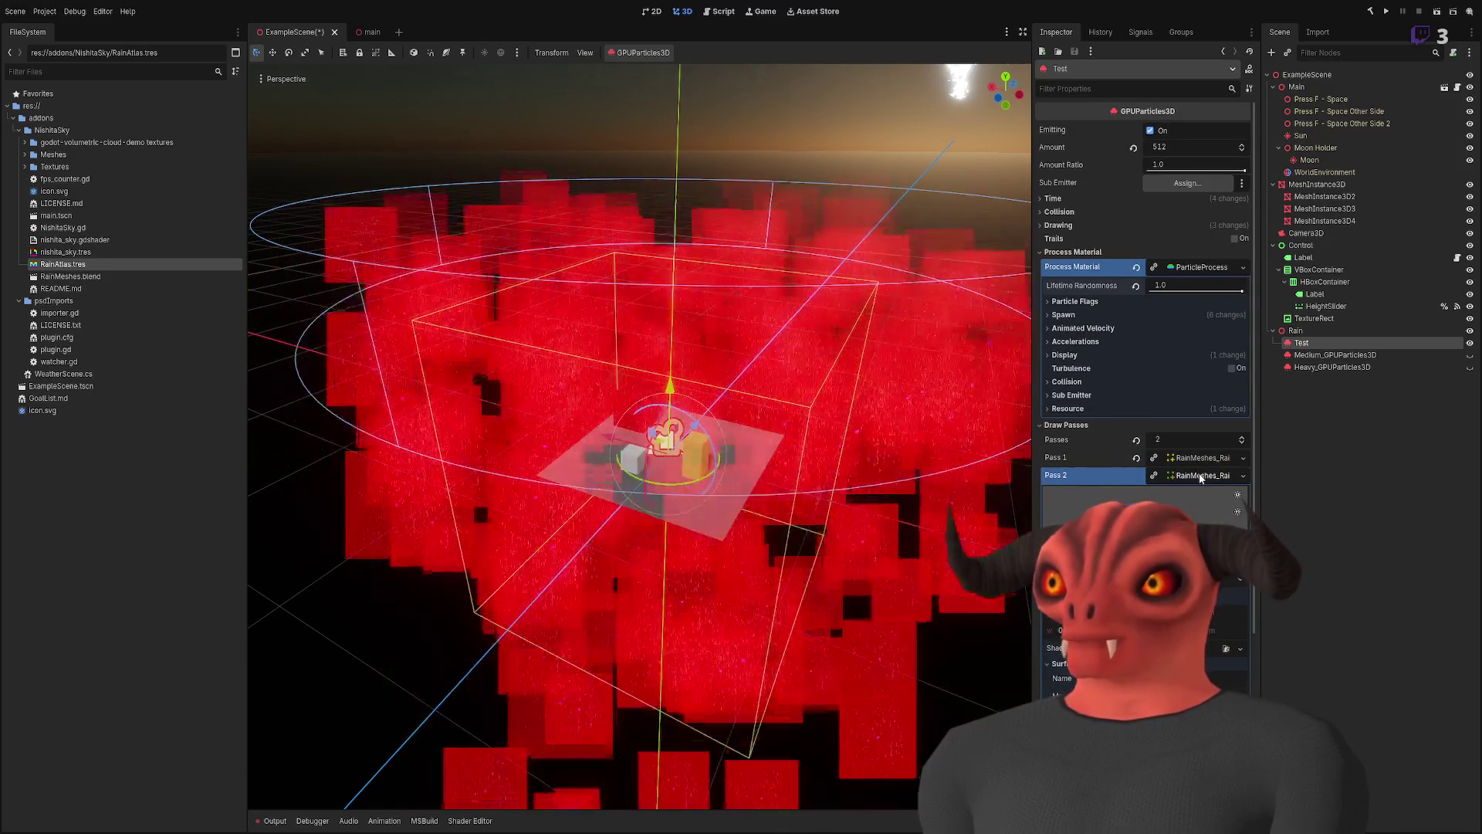
{"action": "scroll", "coordinate": [1182, 483], "scroll_direction": "down", "scroll_amount": 4}
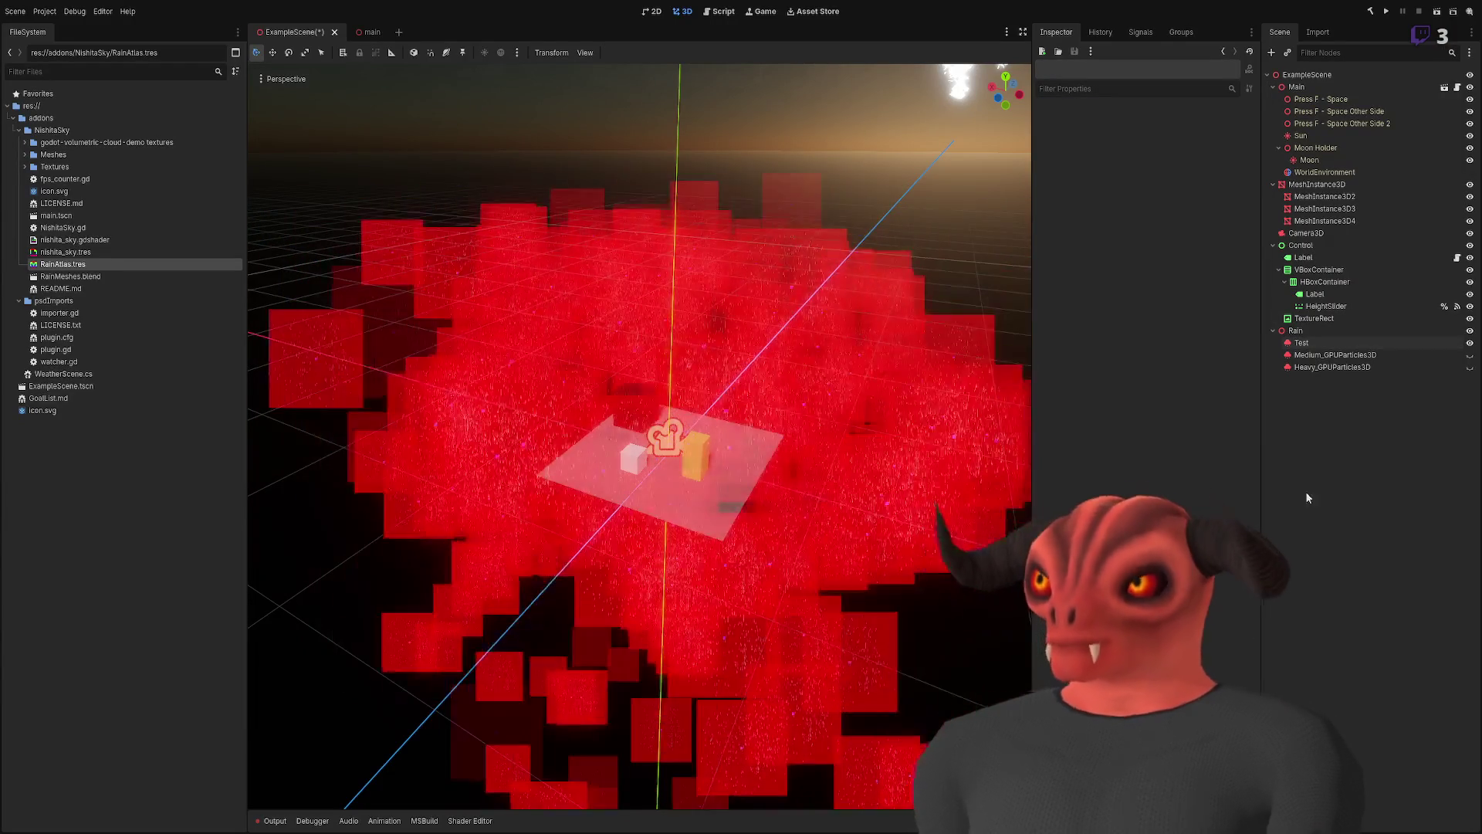
{"action": "left_click", "coordinate": [1328, 342]}
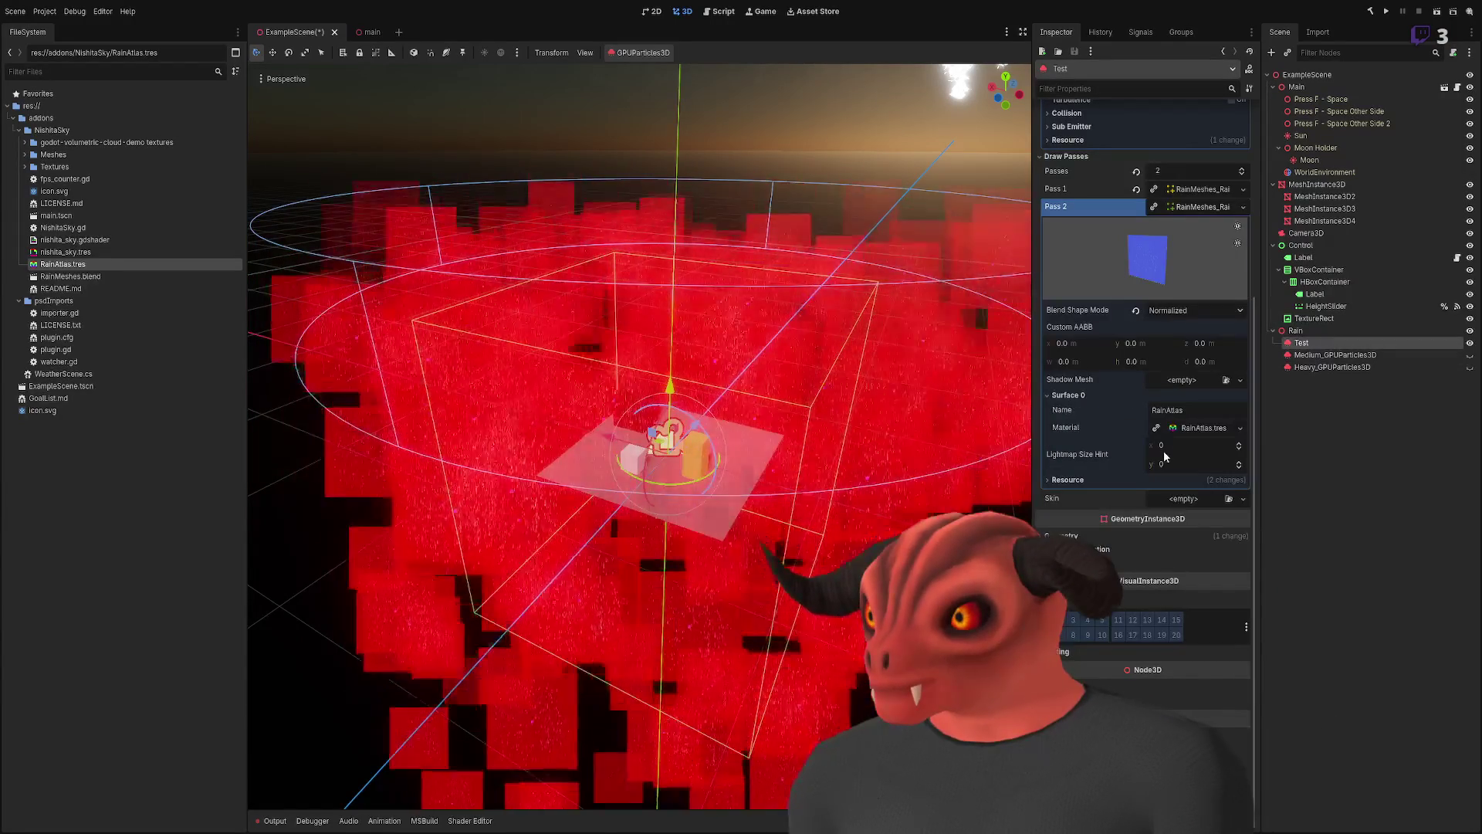
{"action": "left_click", "coordinate": [1196, 428]}
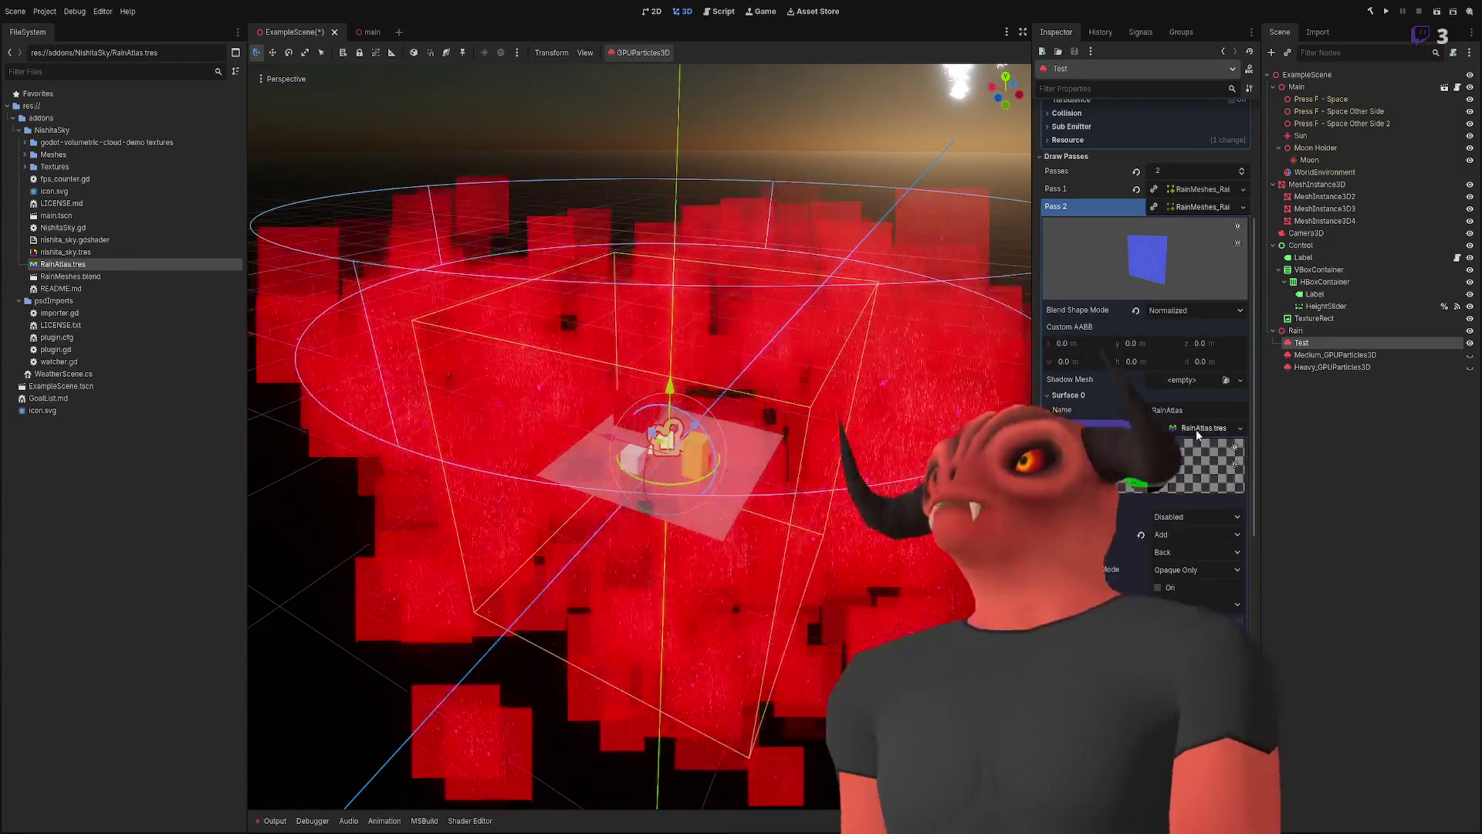
{"action": "scroll", "coordinate": [1161, 560], "scroll_direction": "down", "scroll_amount": 5}
{"action": "scroll", "coordinate": [1156, 569], "scroll_direction": "up", "scroll_amount": 8}
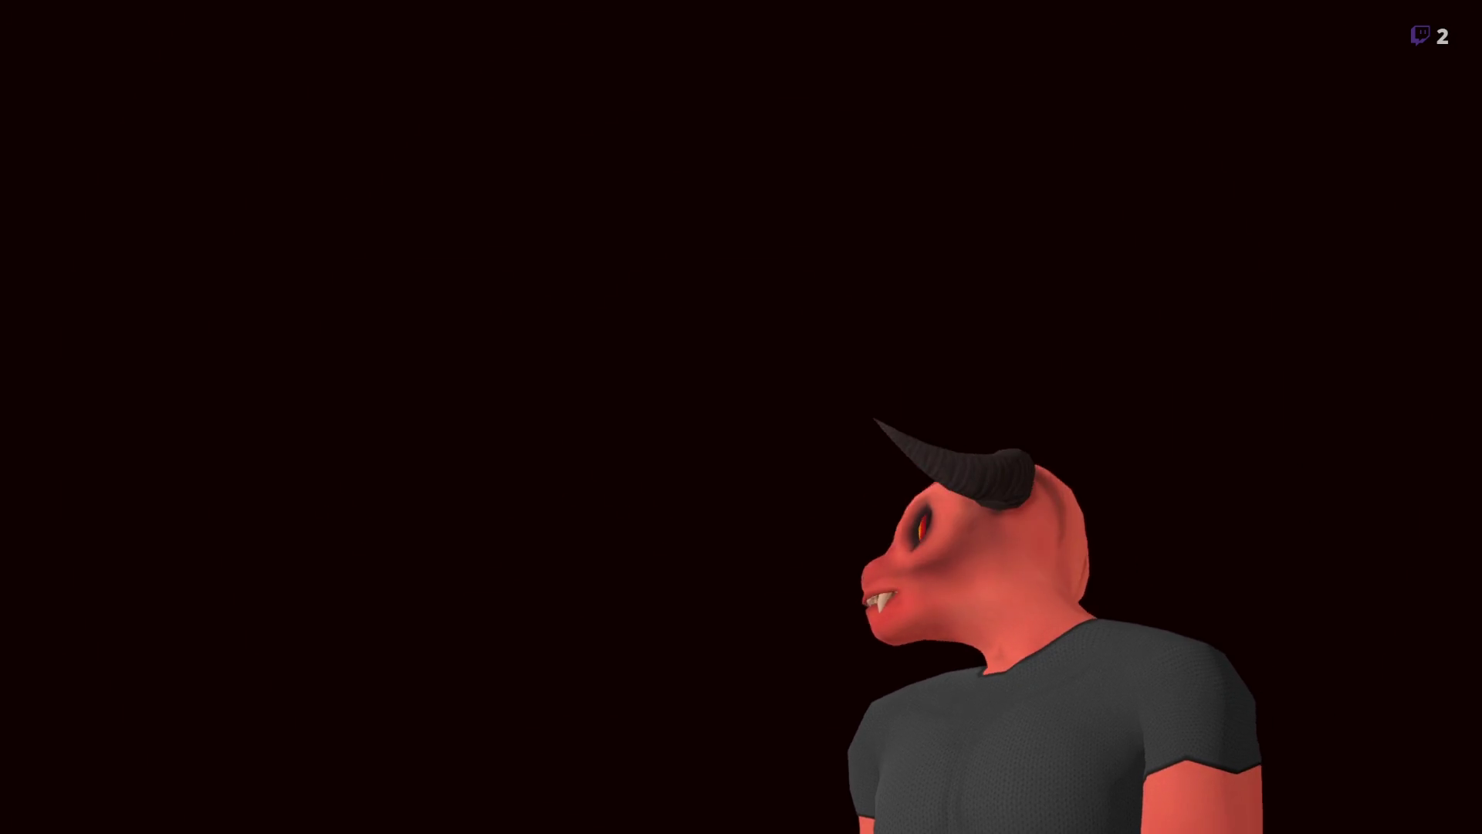
- Fly through the red rain particles to inspect the streaks, then refocus on the emitter
{"action": "key", "text": "w"}
{"action": "key", "text": "w"}
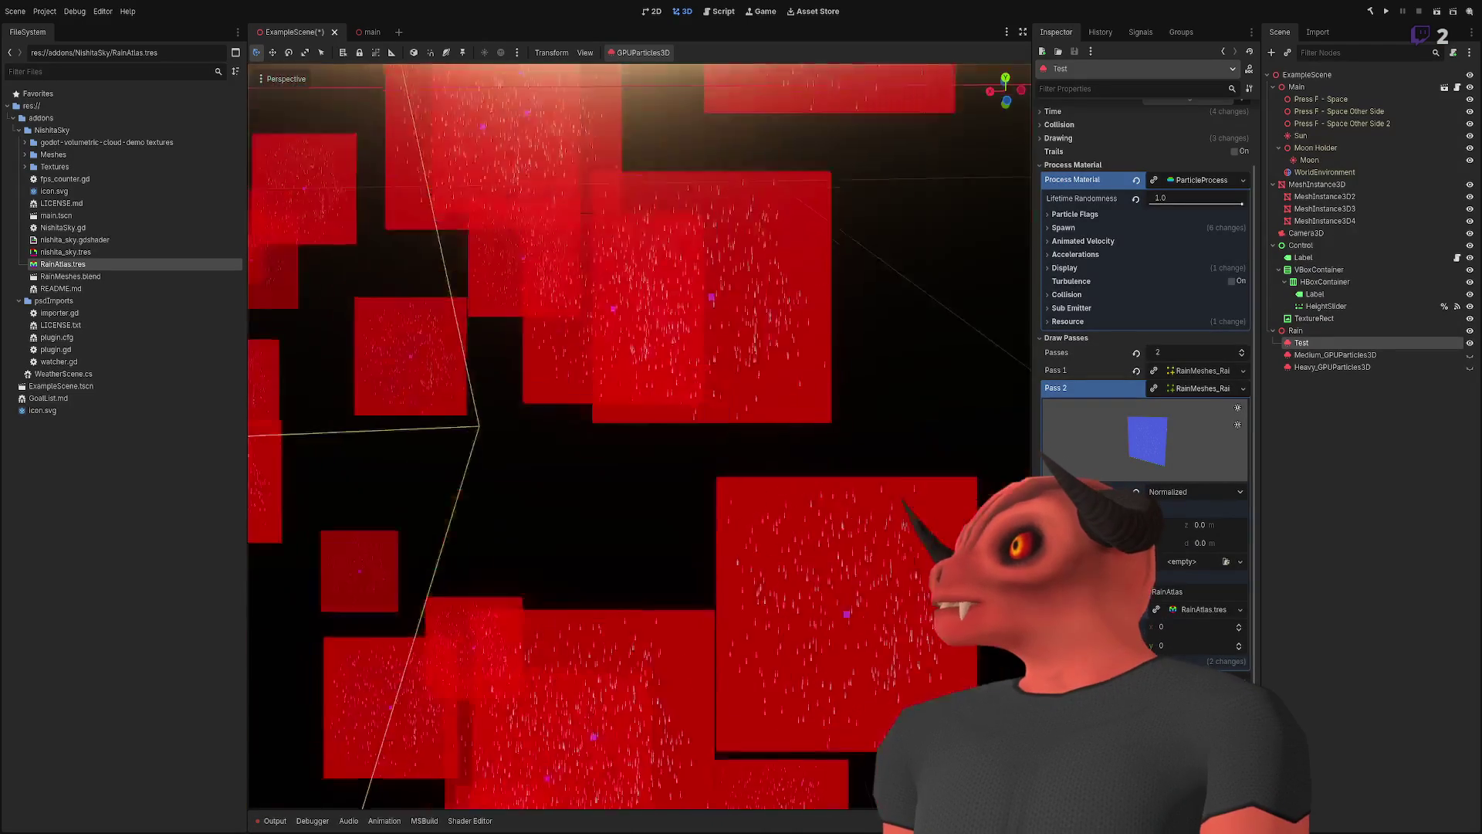
{"action": "key", "text": "w"}
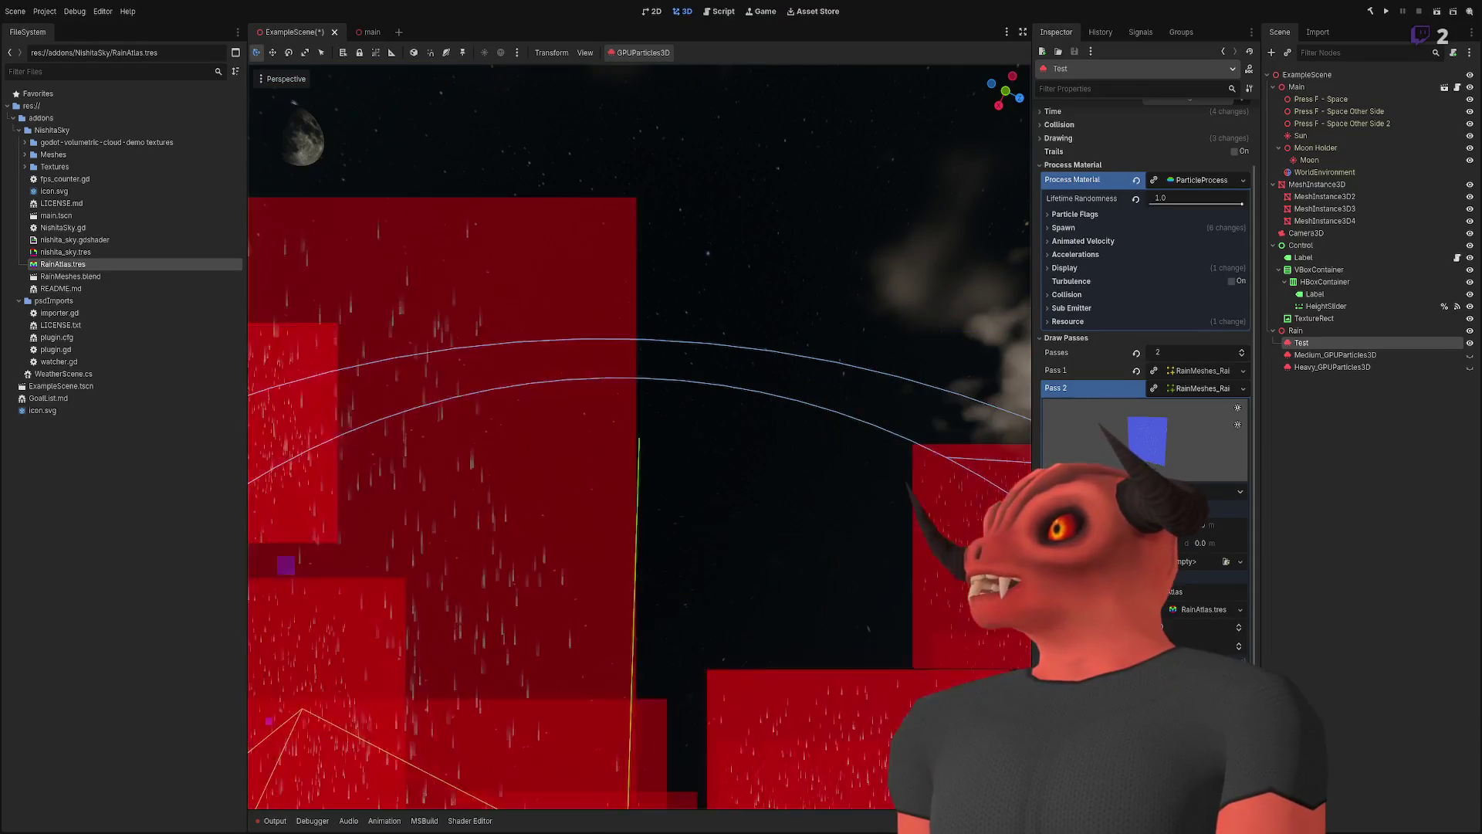
{"action": "key", "text": "f"}
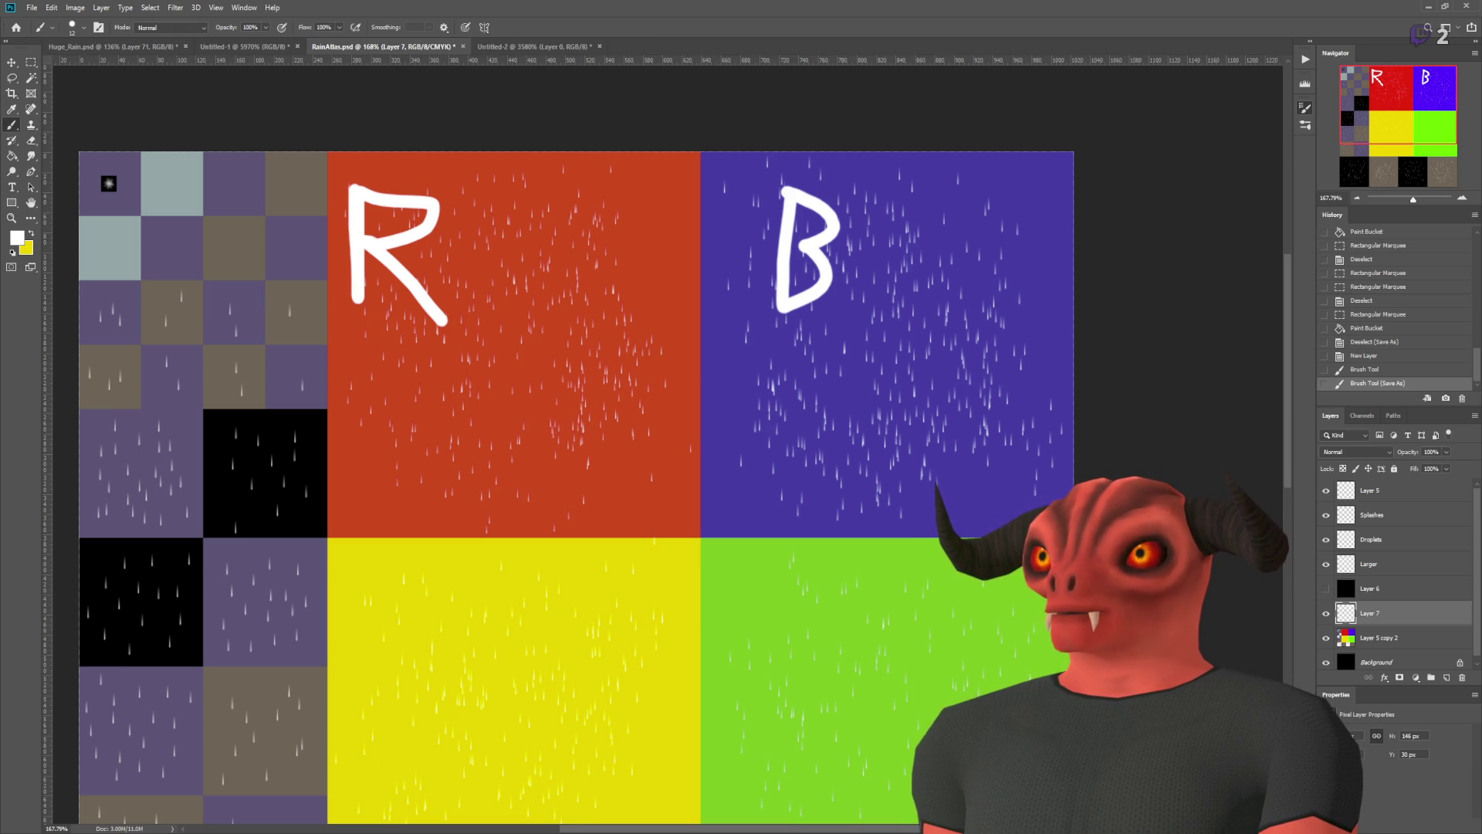
- Return to Godot and re-centre the view on the whole particle cloud
{"action": "key", "text": "alt+Tab"}
{"action": "scroll", "coordinate": [639, 432], "scroll_direction": "up", "scroll_amount": 5}
{"action": "key", "text": "f"}
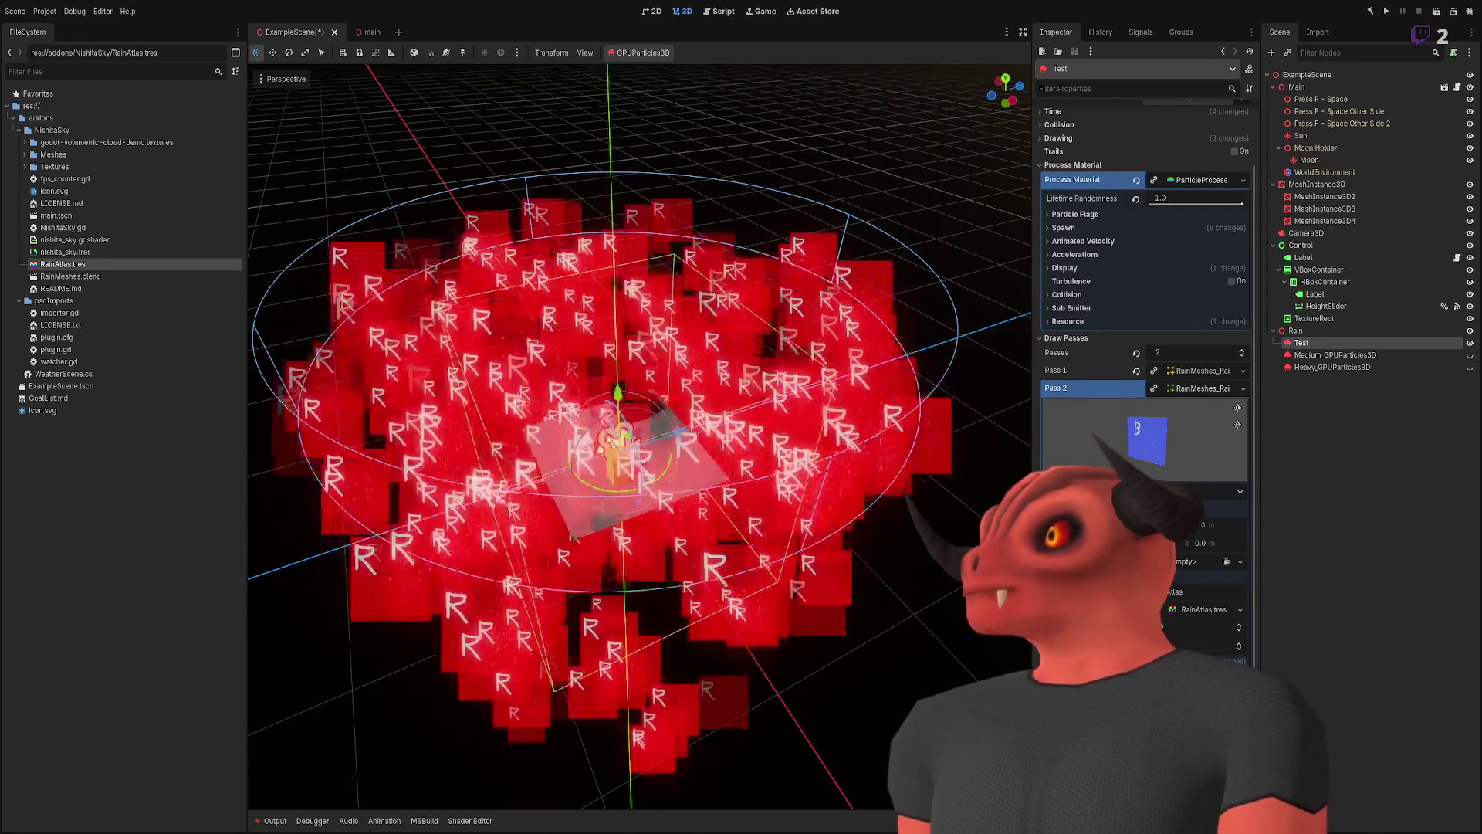
- Expand the Pass 1 mesh, set its Blend Shape Mode to Normalized, and expand the Pass 2 mesh
{"action": "left_click", "coordinate": [1201, 371]}
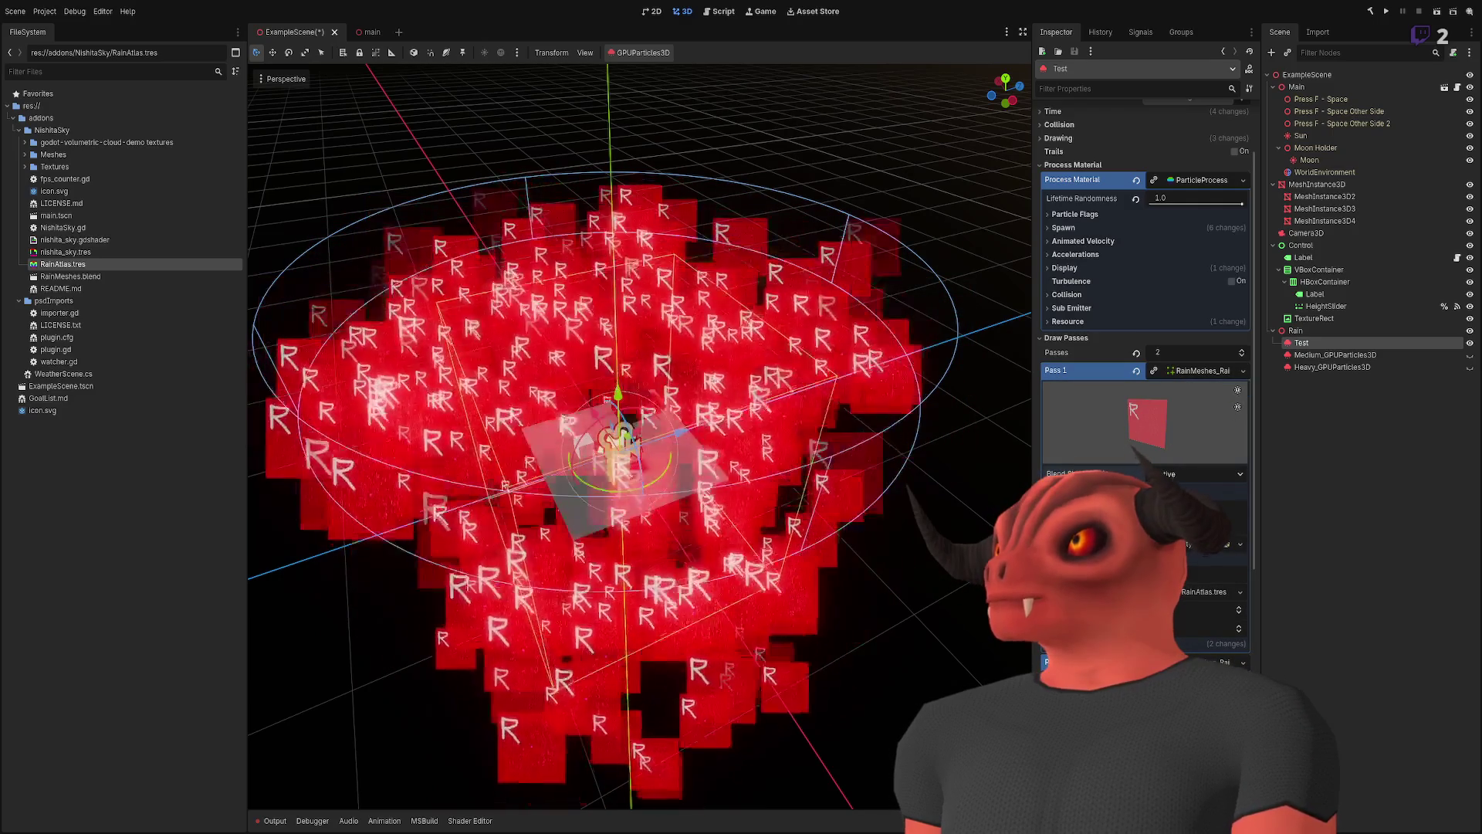
{"action": "left_click", "coordinate": [1196, 474]}
{"action": "left_click", "coordinate": [1174, 492]}
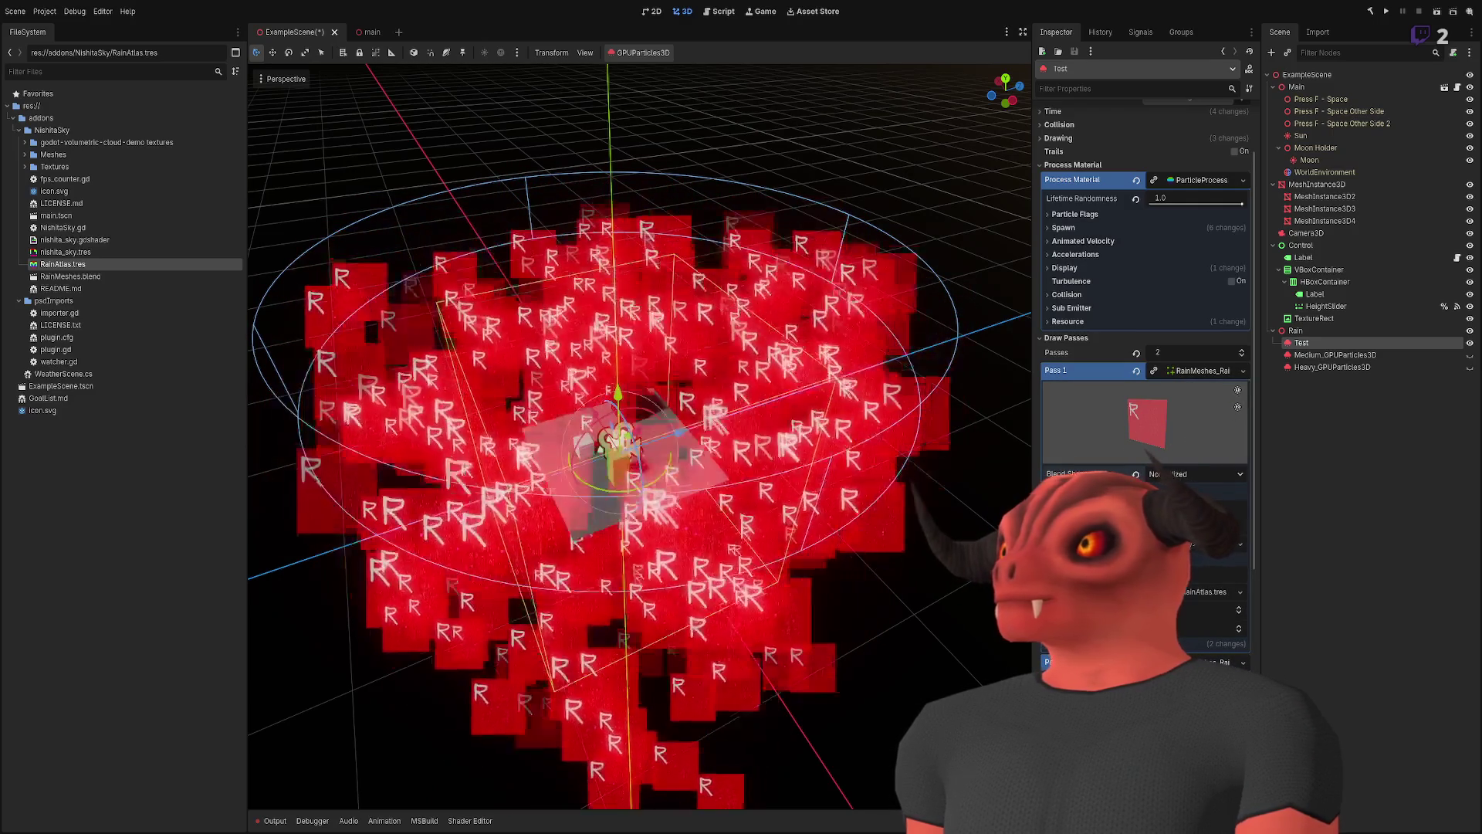
{"action": "left_click", "coordinate": [1182, 389]}
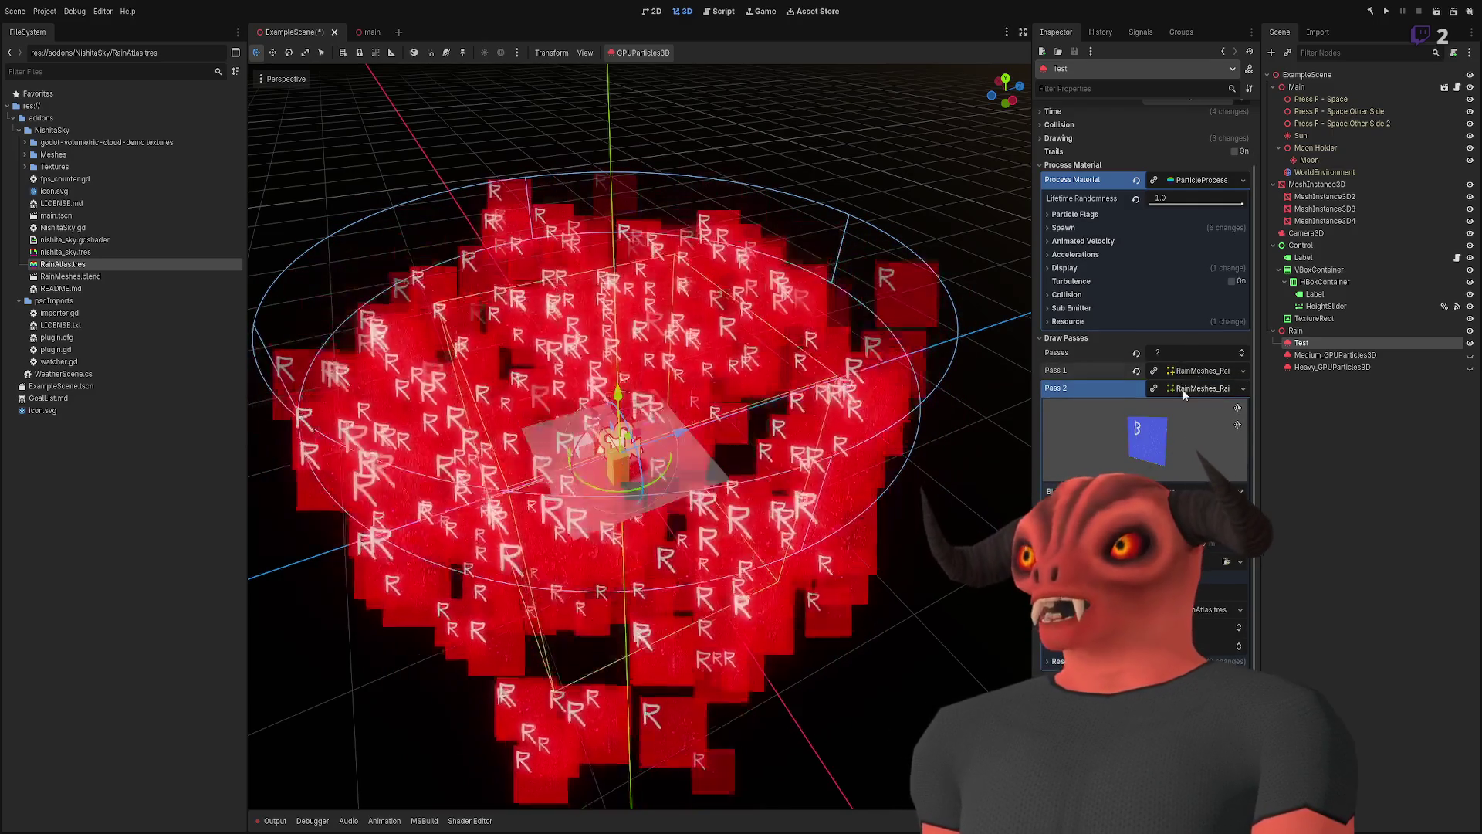
{"action": "scroll", "coordinate": [1189, 389], "scroll_direction": "up", "scroll_amount": 3}
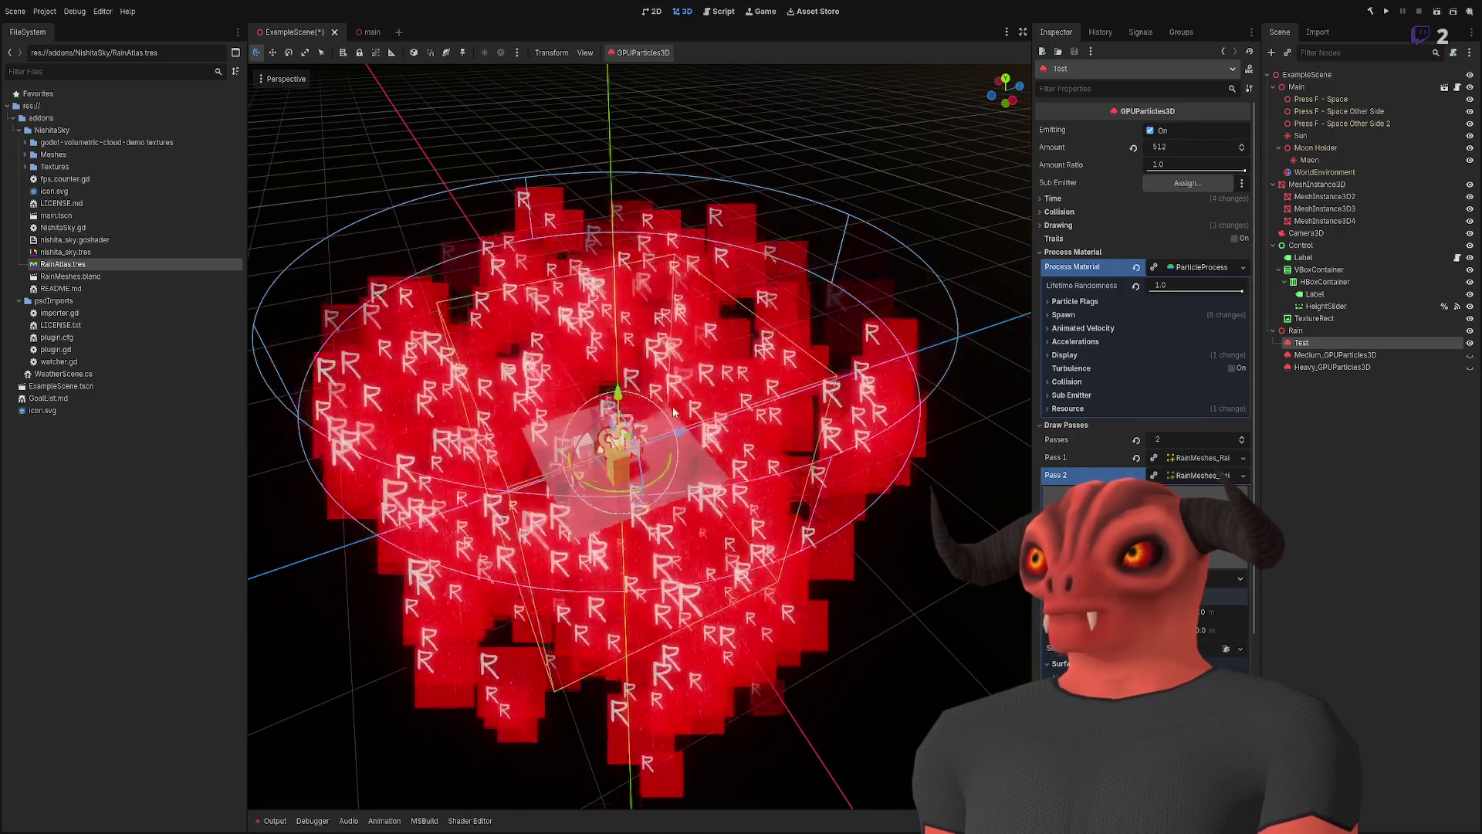
- Clear the meshes from both draw passes and select the Rain_Large_0 plane
{"action": "left_click", "coordinate": [1055, 469]}
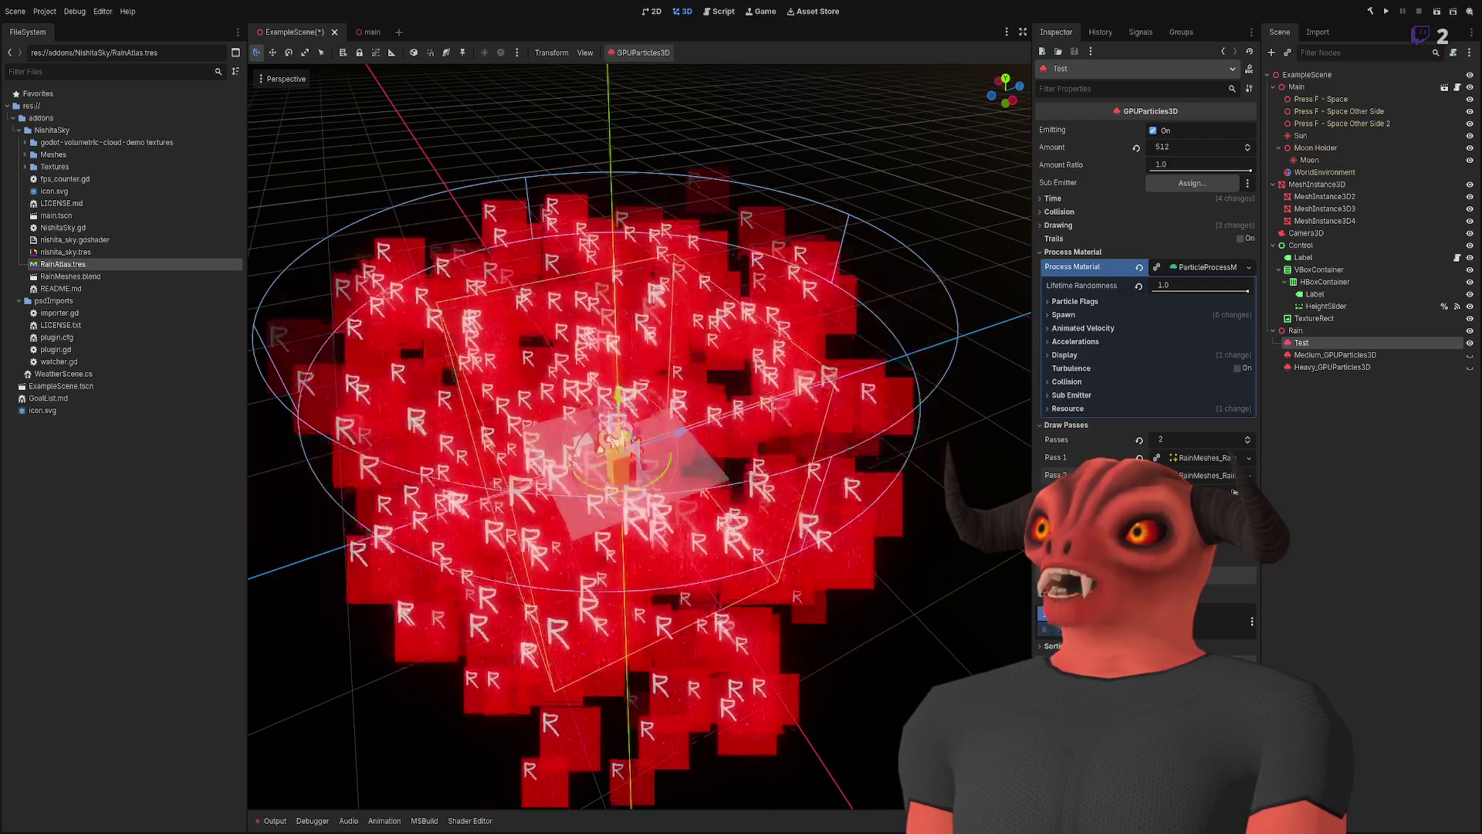
{"action": "left_click", "coordinate": [1249, 475]}
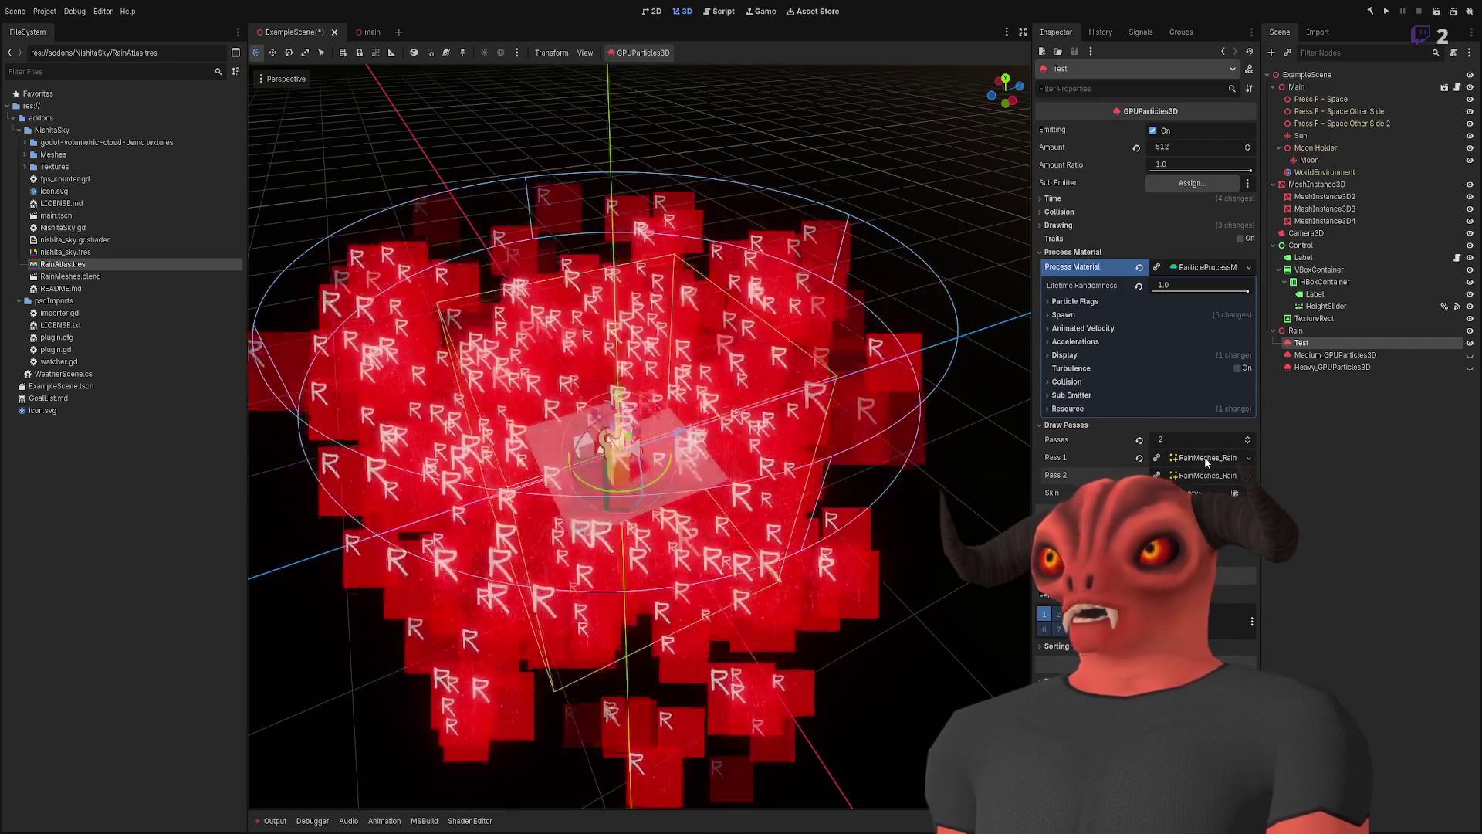
{"action": "left_click", "coordinate": [1141, 457]}
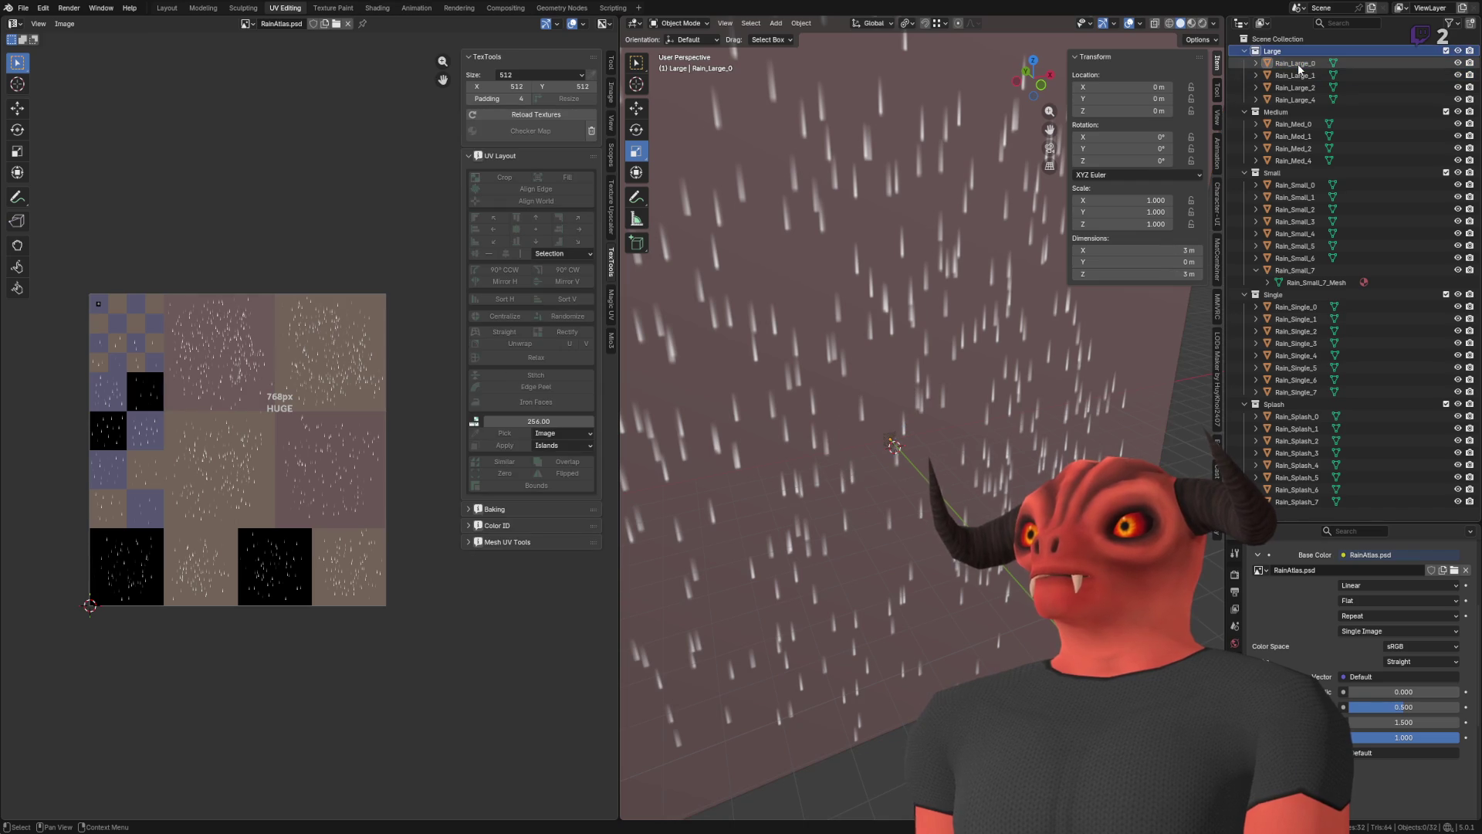
{"action": "left_click", "coordinate": [1299, 70]}
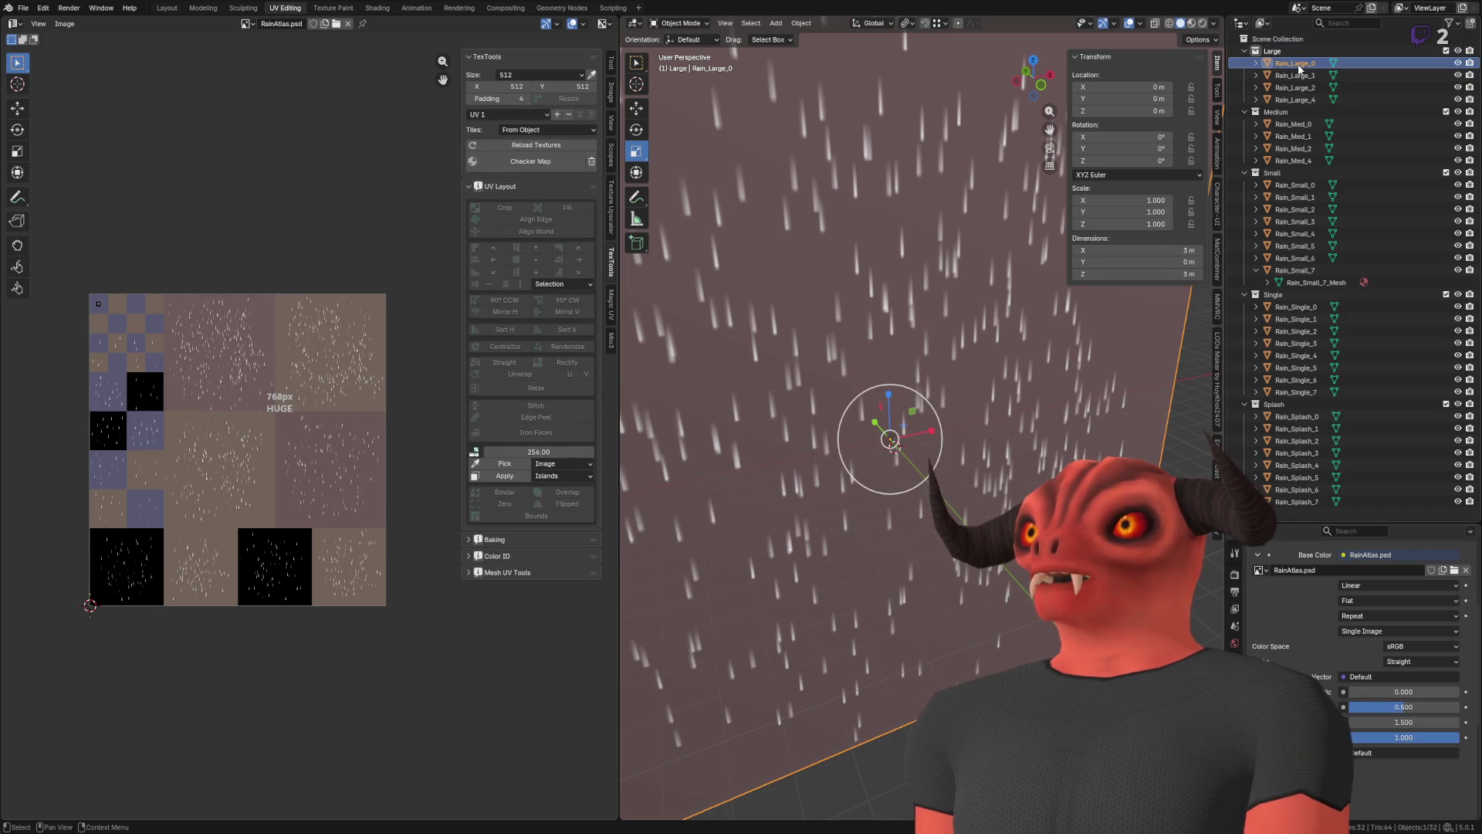
{"action": "key", "text": "KP_Decimal"}
{"action": "scroll", "coordinate": [910, 336], "scroll_direction": "up", "scroll_amount": 2}
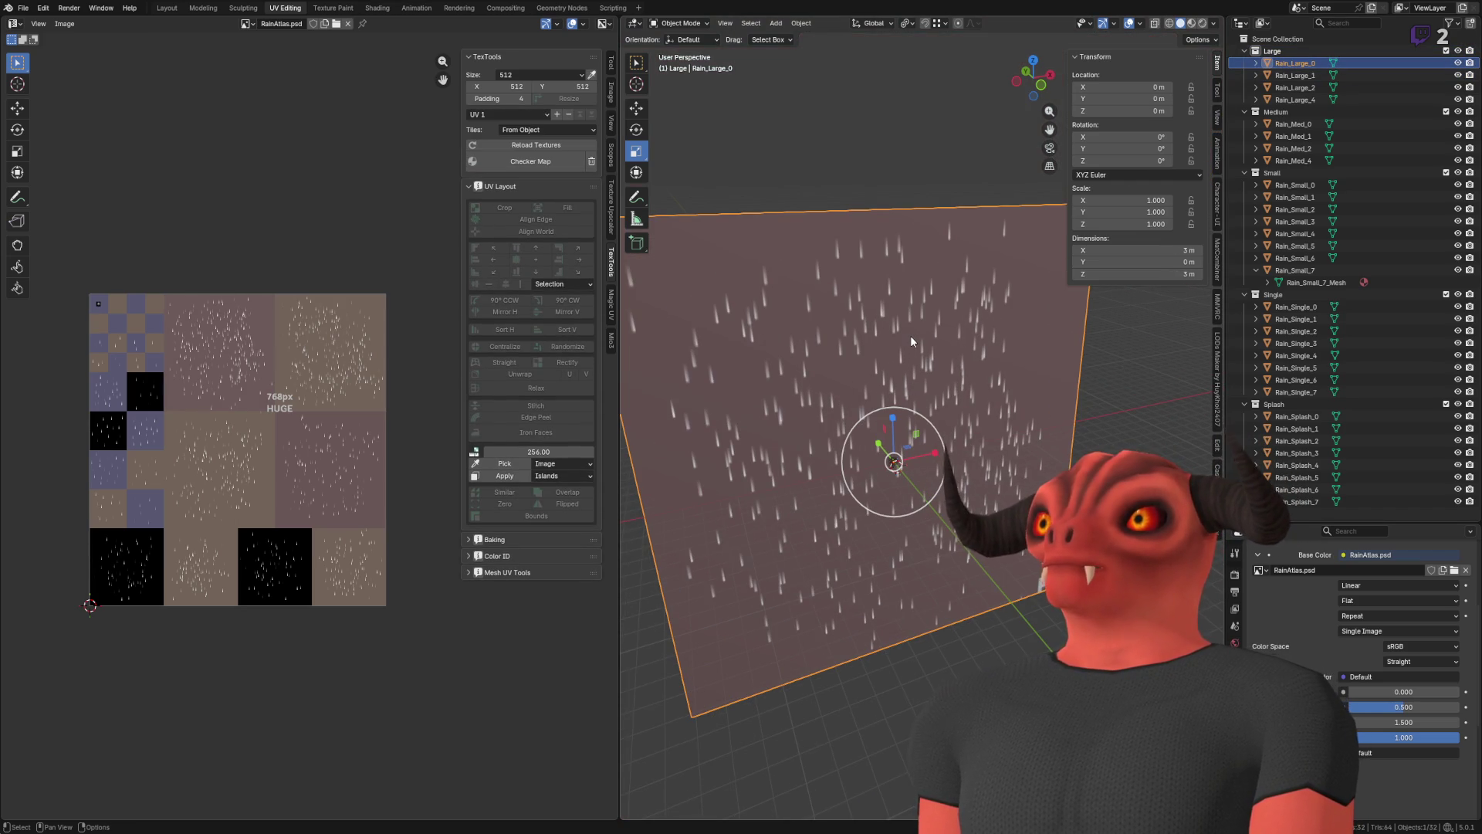
{"action": "key", "text": "a"}
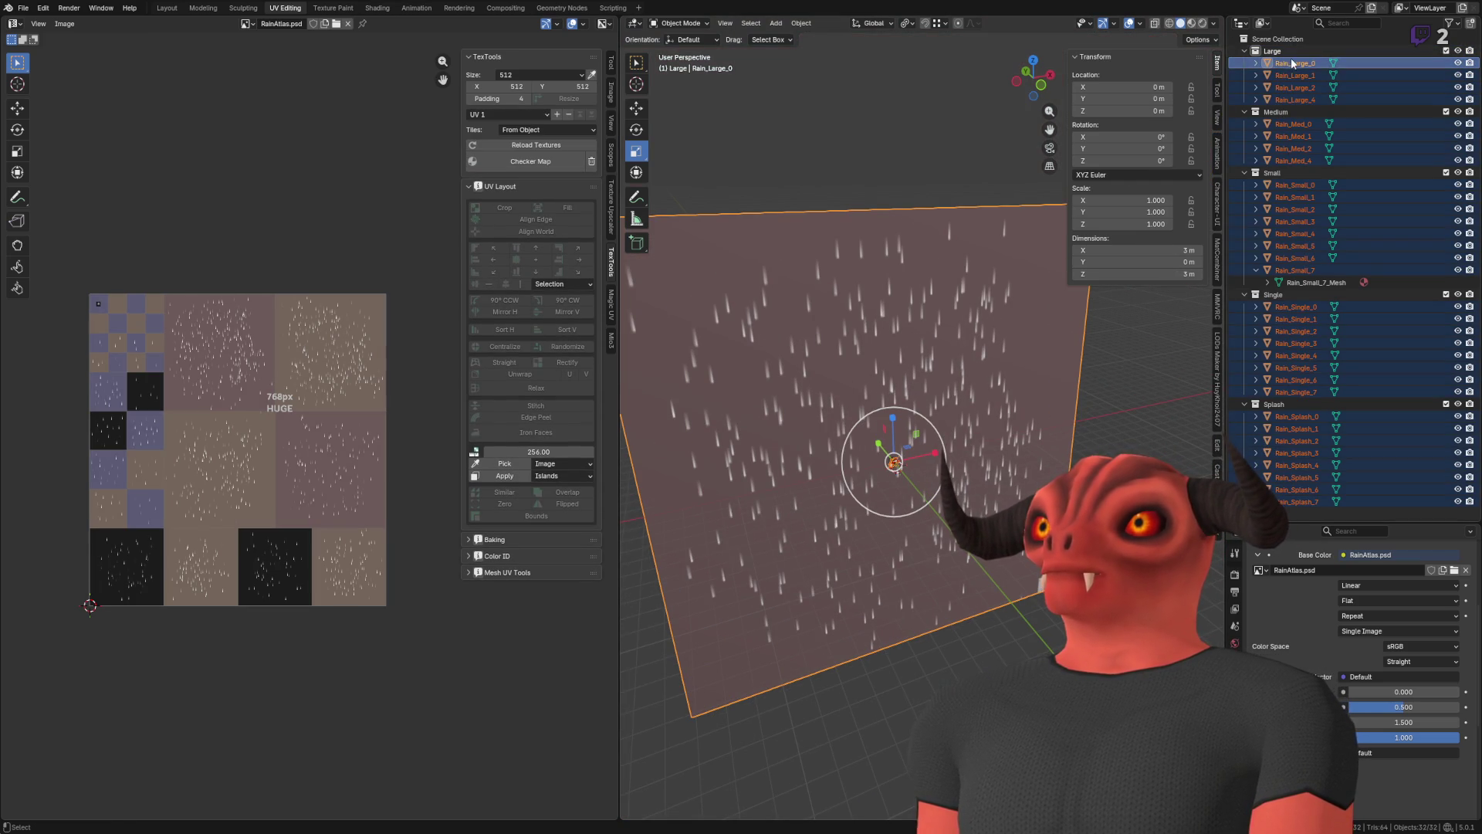
{"action": "left_click", "coordinate": [1295, 64], "text": "ctrl"}
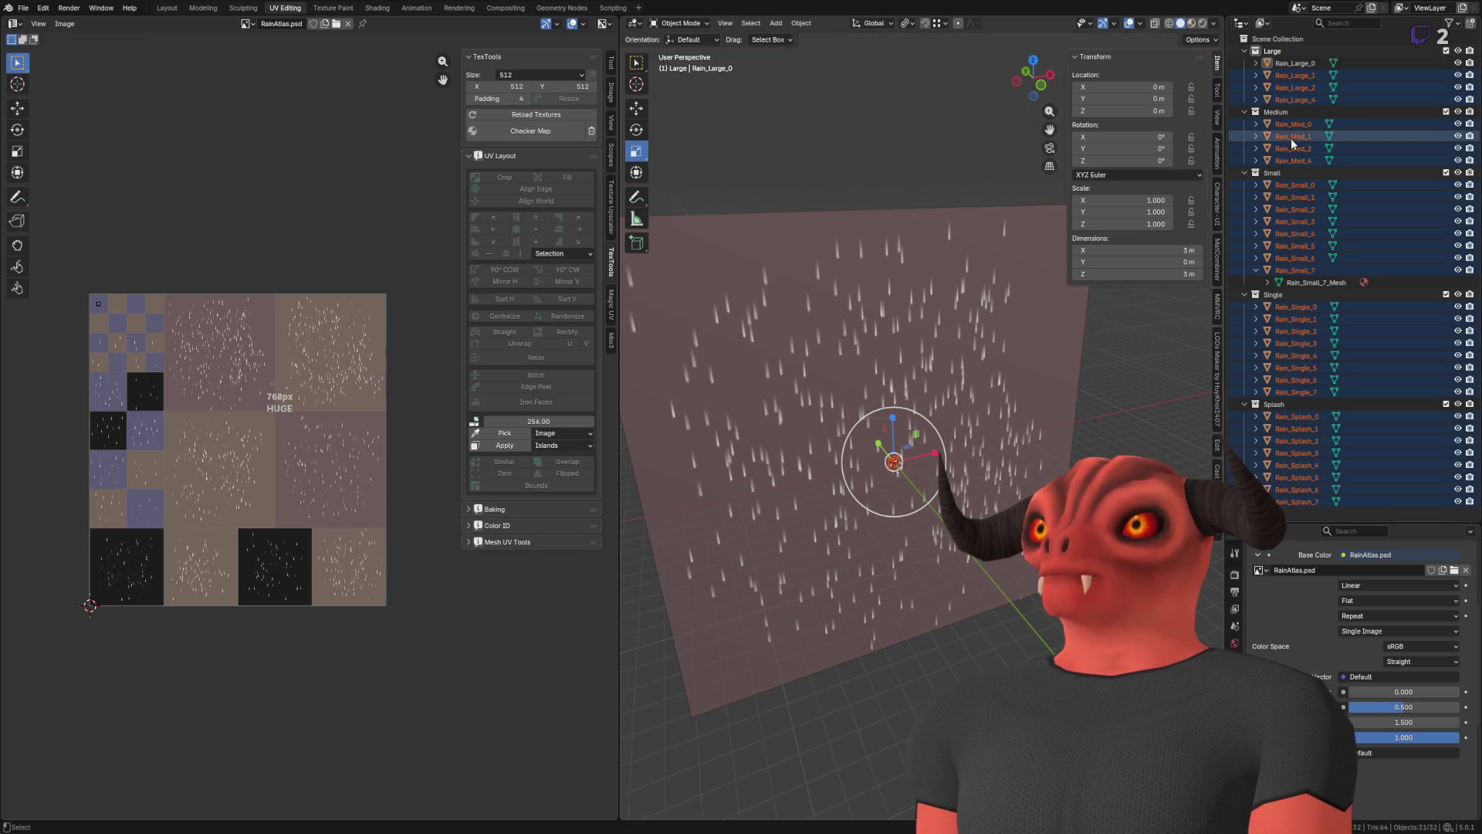
{"action": "left_click", "coordinate": [1313, 76], "text": "ctrl"}
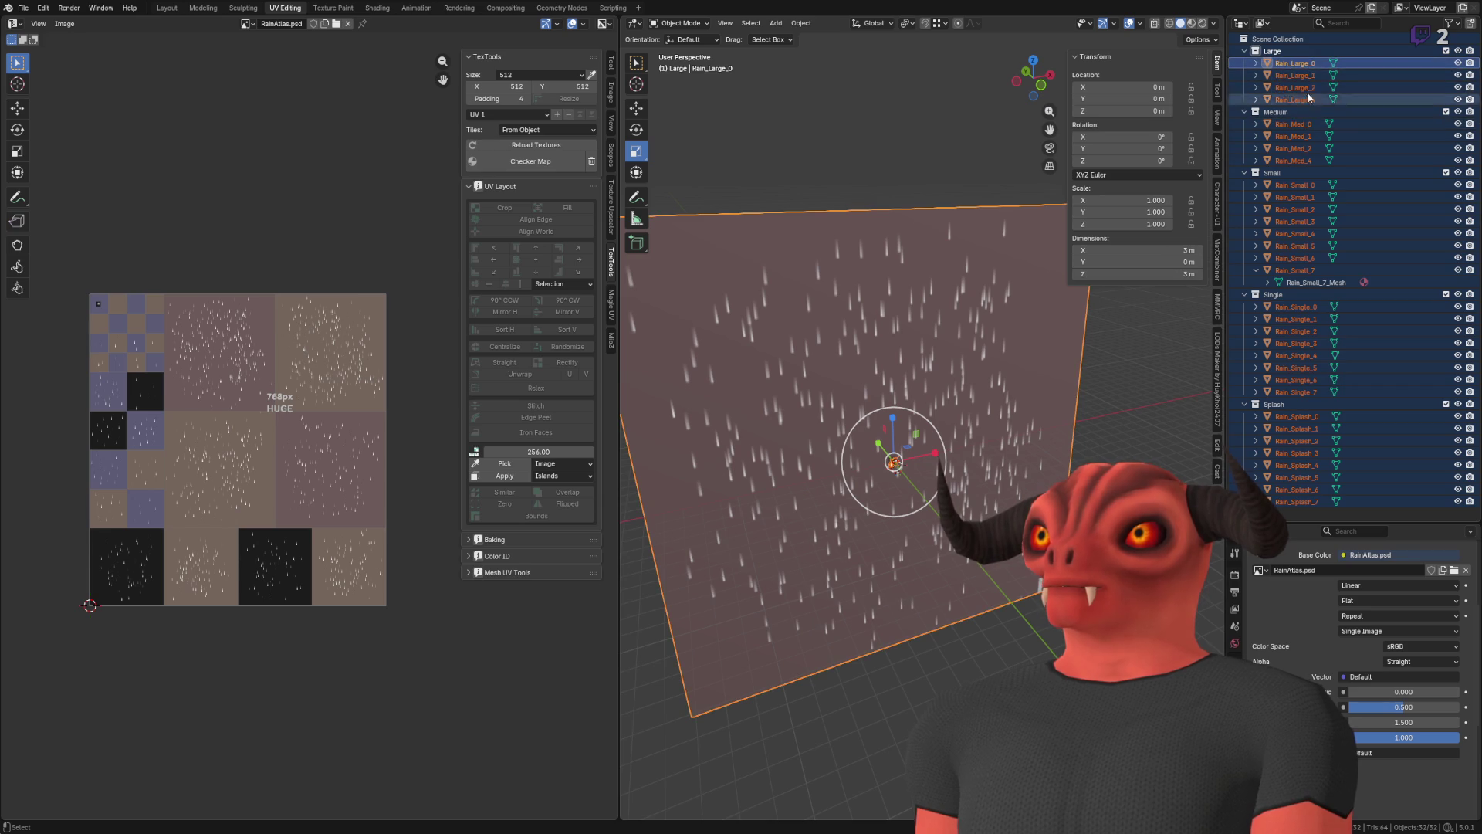
{"action": "left_click", "coordinate": [1305, 65], "text": "ctrl"}
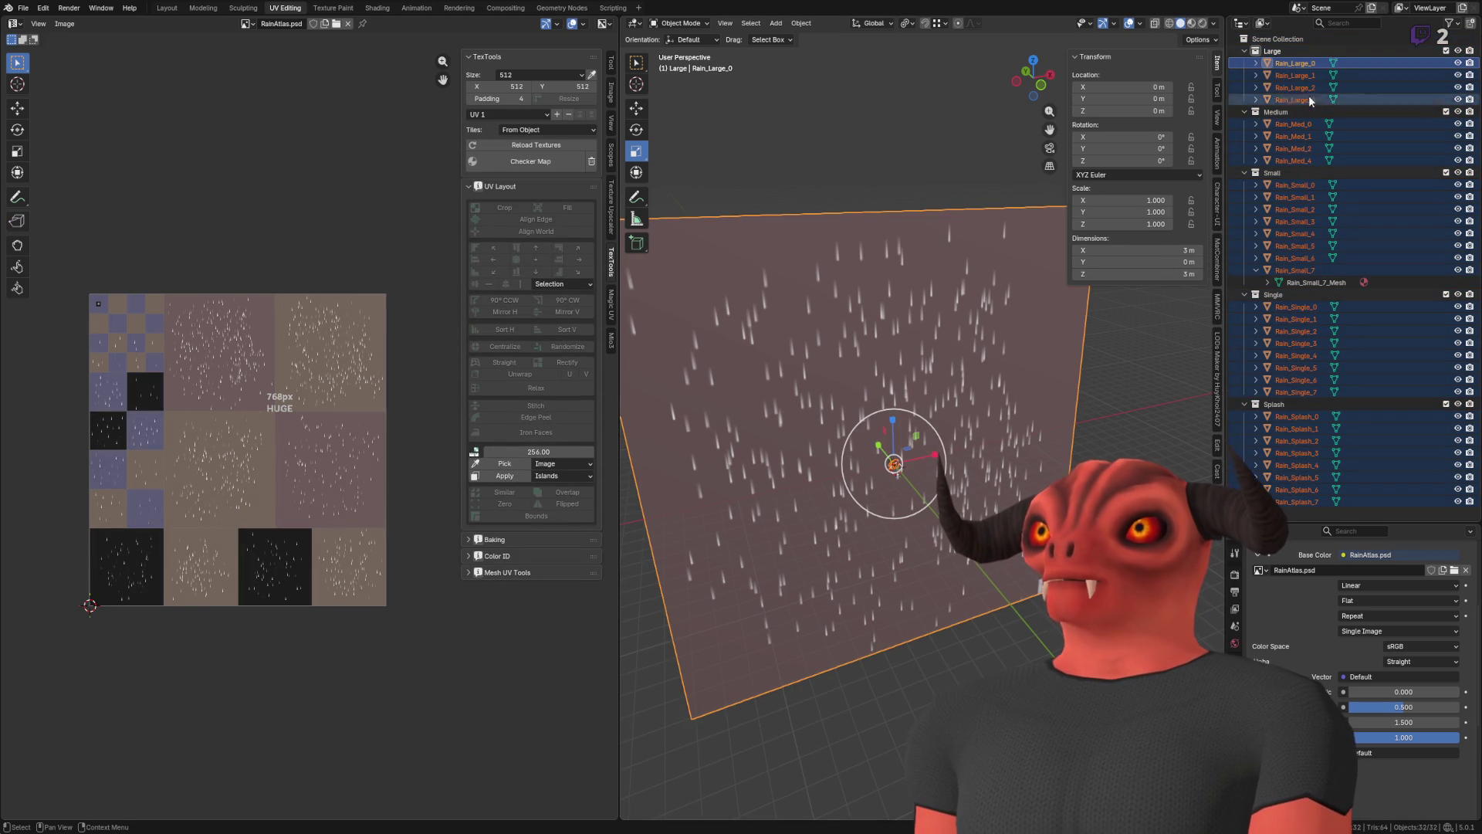
{"action": "left_click", "coordinate": [1148, 200]}
{"action": "type", "text": "40.000"}
{"action": "key", "text": "Return"}
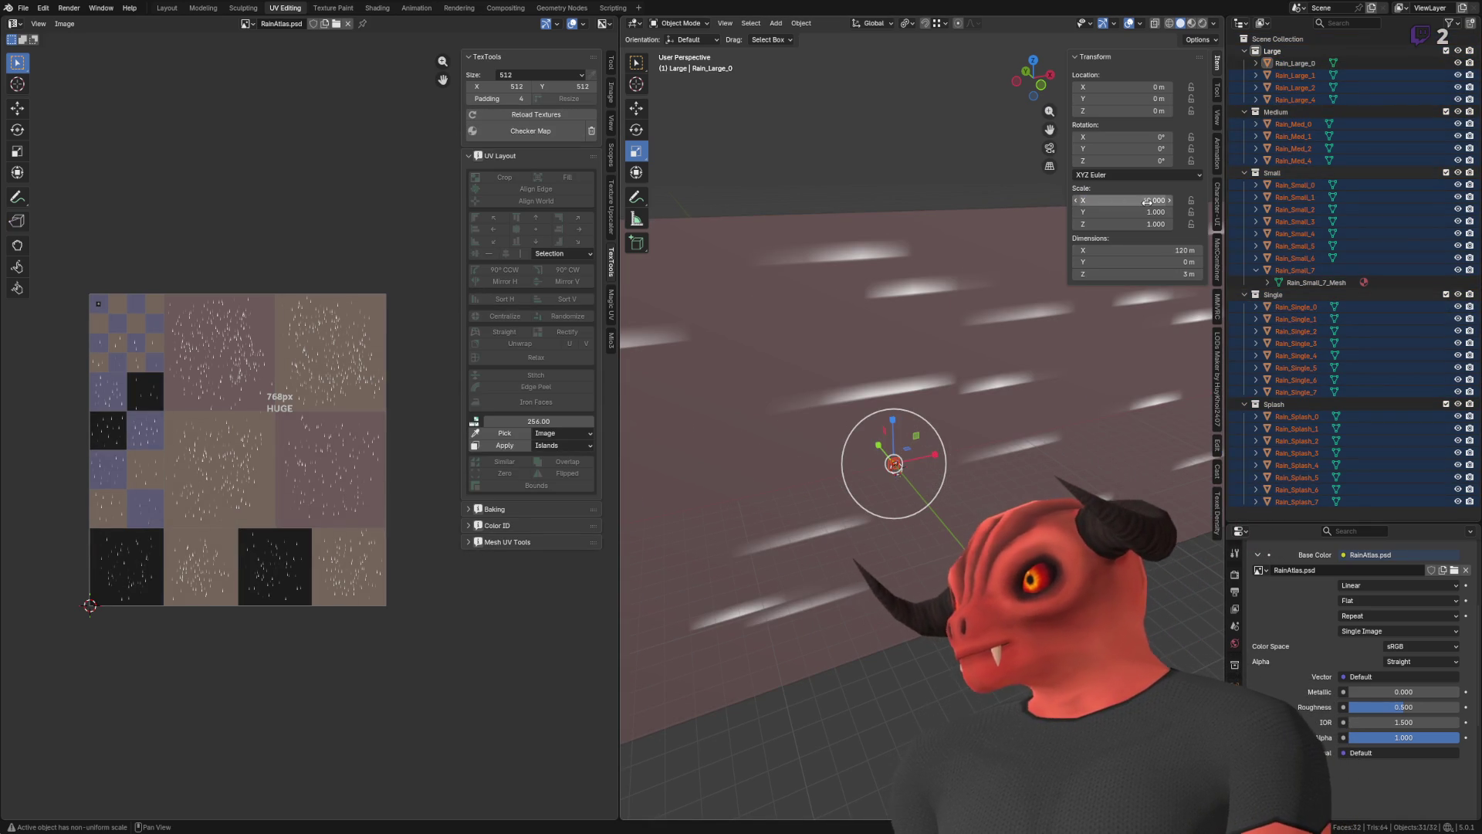
{"action": "key", "text": "ctrl+z"}
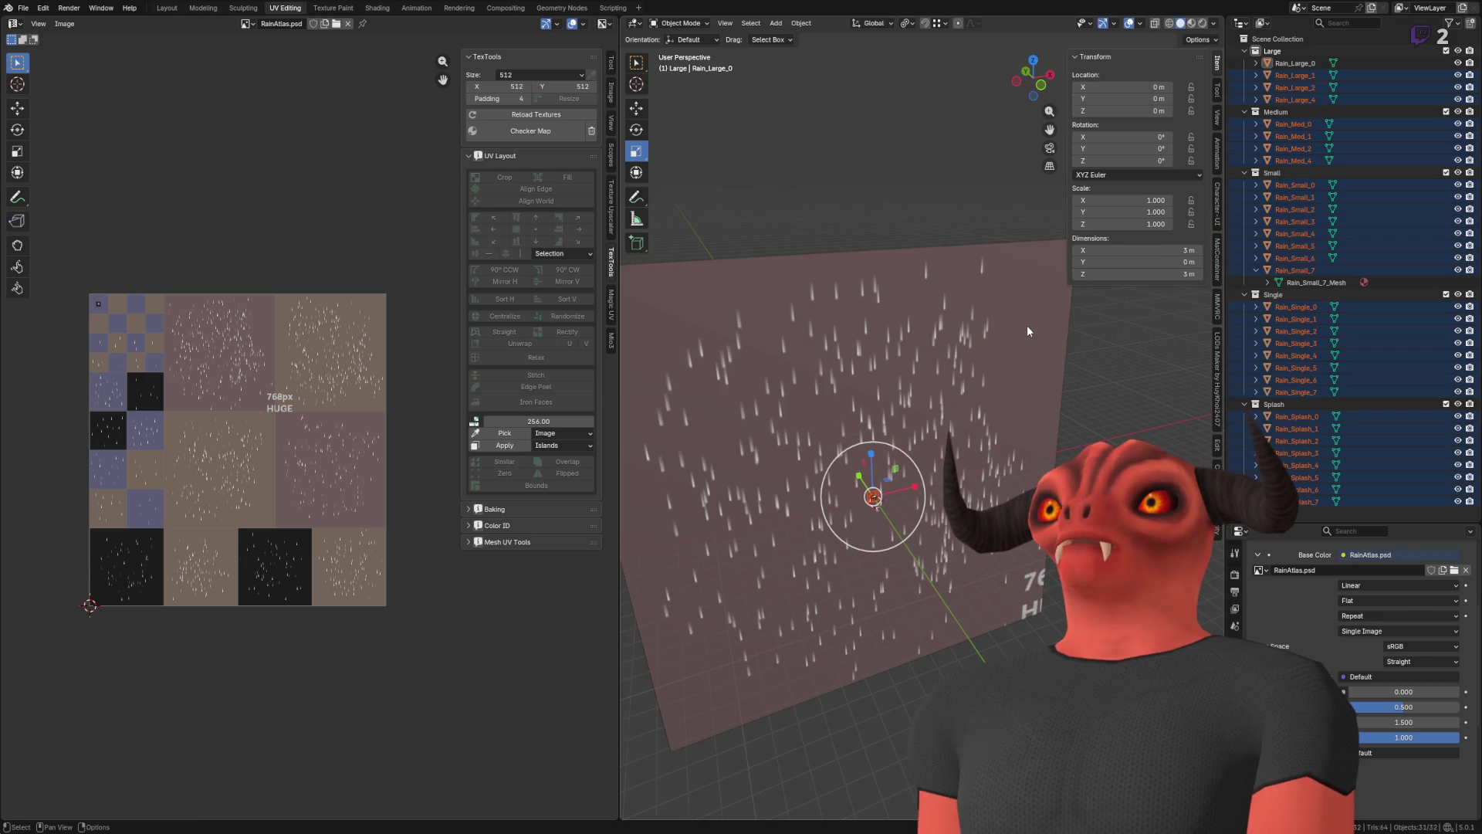
{"action": "left_click", "coordinate": [1313, 77]}
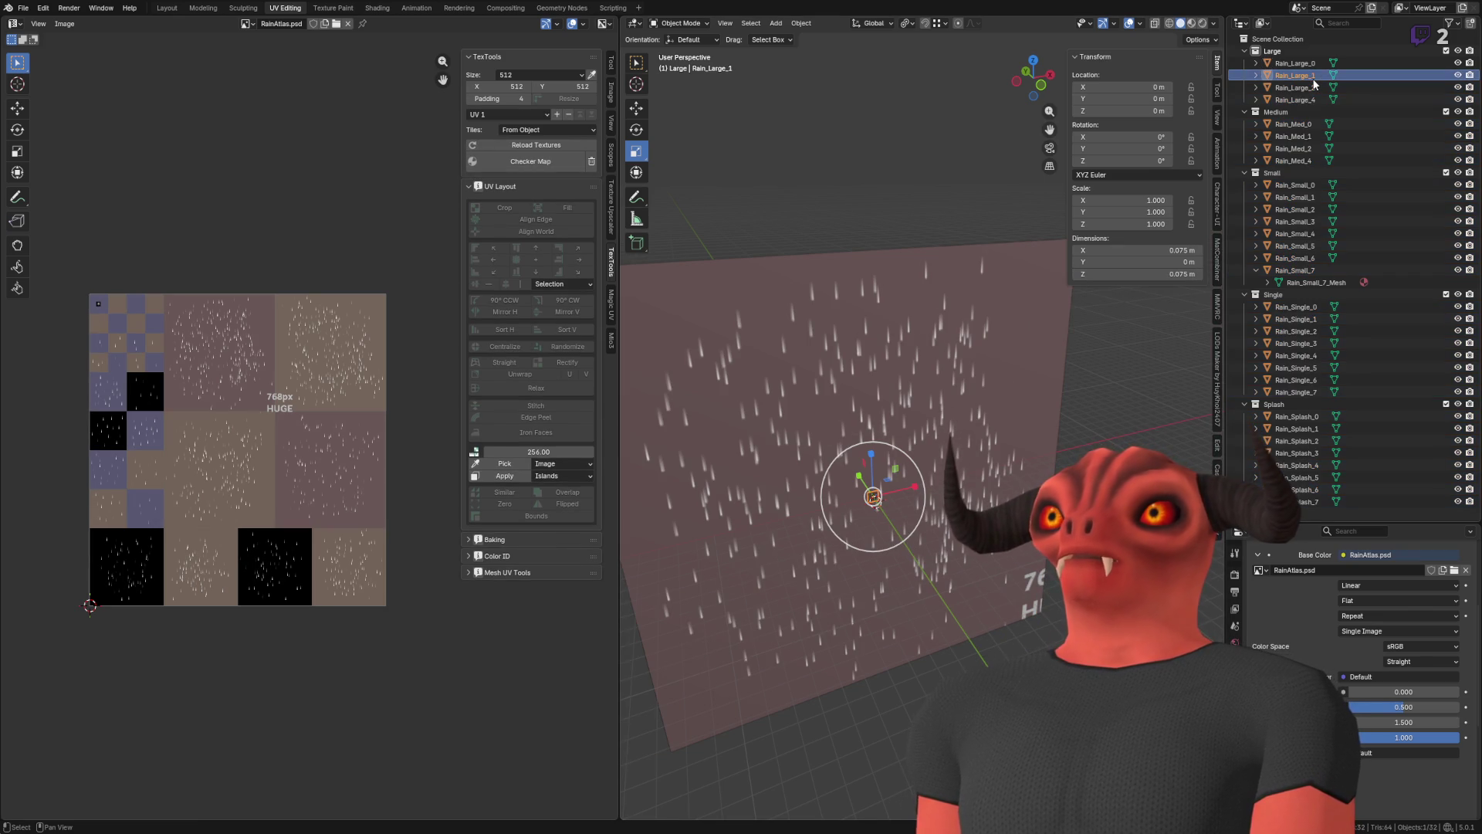
{"action": "key", "text": "a"}
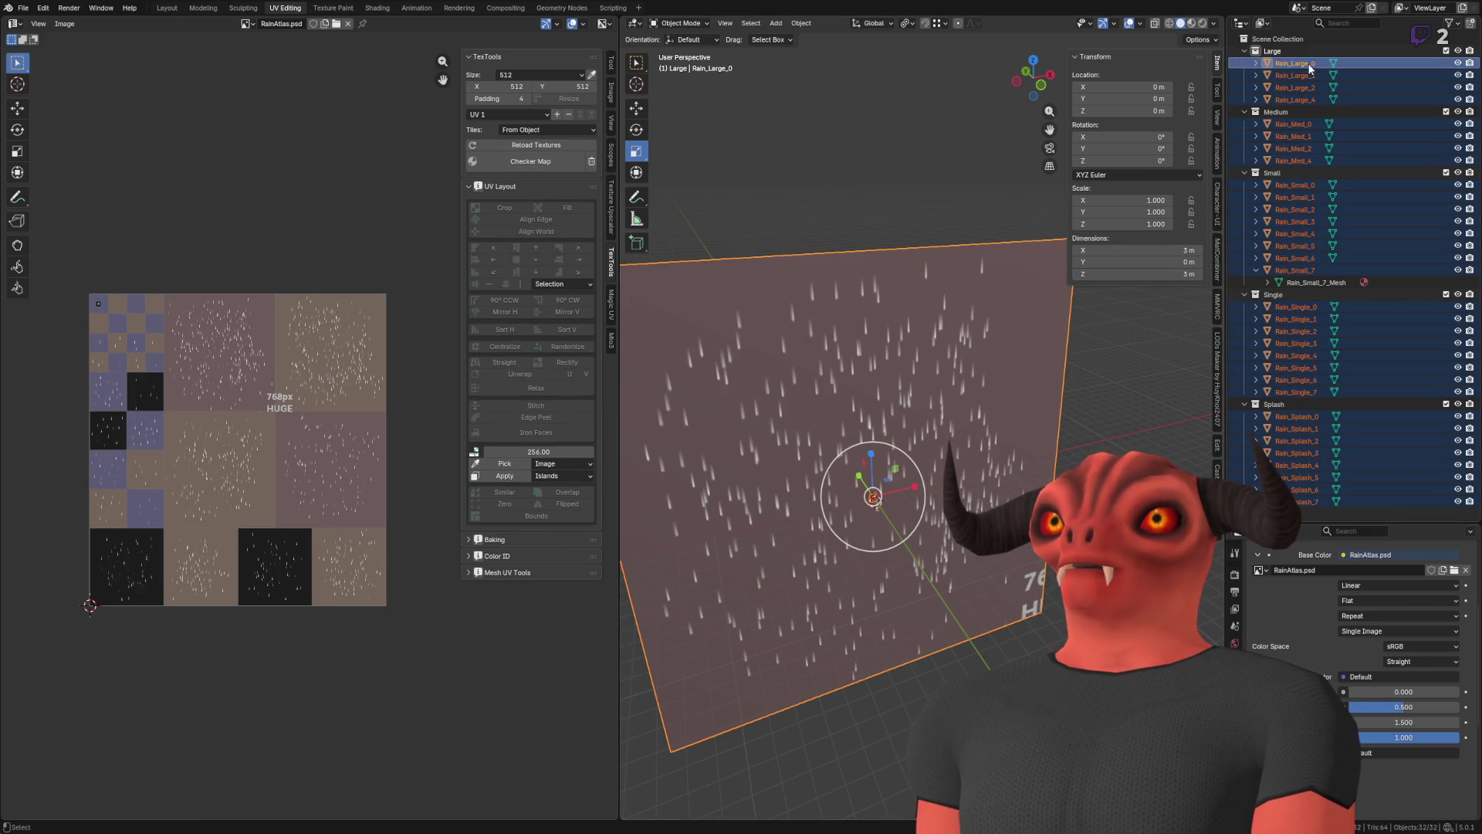
{"action": "left_click", "coordinate": [1315, 78], "text": "ctrl"}
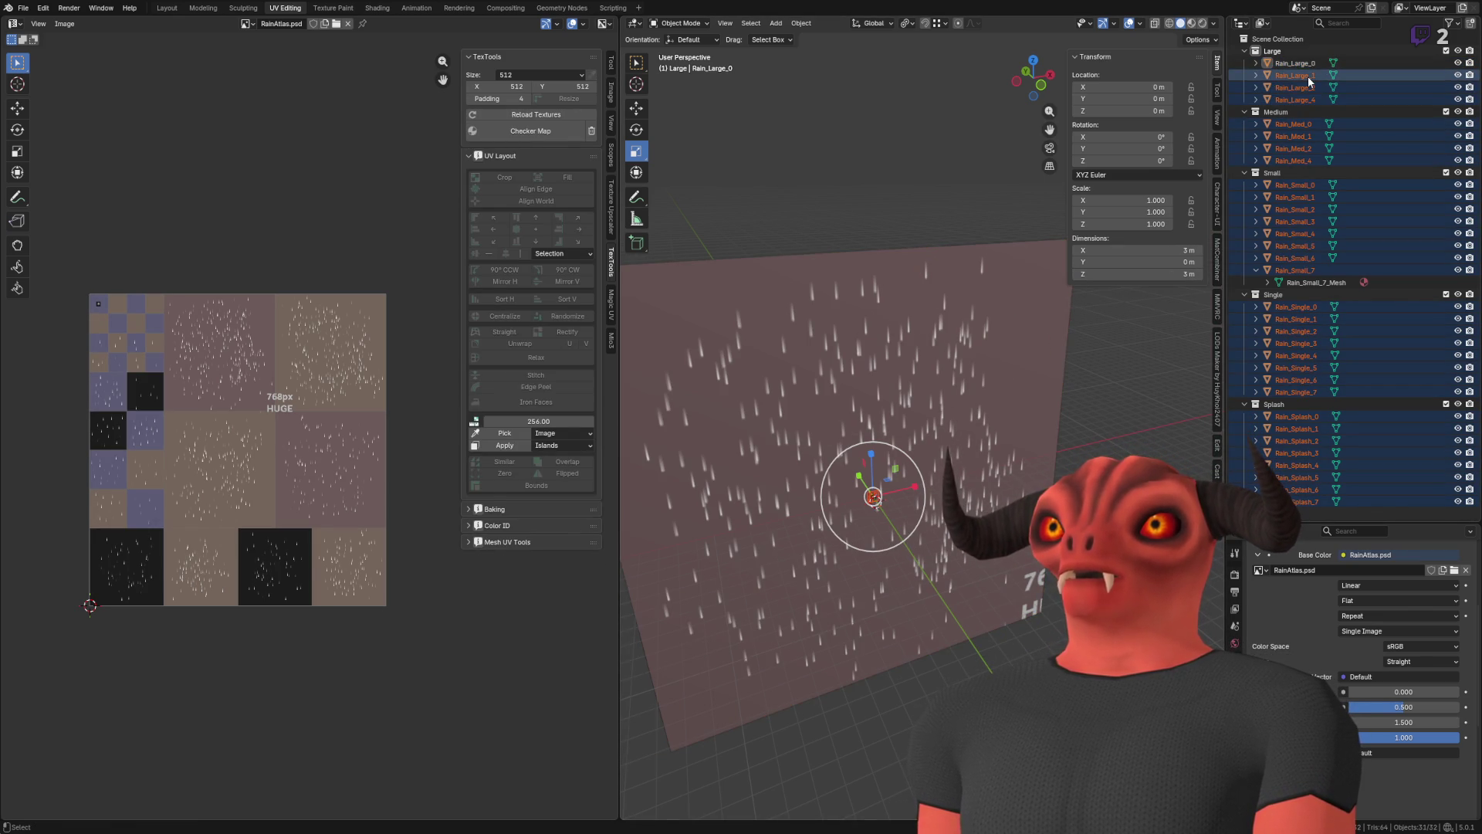
{"action": "left_click", "coordinate": [1310, 77], "text": "ctrl"}
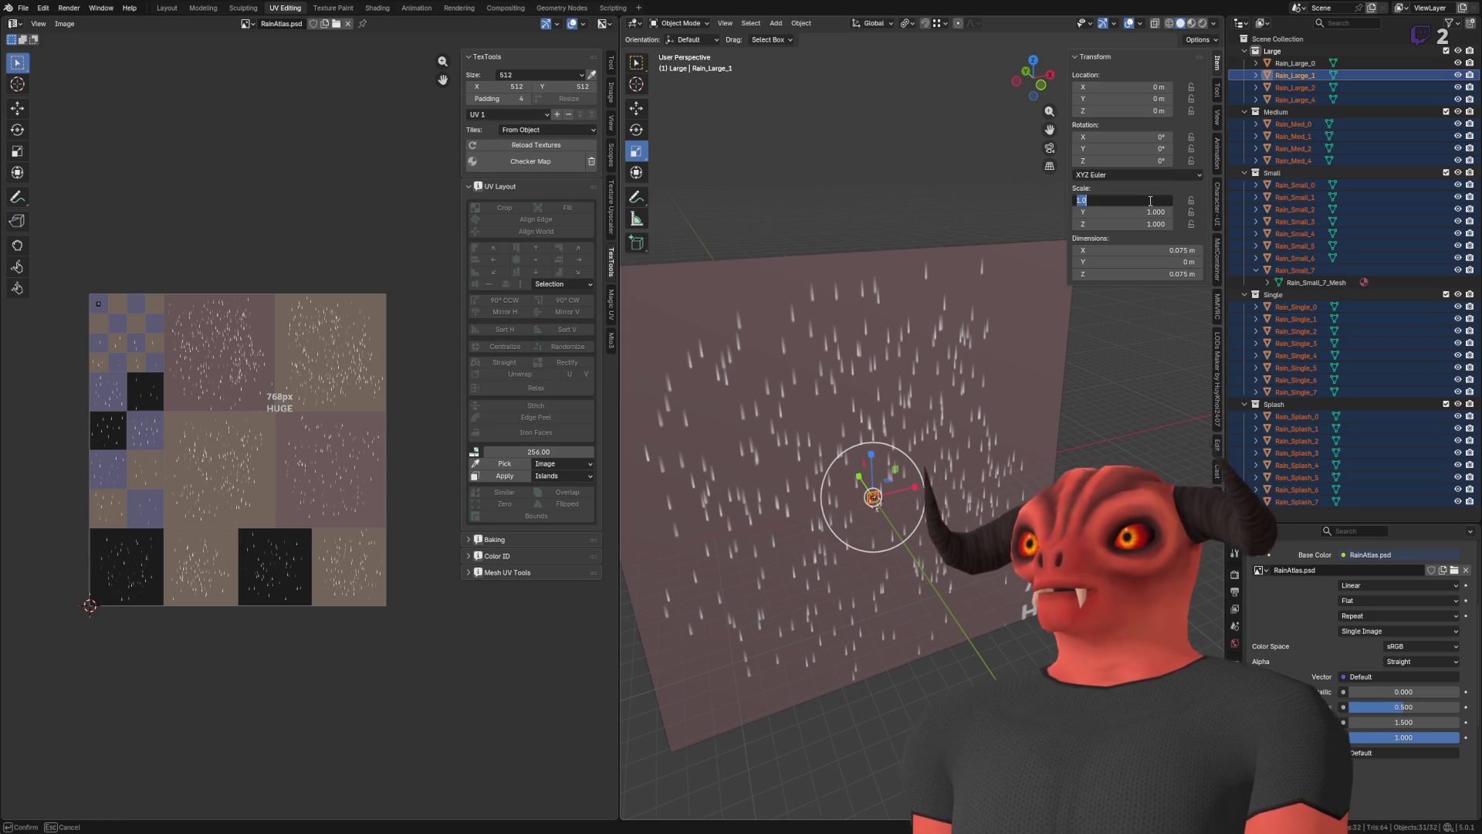
- Scale the small rain meshes by X 40, Y 1, Z 40 and apply the scale
{"action": "type", "text": "40"}
{"action": "key", "text": "Return"}
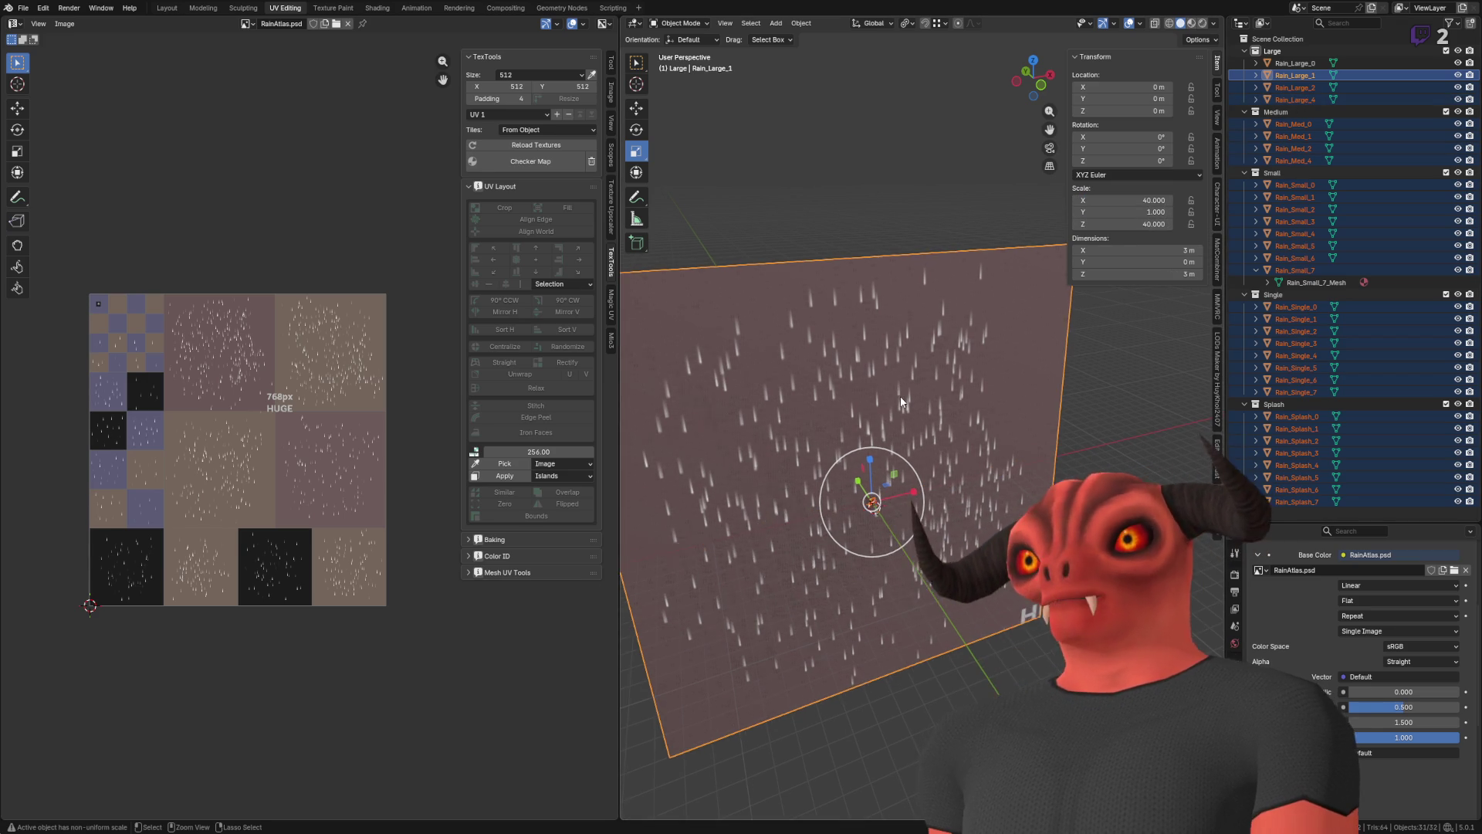
{"action": "key", "text": "ctrl+z"}
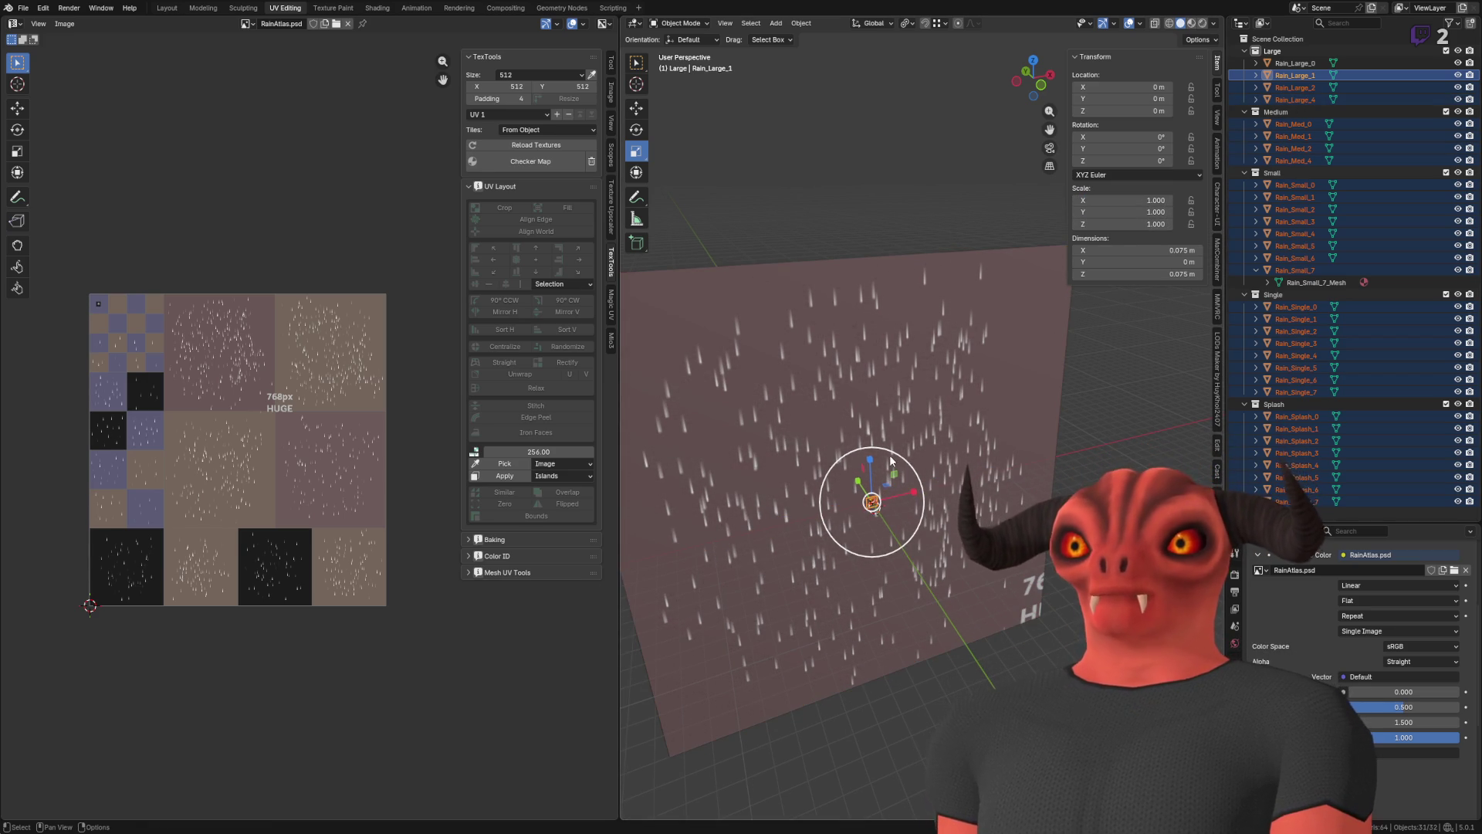
{"action": "key", "text": "s"}
{"action": "left_click", "coordinate": [865, 515]}
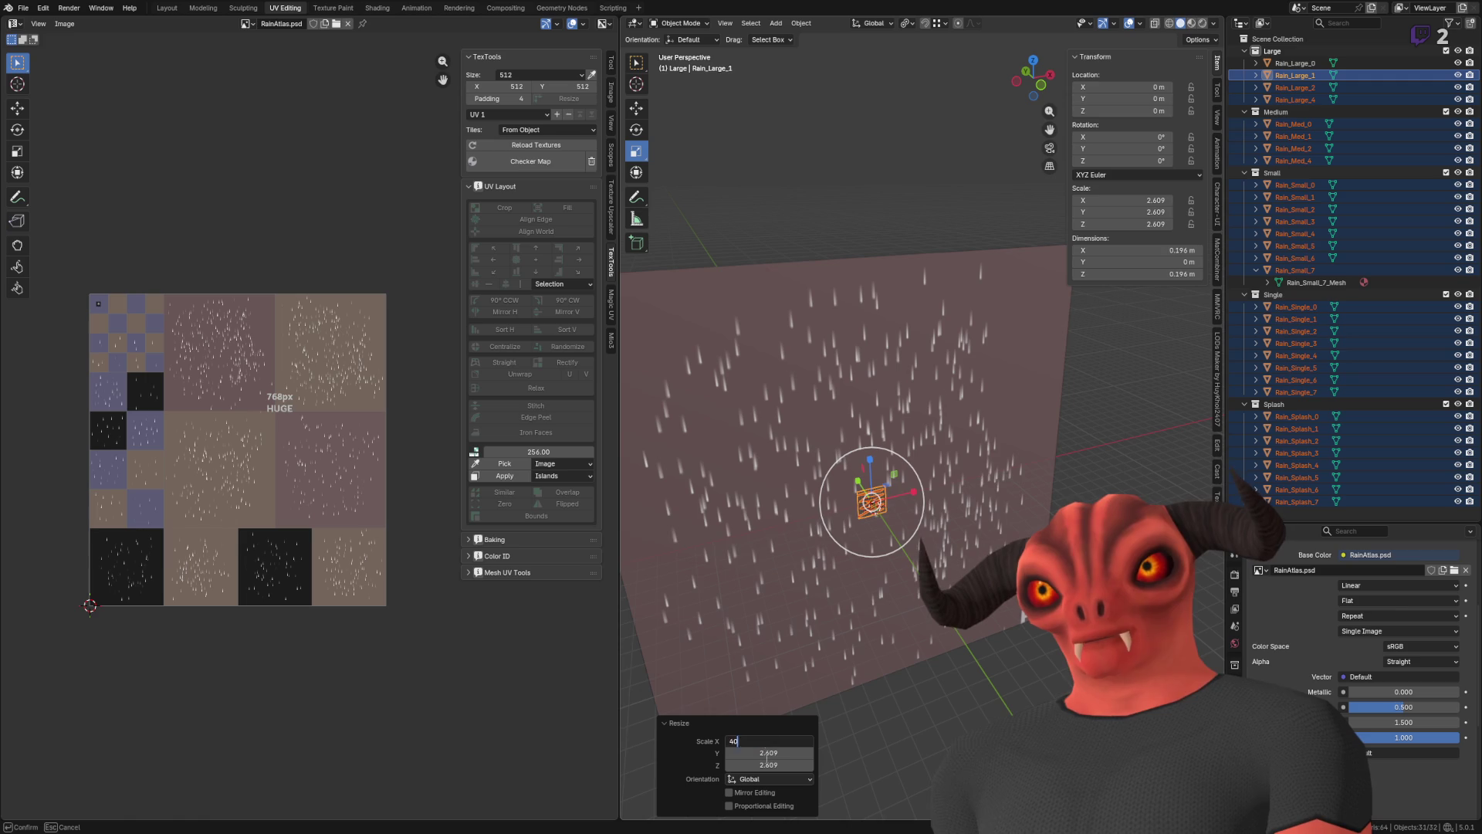
{"action": "key", "text": "Return"}
{"action": "left_click", "coordinate": [779, 750]}
{"action": "type", "text": "1"}
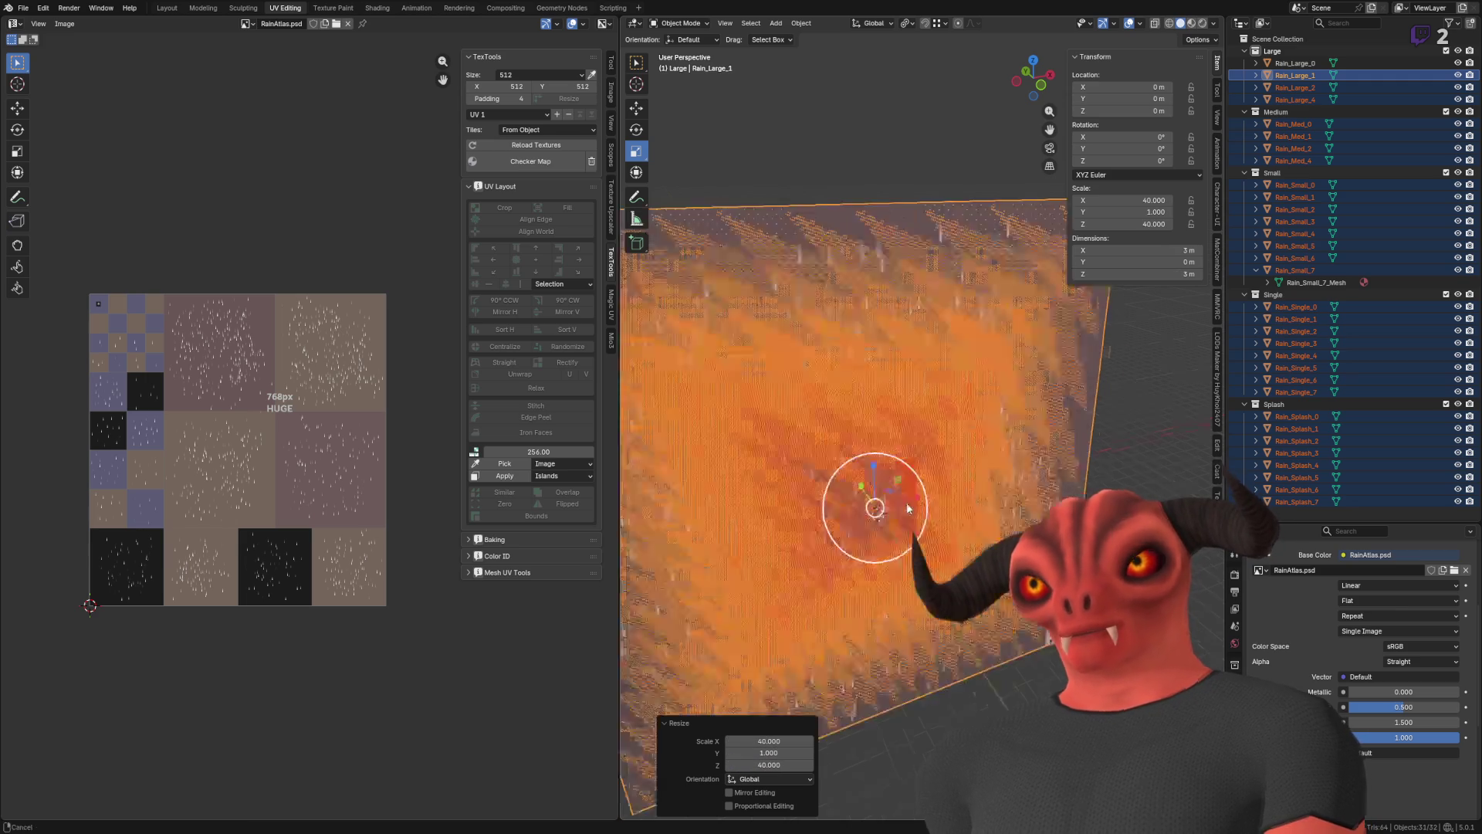
{"action": "type", "text": "q"}
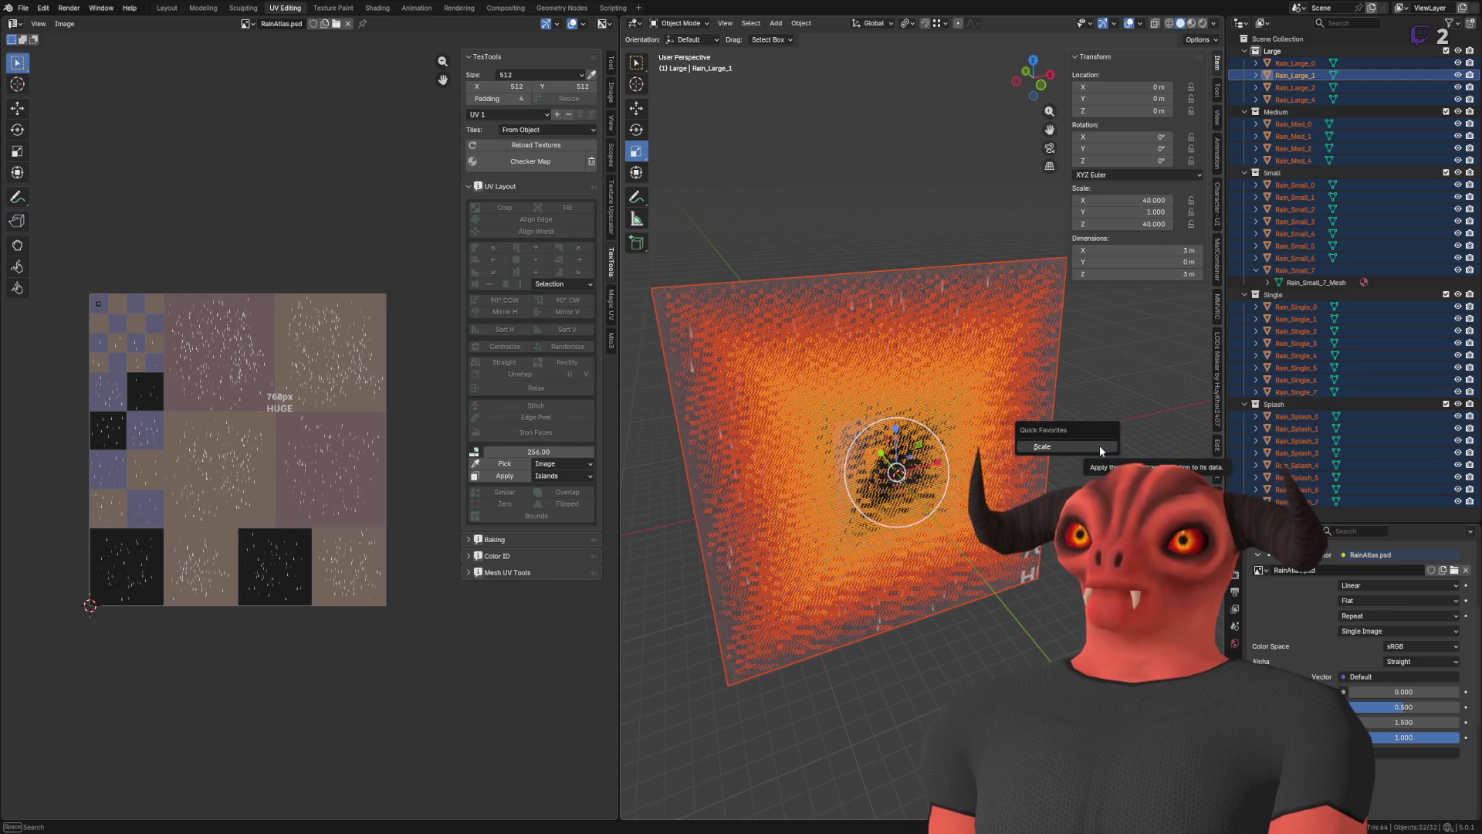
{"action": "left_click", "coordinate": [1099, 446]}
- Deselect everything, select the Rain_Large_0 plane, and switch to Godot
{"action": "left_click", "coordinate": [877, 664]}
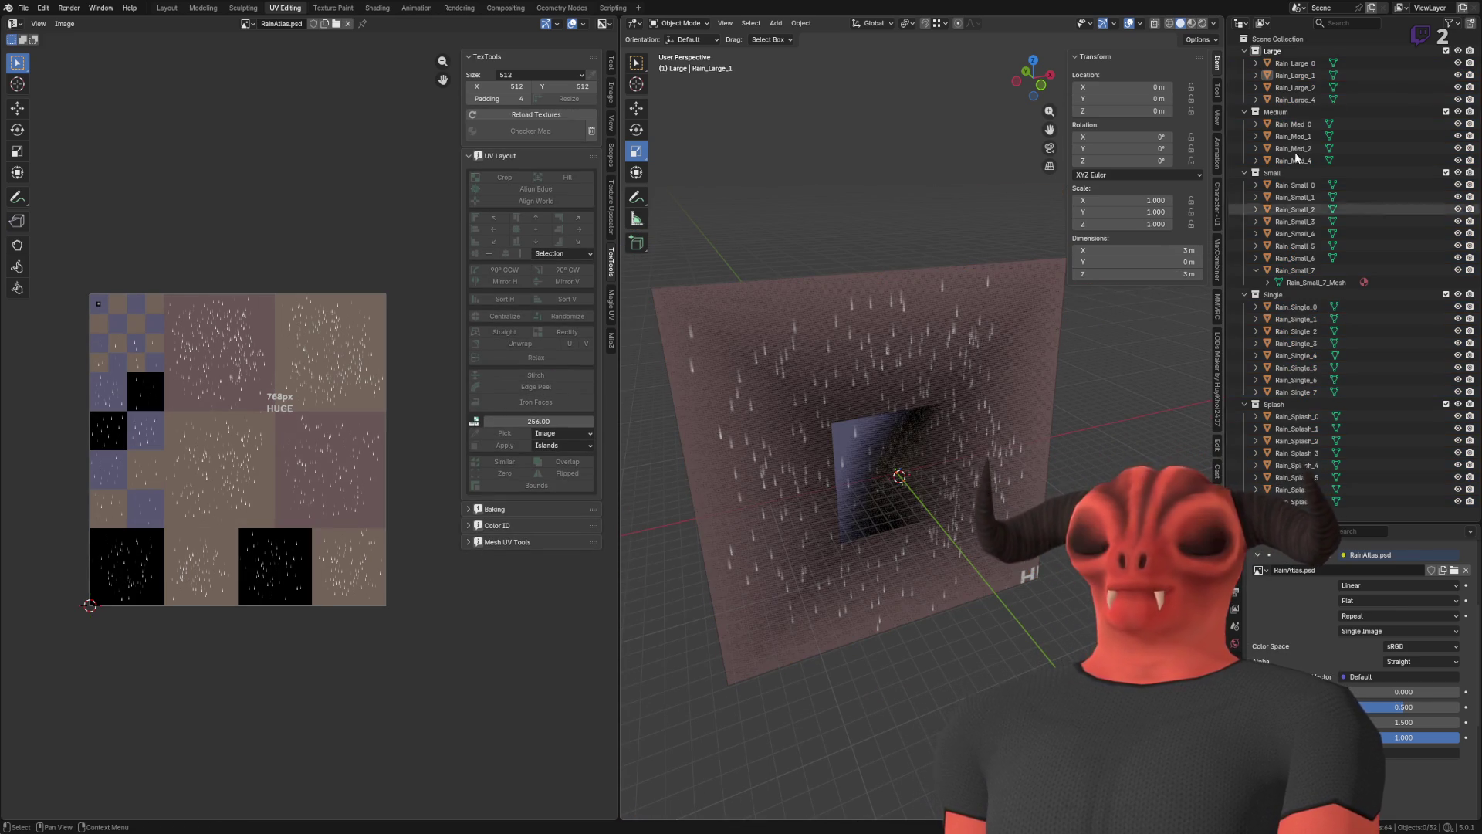
{"action": "left_click", "coordinate": [1297, 63]}
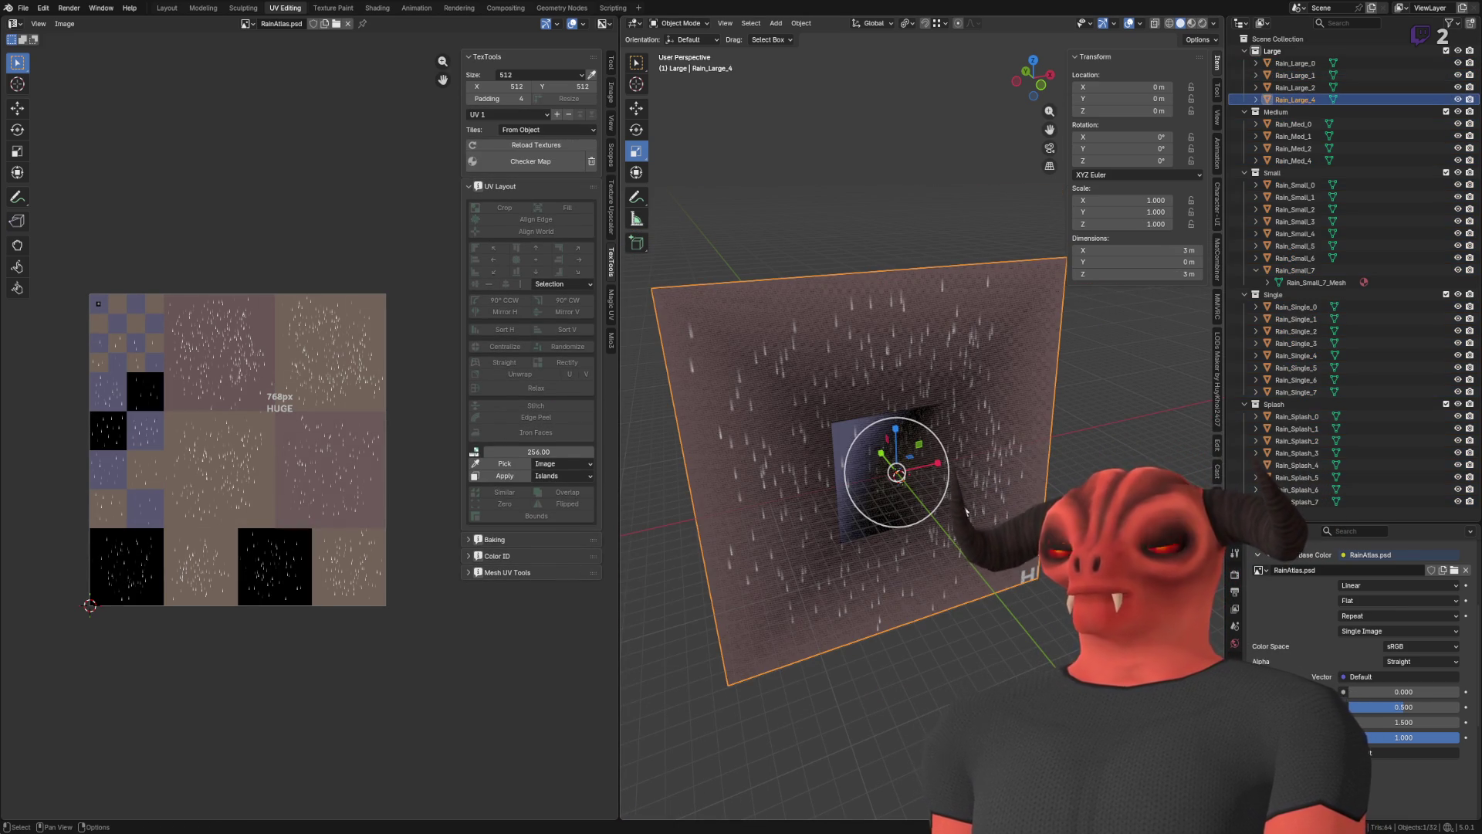
{"action": "key", "text": "alt+Tab"}
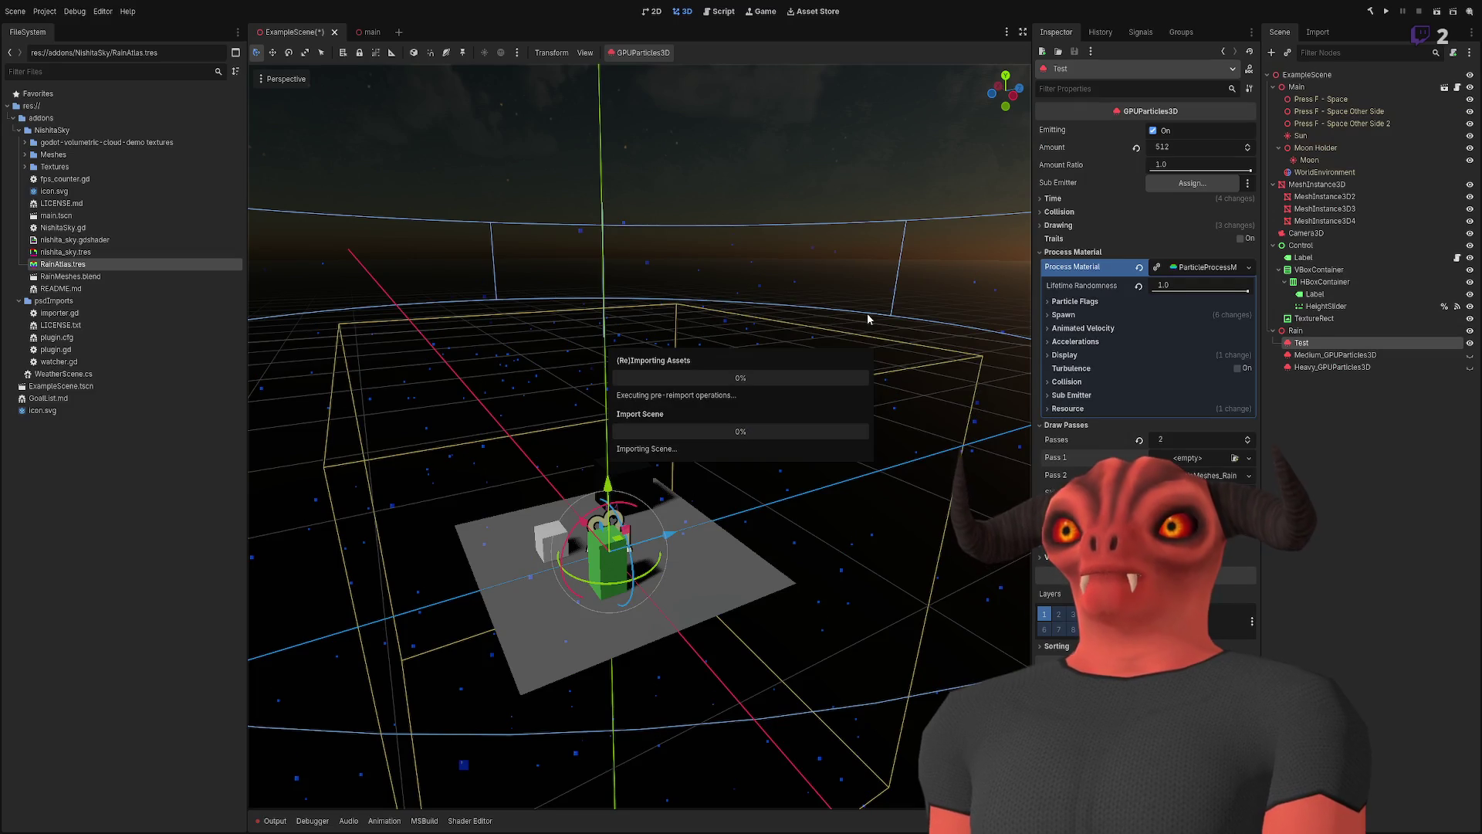
- Orbit over the reimported rain streaks, expand the Pass 2 mesh, and frame the particle system
{"action": "mouse_move", "coordinate": [845, 326]}
{"action": "left_mouse_down"}
{"action": "mouse_move", "coordinate": [844, 254]}
{"action": "mouse_move", "coordinate": [869, 343]}
{"action": "mouse_move", "coordinate": [764, 660]}
{"action": "left_mouse_up"}
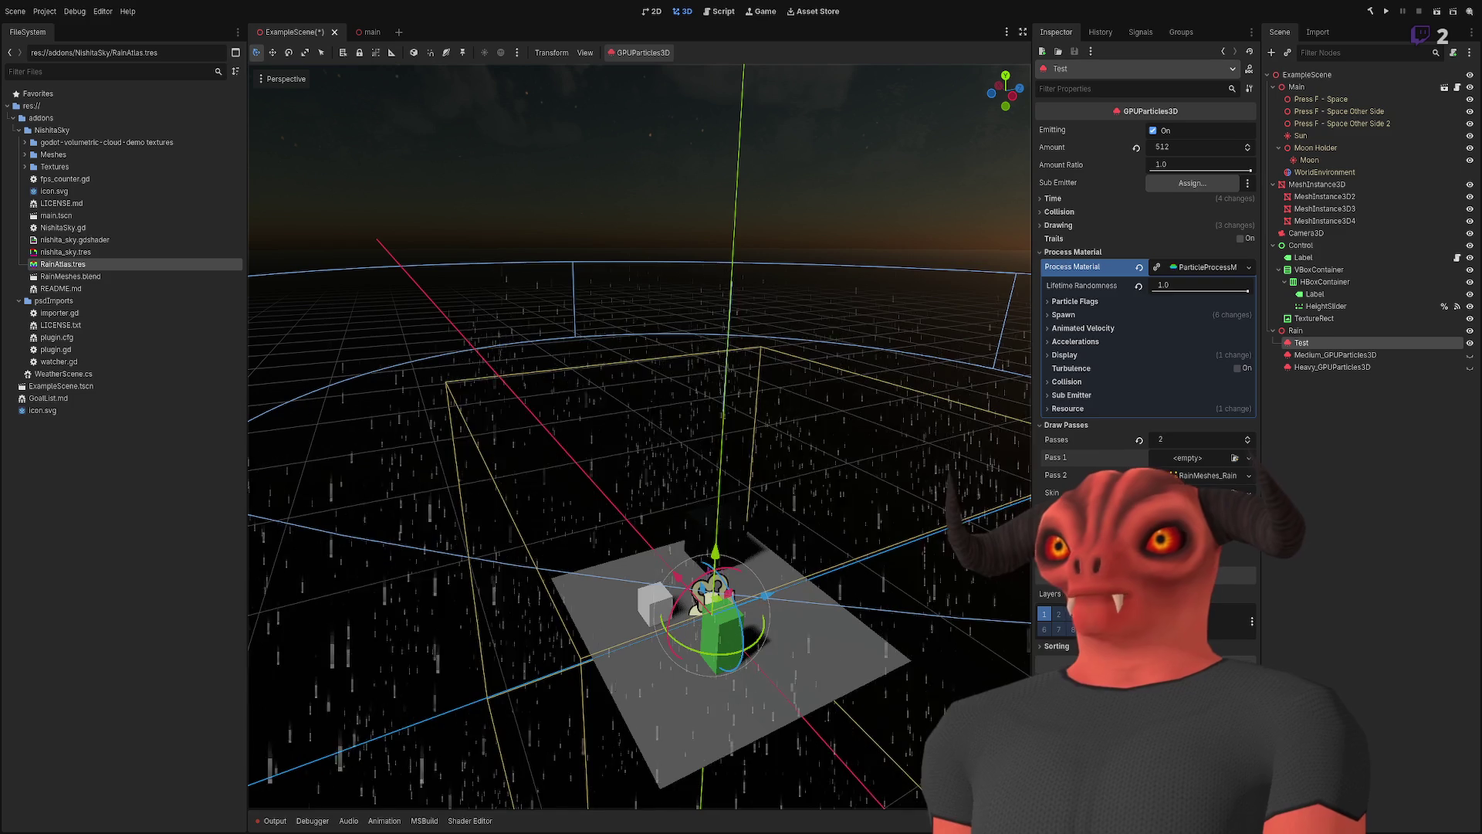
{"action": "left_click_drag", "start_coordinate": [759, 828], "coordinate": [726, 734]}
{"action": "left_click", "coordinate": [1212, 475]}
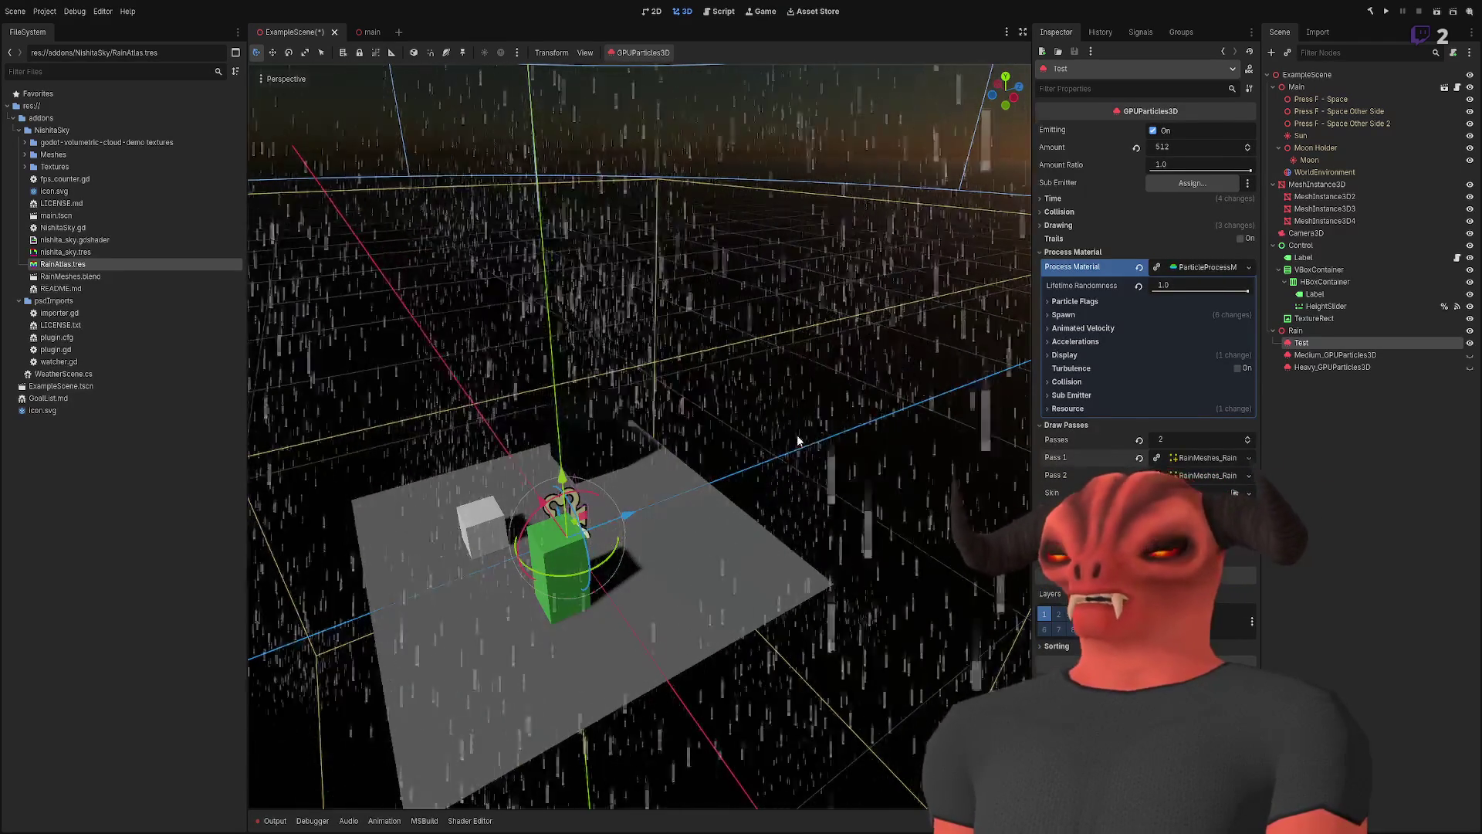
{"action": "key", "text": "f"}
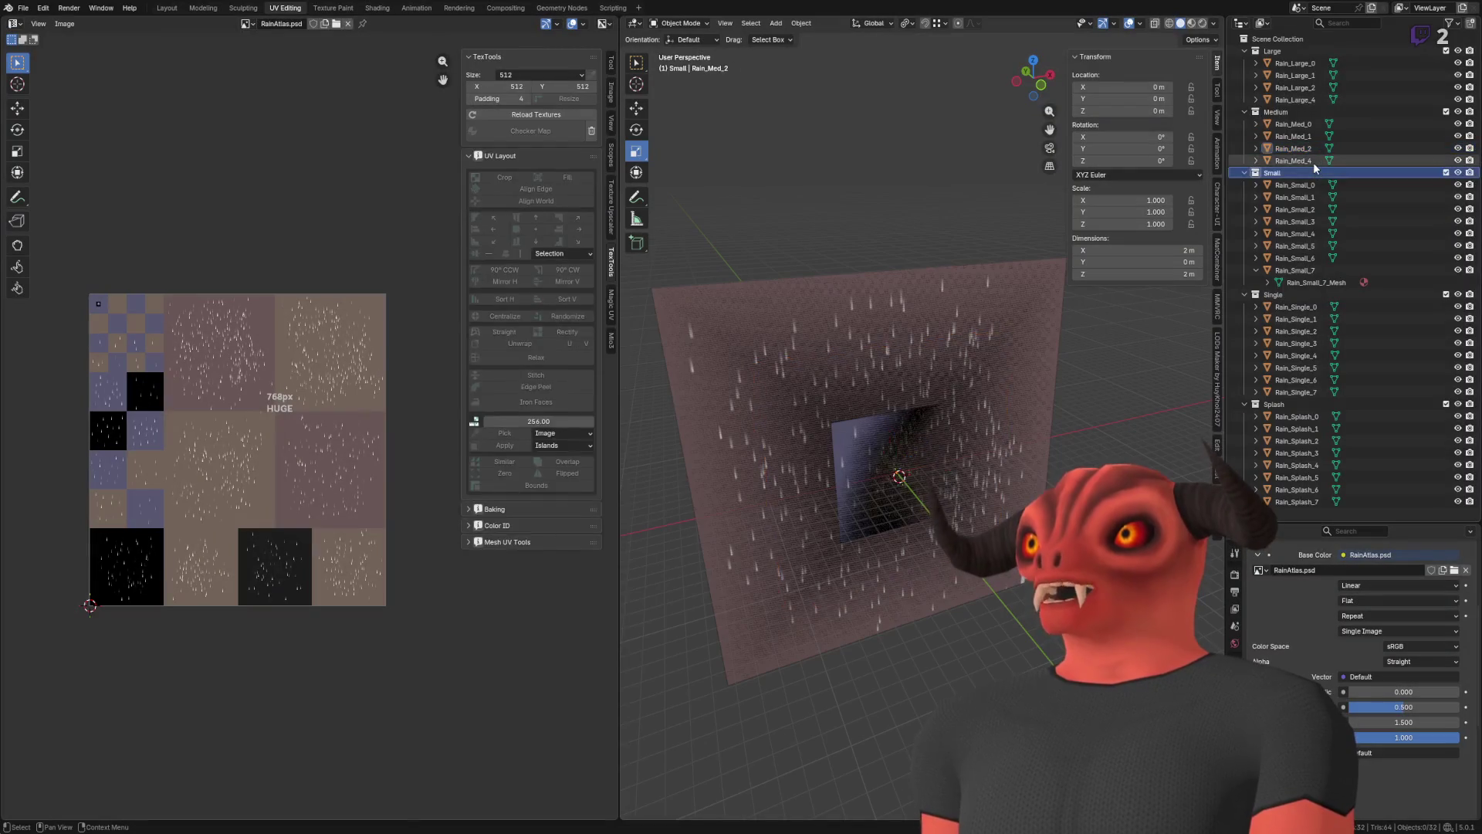
{"action": "left_click", "coordinate": [1311, 162], "text": "ctrl"}
{"action": "scroll", "coordinate": [947, 434], "scroll_direction": "up", "scroll_amount": 5}
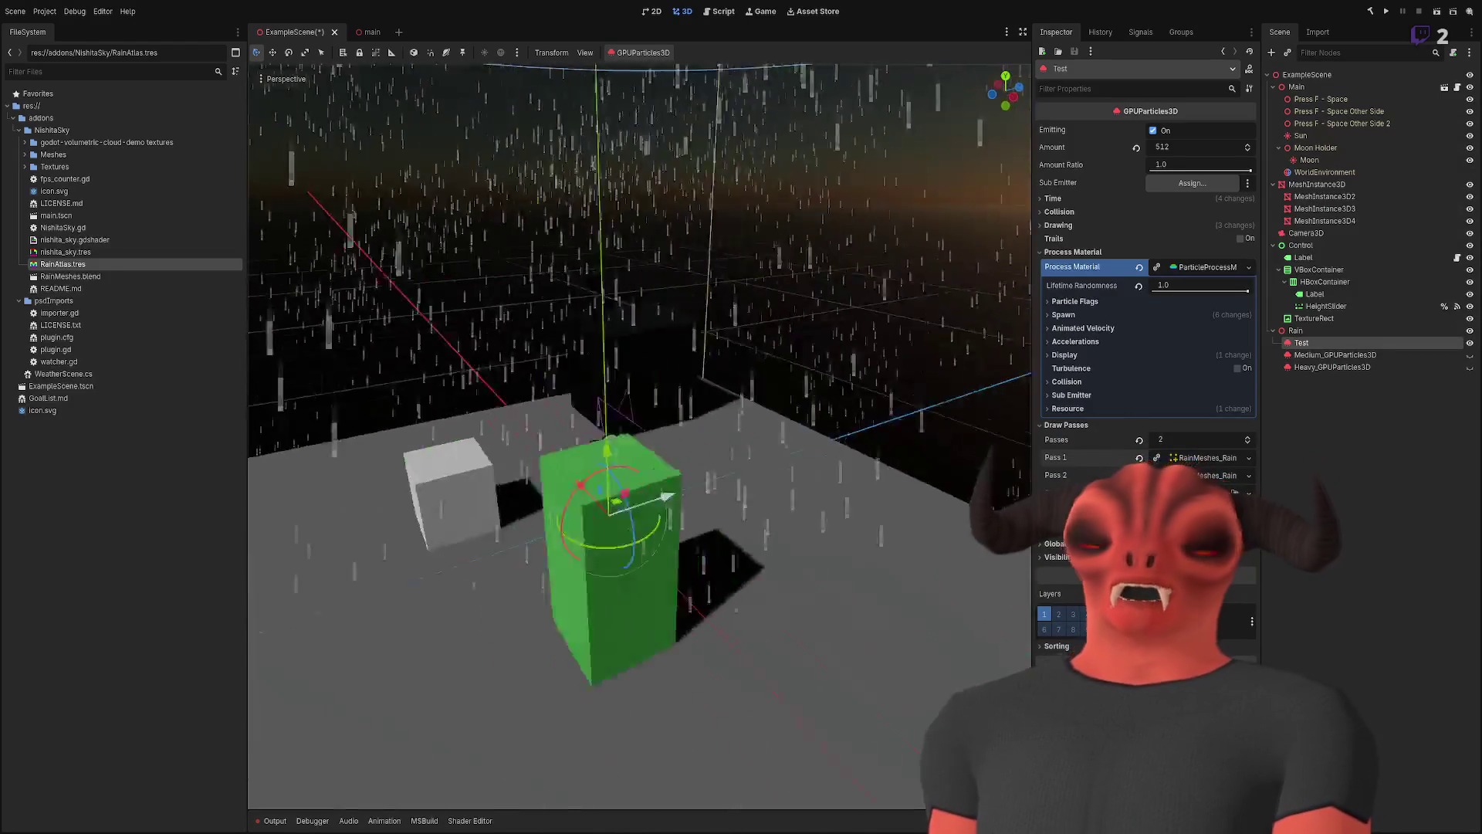
{"action": "scroll", "coordinate": [347, 121], "scroll_direction": "down", "scroll_amount": 5}
{"action": "scroll", "coordinate": [347, 121], "scroll_direction": "up", "scroll_amount": 2}
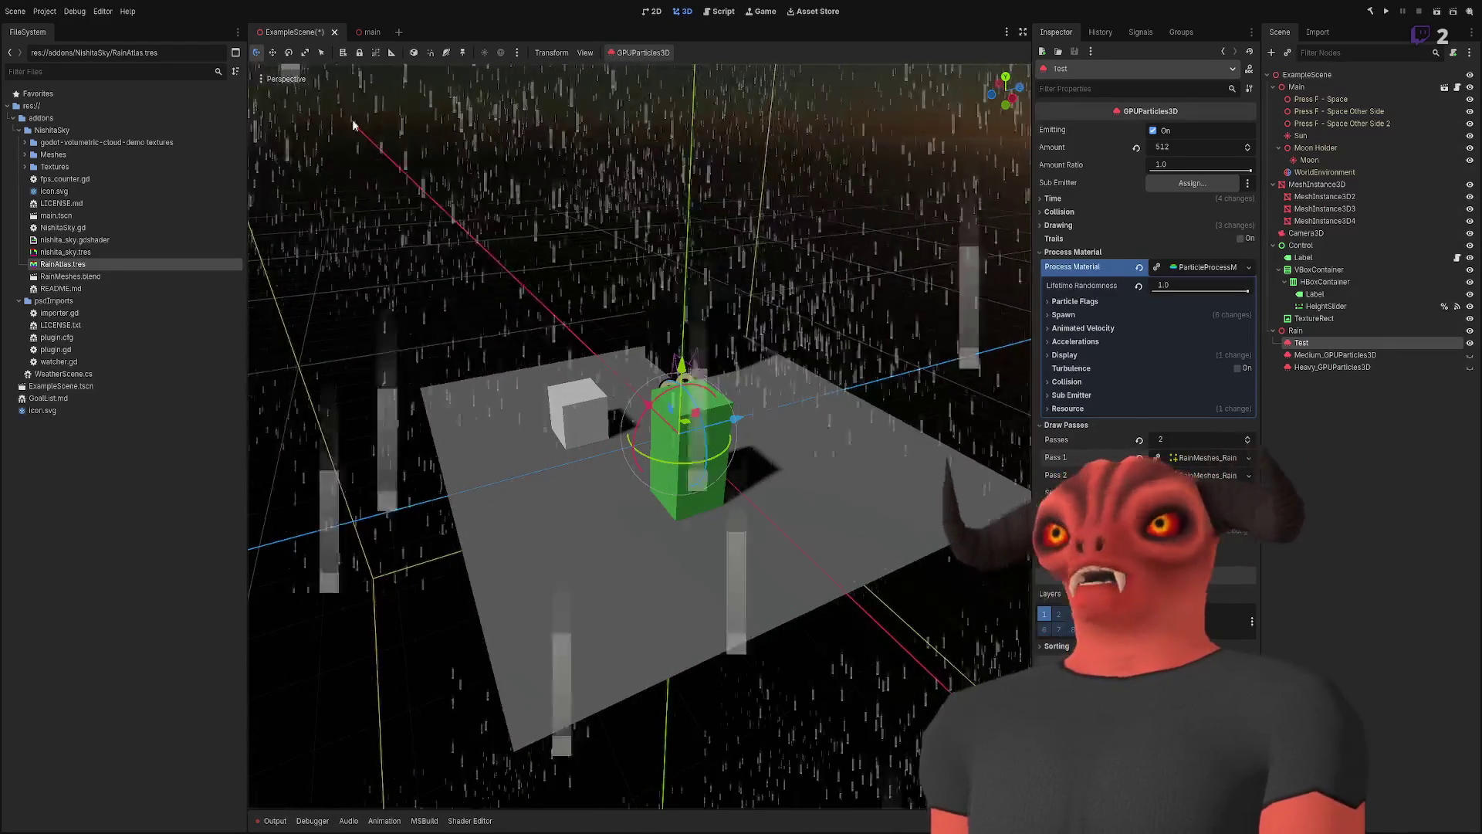
- Reduce the Test emitter to a single draw pass and expand its mesh
{"action": "scroll", "coordinate": [840, 354], "scroll_direction": "up", "scroll_amount": 5}
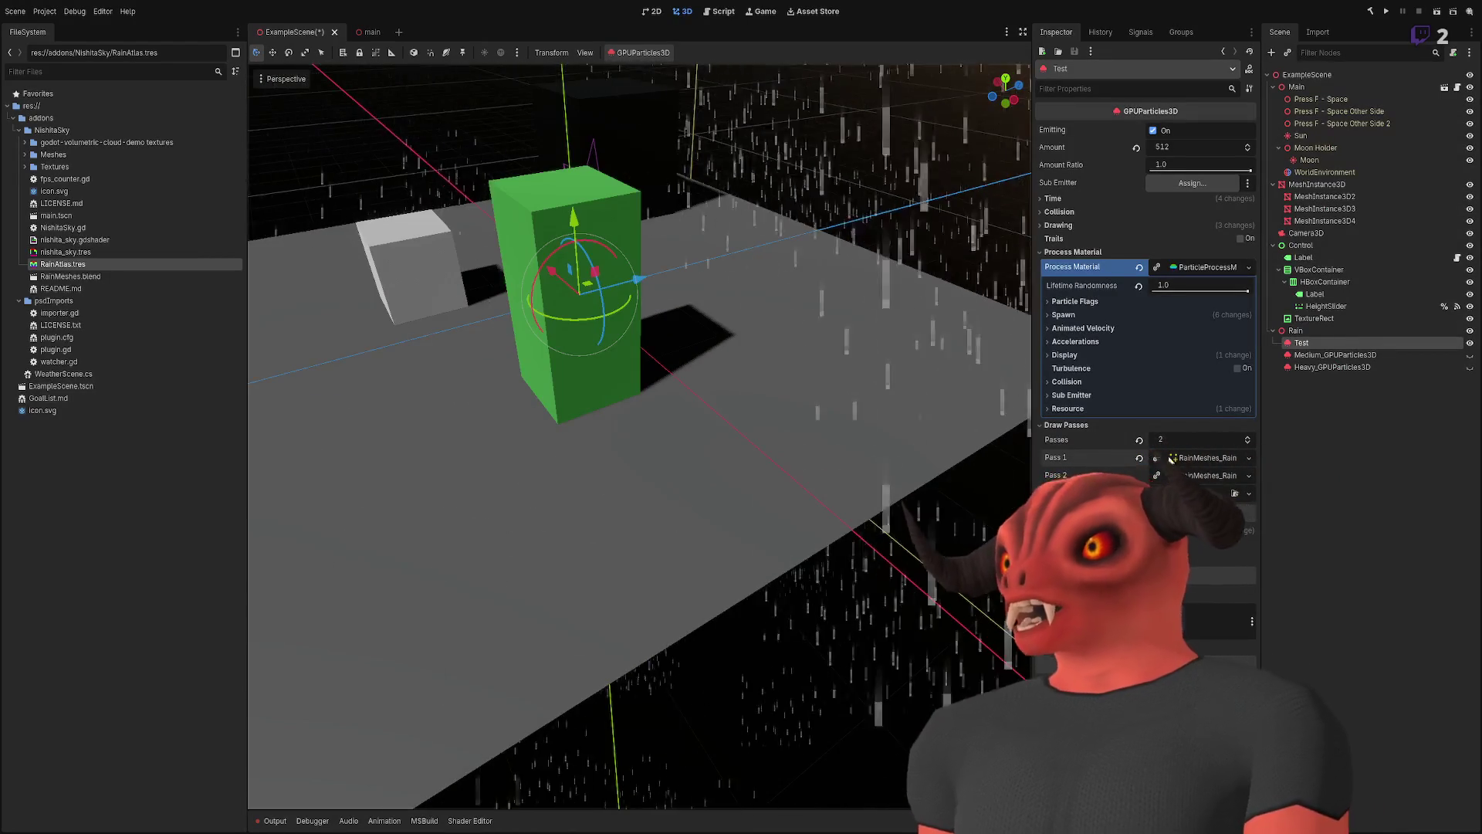
{"action": "left_click_drag", "start_coordinate": [1175, 438], "coordinate": [930, 426]}
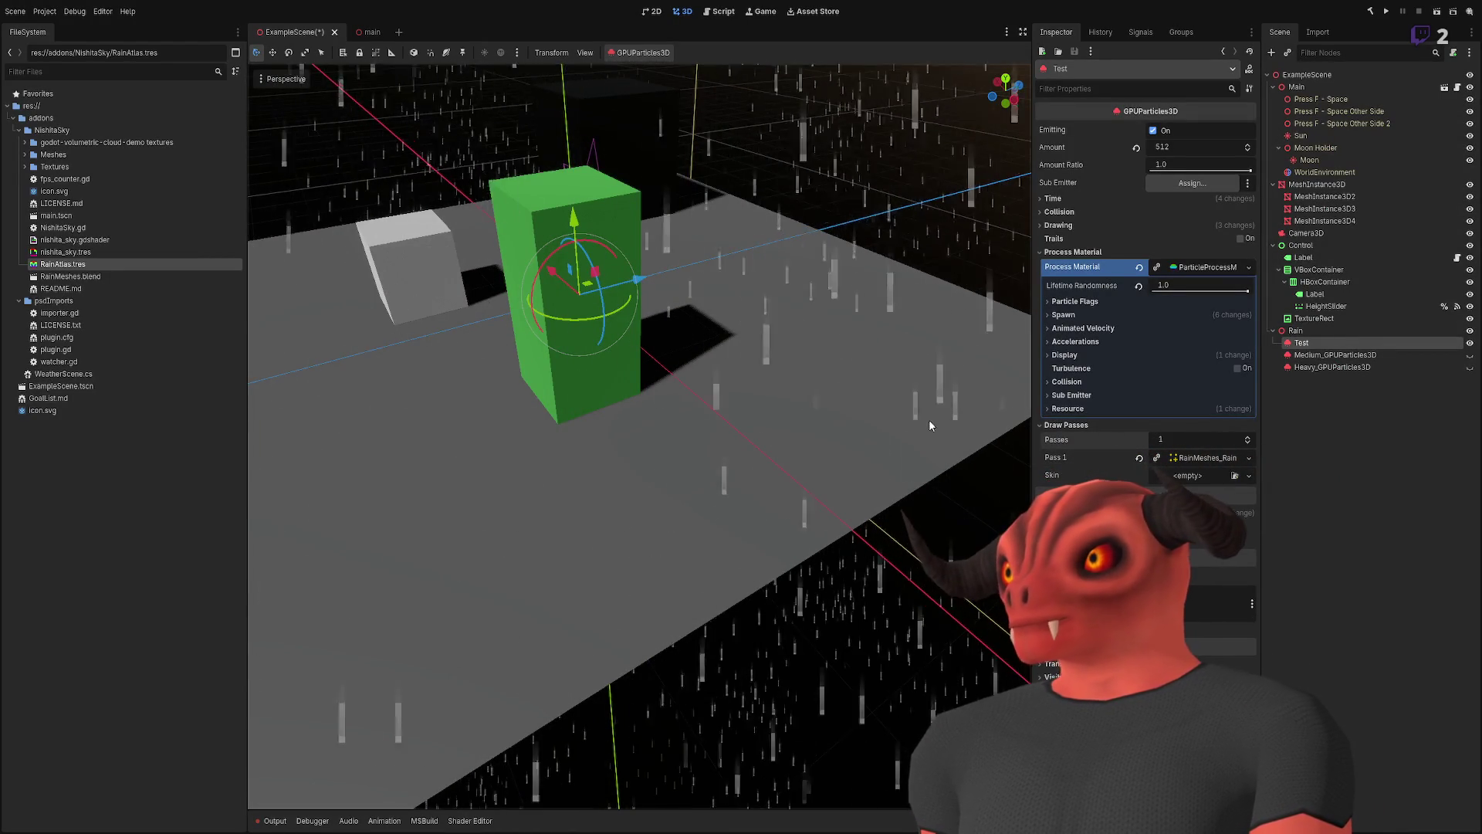
{"action": "left_click", "coordinate": [1208, 458]}
- Reimport RainMeshes.blend and open the RainAtlas.tres material settings in the Inspector
{"action": "scroll", "coordinate": [1216, 540], "scroll_direction": "down", "scroll_amount": 3}
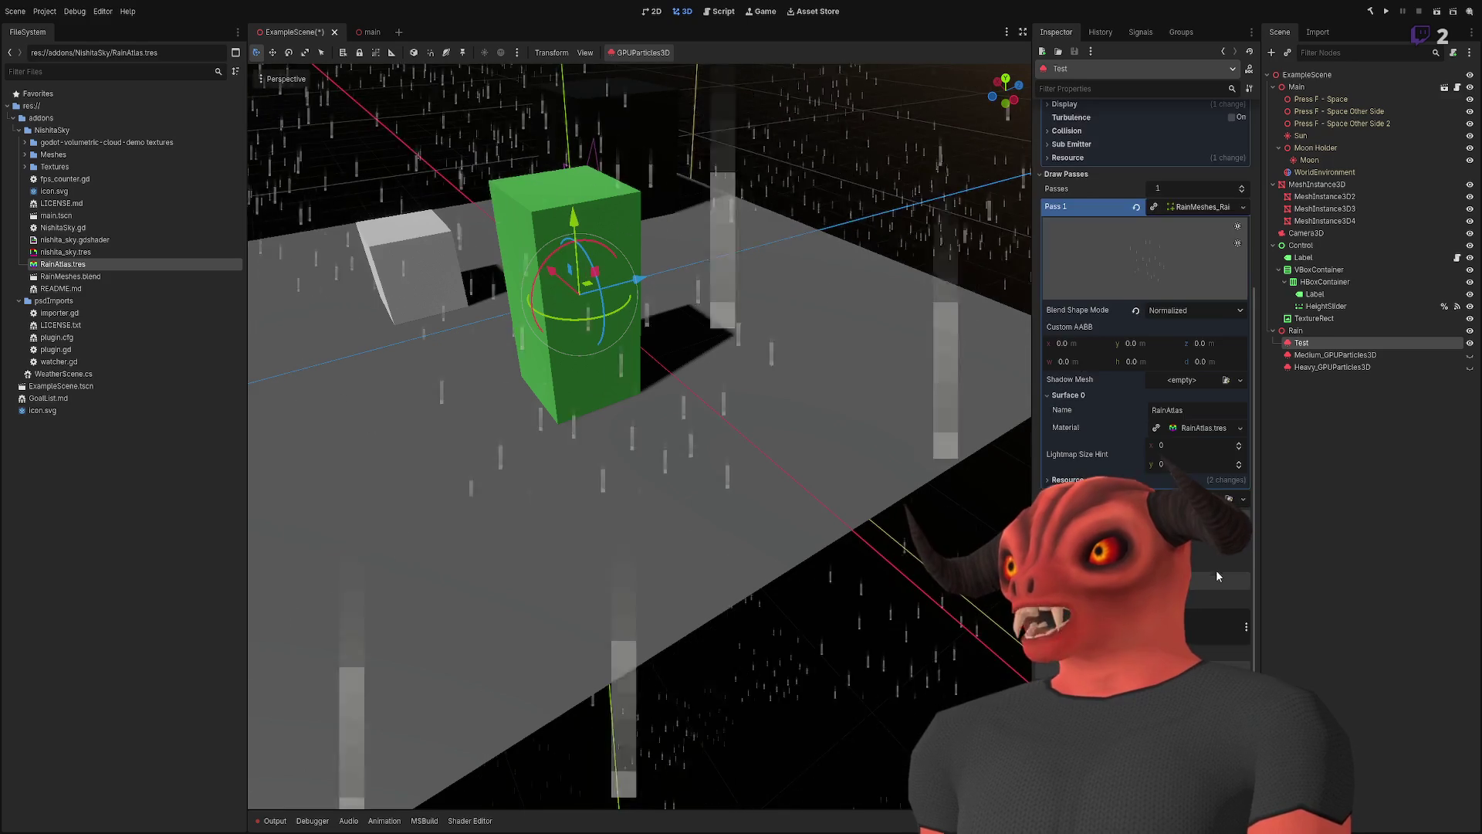
{"action": "left_click", "coordinate": [1209, 431]}
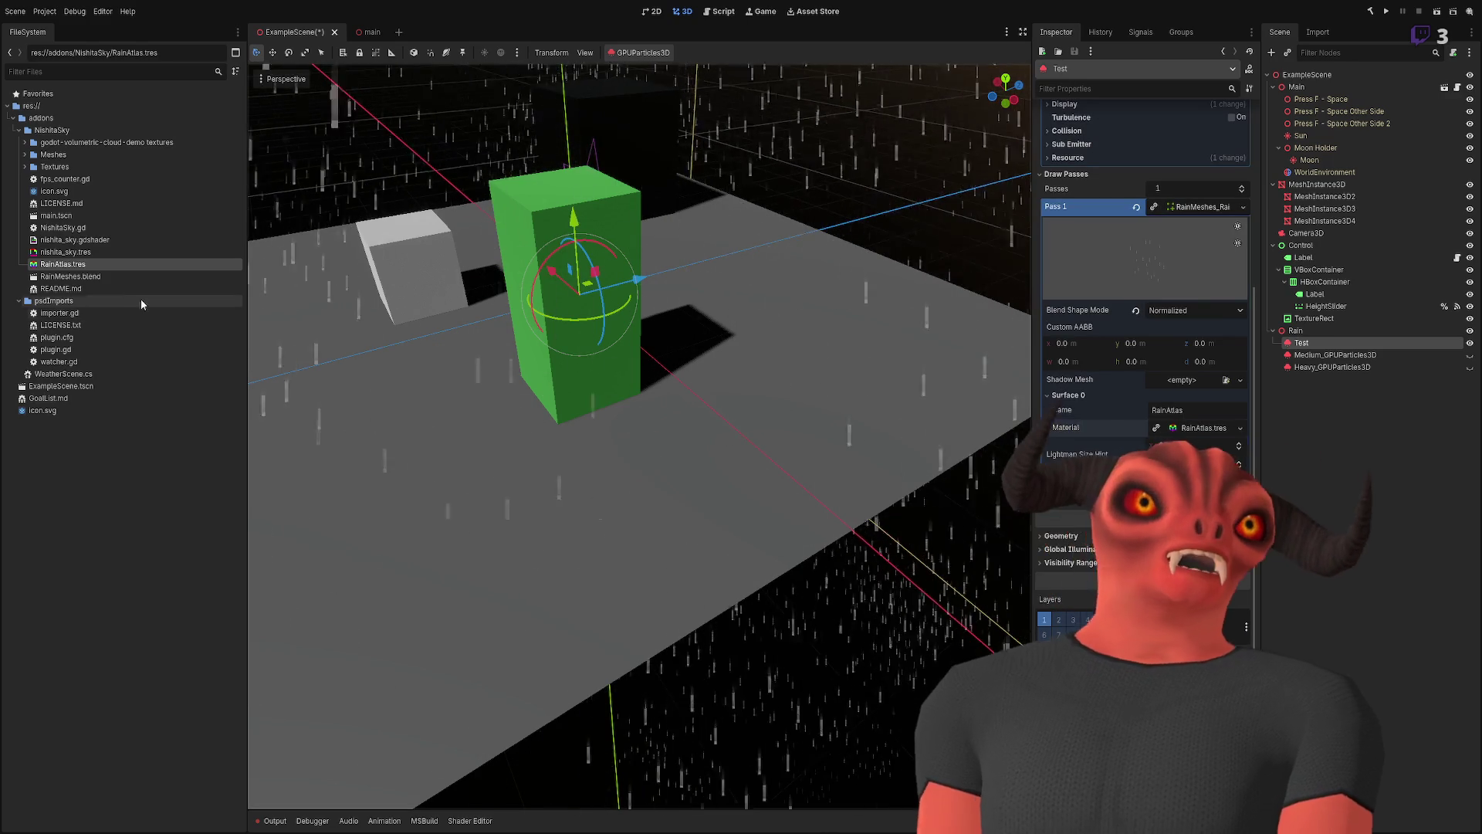
{"action": "double_click", "coordinate": [99, 282]}
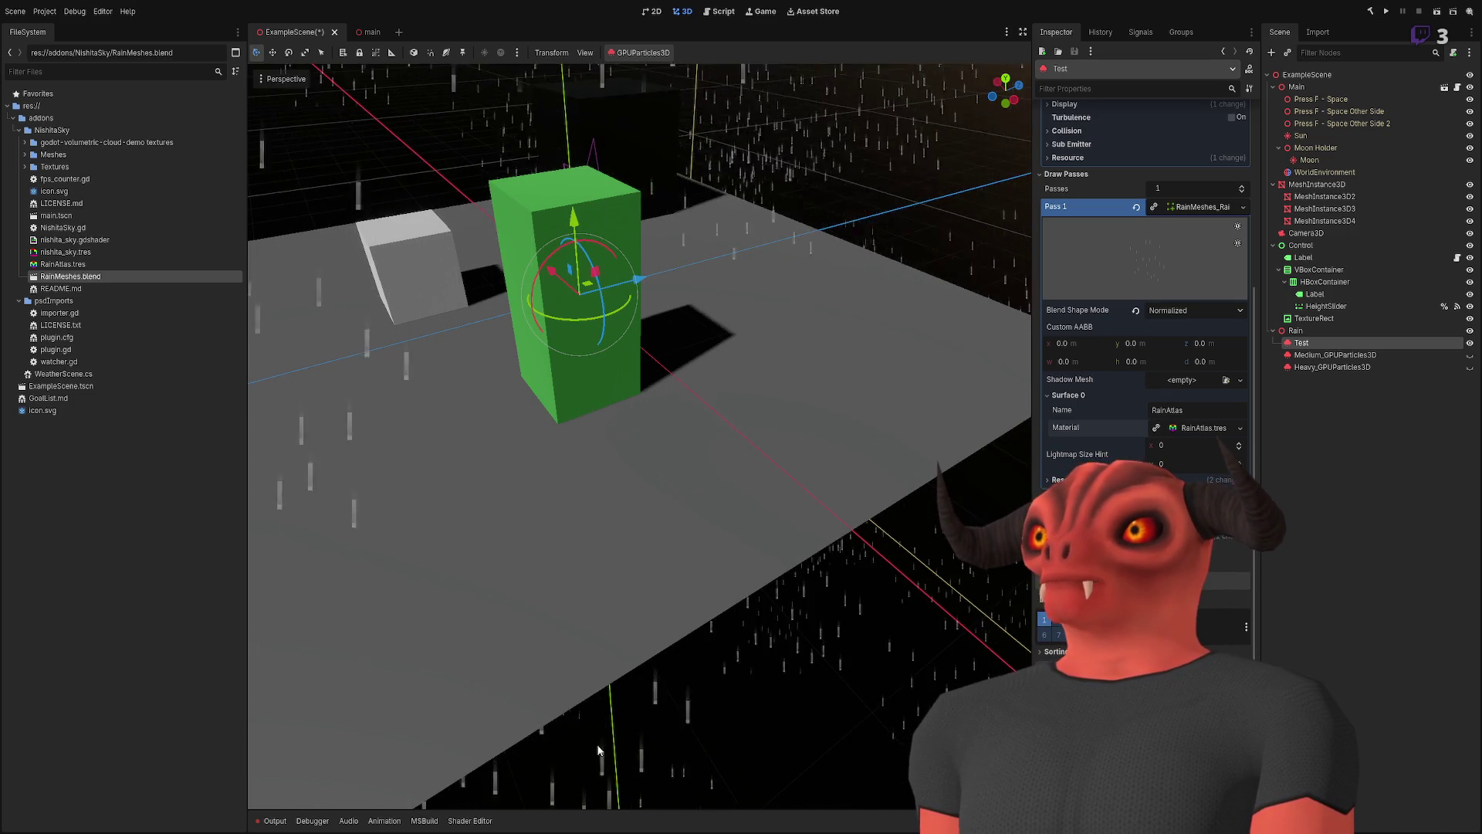
{"action": "left_click", "coordinate": [127, 264]}
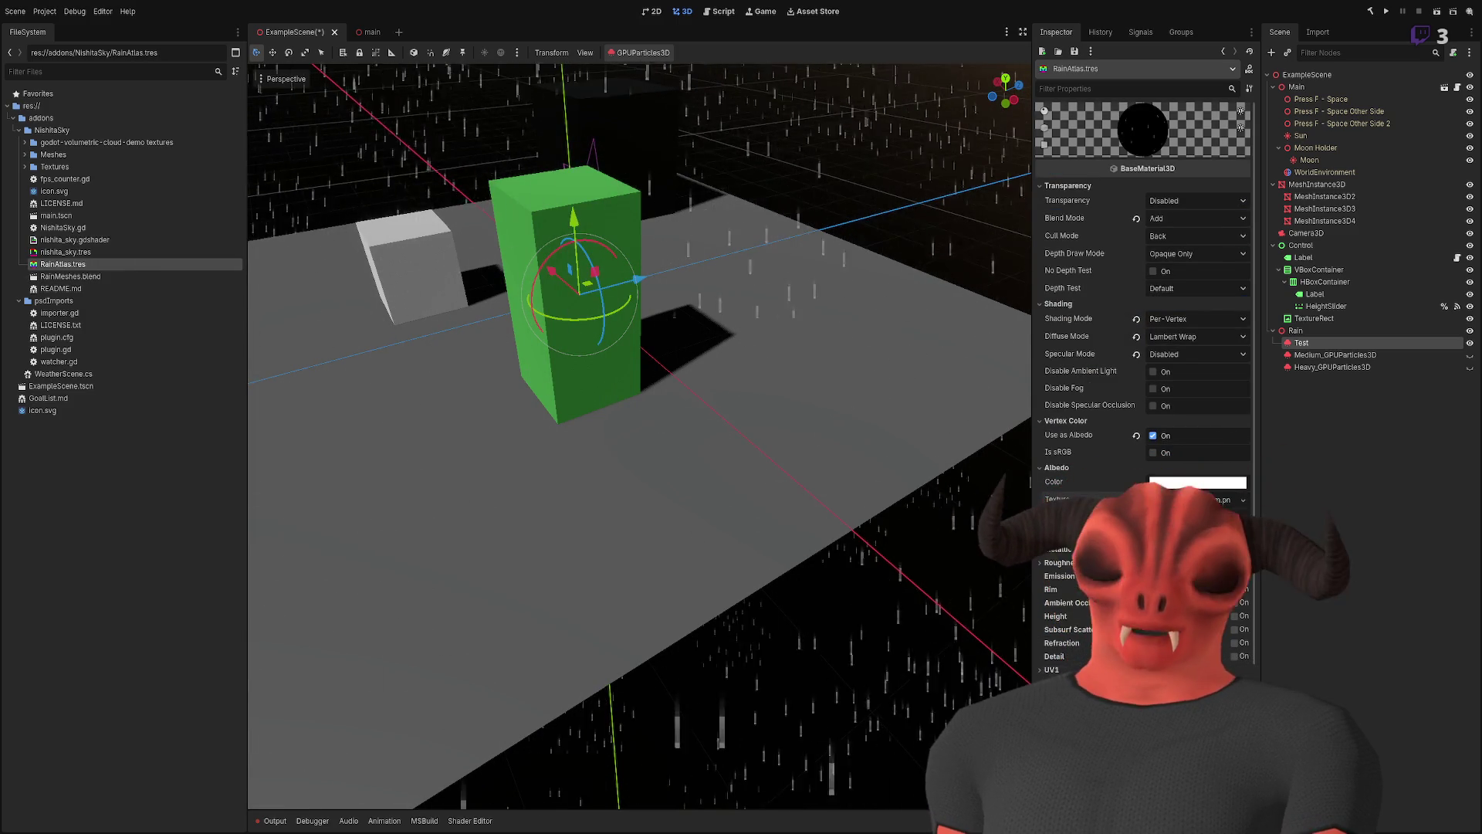
- Select the Test particle emitter and collapse the Surface 0 details
{"action": "left_click", "coordinate": [585, 424]}
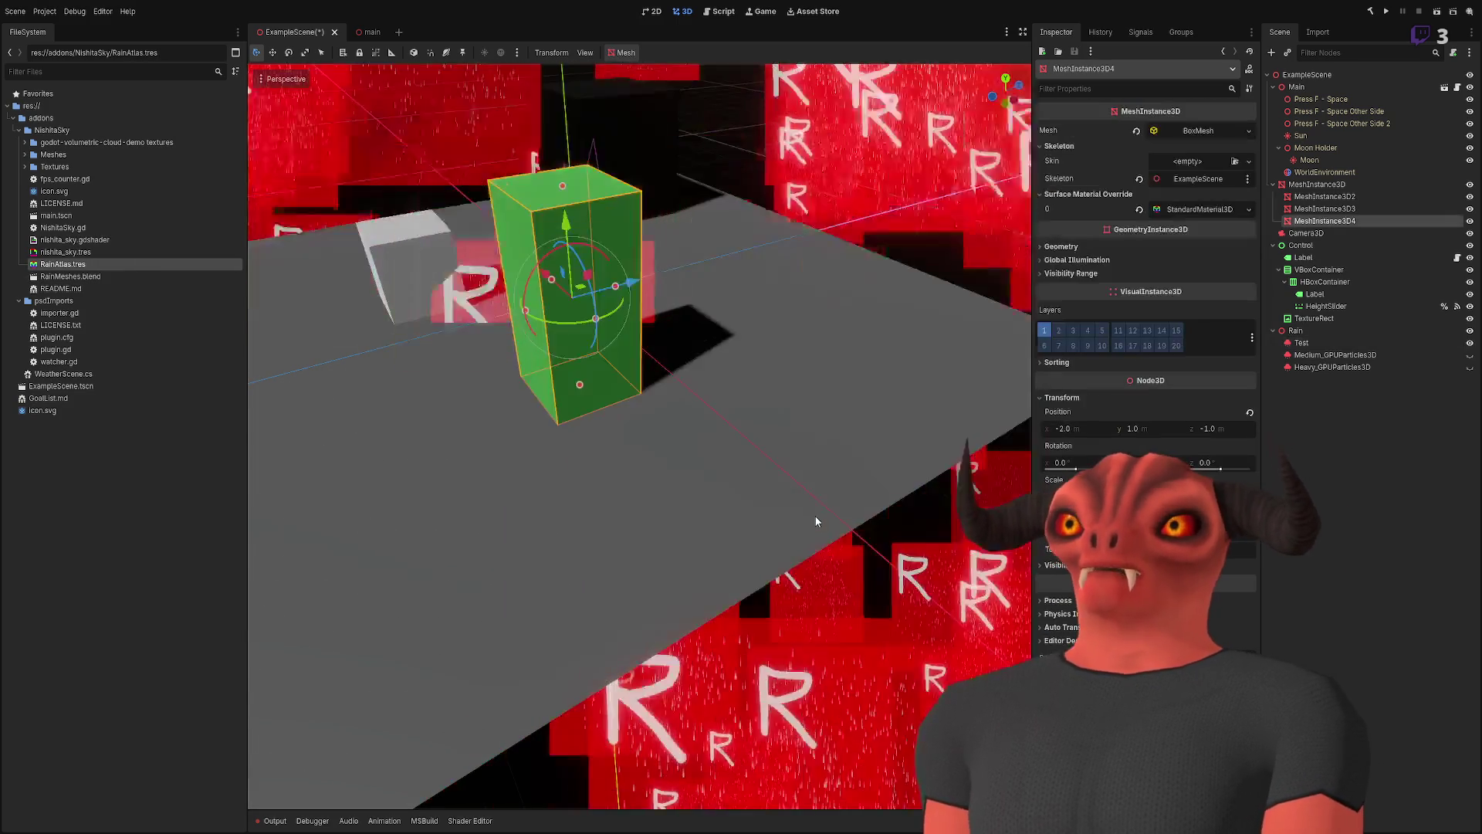
{"action": "scroll", "coordinate": [813, 516], "scroll_direction": "down", "scroll_amount": 5}
{"action": "left_click", "coordinate": [1364, 342]}
{"action": "scroll", "coordinate": [820, 345], "scroll_direction": "up", "scroll_amount": 3}
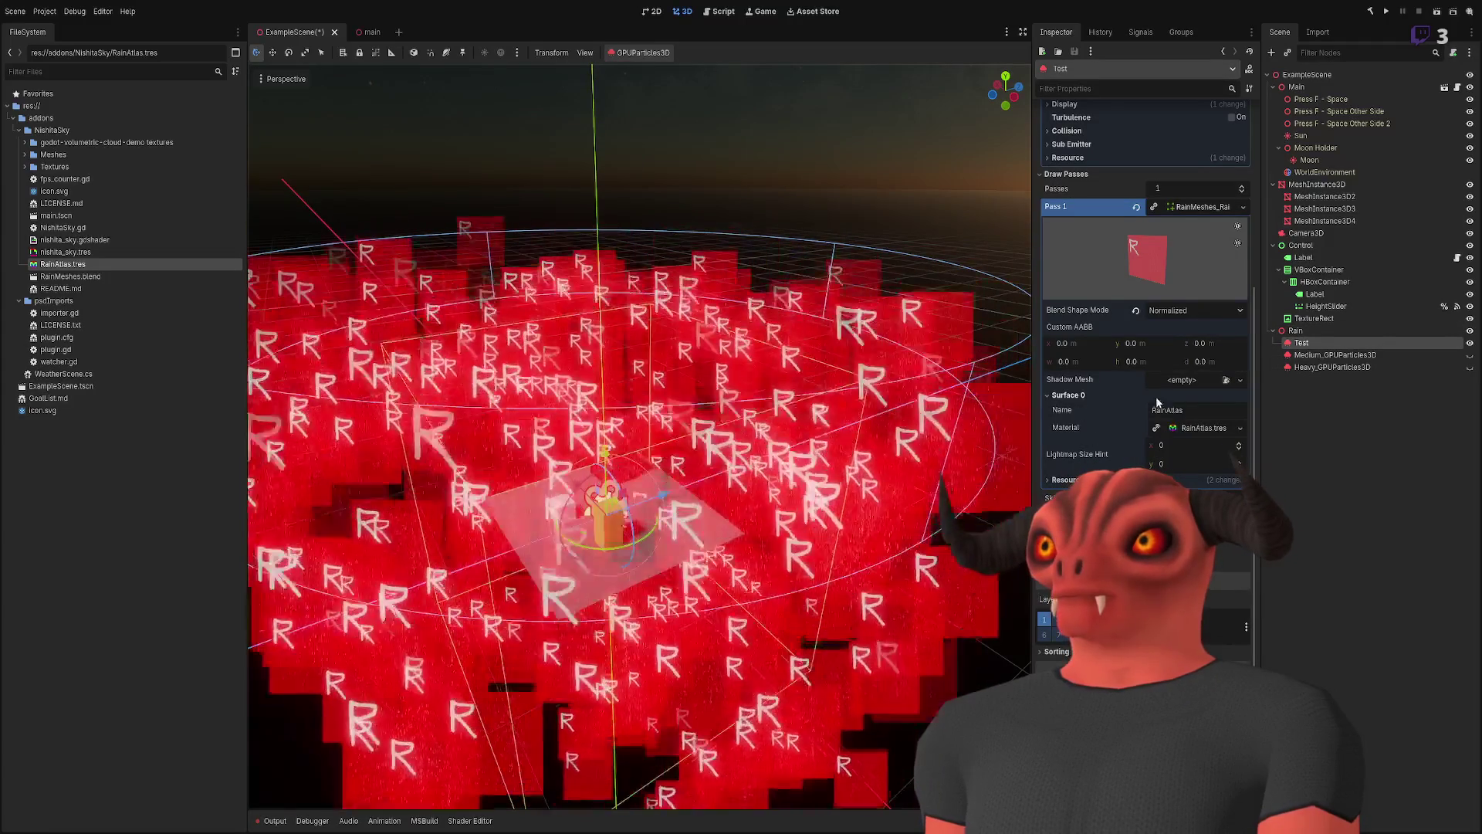
{"action": "left_click", "coordinate": [1113, 396]}
{"action": "scroll", "coordinate": [1175, 243], "scroll_direction": "up", "scroll_amount": 5}
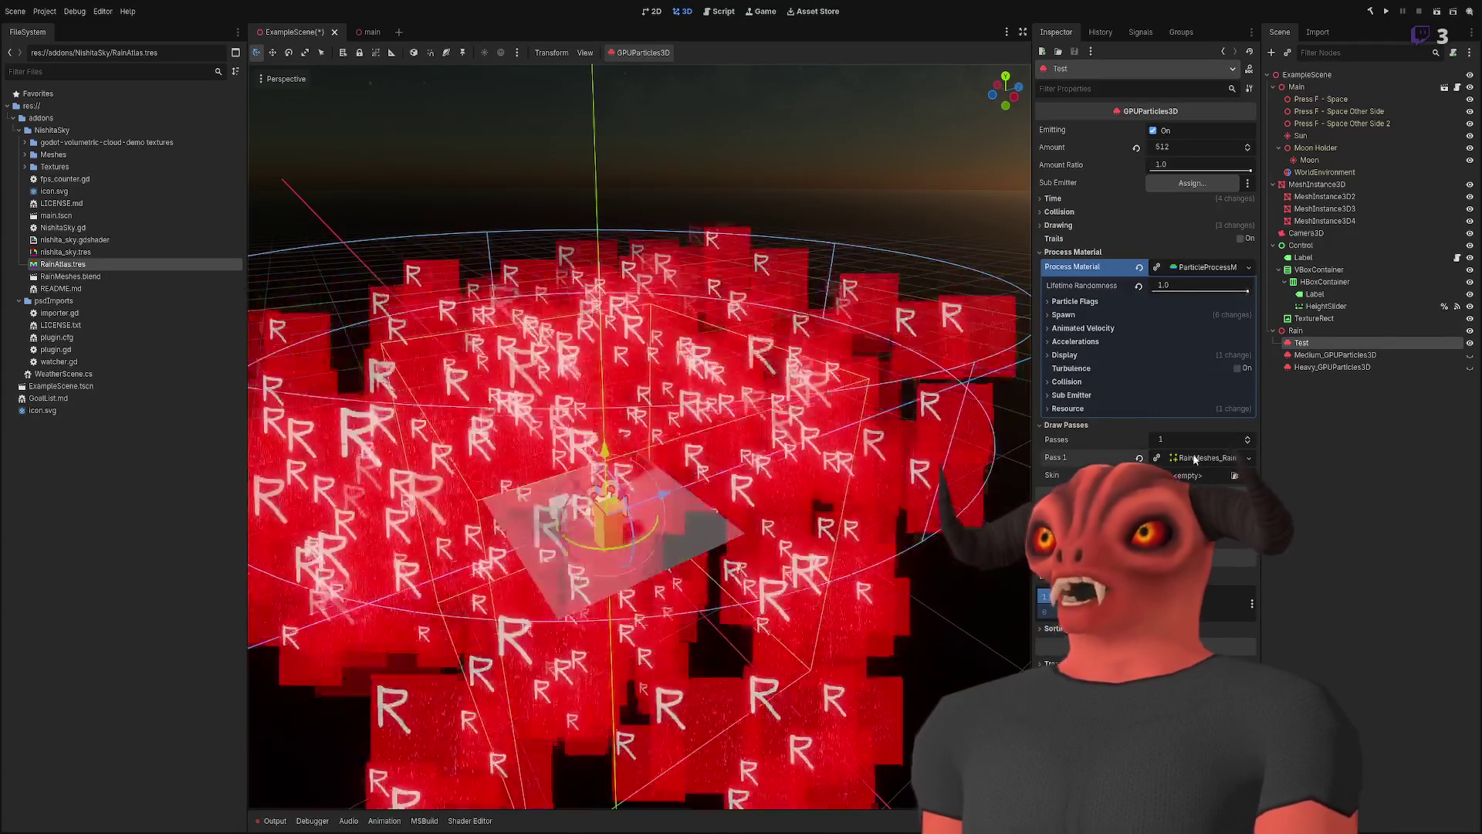
- Set Draw Passes to 2 and assign RainMeshes_Rain to Pass 2
{"action": "left_click", "coordinate": [1225, 440]}
{"action": "type", "text": "2"}
{"action": "key", "text": "Return"}
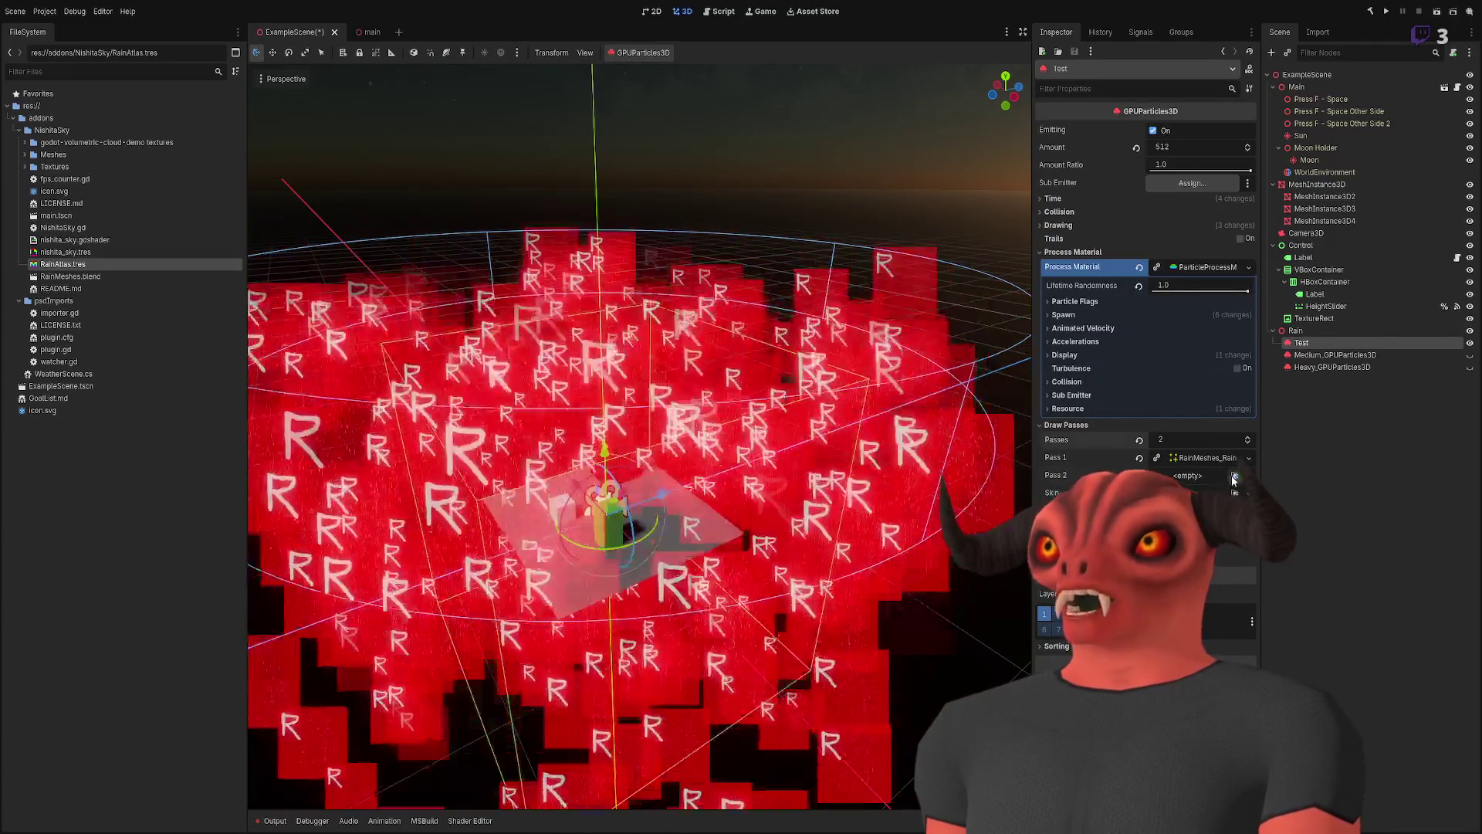
{"action": "left_click", "coordinate": [1233, 476]}
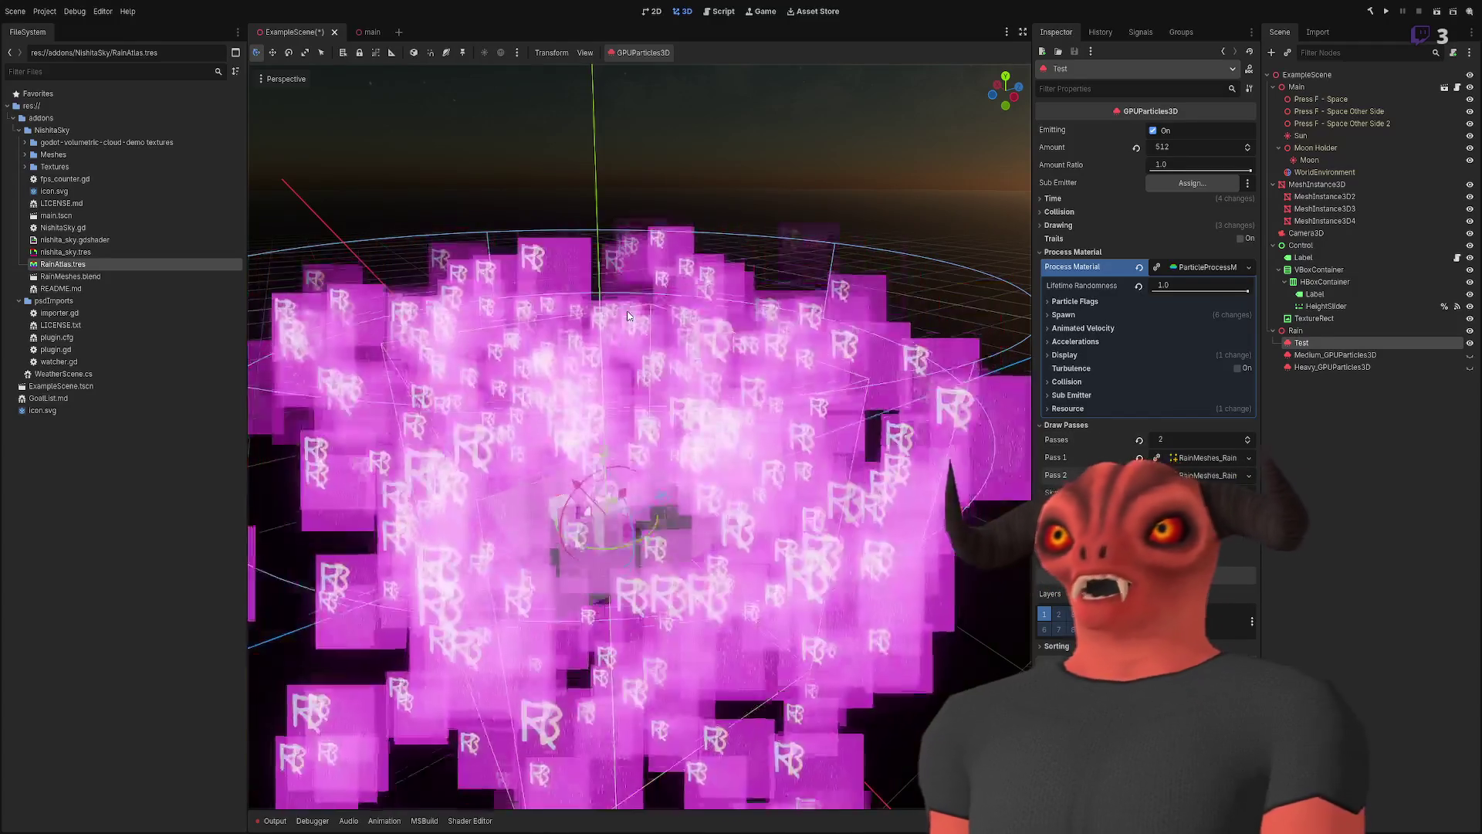
{"action": "scroll", "coordinate": [640, 436], "scroll_direction": "up", "scroll_amount": 6}
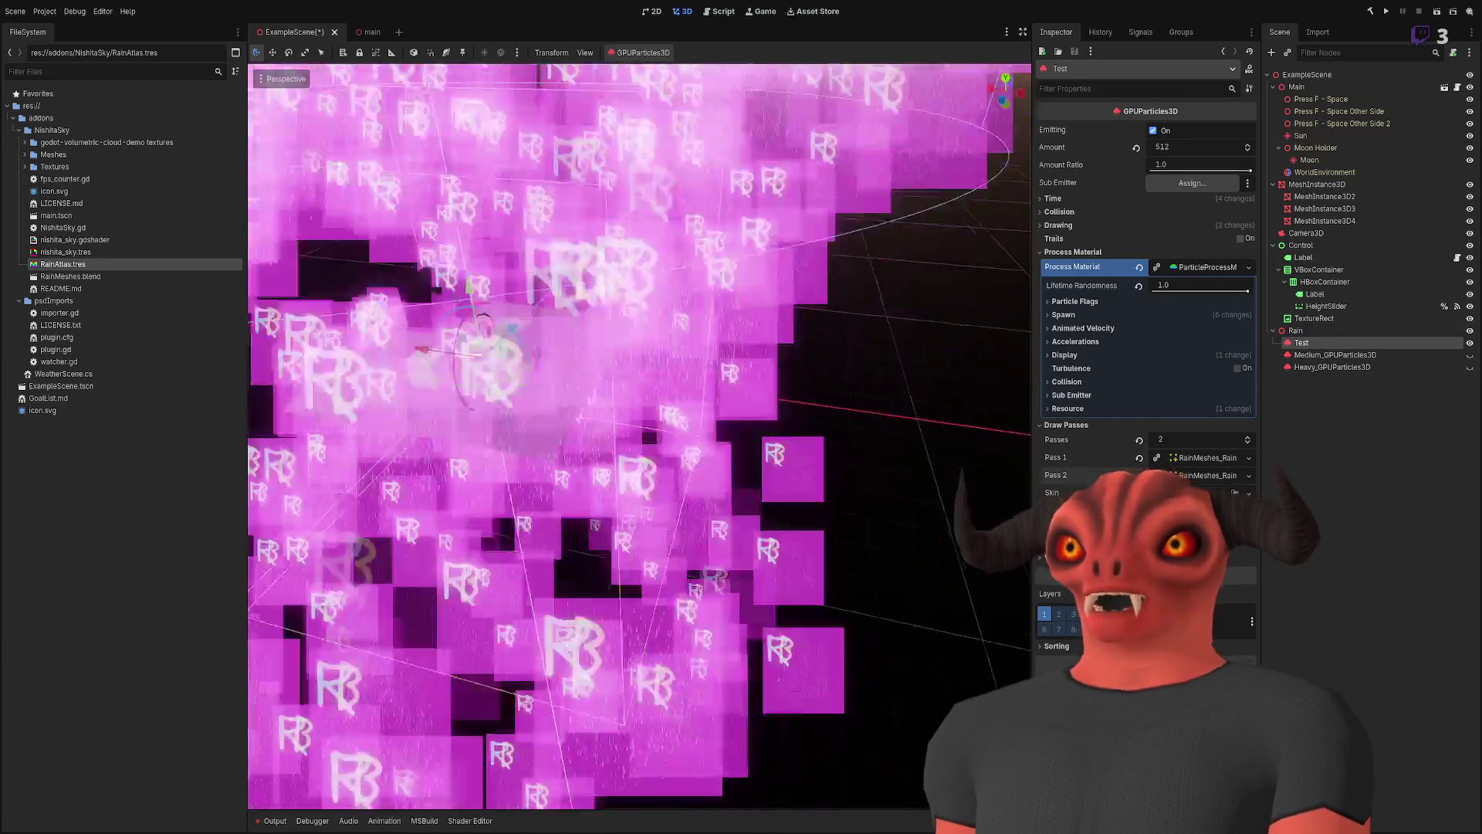
{"action": "scroll", "coordinate": [657, 418], "scroll_direction": "down", "scroll_amount": 6}
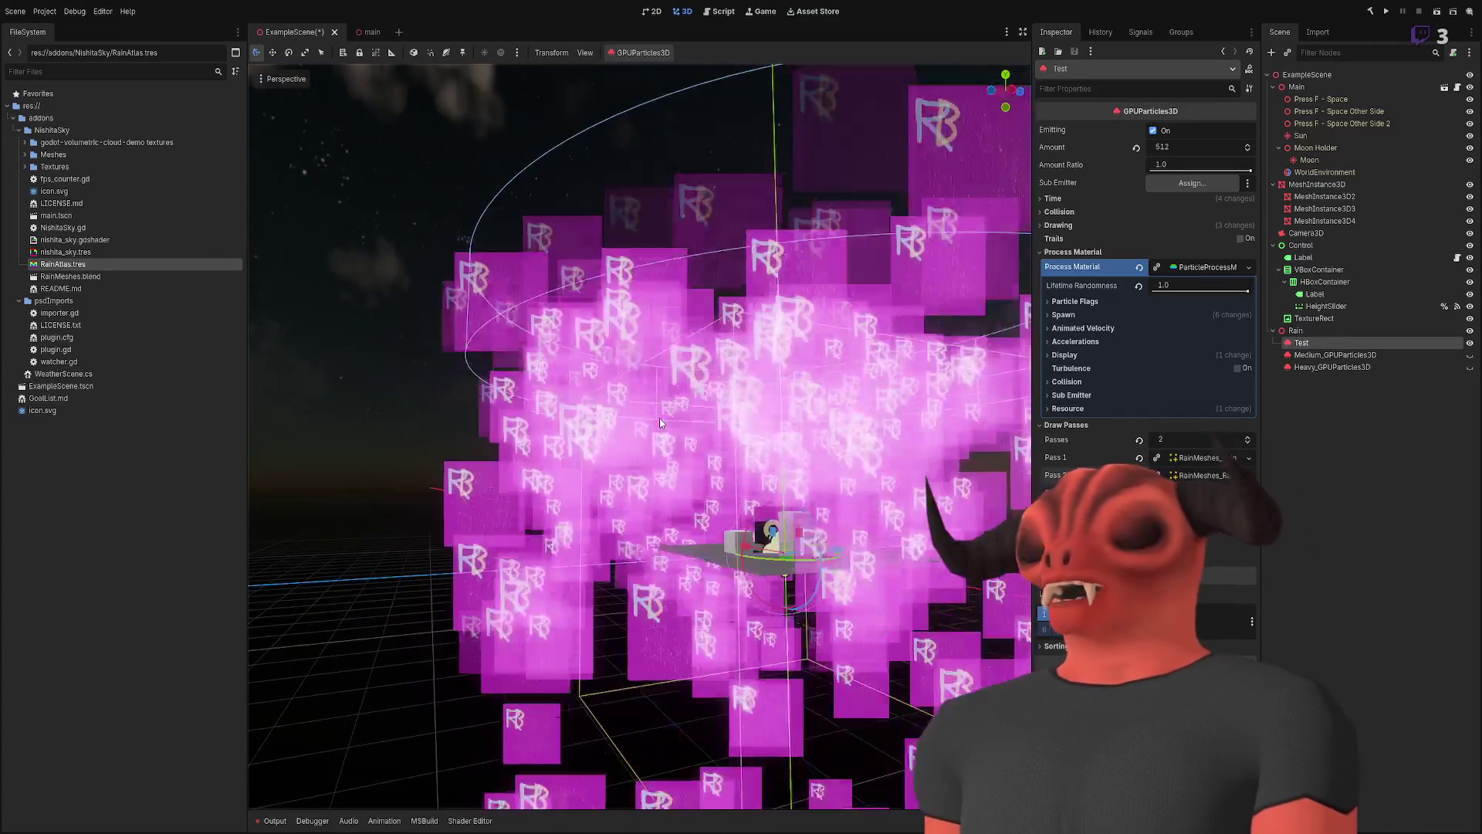
{"action": "scroll", "coordinate": [868, 384], "scroll_direction": "up", "scroll_amount": 8}
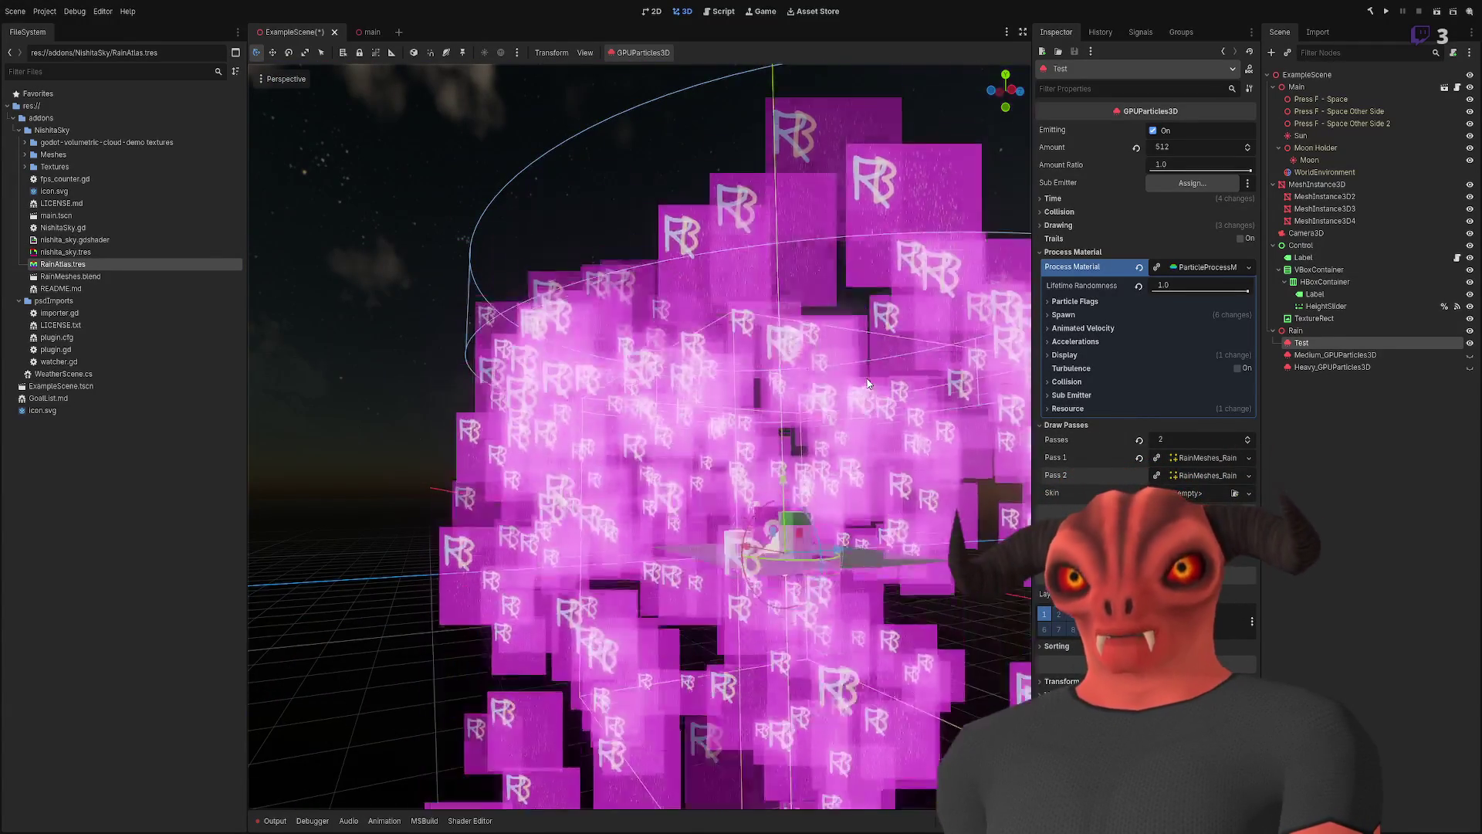
- Review the Spawn > Position settings and orbit to a top-down view of the emitter
{"action": "scroll", "coordinate": [640, 436], "scroll_direction": "down", "scroll_amount": 6}
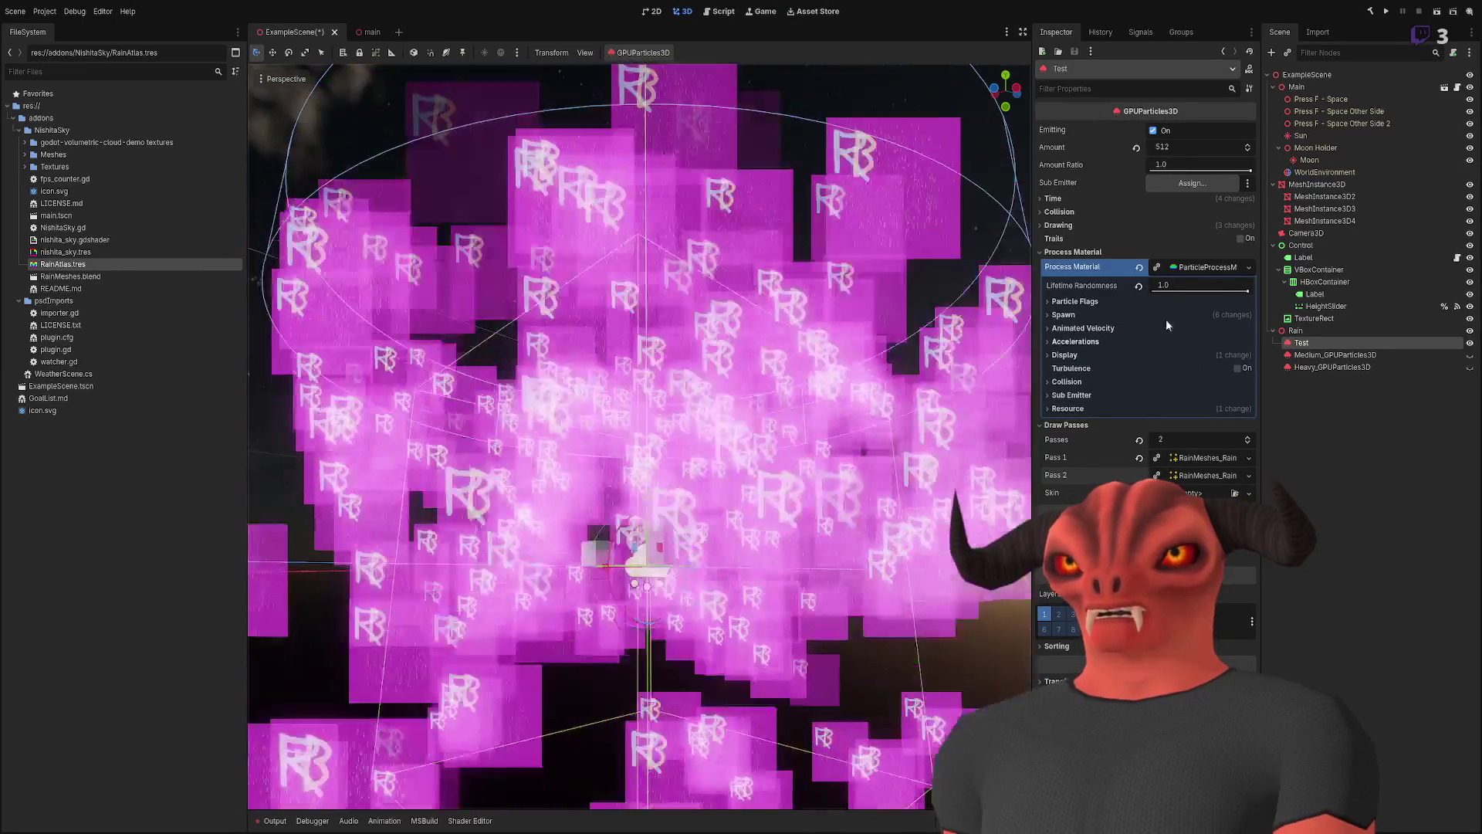
{"action": "left_click", "coordinate": [1101, 315]}
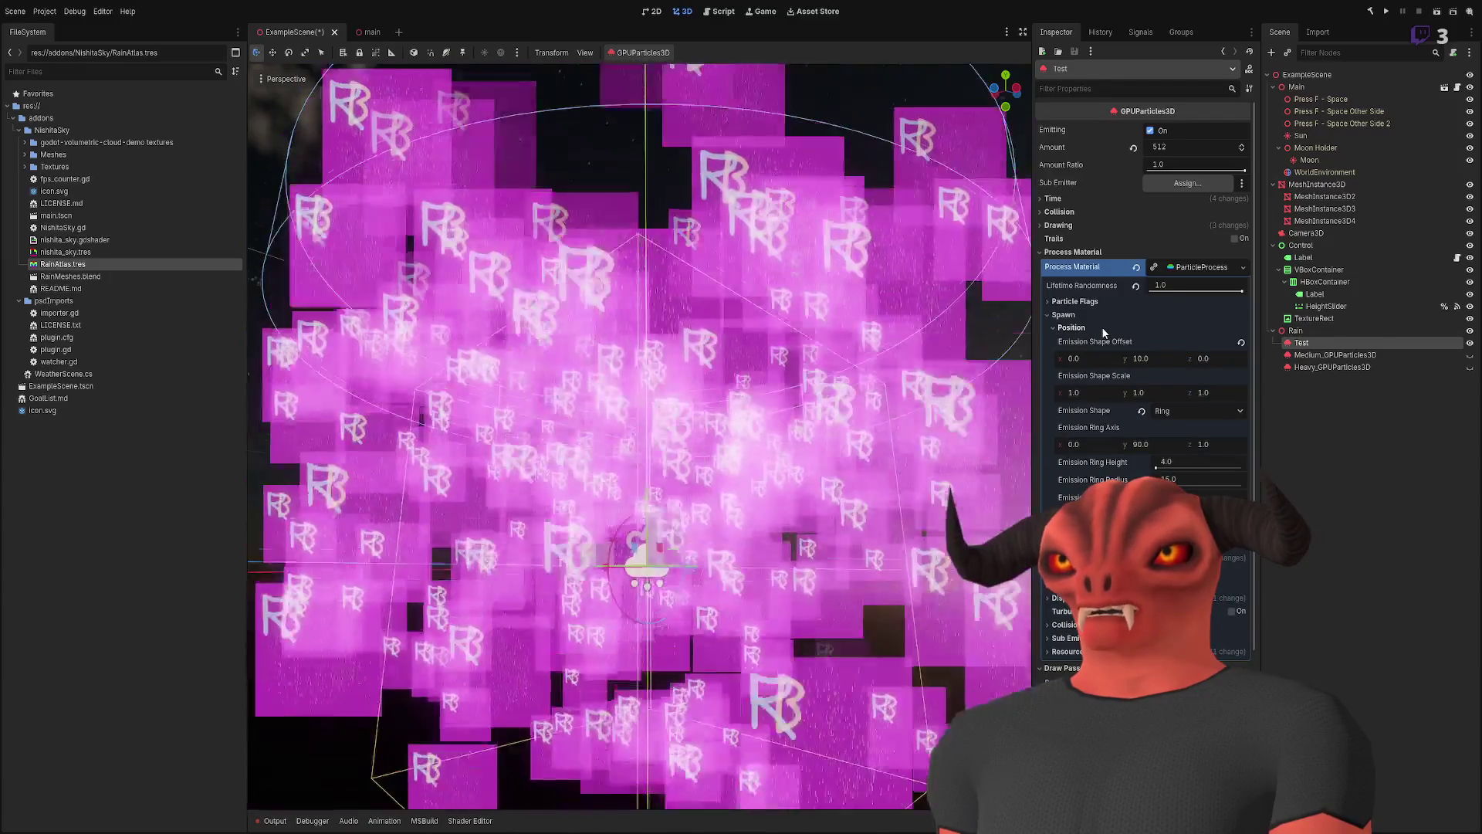
{"action": "left_click", "coordinate": [1102, 328]}
{"action": "mouse_move", "coordinate": [867, 332]}
{"action": "left_mouse_down"}
{"action": "mouse_move", "coordinate": [857, 343]}
{"action": "mouse_move", "coordinate": [834, 324]}
{"action": "mouse_move", "coordinate": [810, 401]}
{"action": "mouse_move", "coordinate": [779, 332]}
{"action": "left_mouse_up"}
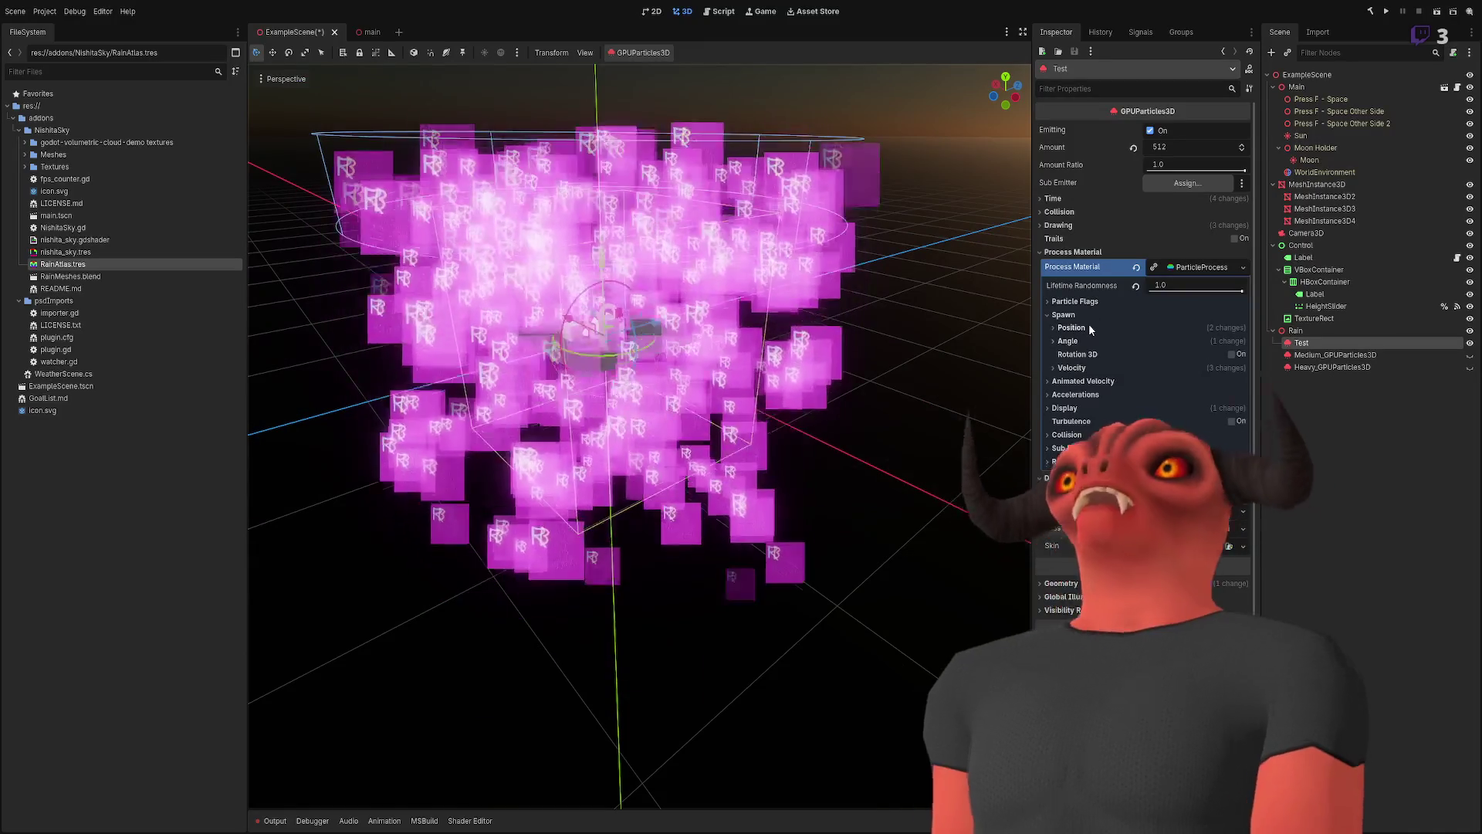
{"action": "left_click", "coordinate": [1080, 315]}
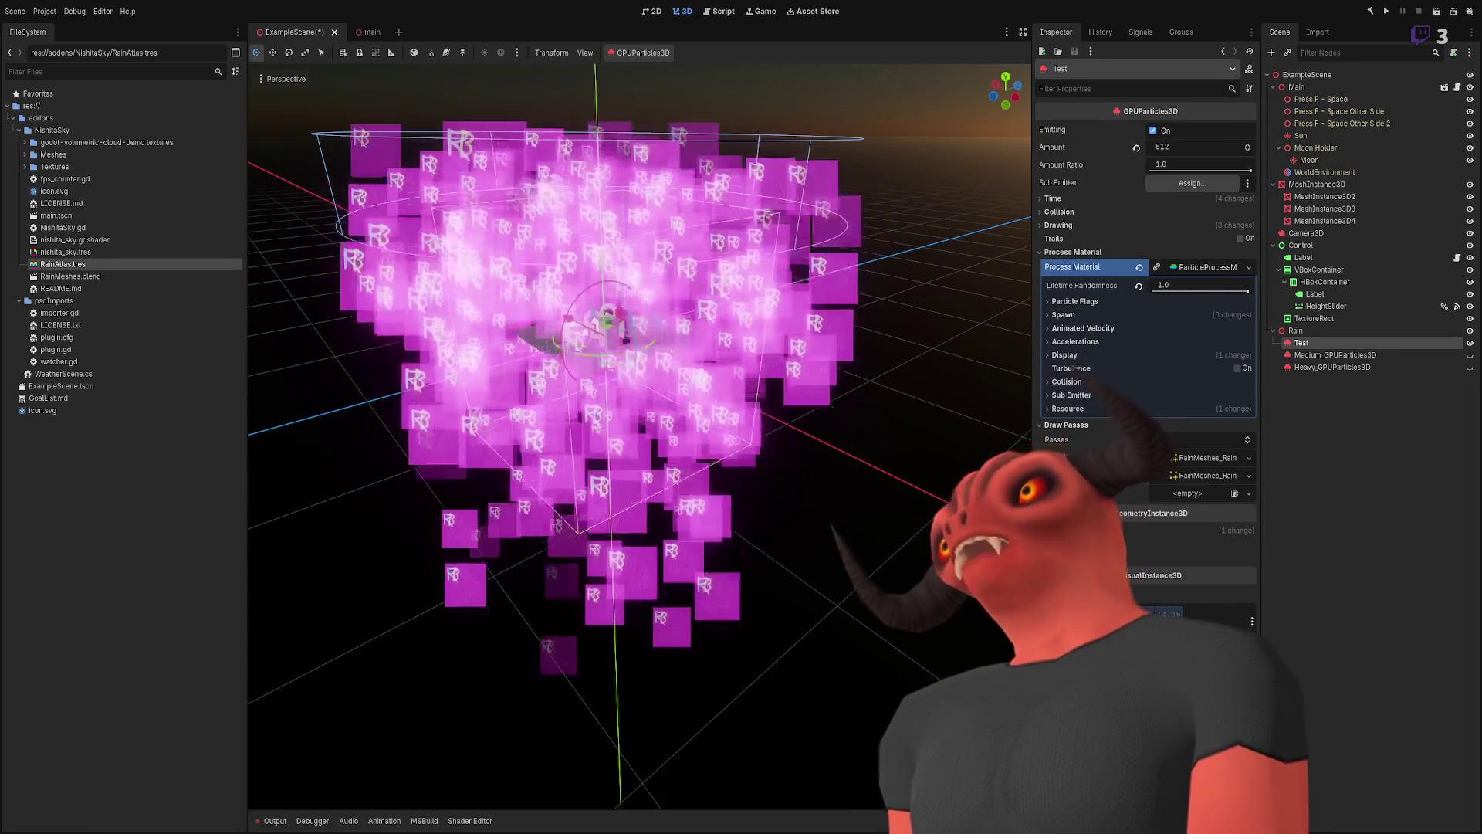
- Expand Pass 2's rain mesh preview and move the view closer to the particles
{"action": "left_click", "coordinate": [1206, 476]}
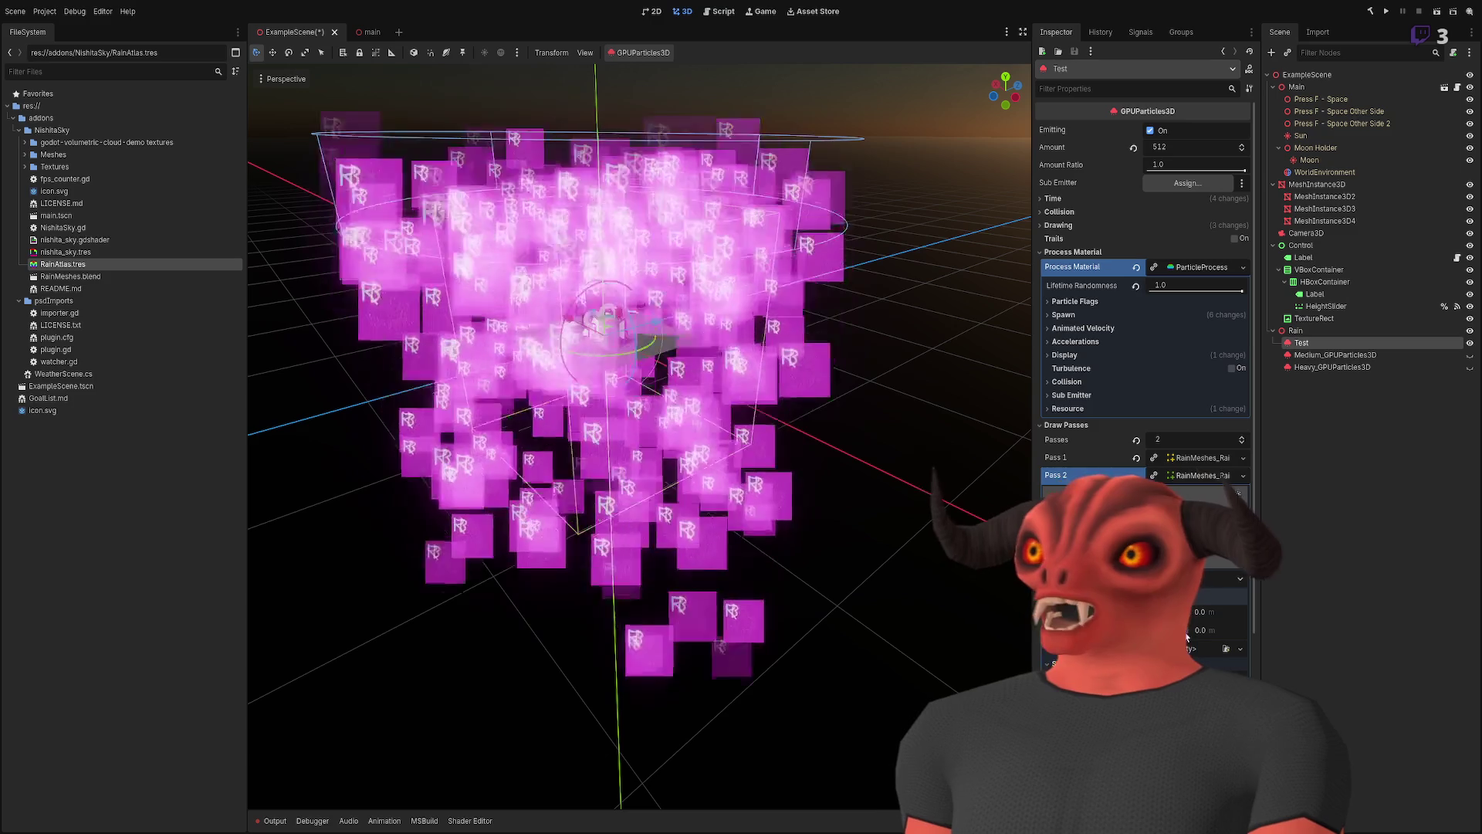
{"action": "mouse_move", "coordinate": [713, 432]}
{"action": "left_mouse_down"}
{"action": "mouse_move", "coordinate": [713, 376]}
{"action": "mouse_move", "coordinate": [744, 290]}
{"action": "left_mouse_up"}
{"action": "scroll", "coordinate": [729, 332], "scroll_direction": "up", "scroll_amount": 5}
{"action": "scroll", "coordinate": [729, 331], "scroll_direction": "down", "scroll_amount": 5}
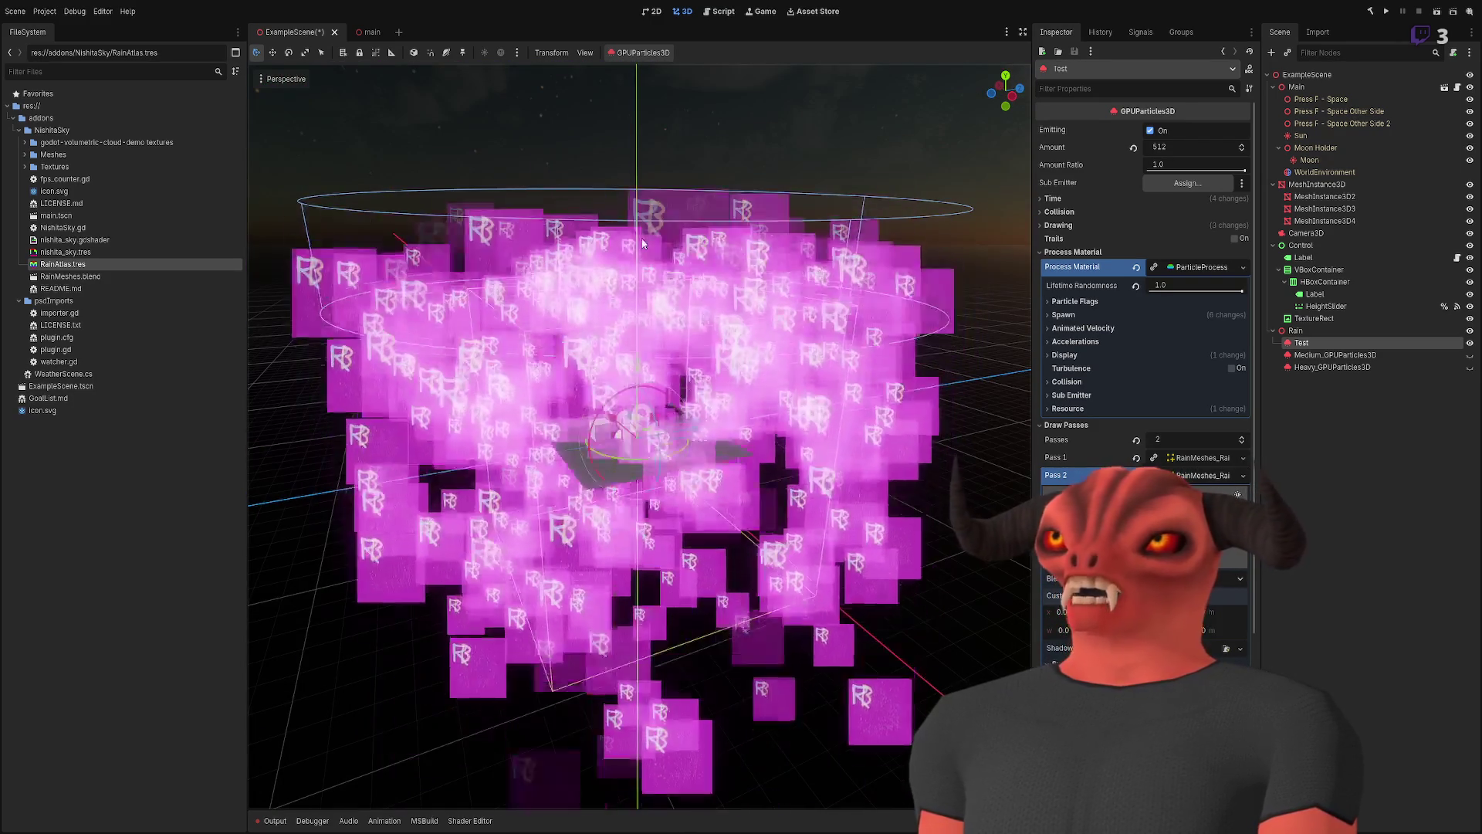
{"action": "scroll", "coordinate": [571, 162], "scroll_direction": "up", "scroll_amount": 3}
{"action": "scroll", "coordinate": [571, 163], "scroll_direction": "down", "scroll_amount": 4}
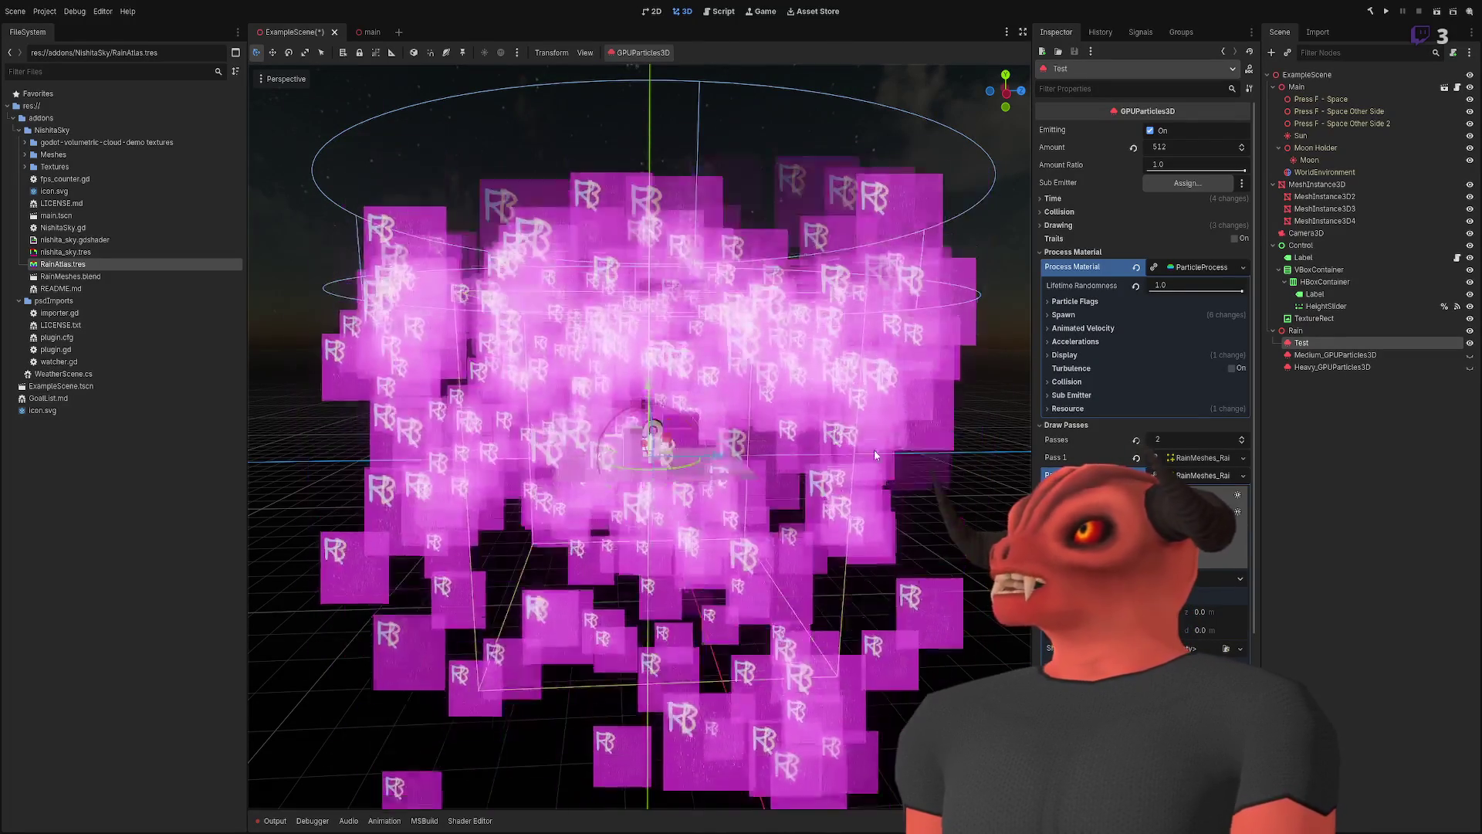
{"action": "left_click", "coordinate": [1096, 301]}
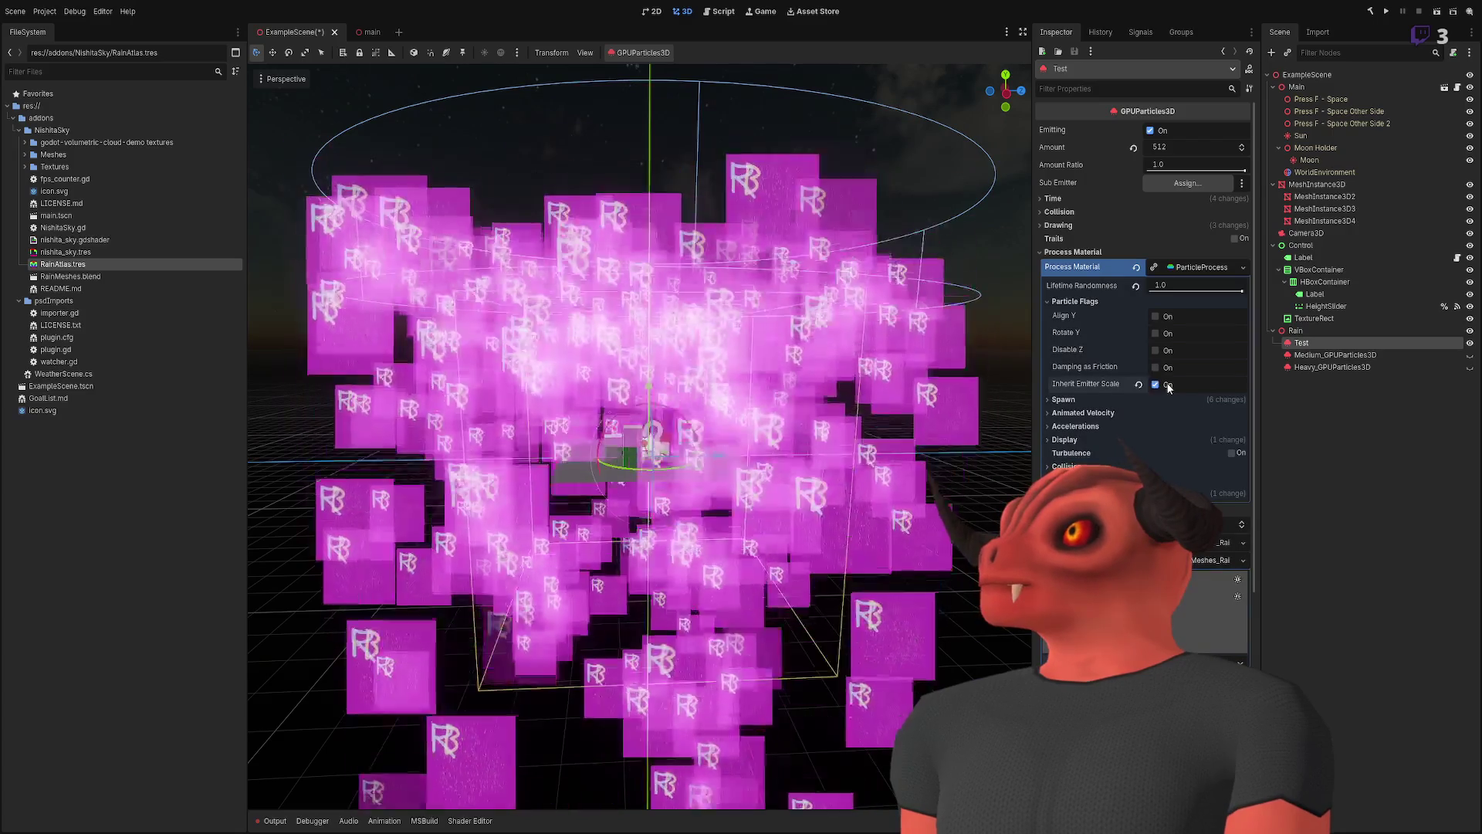
- Try the Rotate Y, Disable Z and Align Y flags, leave them off, and reset Lifetime Randomness to 0.0
{"action": "left_click", "coordinate": [1165, 350]}
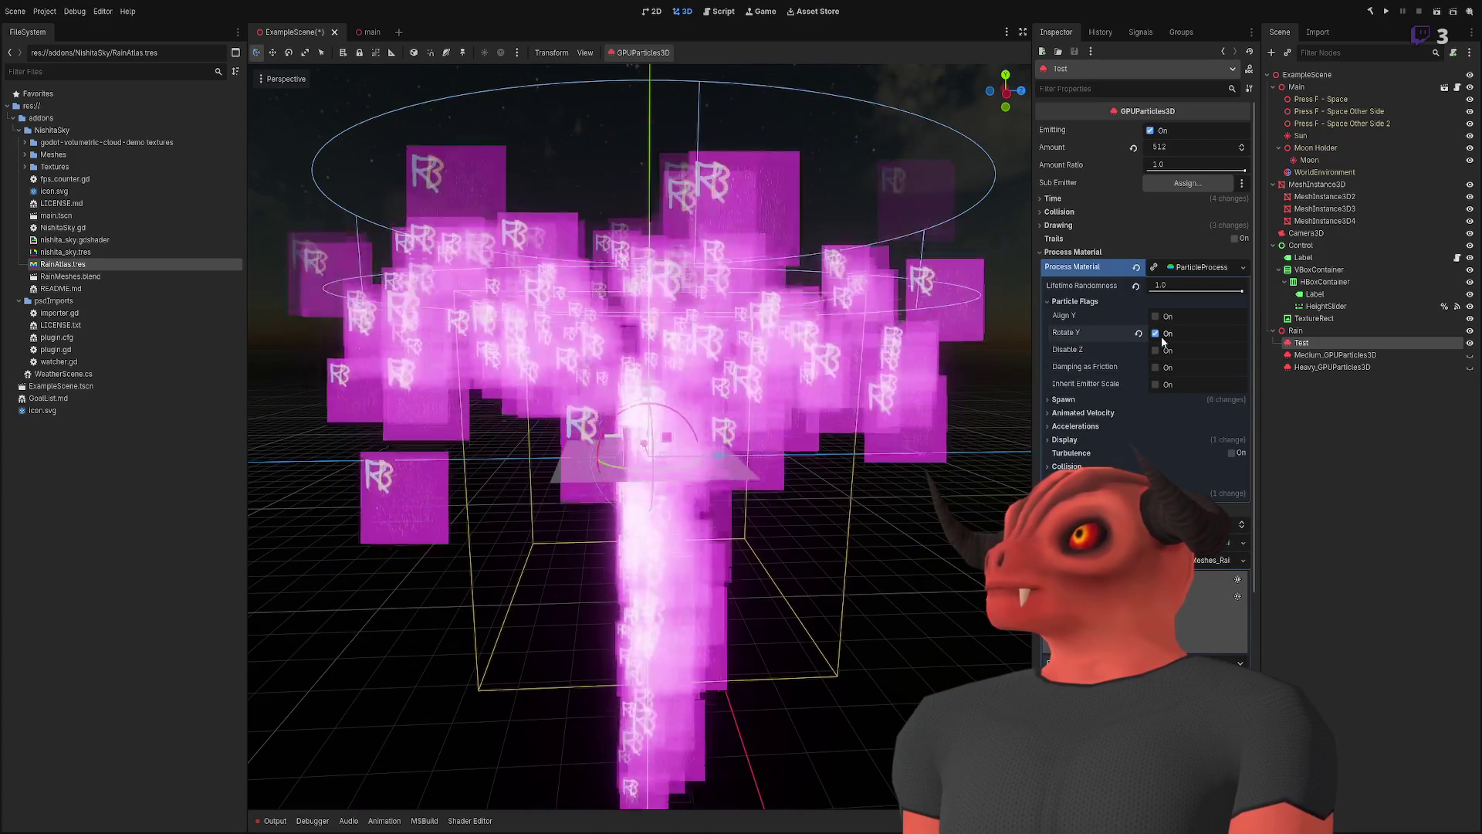
{"action": "left_click_drag", "start_coordinate": [829, 358], "coordinate": [718, 380]}
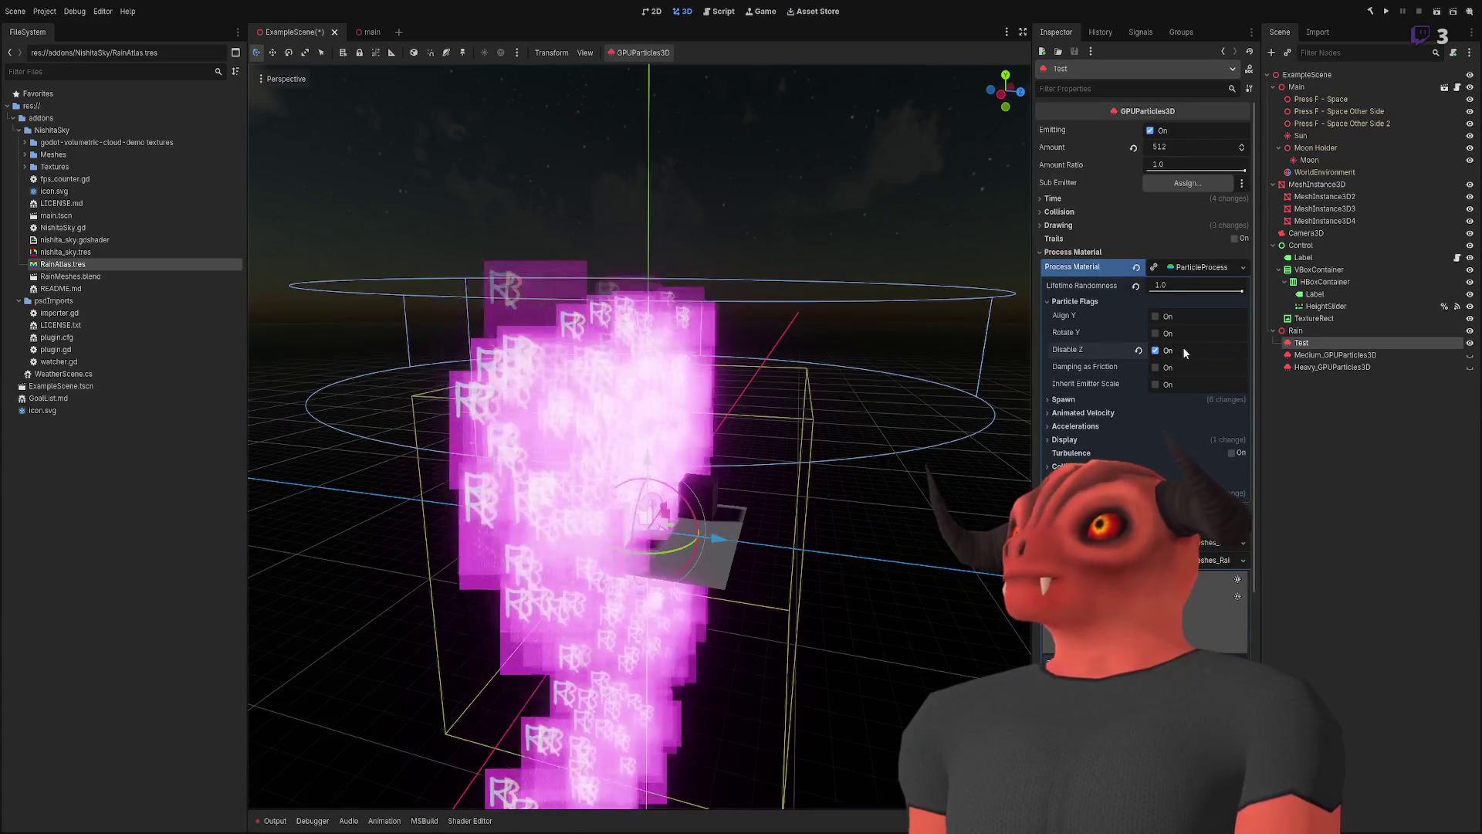
{"action": "left_click", "coordinate": [1187, 350]}
{"action": "left_click", "coordinate": [1166, 317]}
{"action": "scroll", "coordinate": [907, 319], "scroll_direction": "up", "scroll_amount": 3}
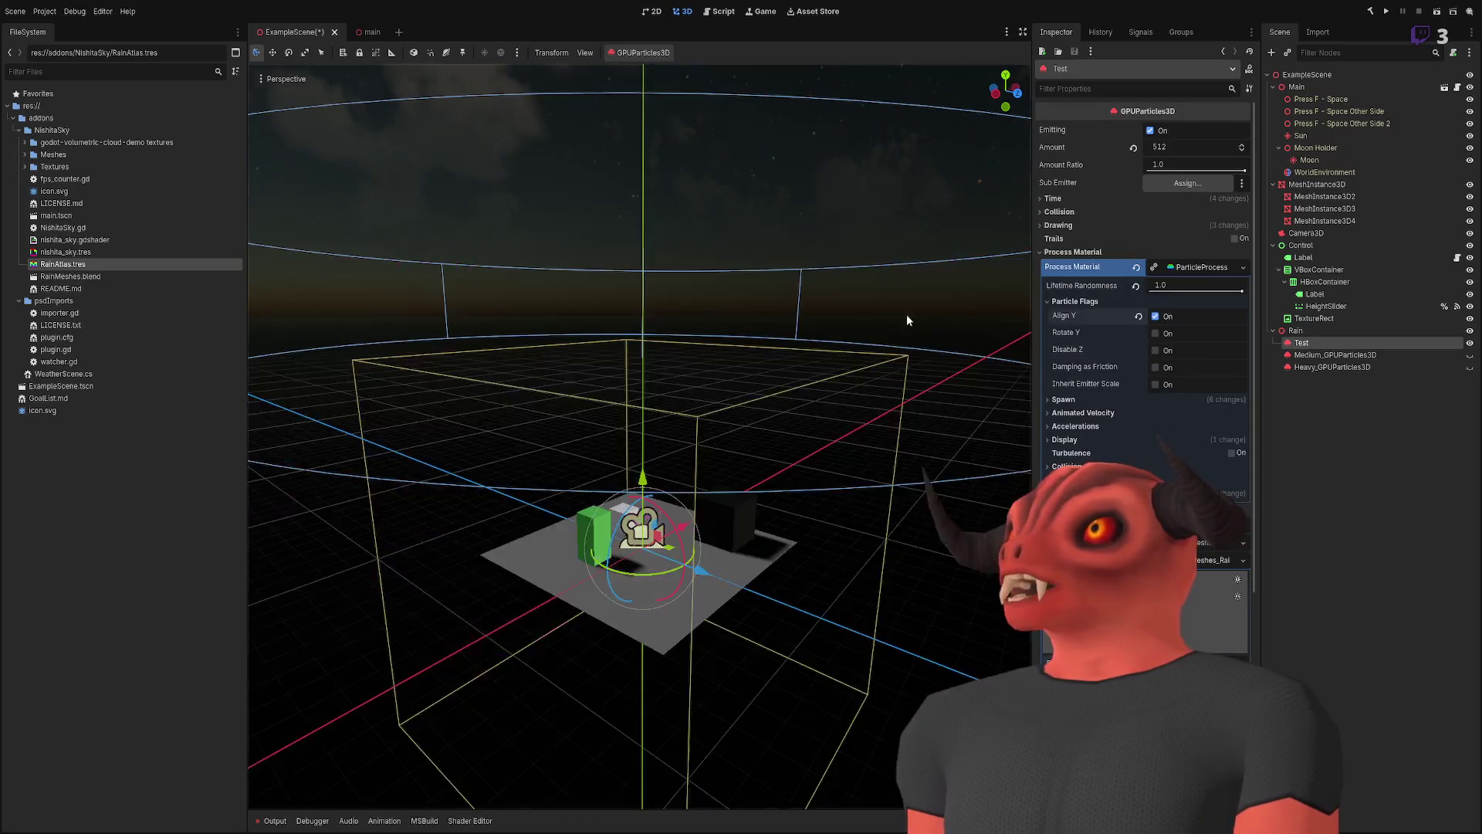
{"action": "mouse_move", "coordinate": [907, 319]}
{"action": "left_mouse_down"}
{"action": "mouse_move", "coordinate": [880, 332]}
{"action": "mouse_move", "coordinate": [899, 323]}
{"action": "left_mouse_up"}
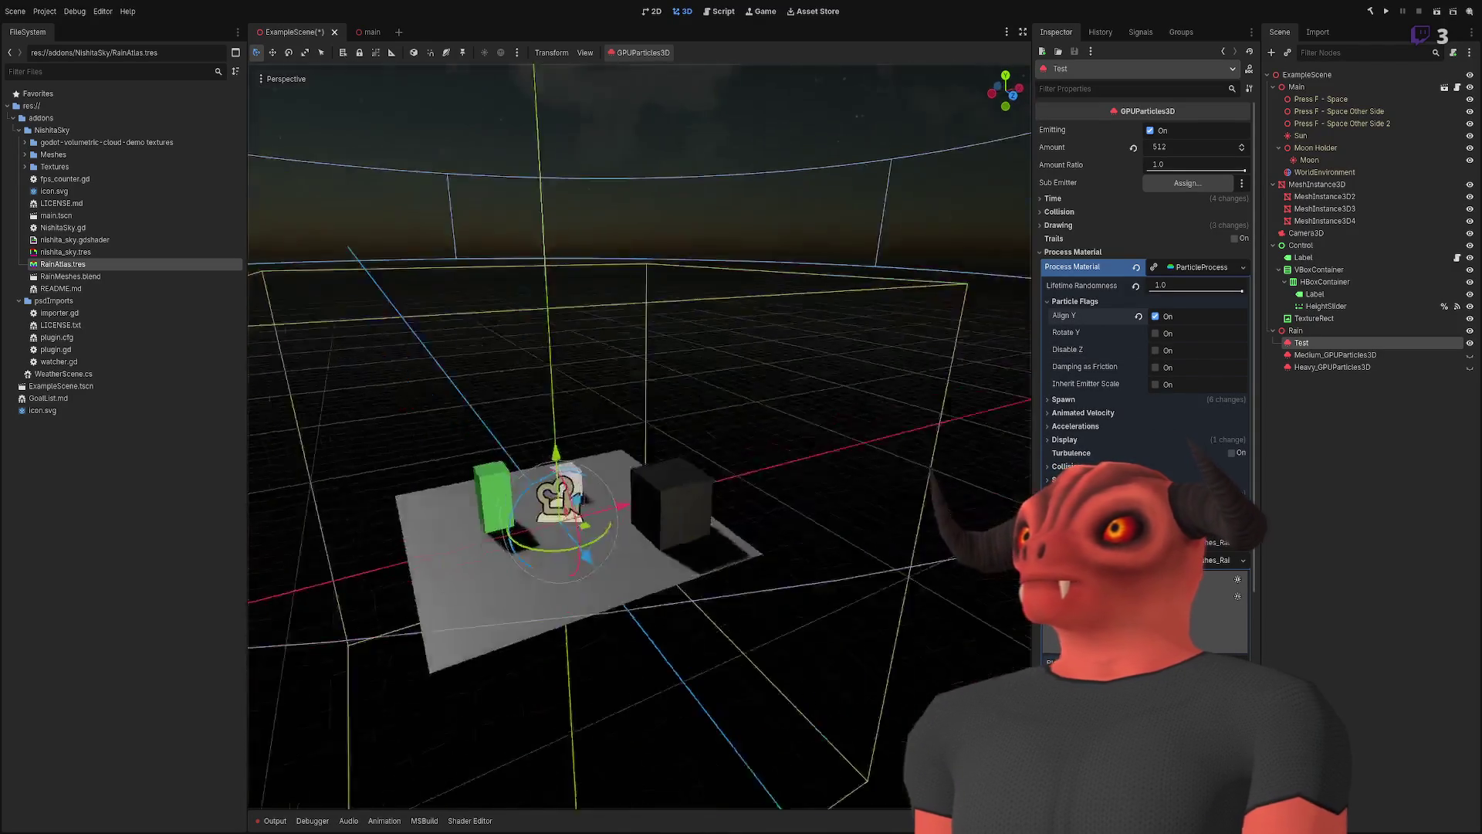
{"action": "left_click", "coordinate": [1156, 317]}
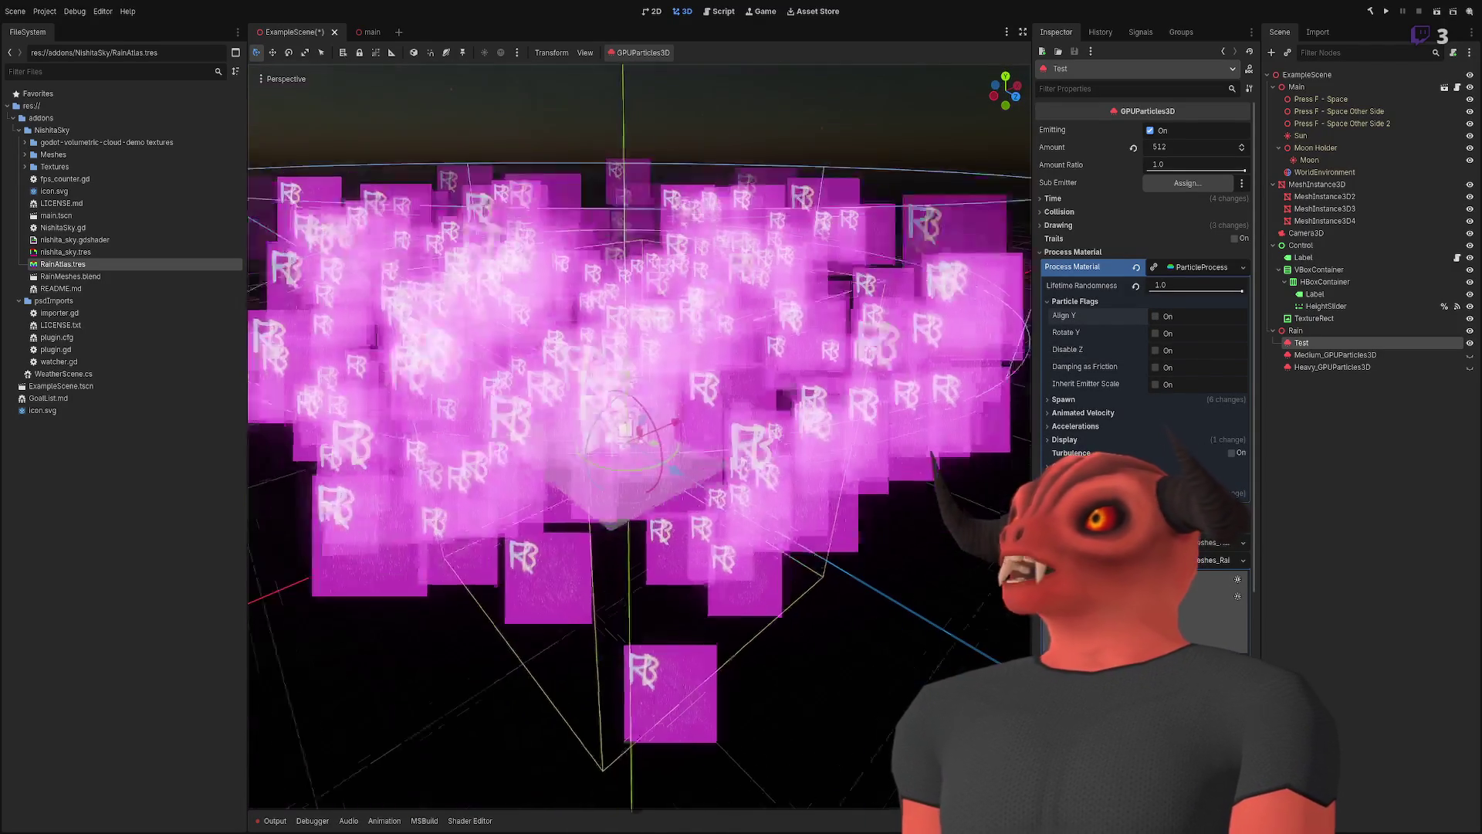
{"action": "left_click", "coordinate": [1136, 286]}
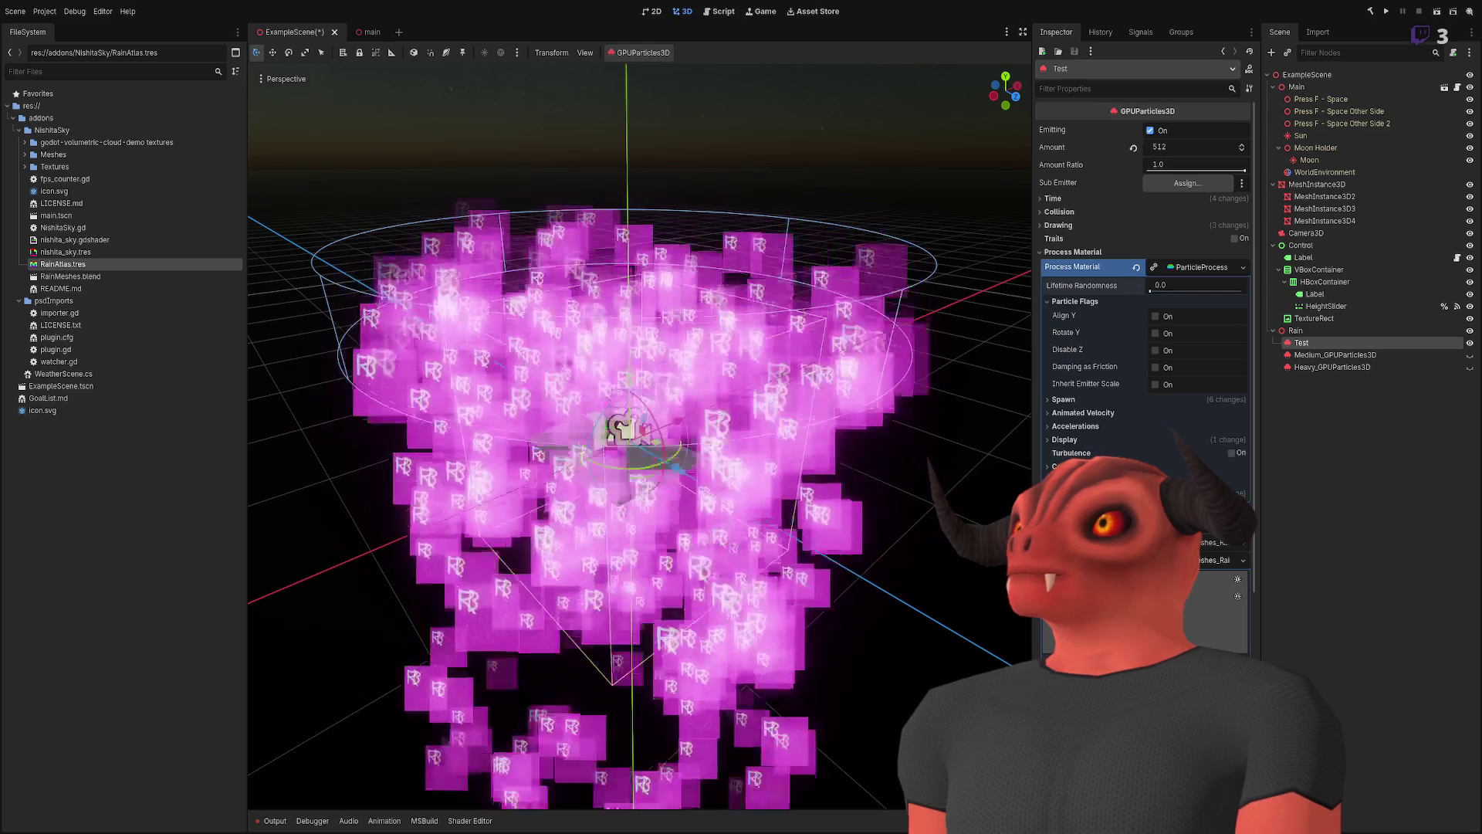
- Focus on the emitter, collapse the Process Material, and expand the Time section with lifetime and preprocess
{"action": "left_click_drag", "start_coordinate": [640, 432], "coordinate": [641, 332]}
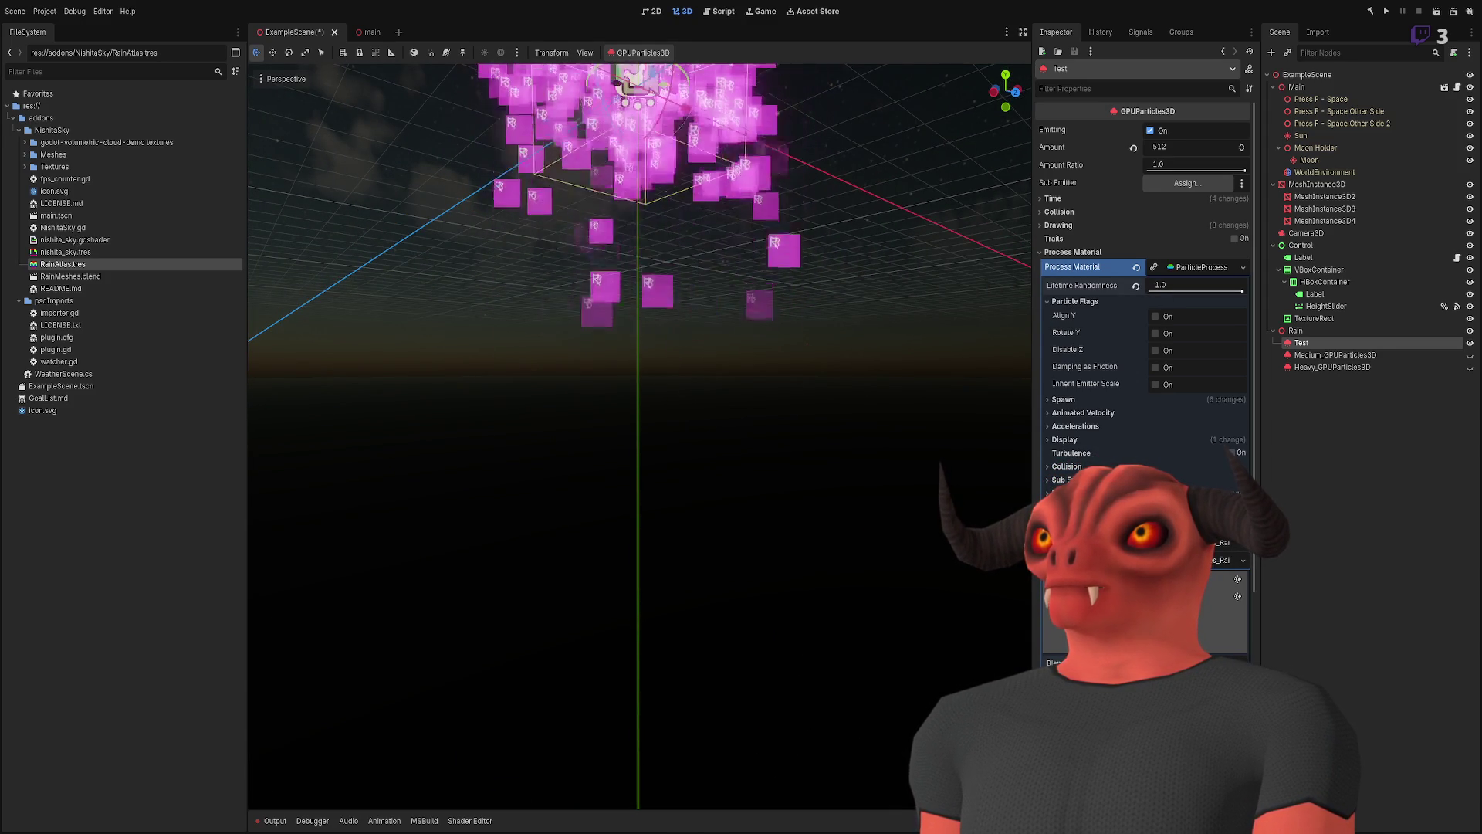
{"action": "mouse_move", "coordinate": [928, 307]}
{"action": "left_mouse_down"}
{"action": "mouse_move", "coordinate": [928, 340]}
{"action": "mouse_move", "coordinate": [928, 278]}
{"action": "left_mouse_up"}
{"action": "key", "text": "f"}
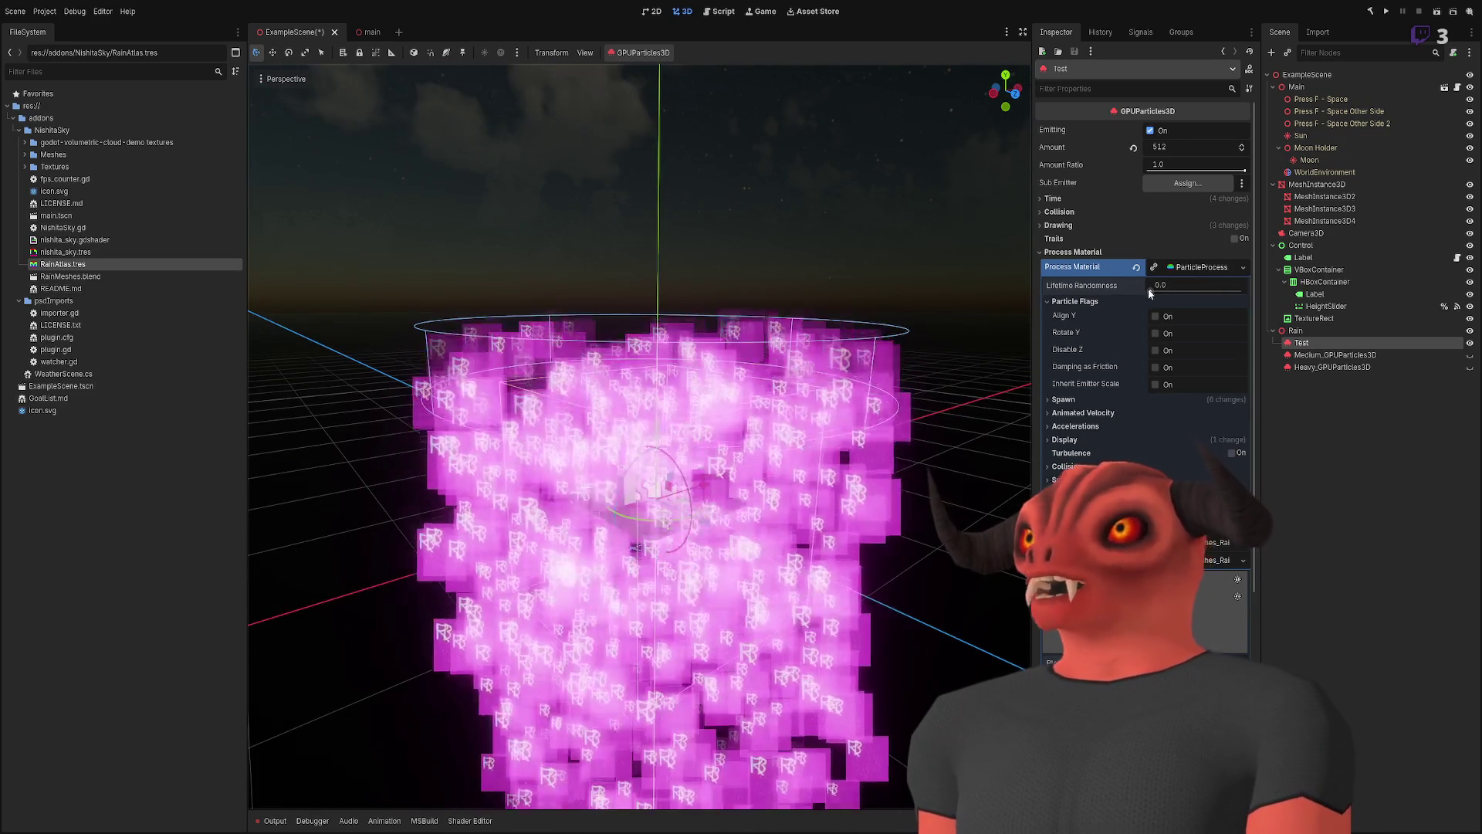
{"action": "left_click", "coordinate": [1122, 268]}
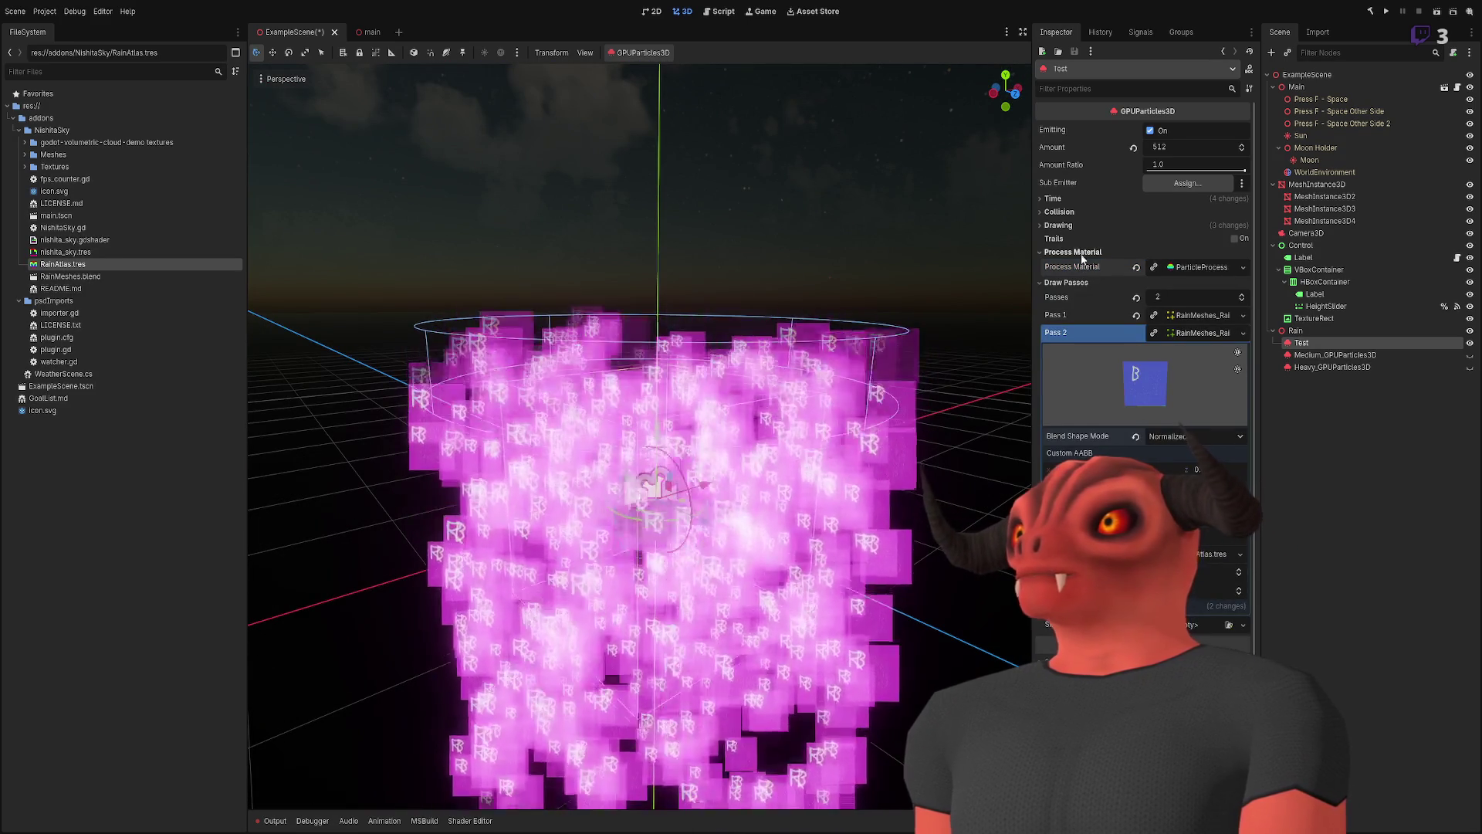
{"action": "left_click", "coordinate": [1070, 199]}
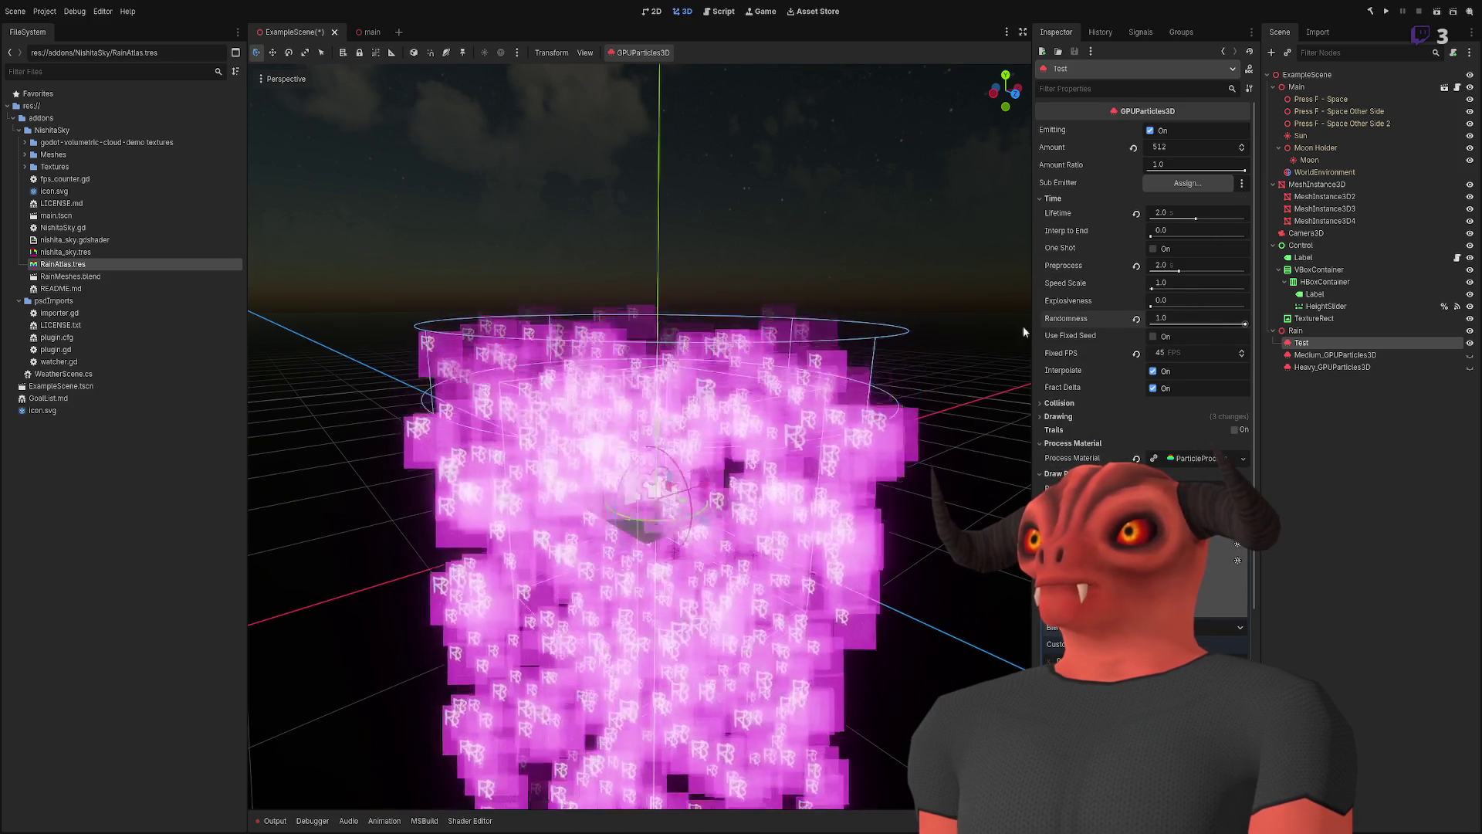
{"action": "mouse_move", "coordinate": [996, 477]}
{"action": "left_mouse_down"}
{"action": "mouse_move", "coordinate": [934, 495]}
{"action": "mouse_move", "coordinate": [996, 477]}
{"action": "left_mouse_up"}
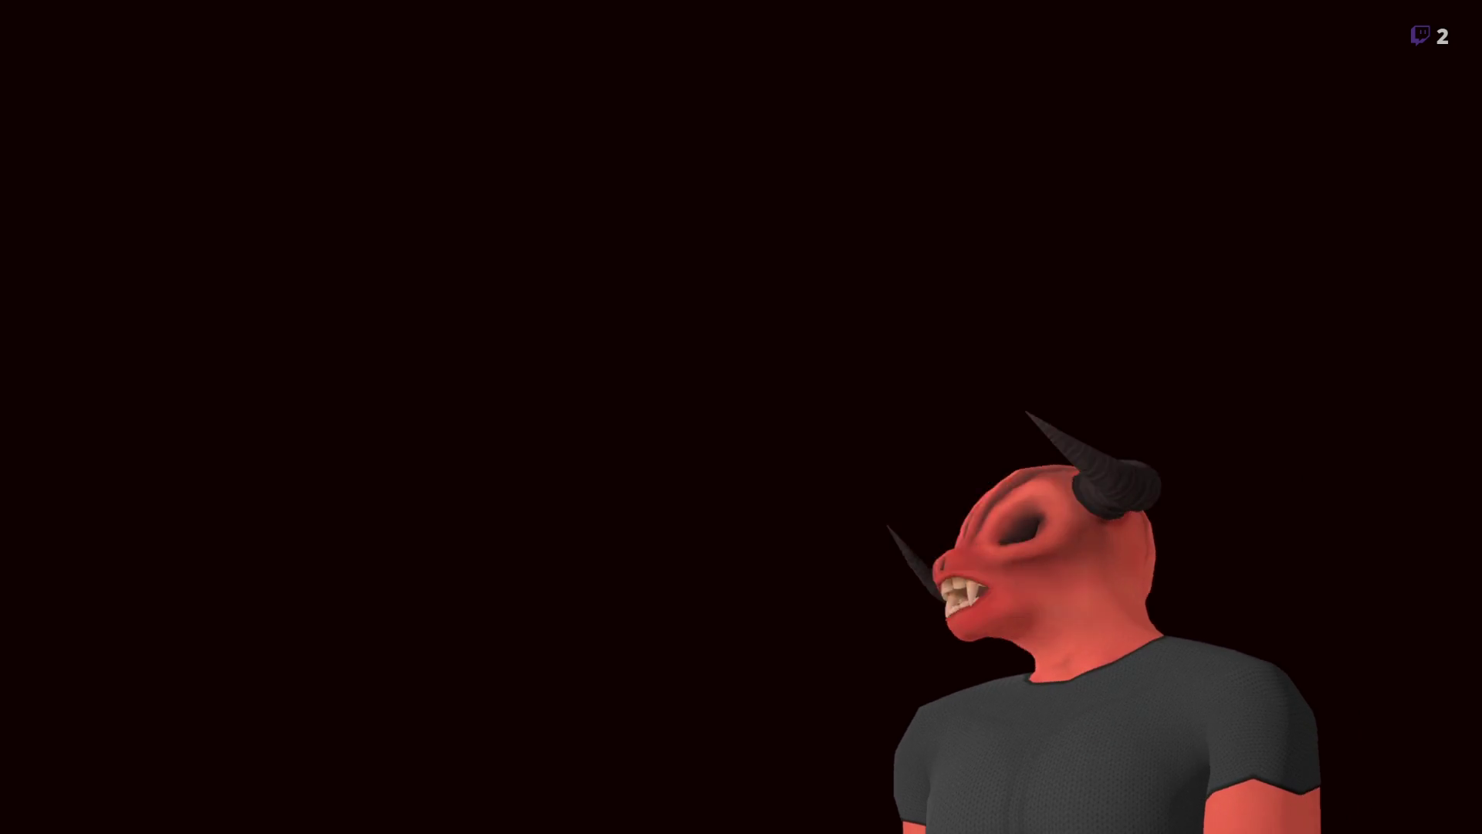
{"action": "scroll", "coordinate": [669, 463], "scroll_direction": "up", "scroll_amount": 5}
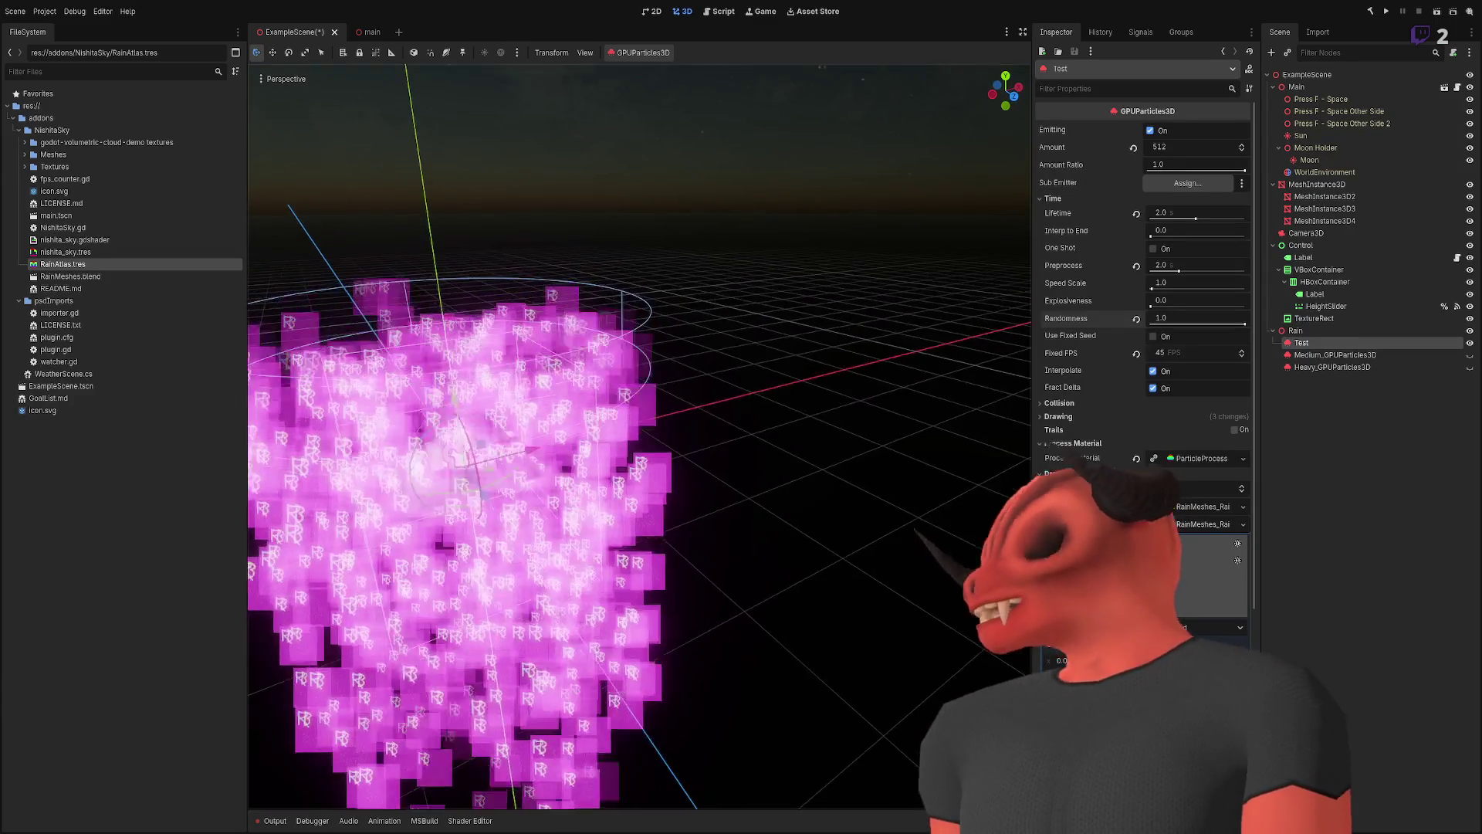
{"action": "scroll", "coordinate": [669, 457], "scroll_direction": "down", "scroll_amount": 5}
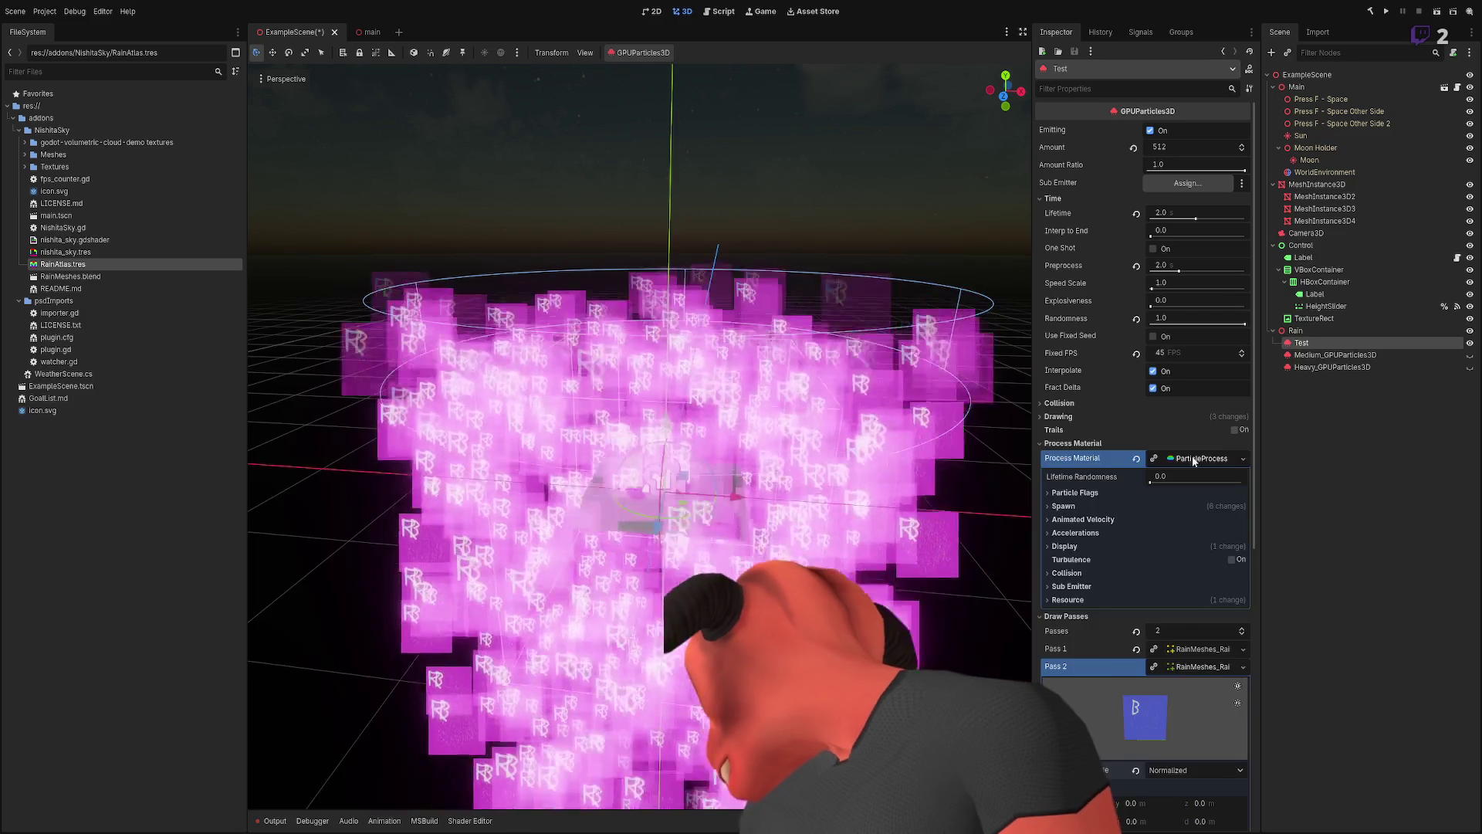
{"action": "left_click", "coordinate": [1192, 456]}
- Expand the RainAtlas.tres material on the draw pass and set its Shading Mode to Unshaded
{"action": "scroll", "coordinate": [1192, 457], "scroll_direction": "down", "scroll_amount": 5}
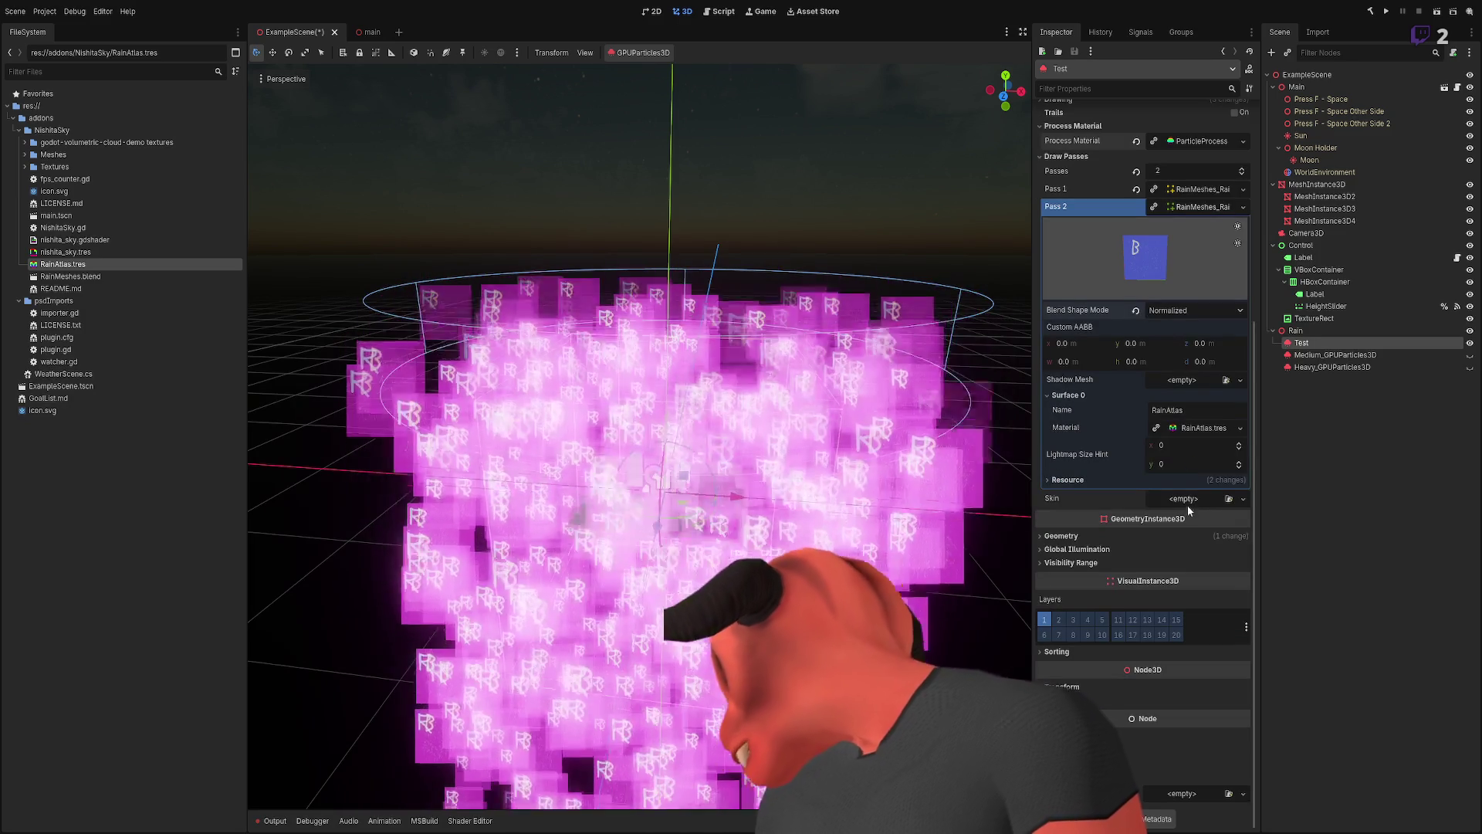
{"action": "left_click", "coordinate": [1201, 427]}
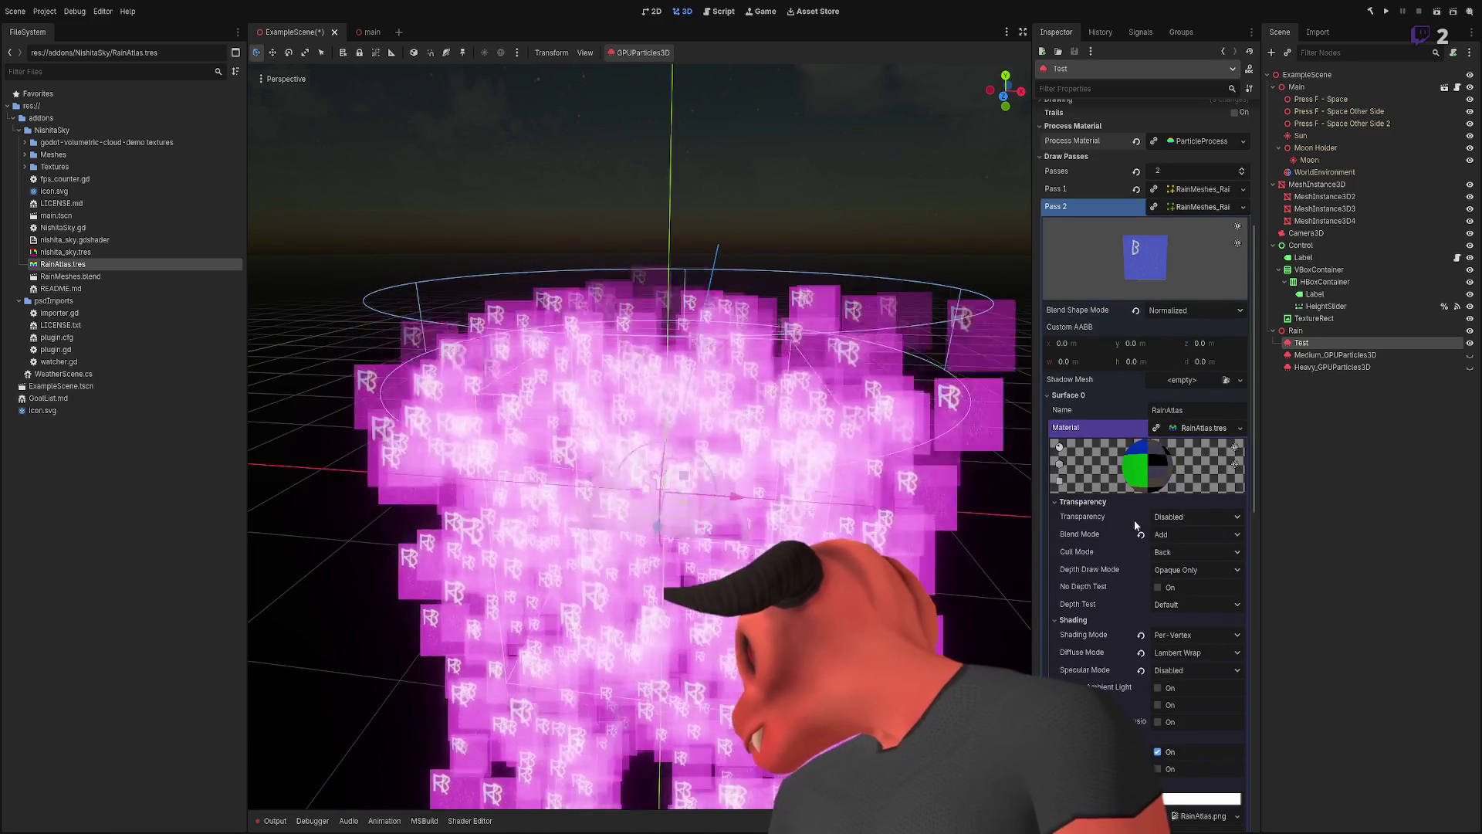
{"action": "scroll", "coordinate": [1135, 519], "scroll_direction": "down", "scroll_amount": 3}
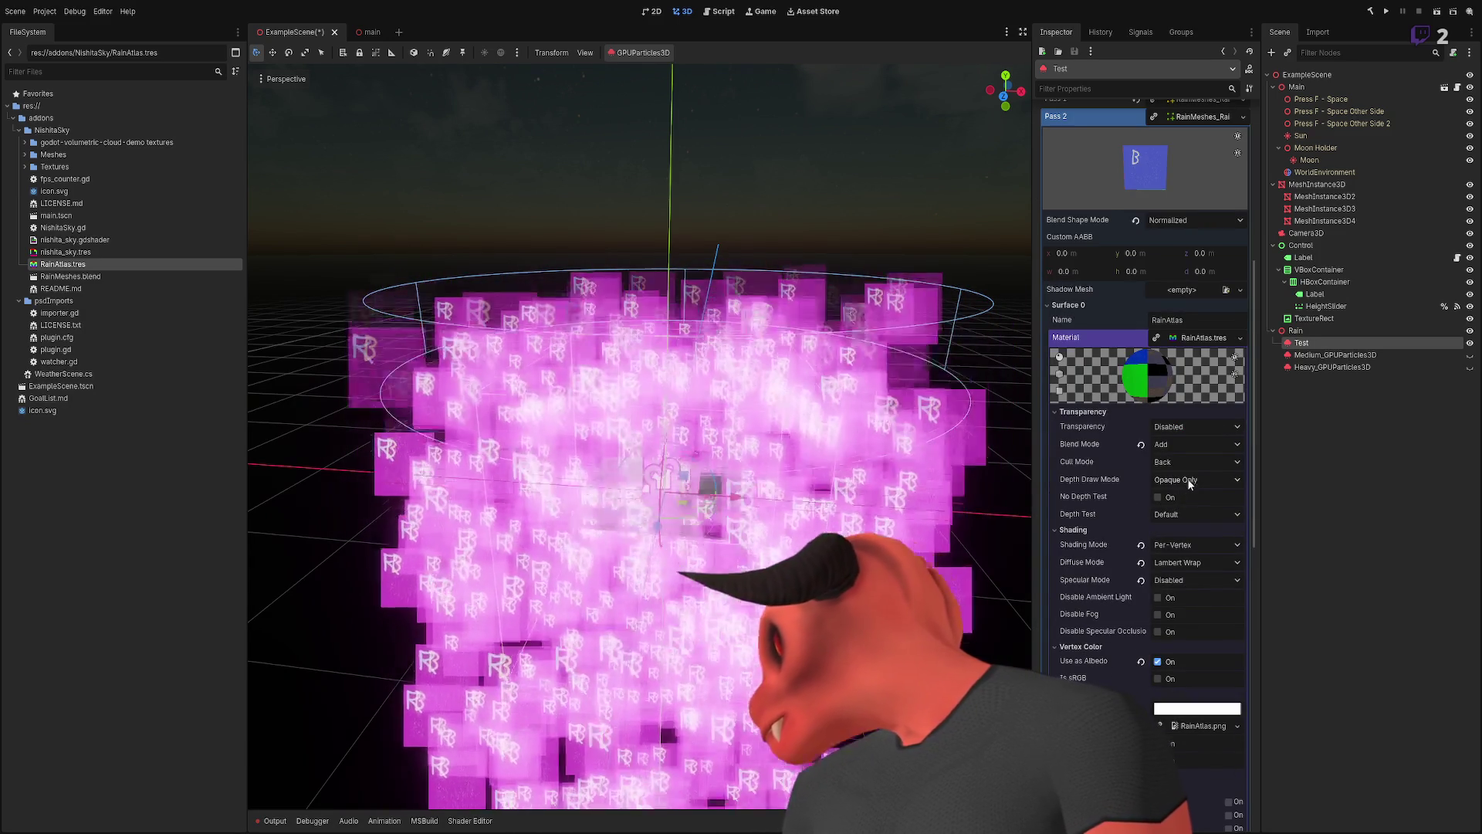
{"action": "left_click", "coordinate": [1183, 544]}
{"action": "left_click", "coordinate": [1183, 562]}
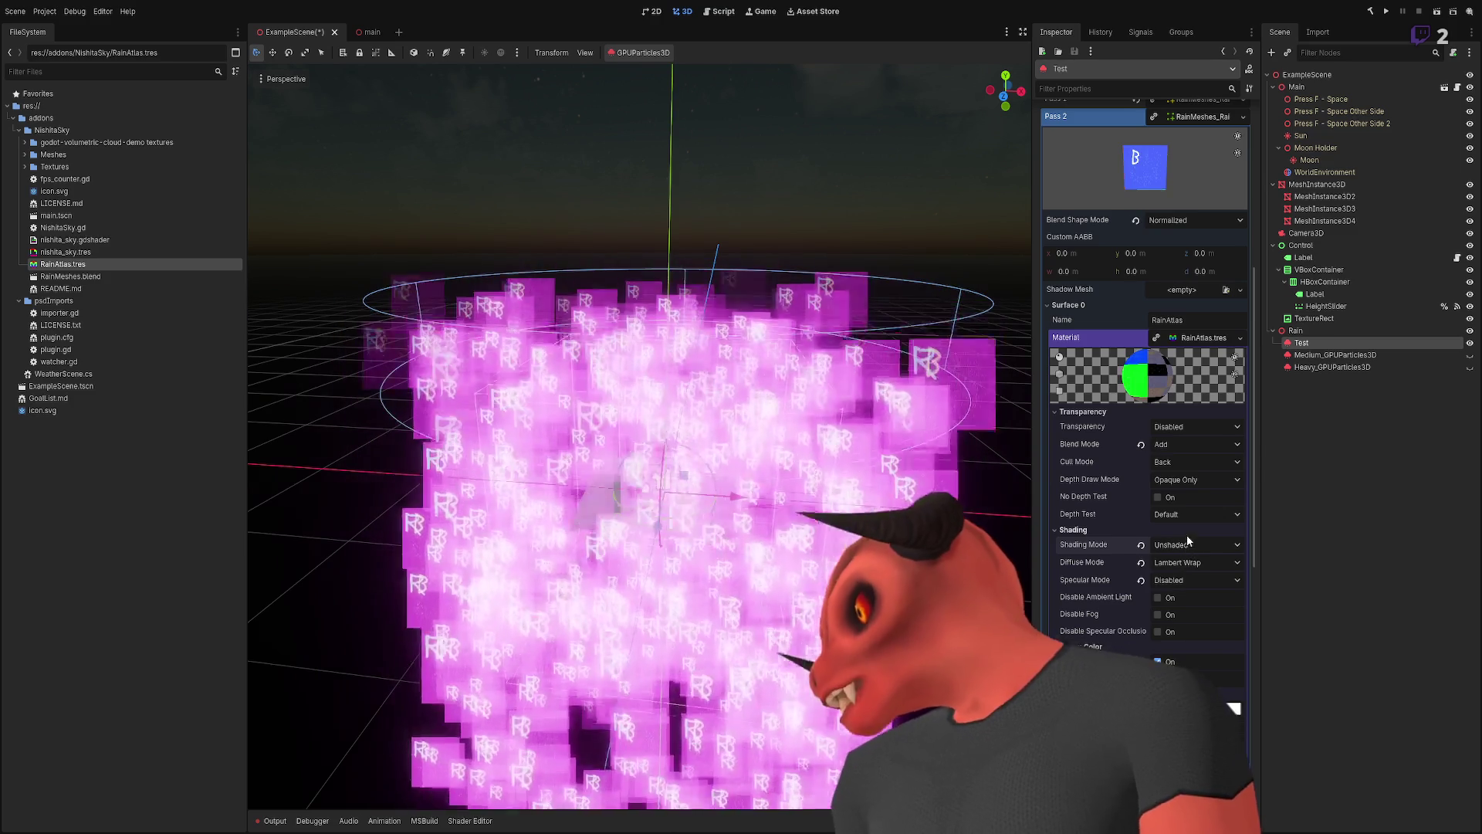
{"action": "scroll", "coordinate": [1192, 484], "scroll_direction": "up", "scroll_amount": 10}
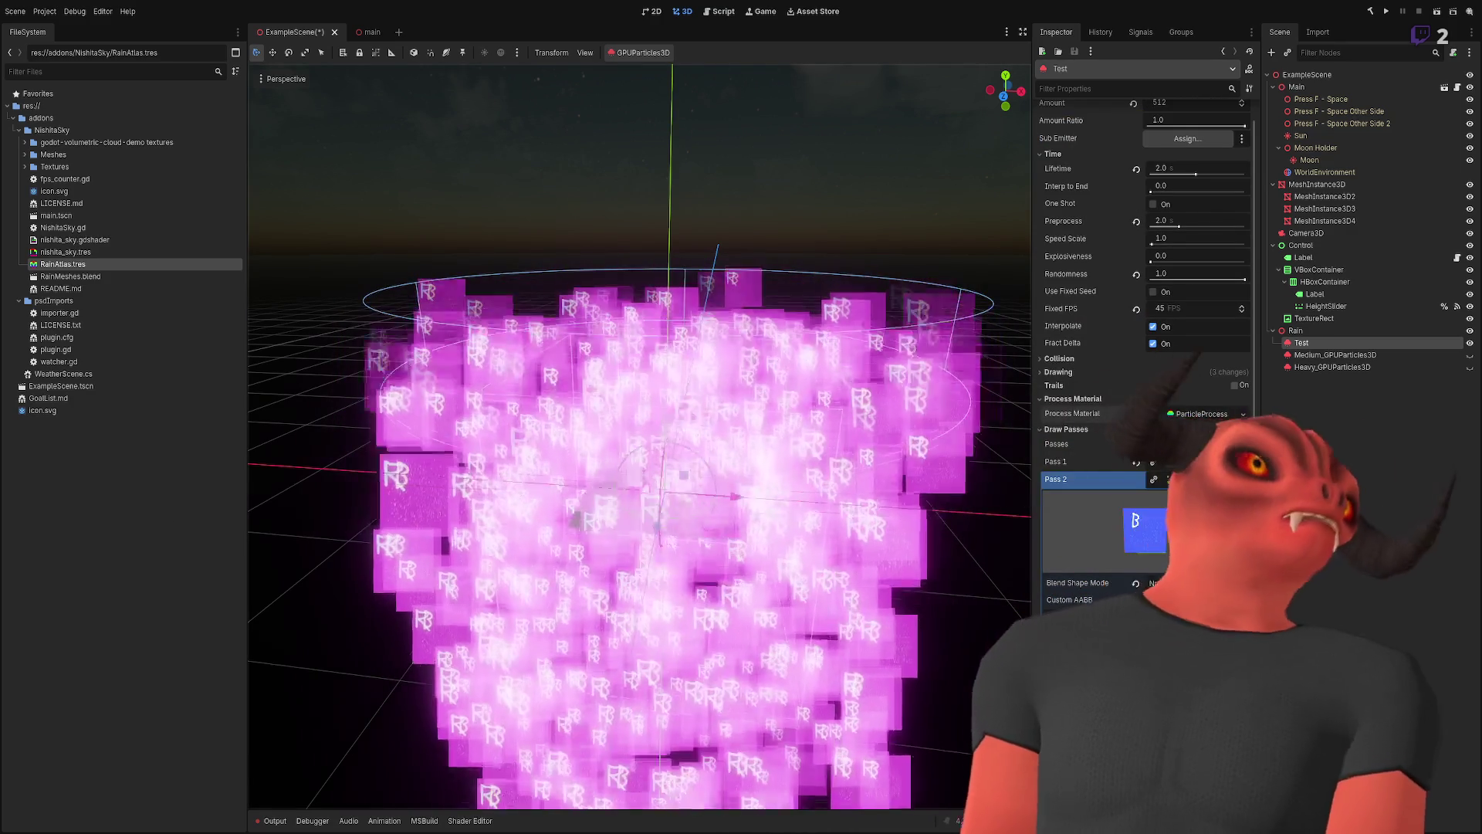
{"action": "scroll", "coordinate": [641, 432], "scroll_direction": "up", "scroll_amount": 5}
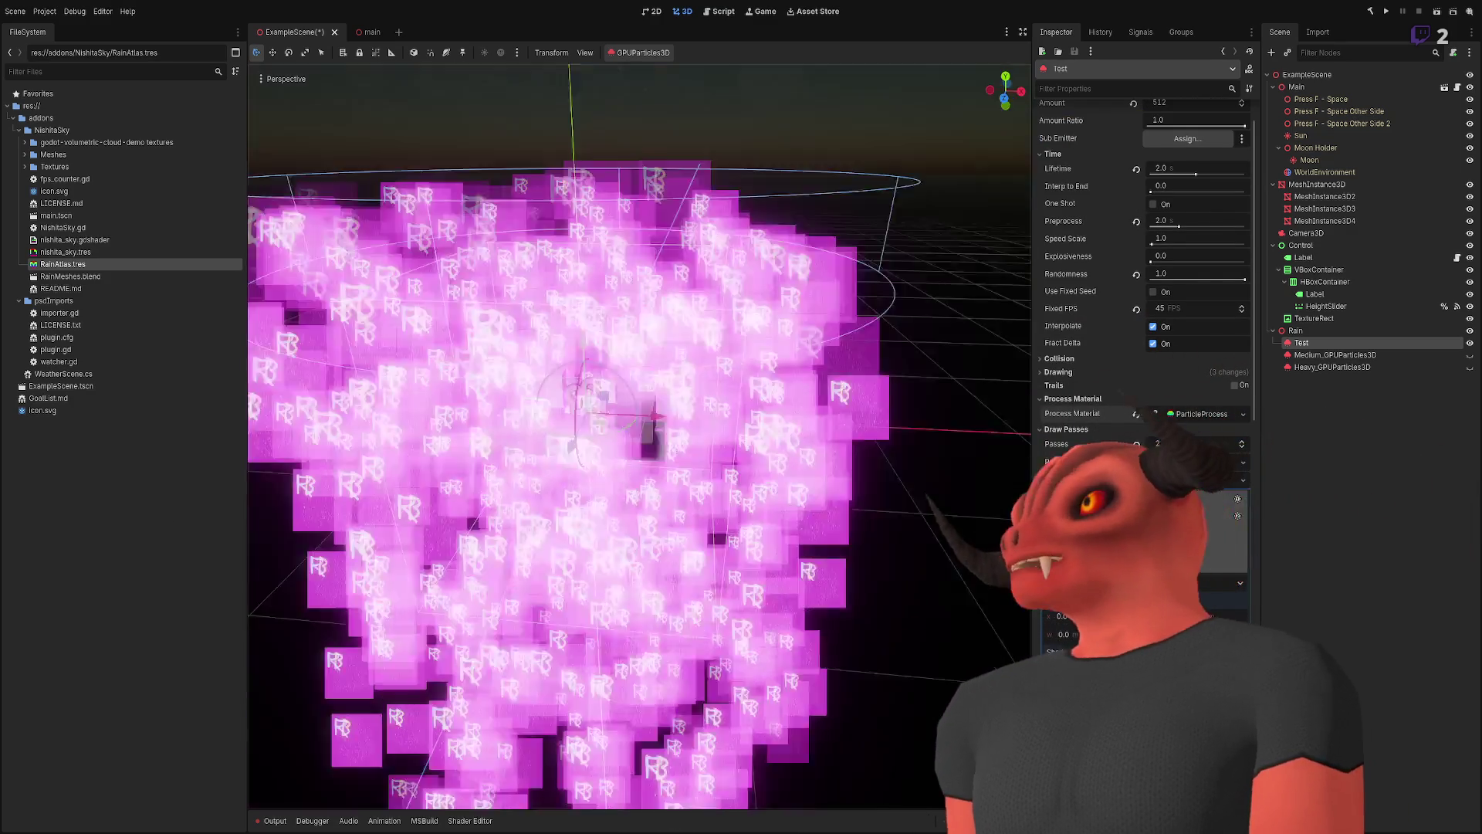
{"action": "scroll", "coordinate": [640, 433], "scroll_direction": "down", "scroll_amount": 5}
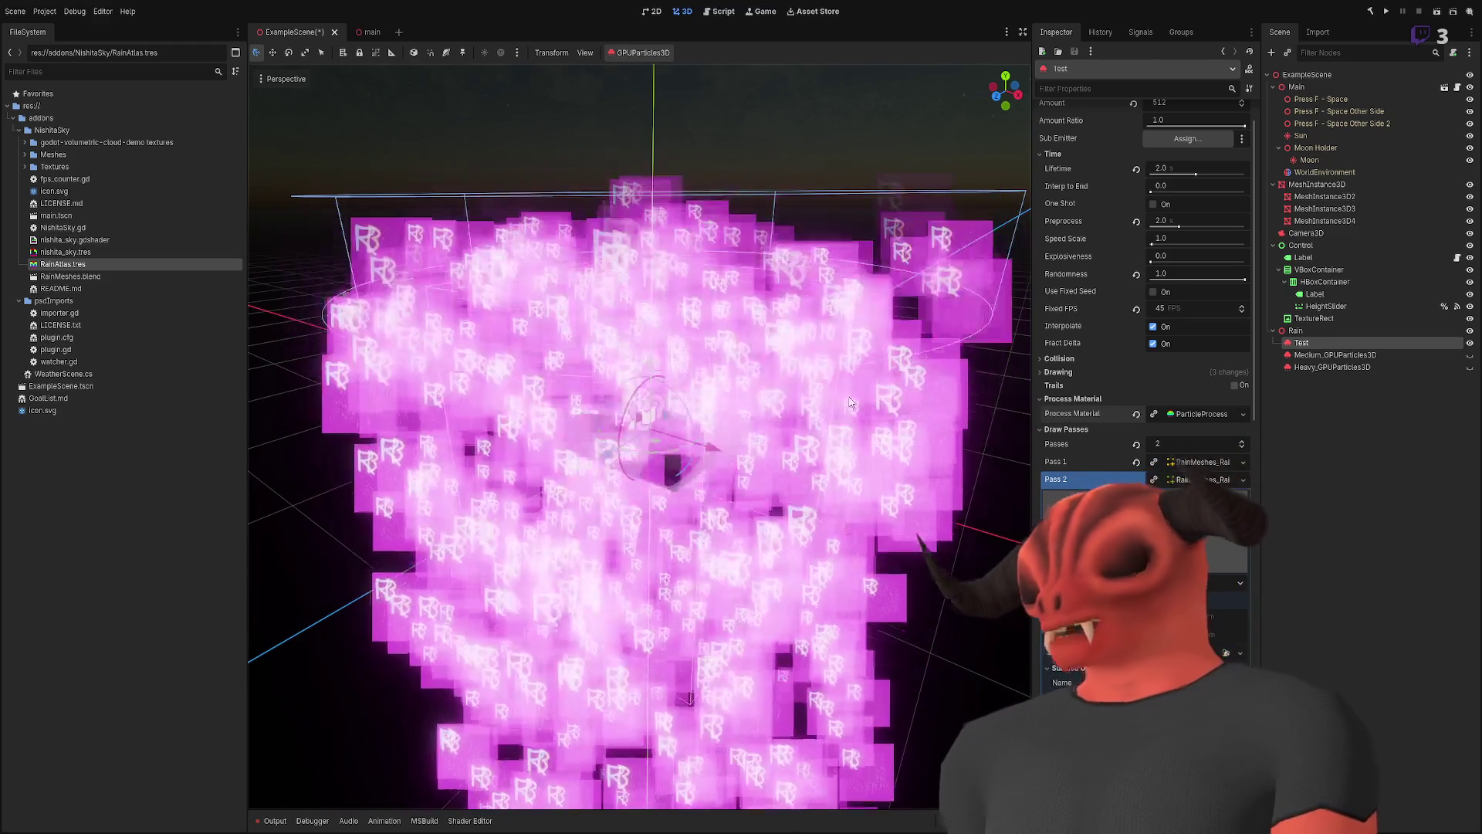
- Collapse the rain material's Transparency, Shading, Albedo and Sampling sections
{"action": "scroll", "coordinate": [1142, 309], "scroll_direction": "down", "scroll_amount": 10}
{"action": "scroll", "coordinate": [1095, 437], "scroll_direction": "up", "scroll_amount": 4}
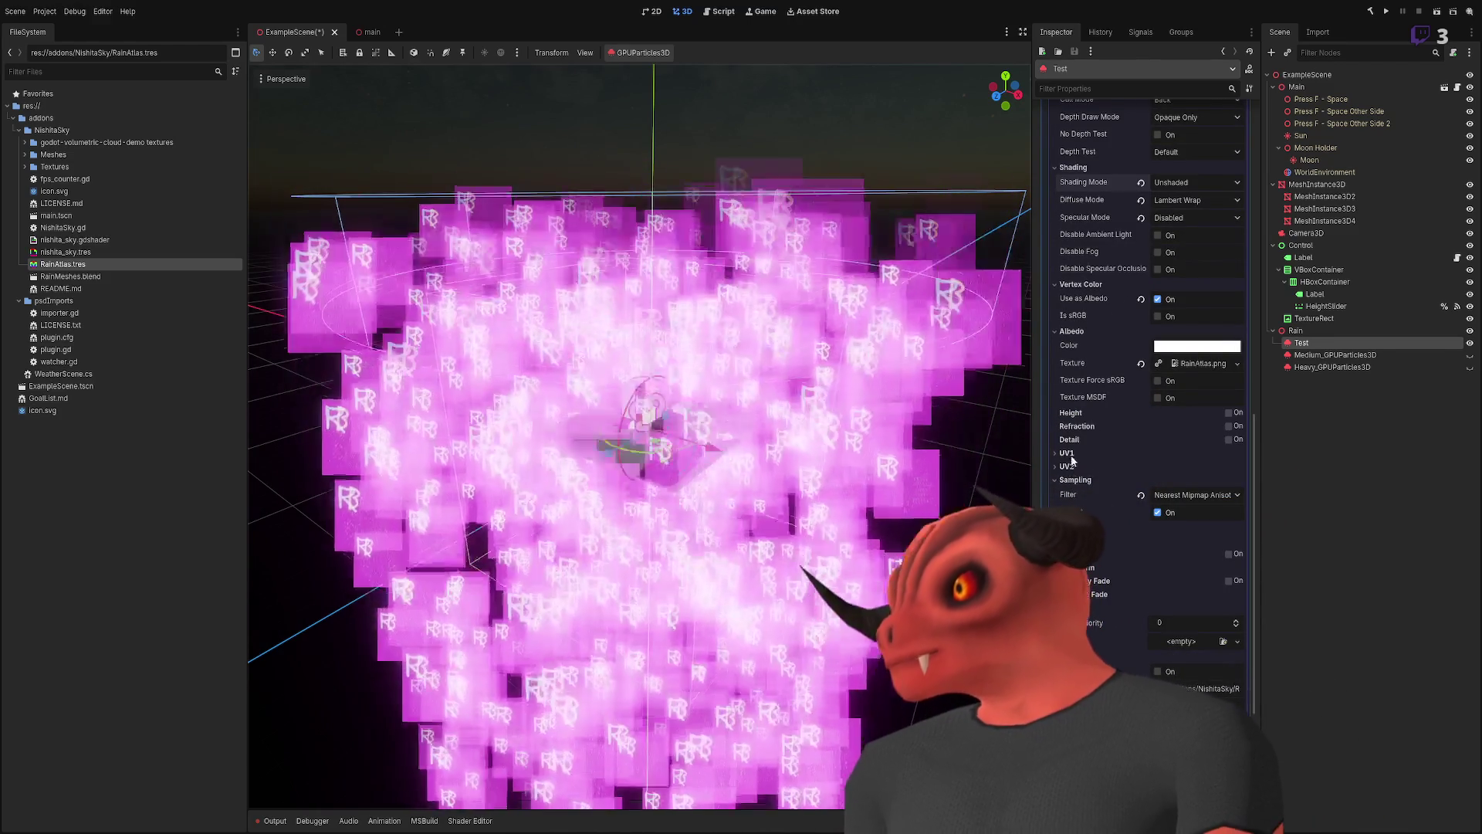
{"action": "scroll", "coordinate": [1079, 146], "scroll_direction": "up", "scroll_amount": 2}
{"action": "left_click", "coordinate": [1079, 141]}
{"action": "left_click", "coordinate": [1073, 152]}
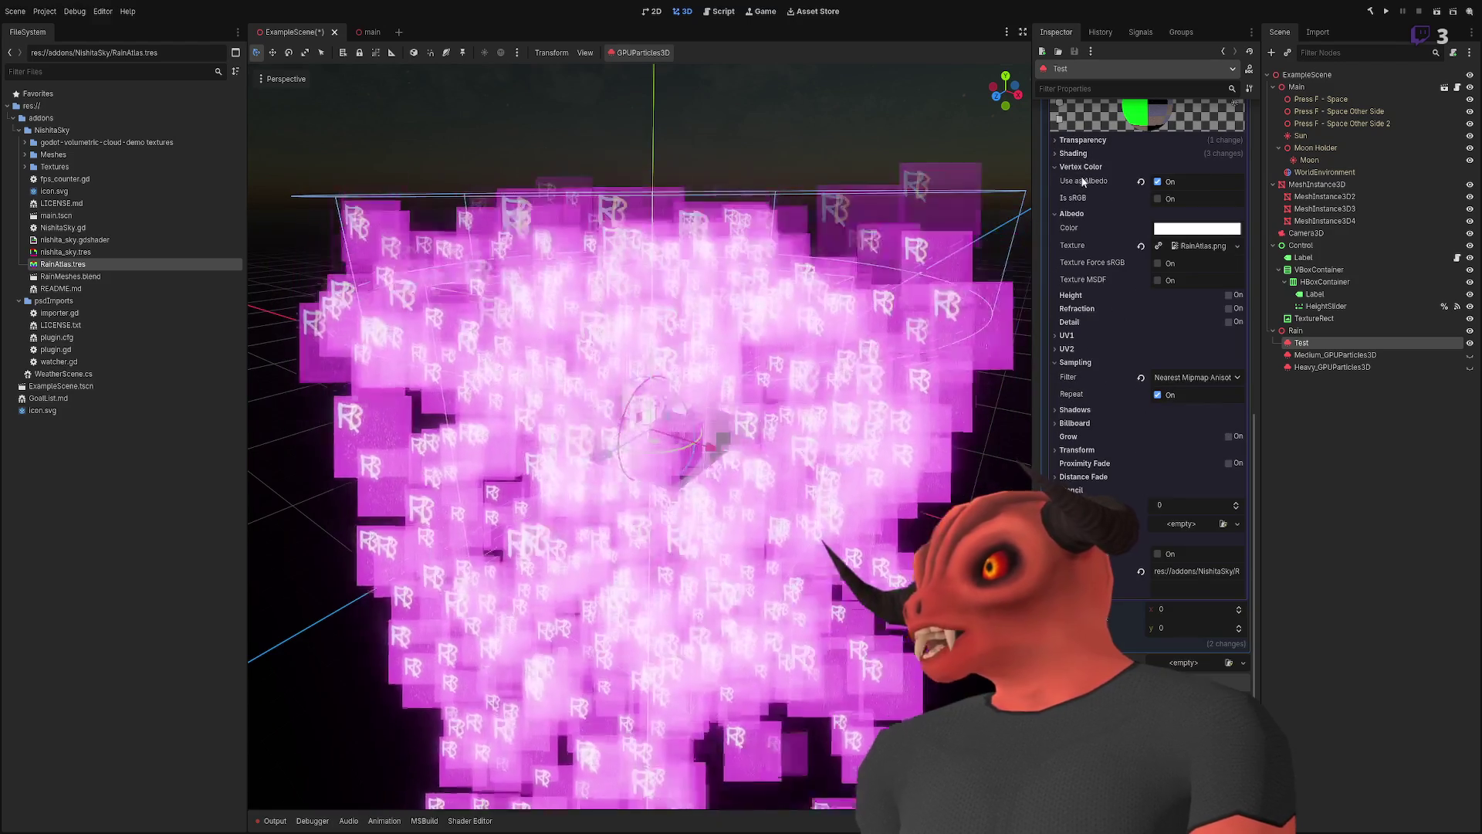
{"action": "left_click", "coordinate": [1072, 213]}
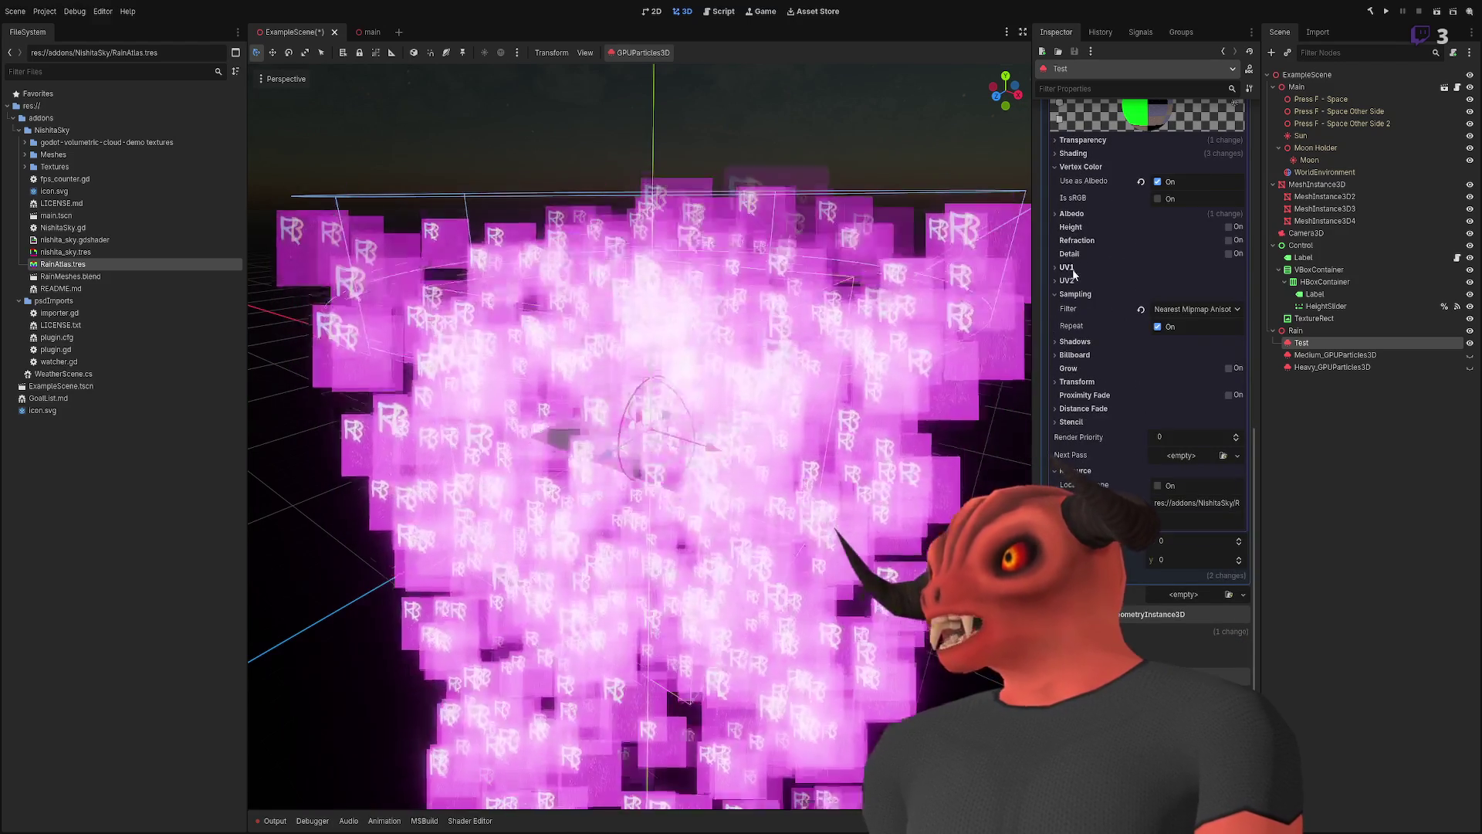
{"action": "left_click", "coordinate": [1084, 296]}
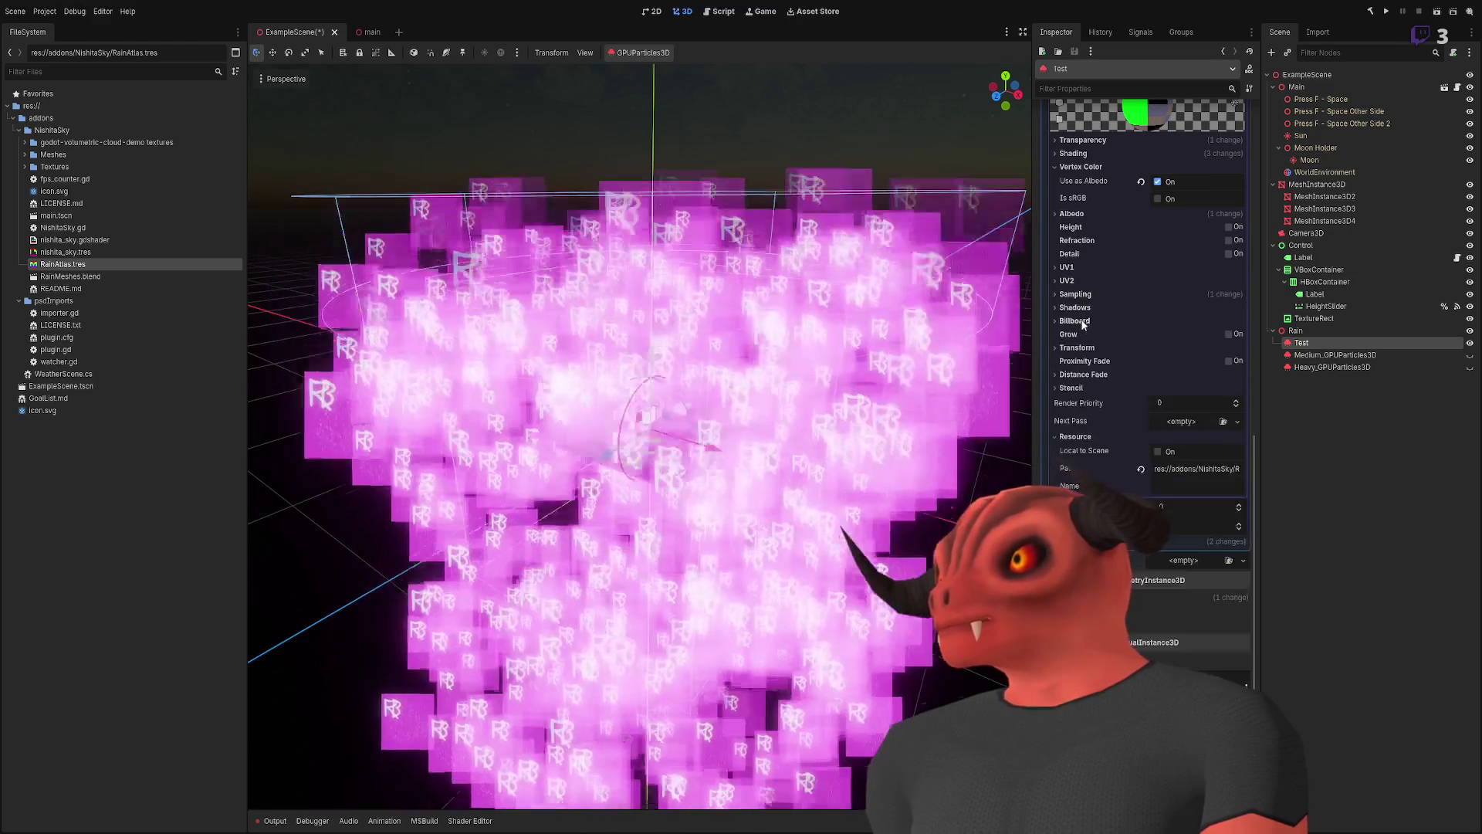
- Tilt the view up toward the night sky and fold away the draw passes mesh list
{"action": "left_click_drag", "start_coordinate": [965, 324], "coordinate": [947, 357]}
{"action": "scroll", "coordinate": [1095, 307], "scroll_direction": "up", "scroll_amount": 10}
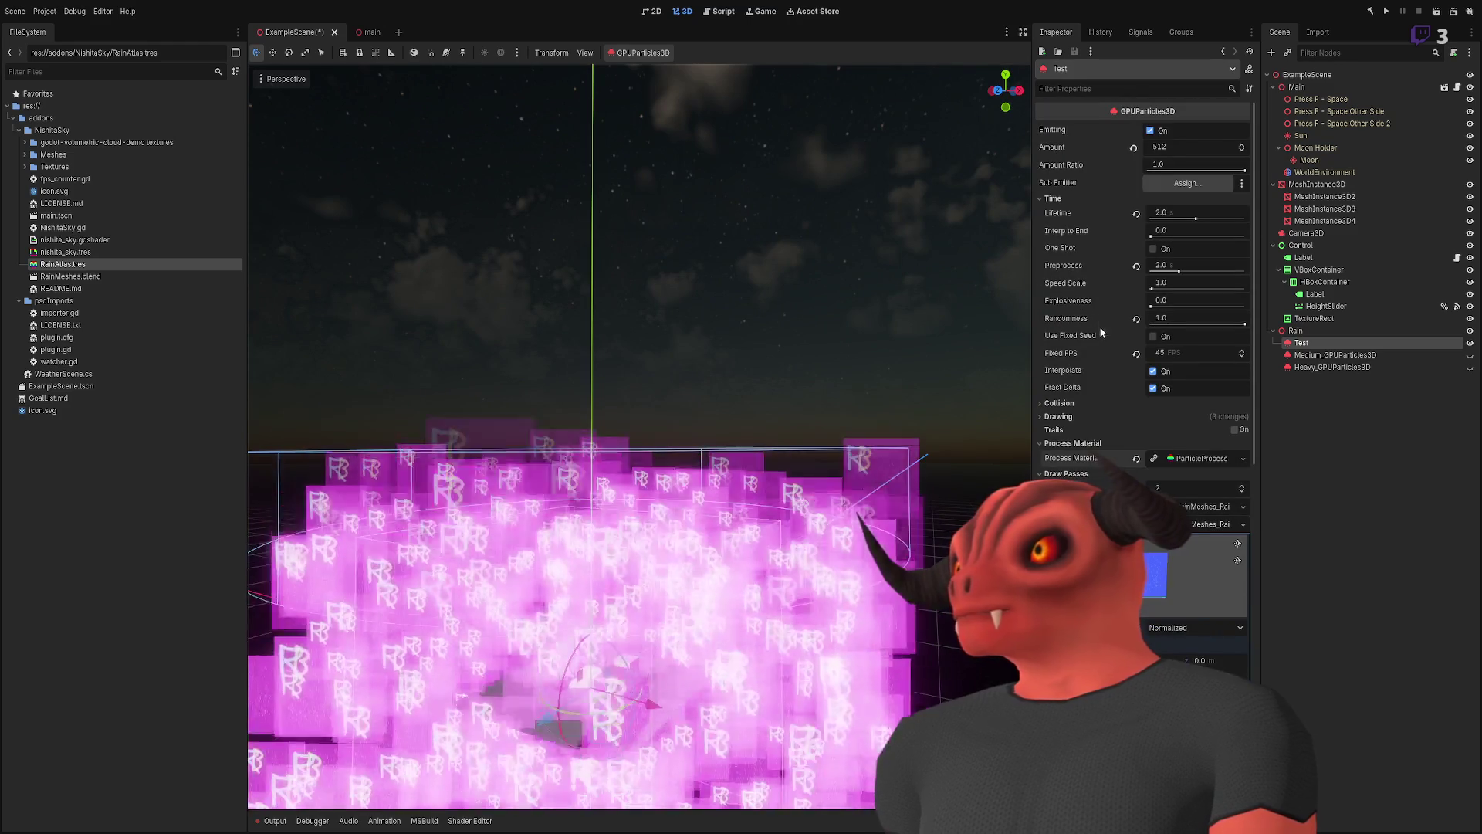
{"action": "left_click", "coordinate": [1176, 492]}
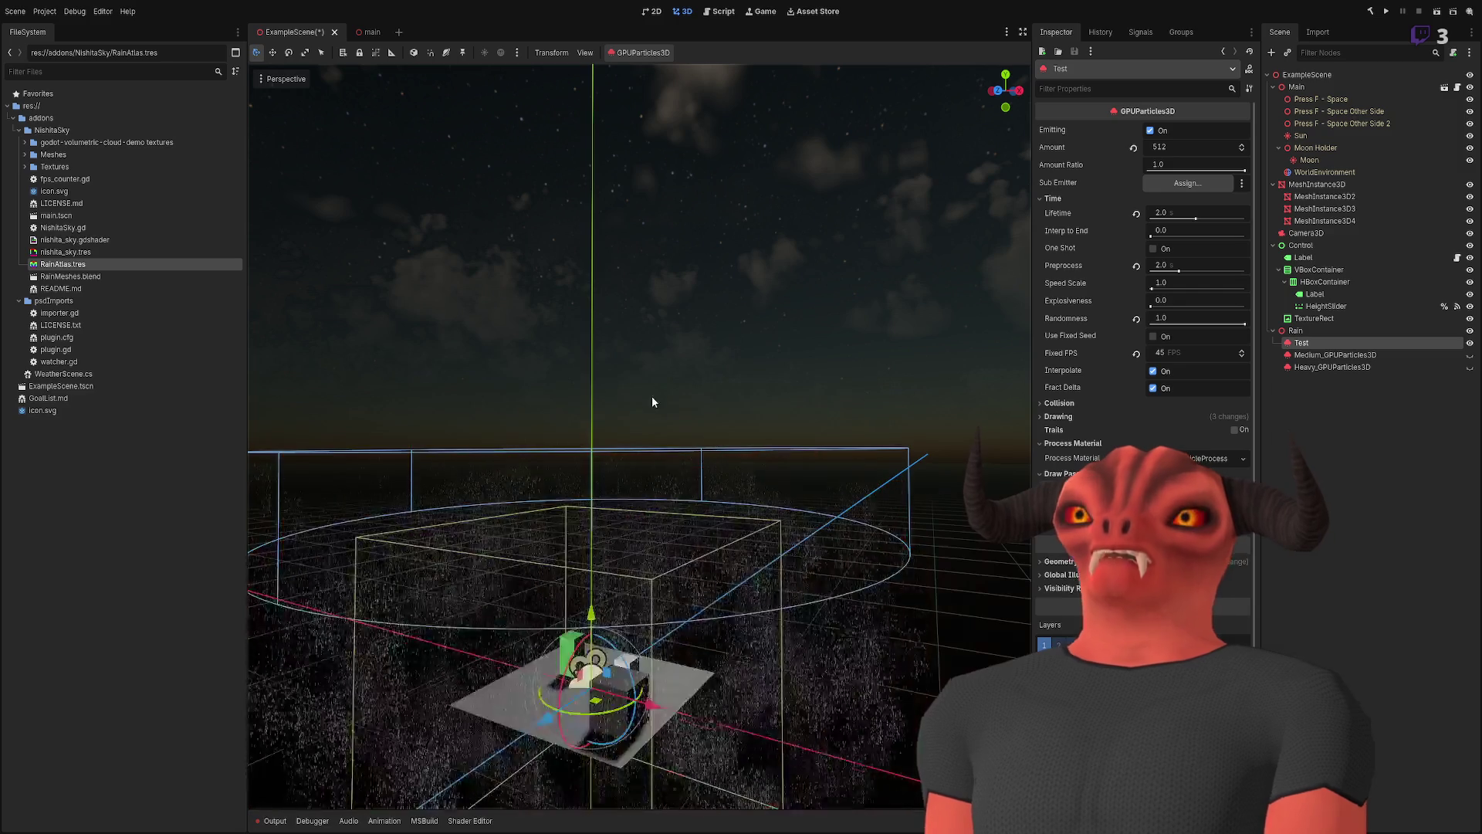
- Move the viewport camera toward and away from the rain box to view the sky and floor
{"action": "scroll", "coordinate": [652, 401], "scroll_direction": "up", "scroll_amount": 5}
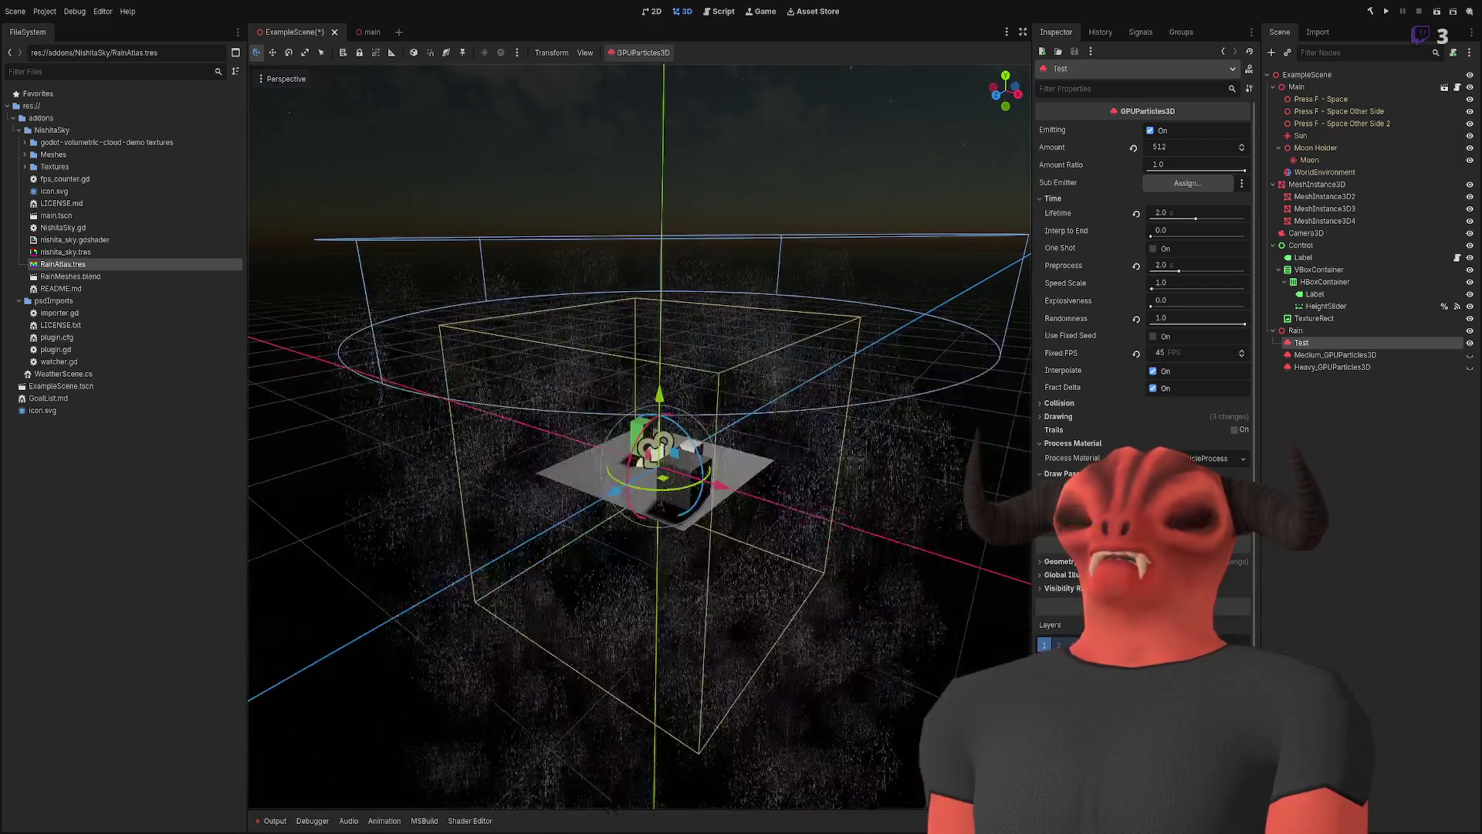
{"action": "key", "text": "s"}
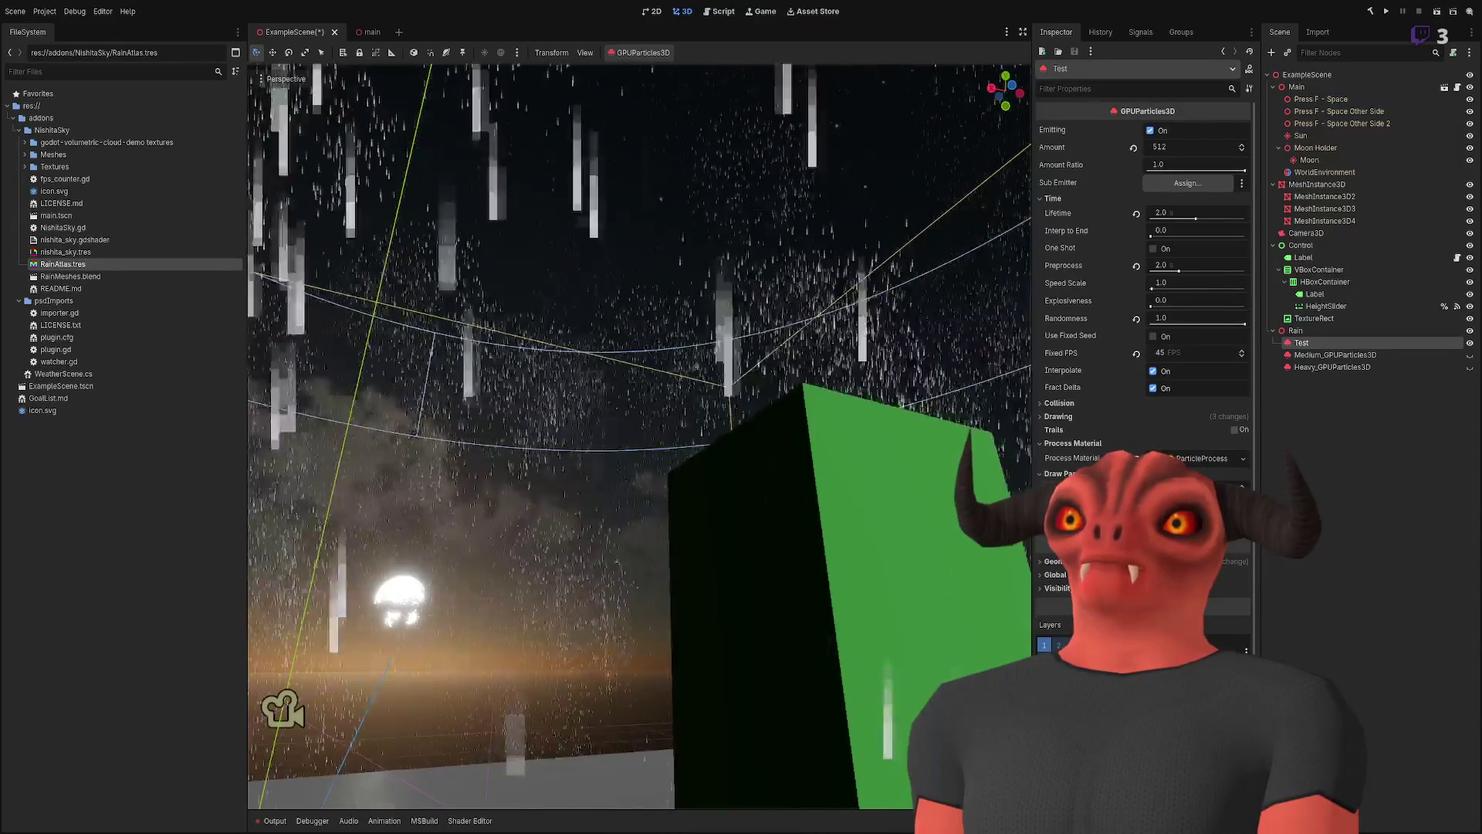
{"action": "key", "text": "w"}
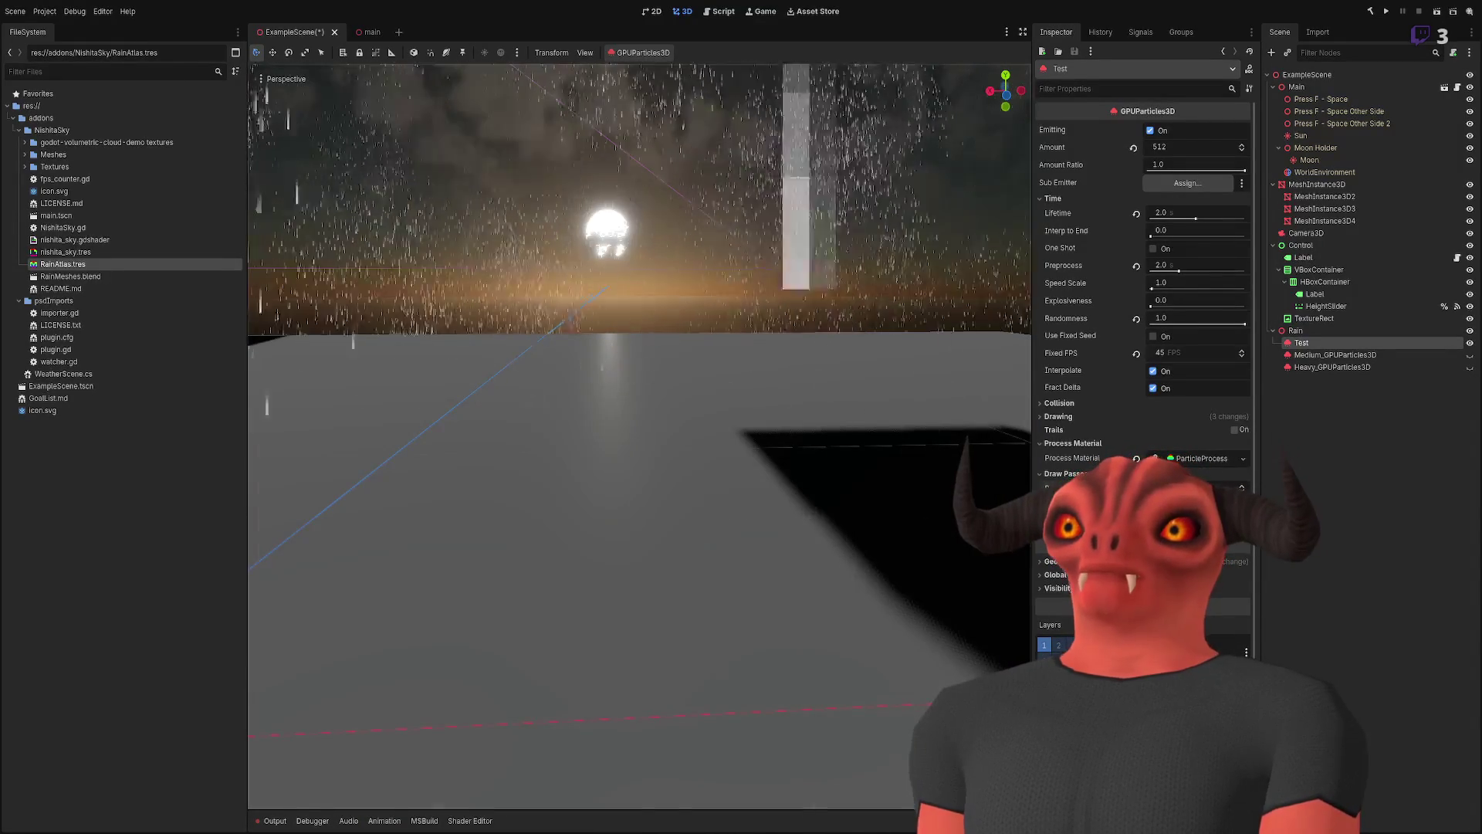
{"action": "key", "text": "f"}
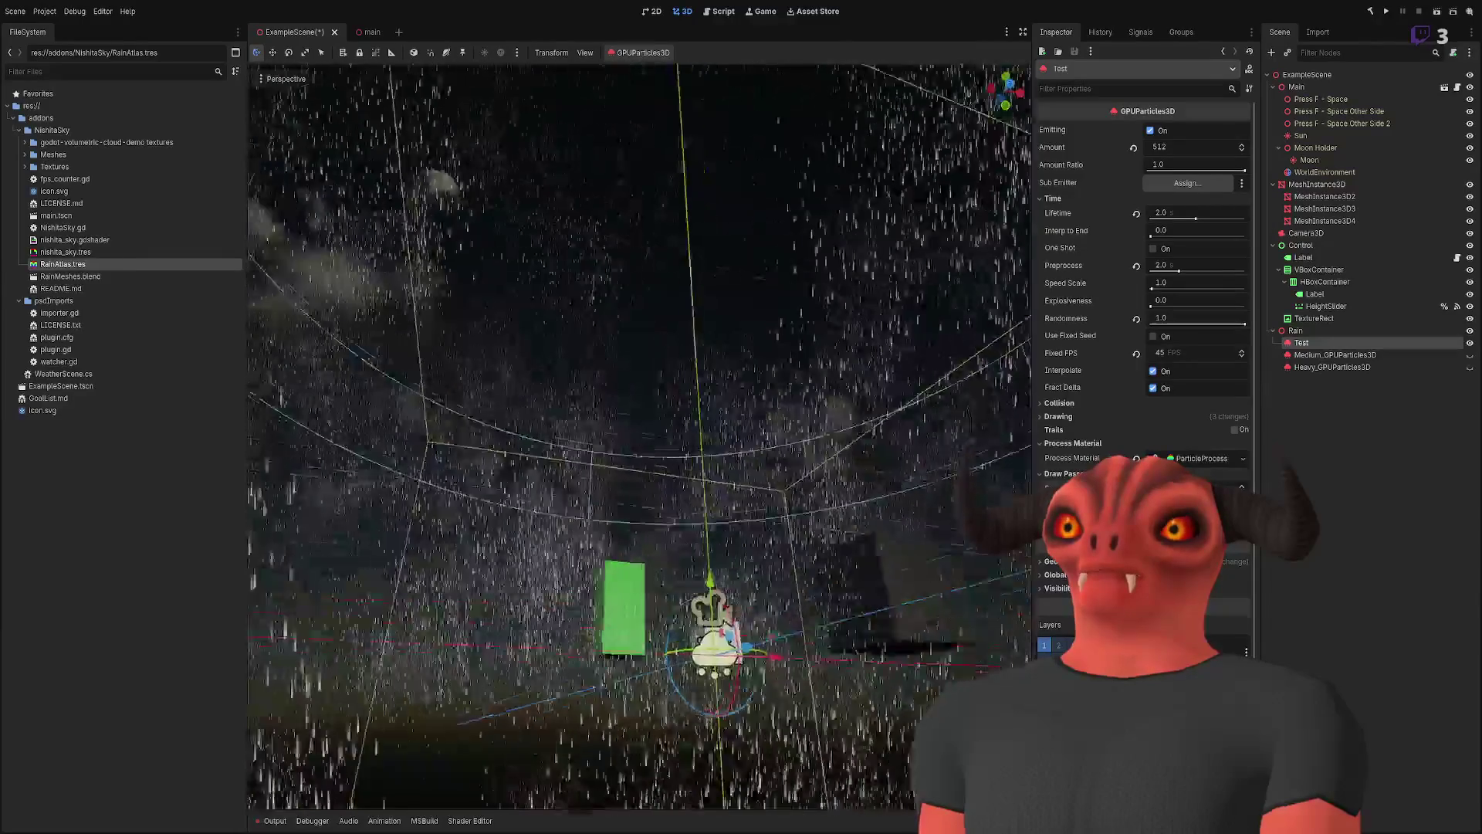
{"action": "key", "text": "w"}
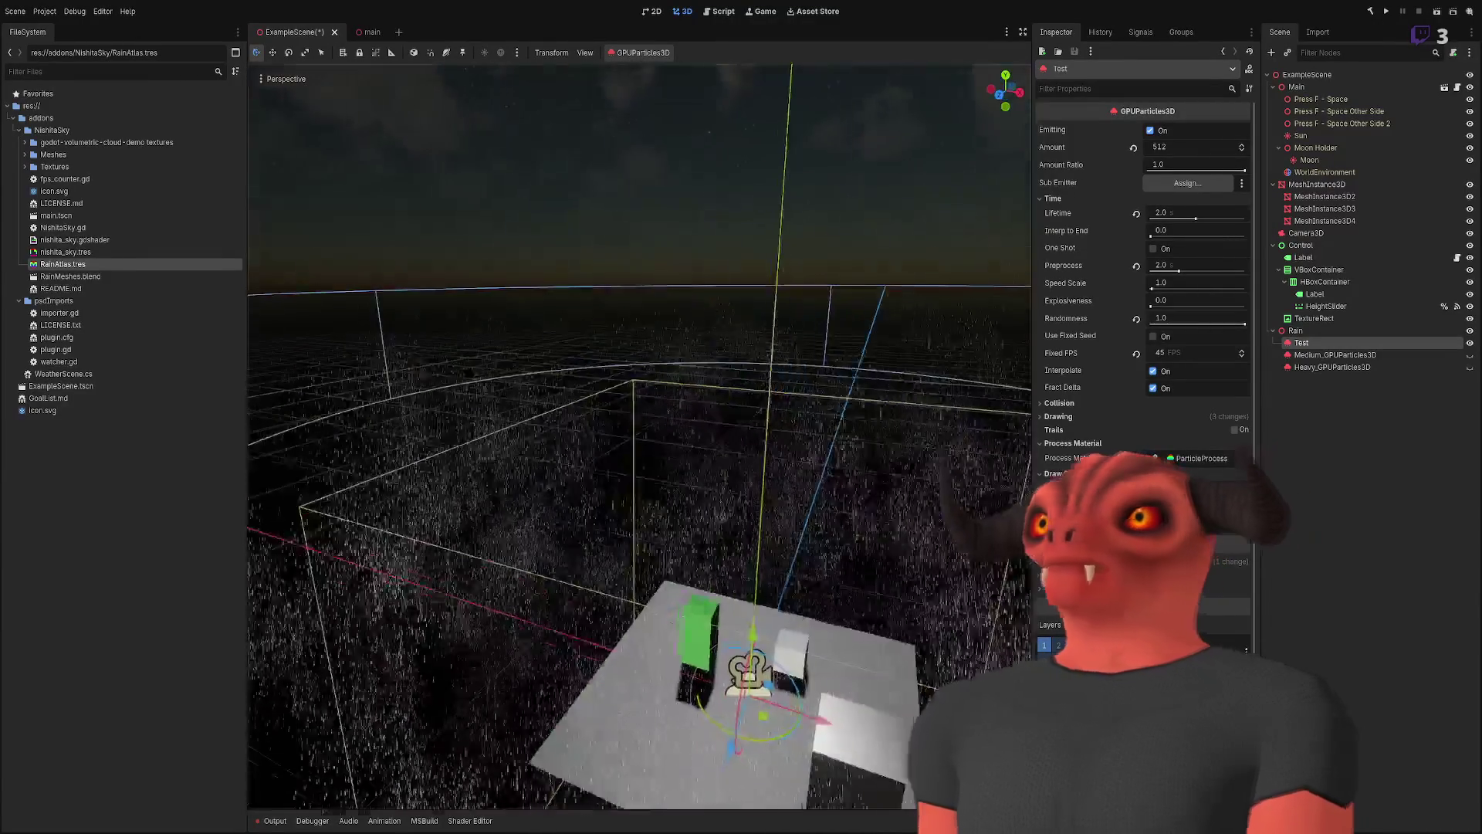
{"action": "key", "text": "s"}
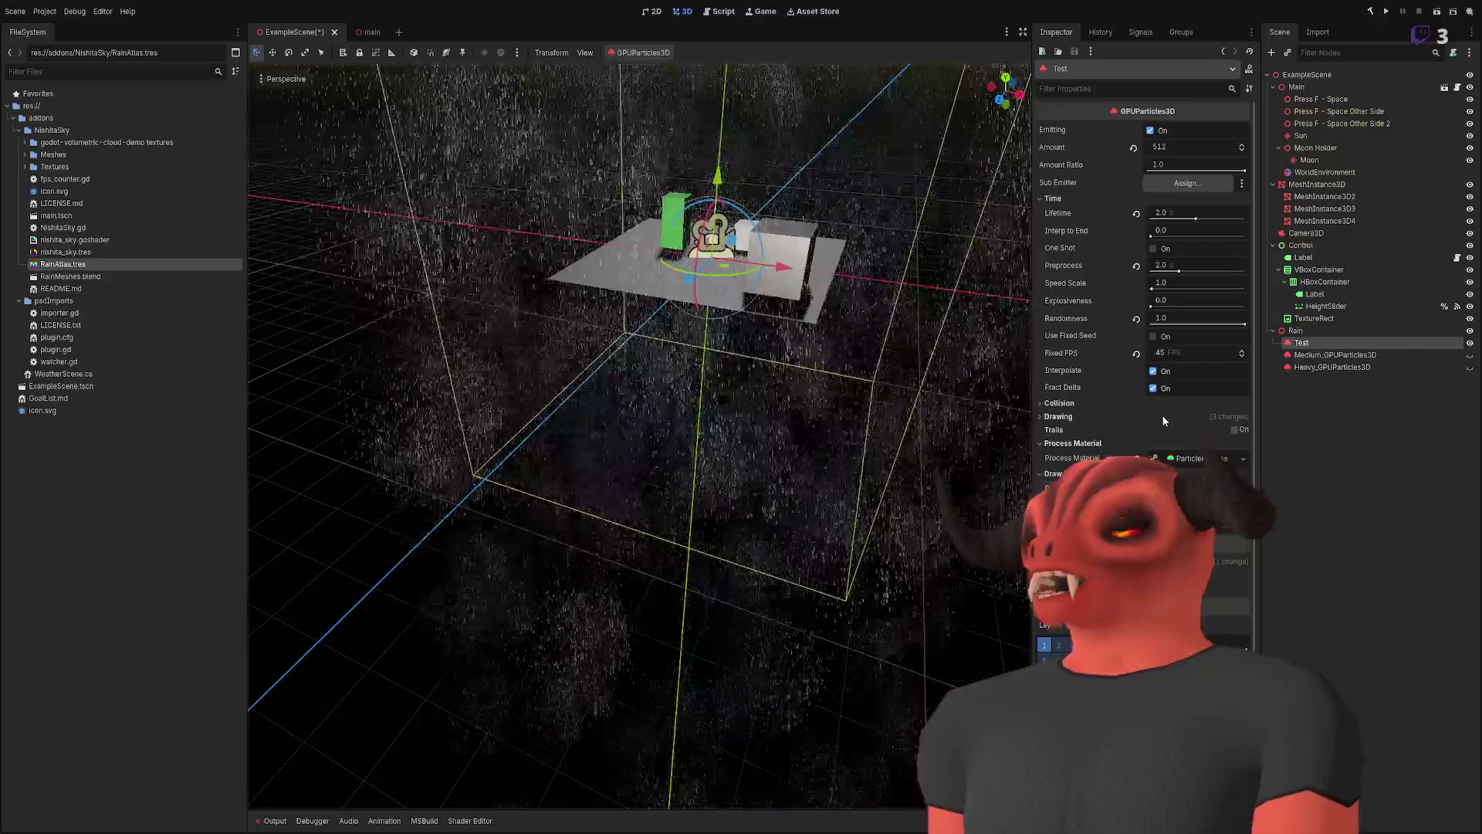
- Set particle Randomness to 0.0, raise it back to 1.0, then frame the Test emitter
{"action": "left_click", "coordinate": [1135, 318]}
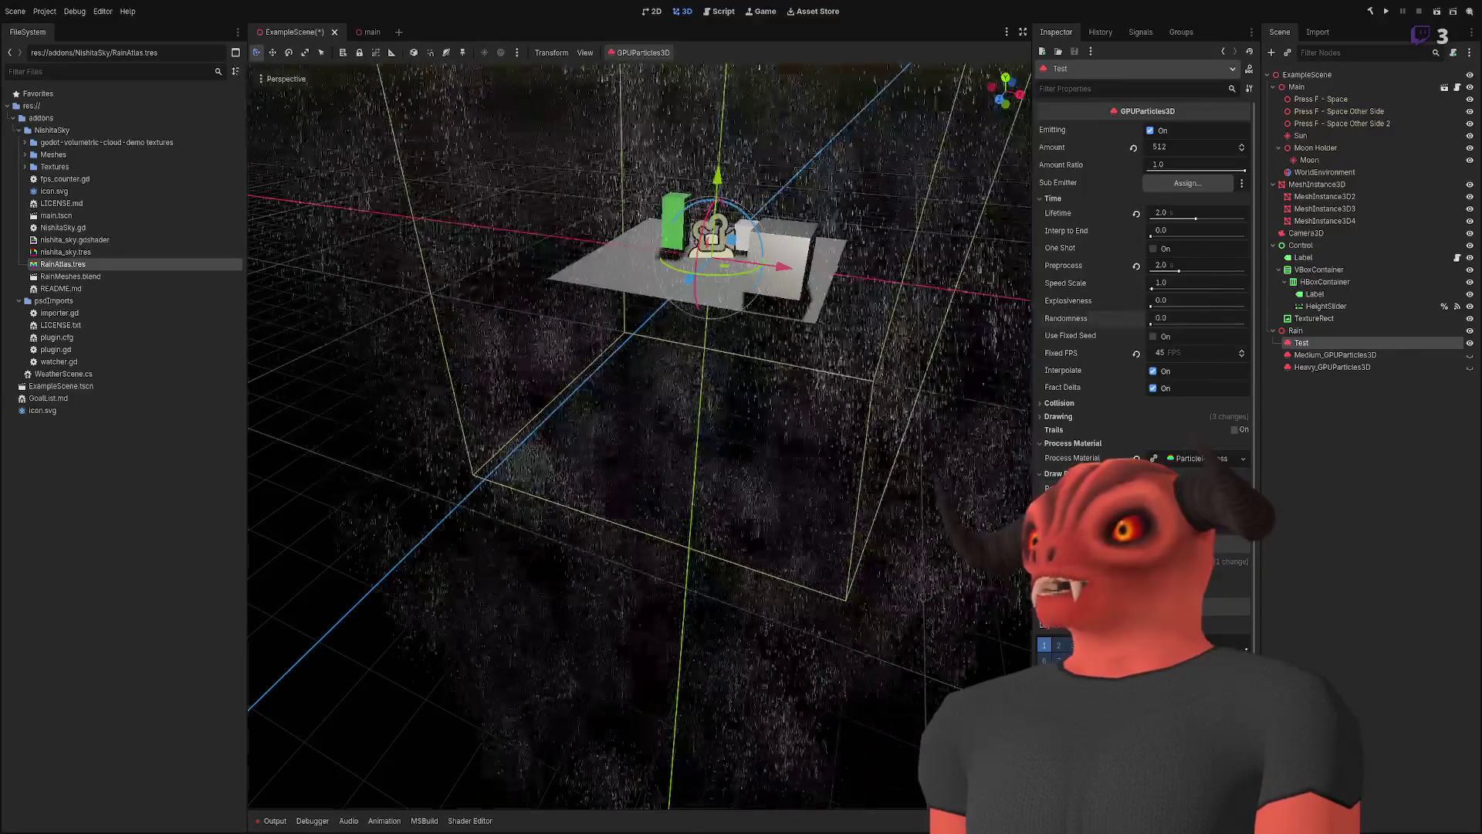
{"action": "mouse_move", "coordinate": [984, 355]}
{"action": "left_mouse_down"}
{"action": "mouse_move", "coordinate": [996, 332]}
{"action": "mouse_move", "coordinate": [1019, 347]}
{"action": "left_mouse_up"}
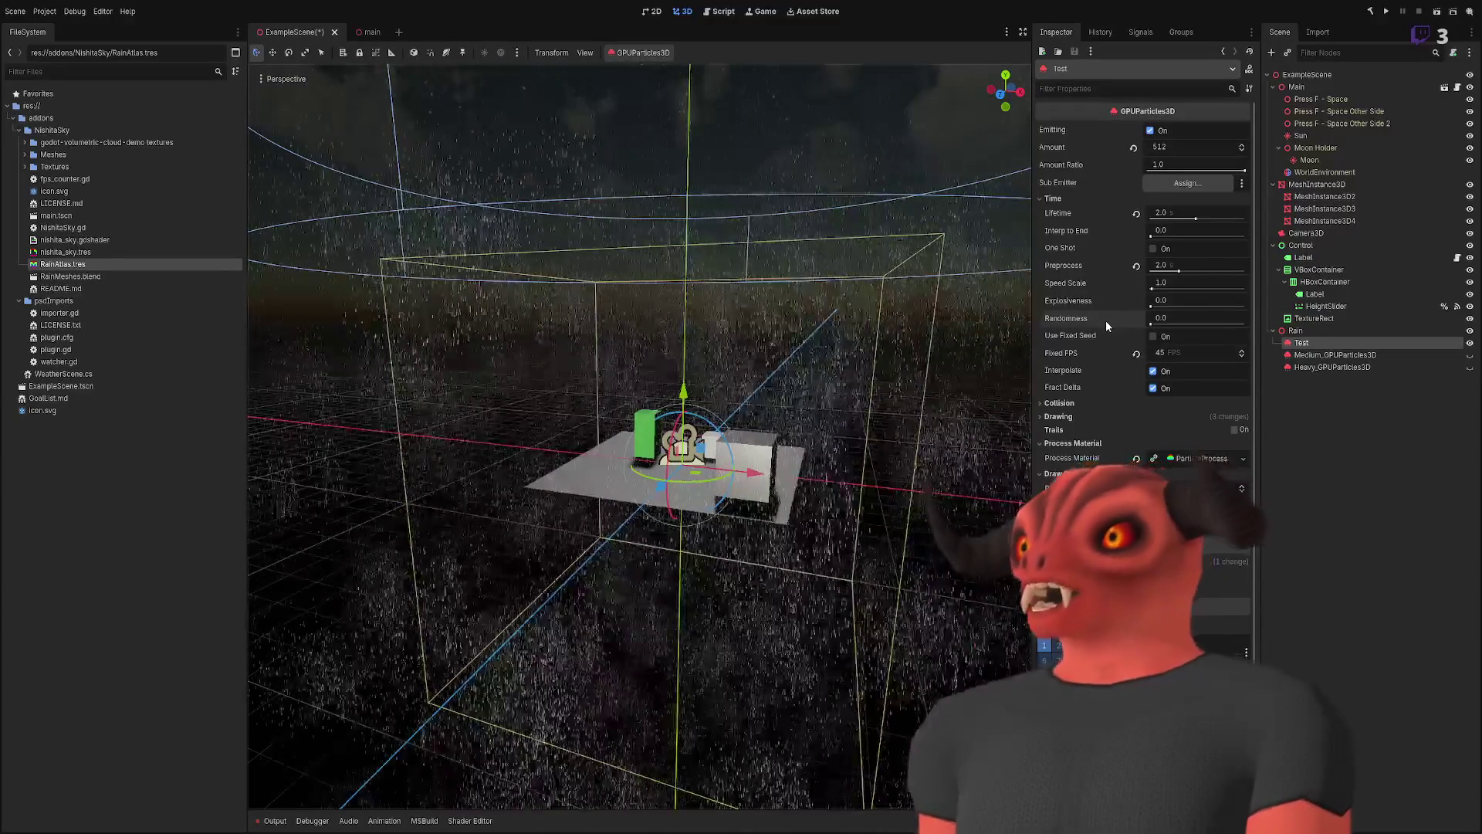
{"action": "mouse_move", "coordinate": [1156, 323]}
{"action": "left_mouse_down"}
{"action": "mouse_move", "coordinate": [1342, 322]}
{"action": "mouse_move", "coordinate": [1079, 321]}
{"action": "left_mouse_up"}
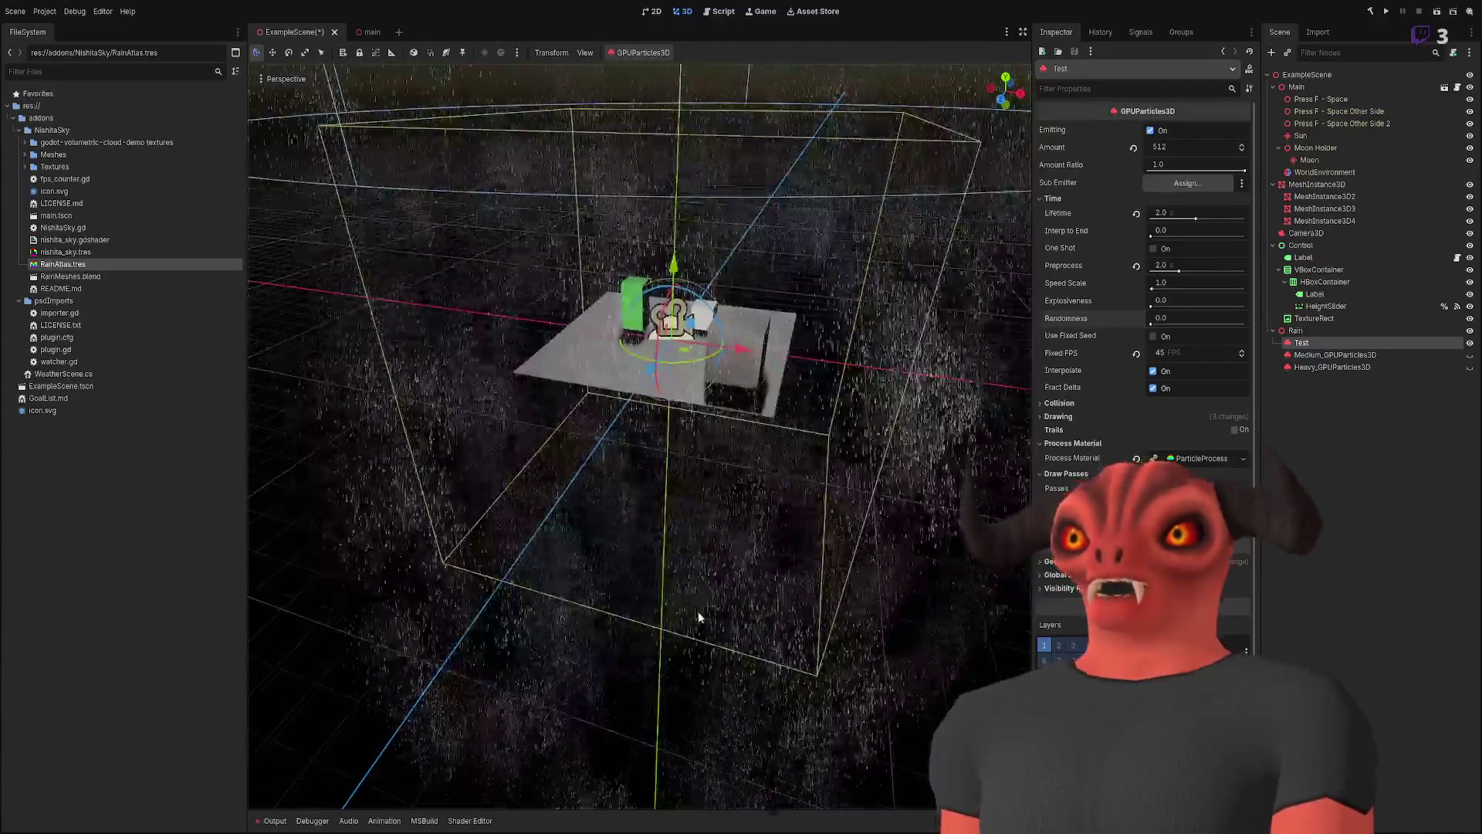
{"action": "scroll", "coordinate": [714, 618], "scroll_direction": "down", "scroll_amount": 2}
{"action": "scroll", "coordinate": [489, 384], "scroll_direction": "down", "scroll_amount": 5}
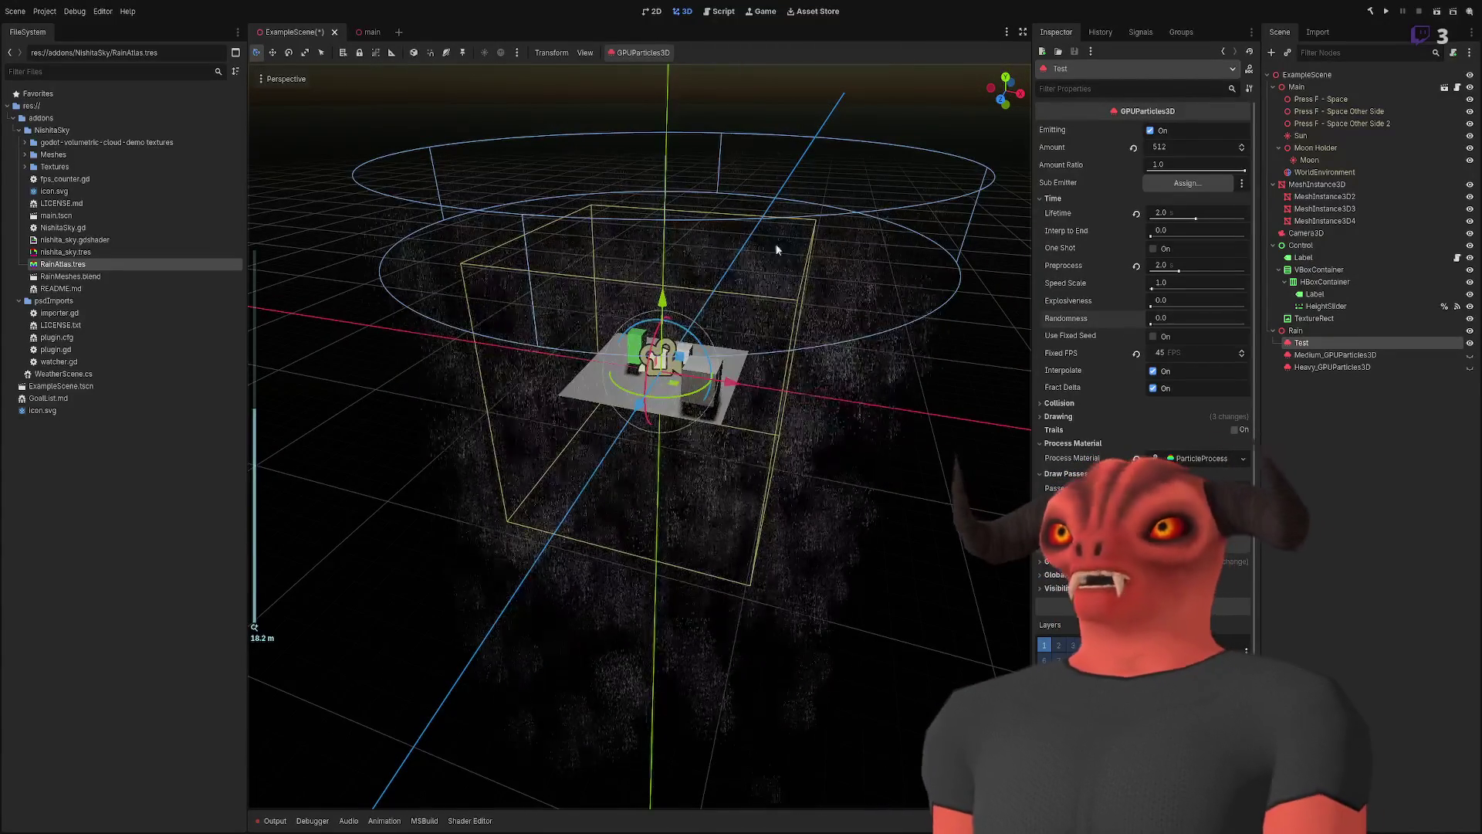
{"action": "scroll", "coordinate": [813, 532], "scroll_direction": "up", "scroll_amount": 6}
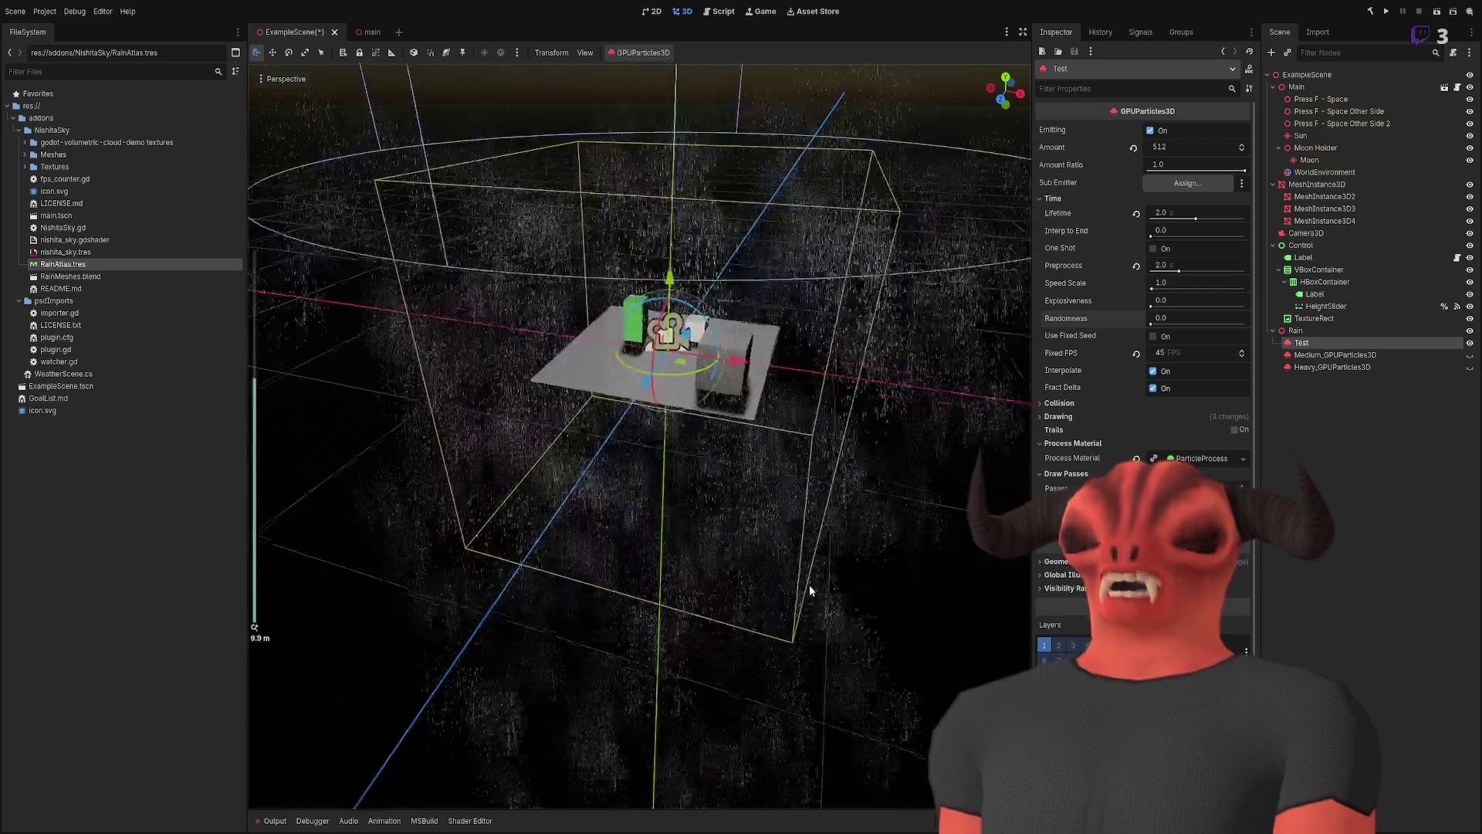
{"action": "scroll", "coordinate": [814, 532], "scroll_direction": "down", "scroll_amount": 5}
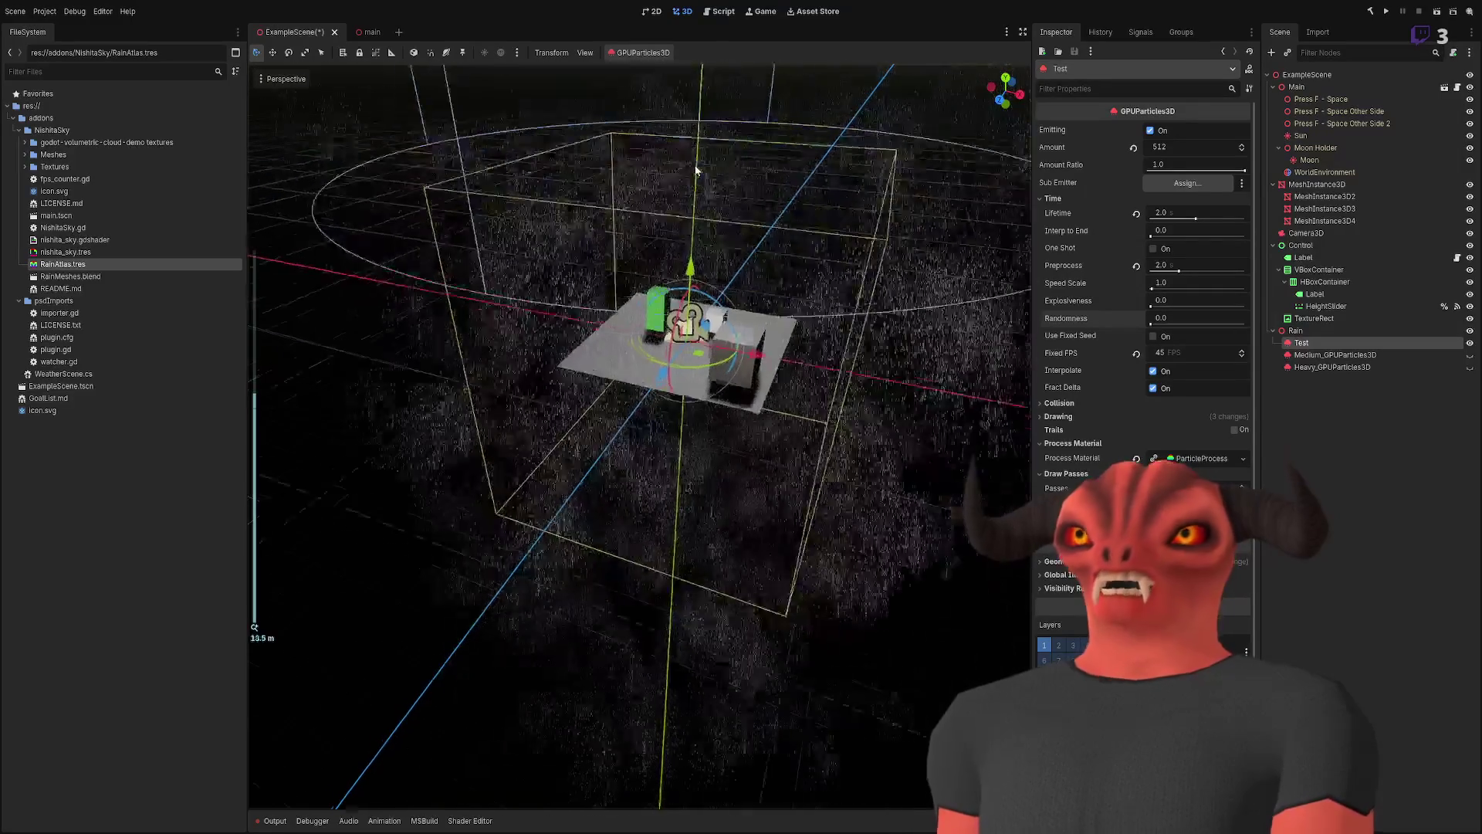
{"action": "key", "text": "f"}
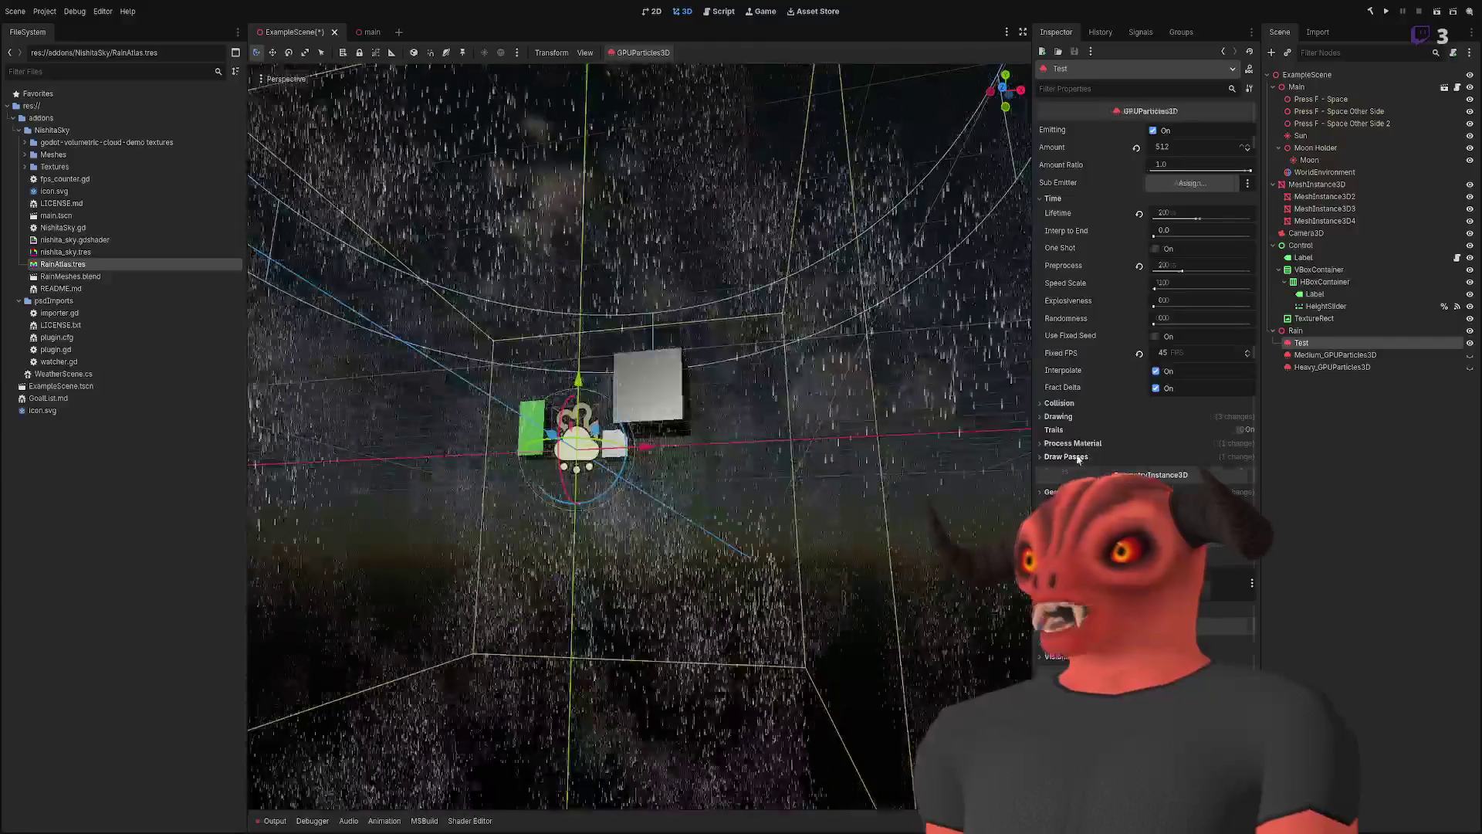
- Briefly review the process material, frame the Test emitter and enter a Lifetime of 1.5
{"action": "left_click", "coordinate": [1081, 444]}
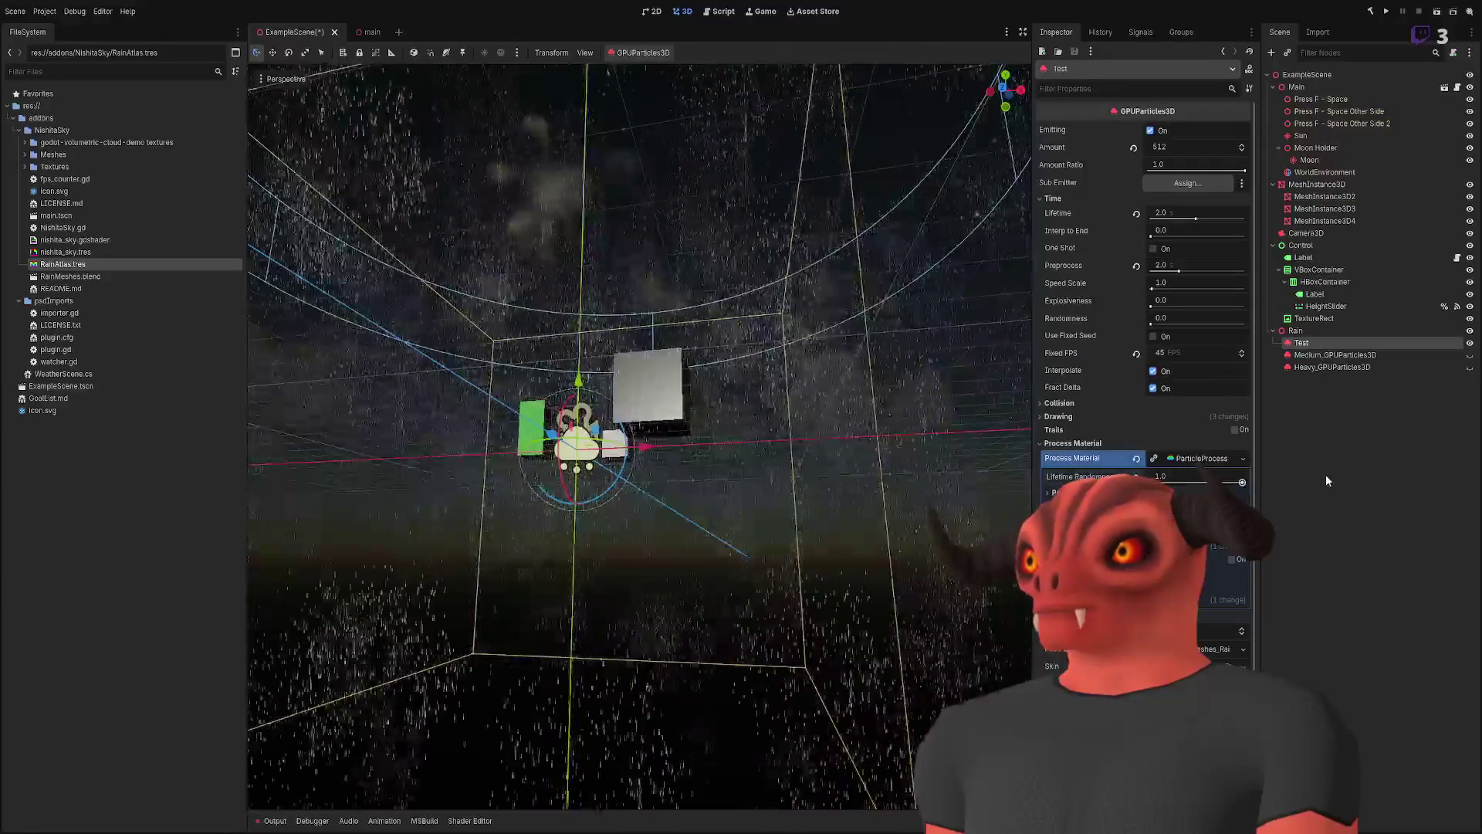
{"action": "scroll", "coordinate": [866, 337], "scroll_direction": "up", "scroll_amount": 6}
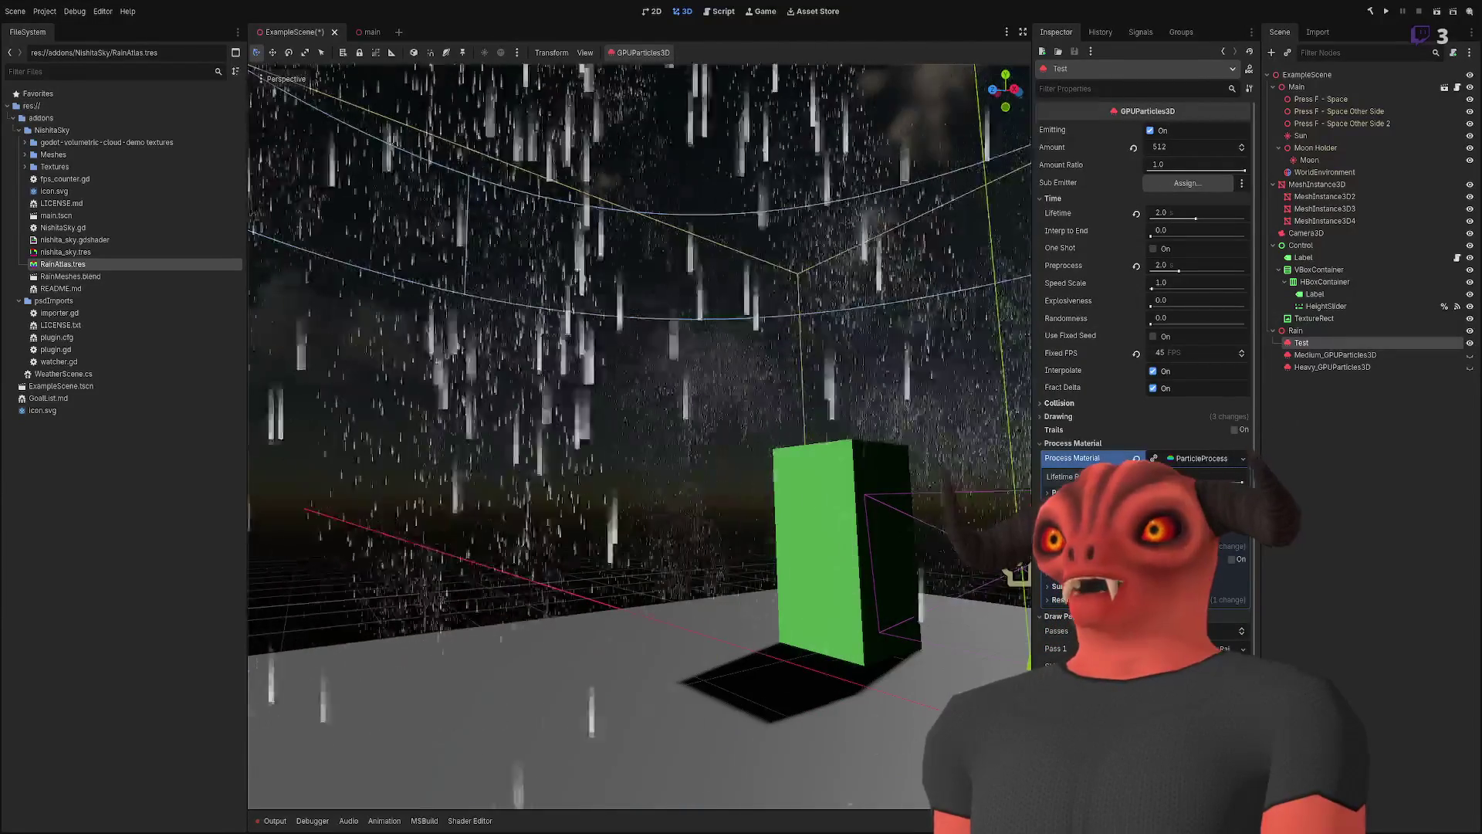
{"action": "left_click", "coordinate": [1046, 443]}
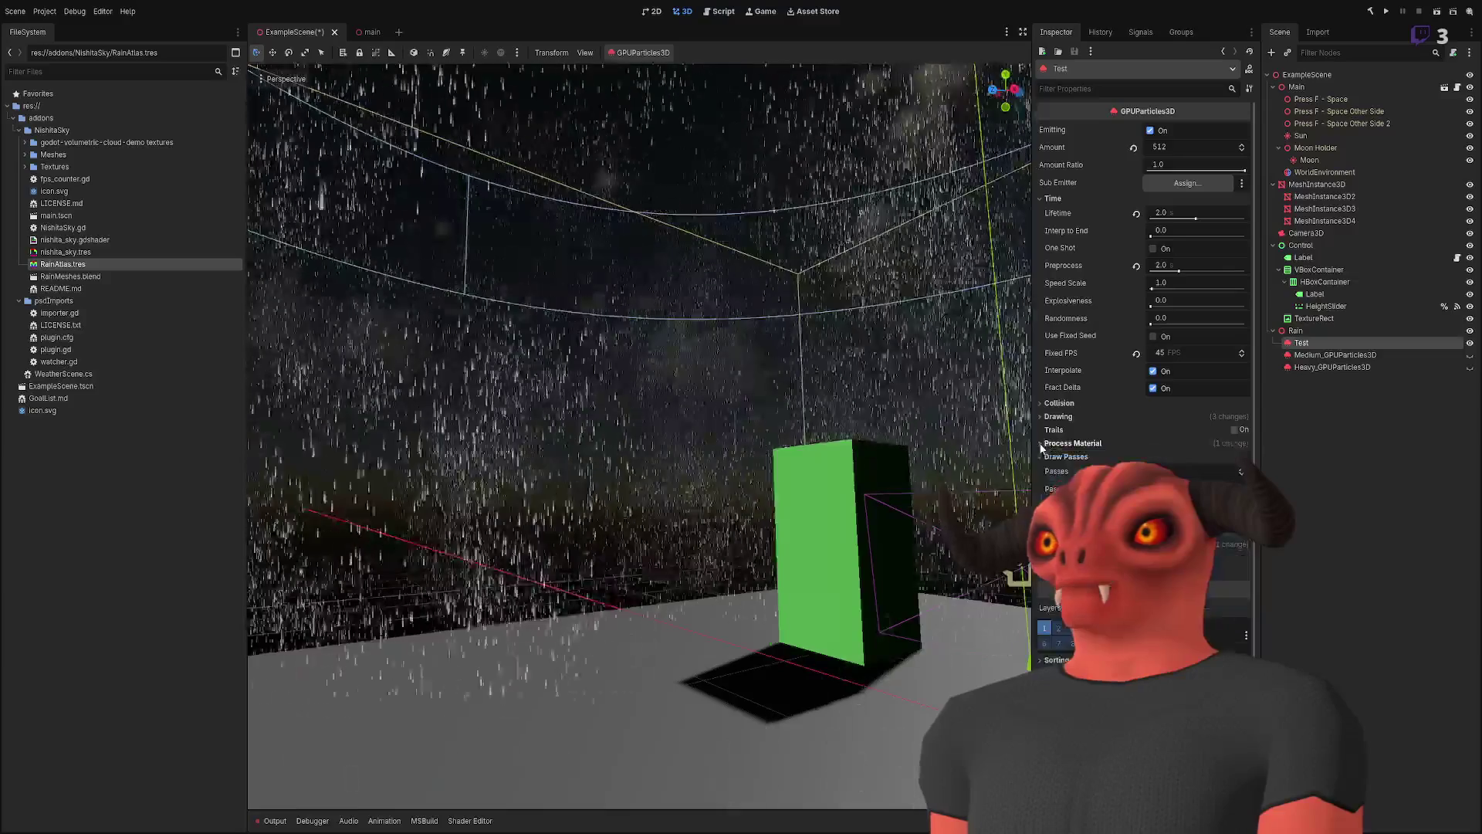
{"action": "key", "text": "f"}
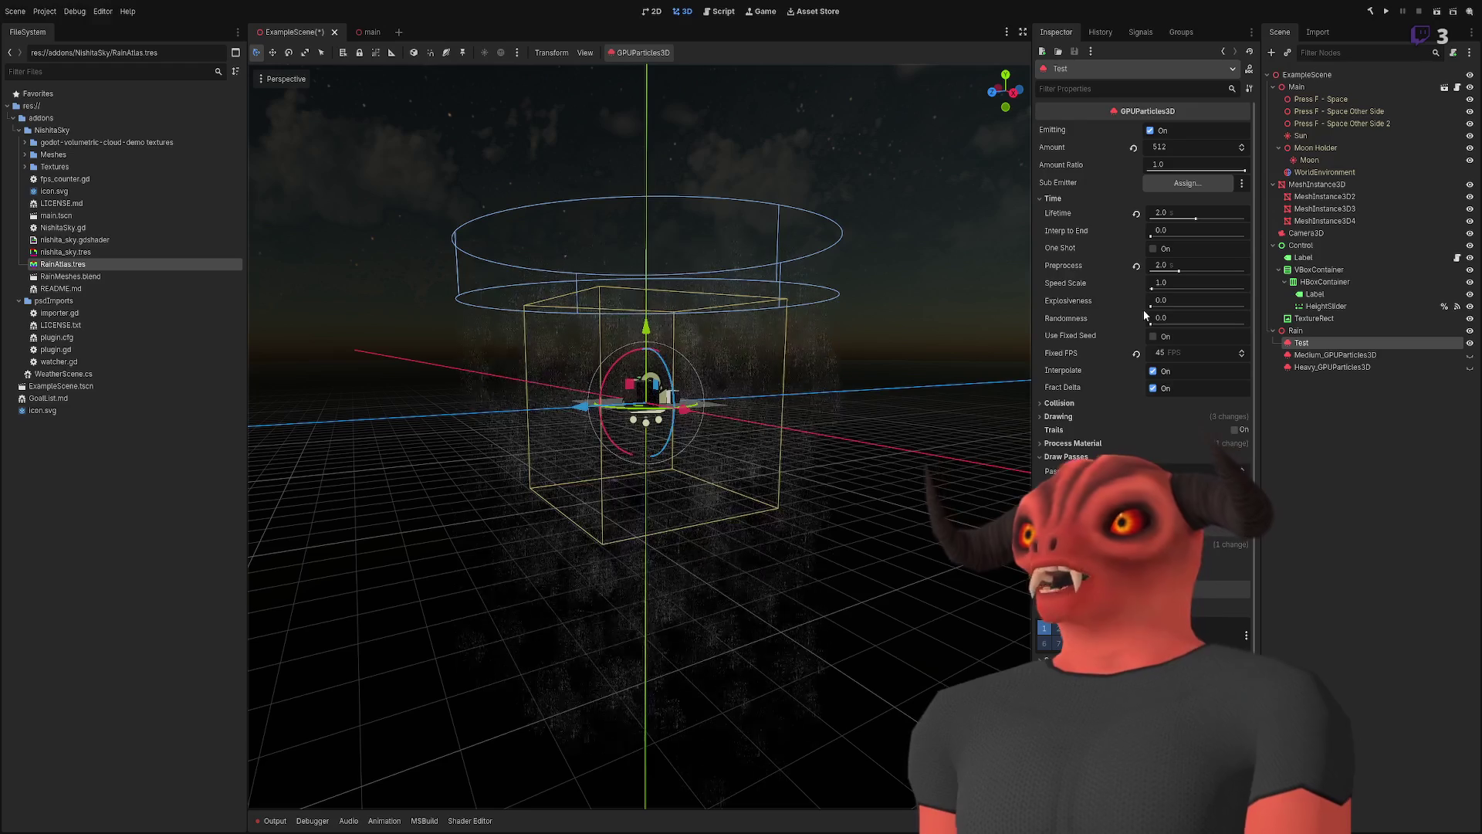
{"action": "type", "text": "1.5"}
{"action": "key", "text": "Return"}
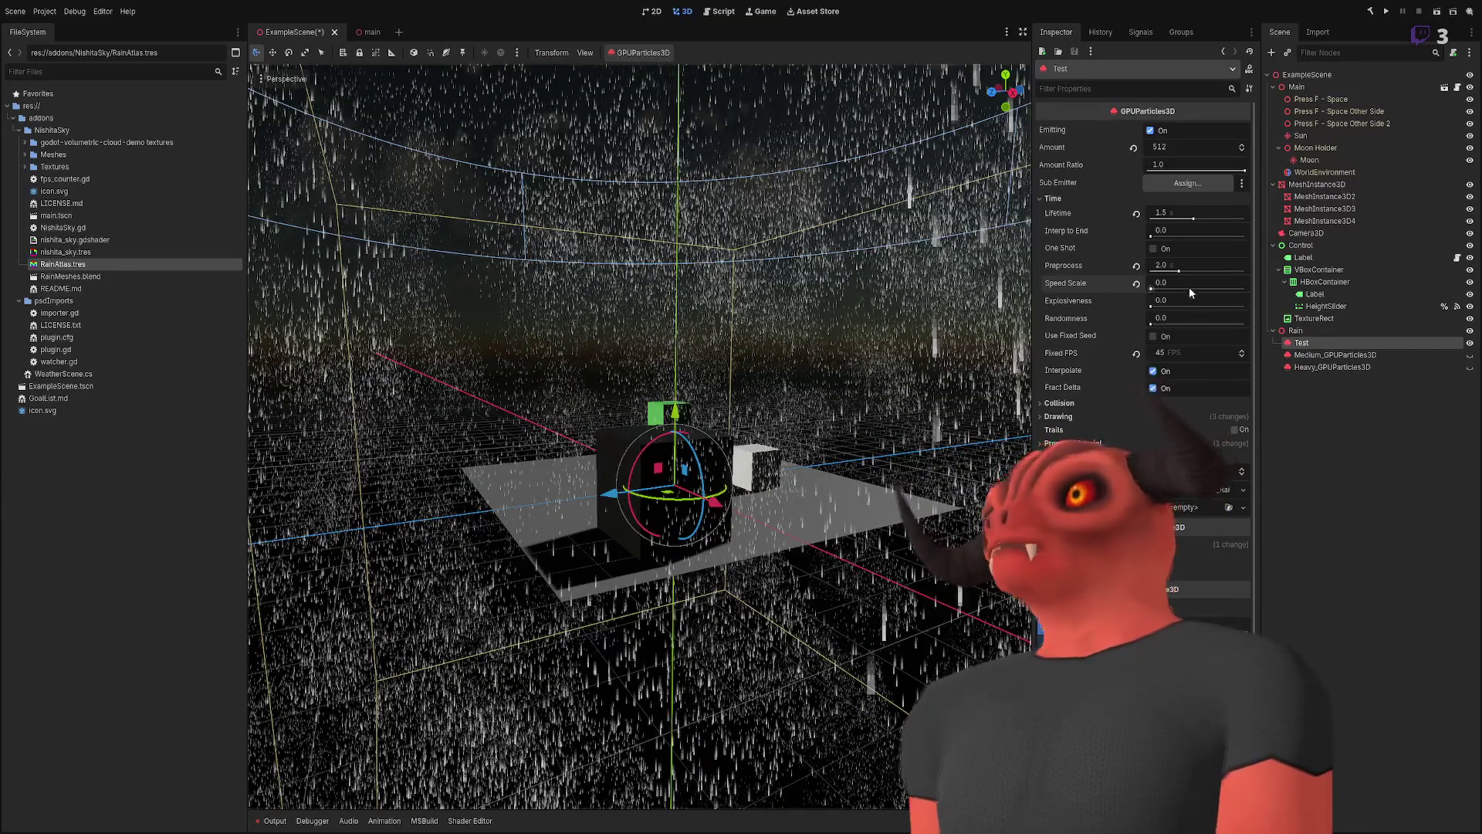
- Drag Speed Scale to 0.1 and refocus the viewport on the slowly falling Test rain
{"action": "left_click_drag", "start_coordinate": [1190, 290], "coordinate": [1198, 290]}
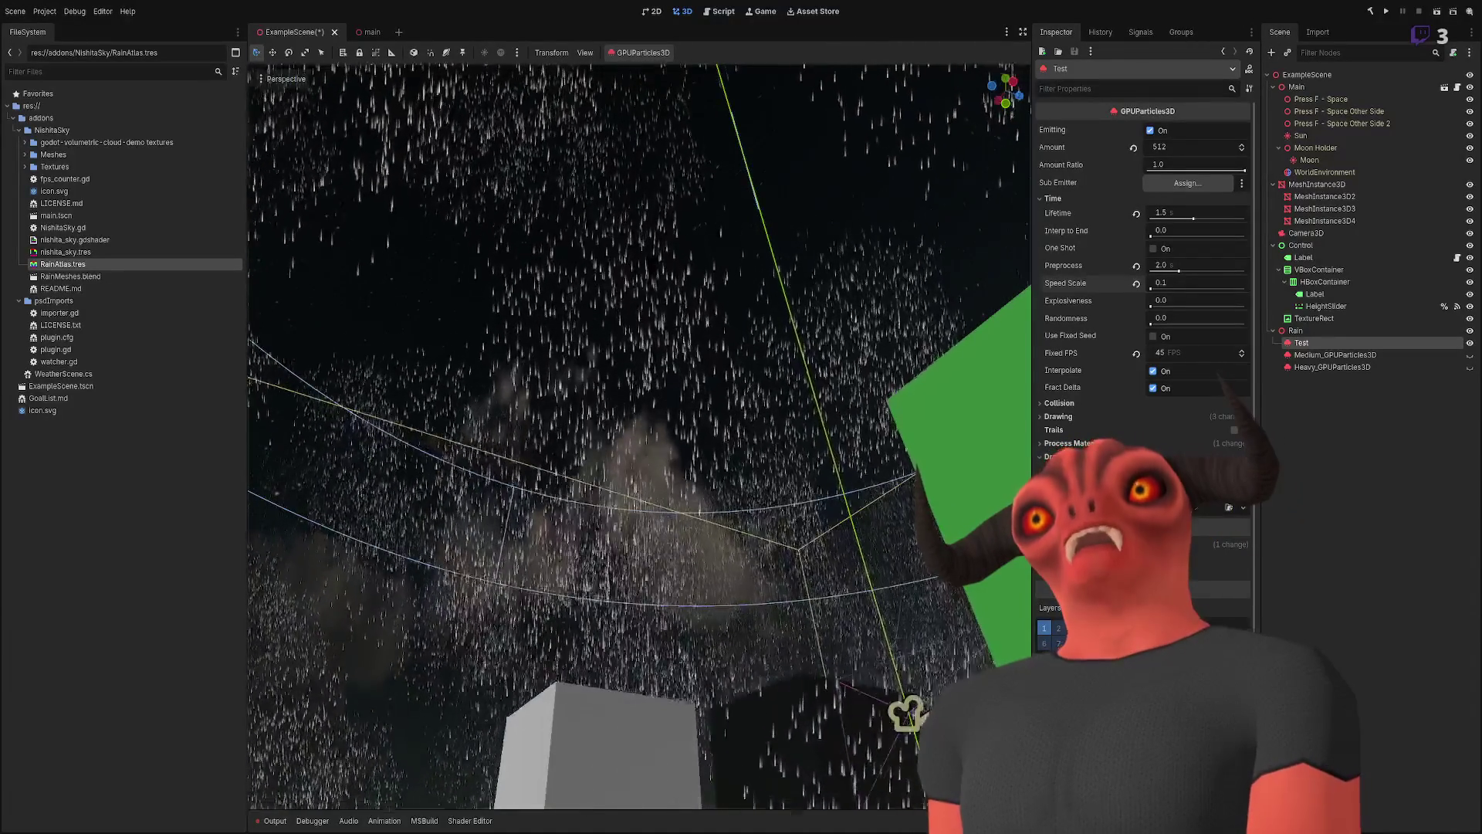
{"action": "key", "text": "f"}
{"action": "scroll", "coordinate": [645, 437], "scroll_direction": "up", "scroll_amount": 5}
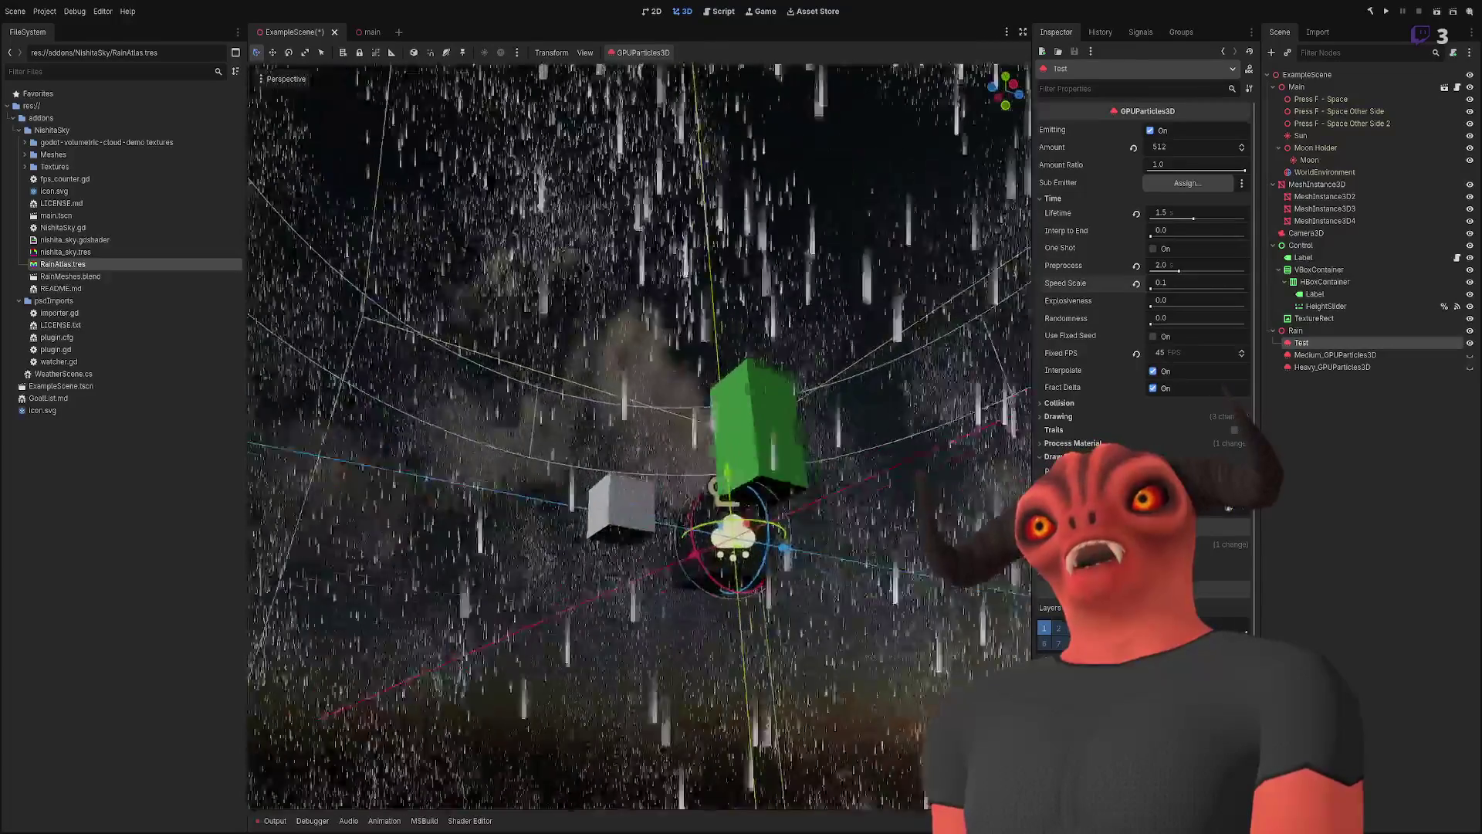
{"action": "key", "text": "f"}
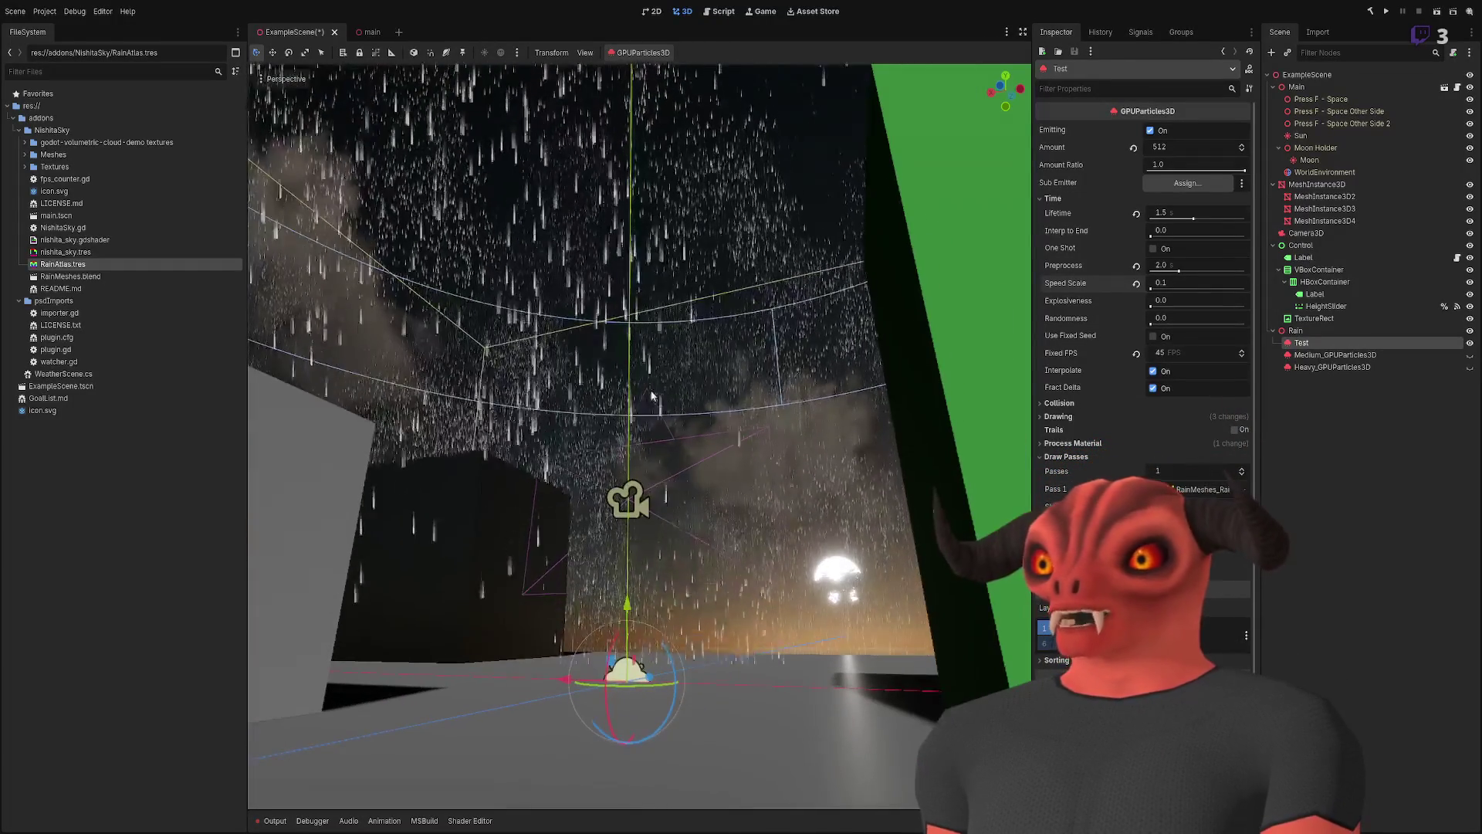
{"action": "scroll", "coordinate": [639, 436], "scroll_direction": "down", "scroll_amount": 8}
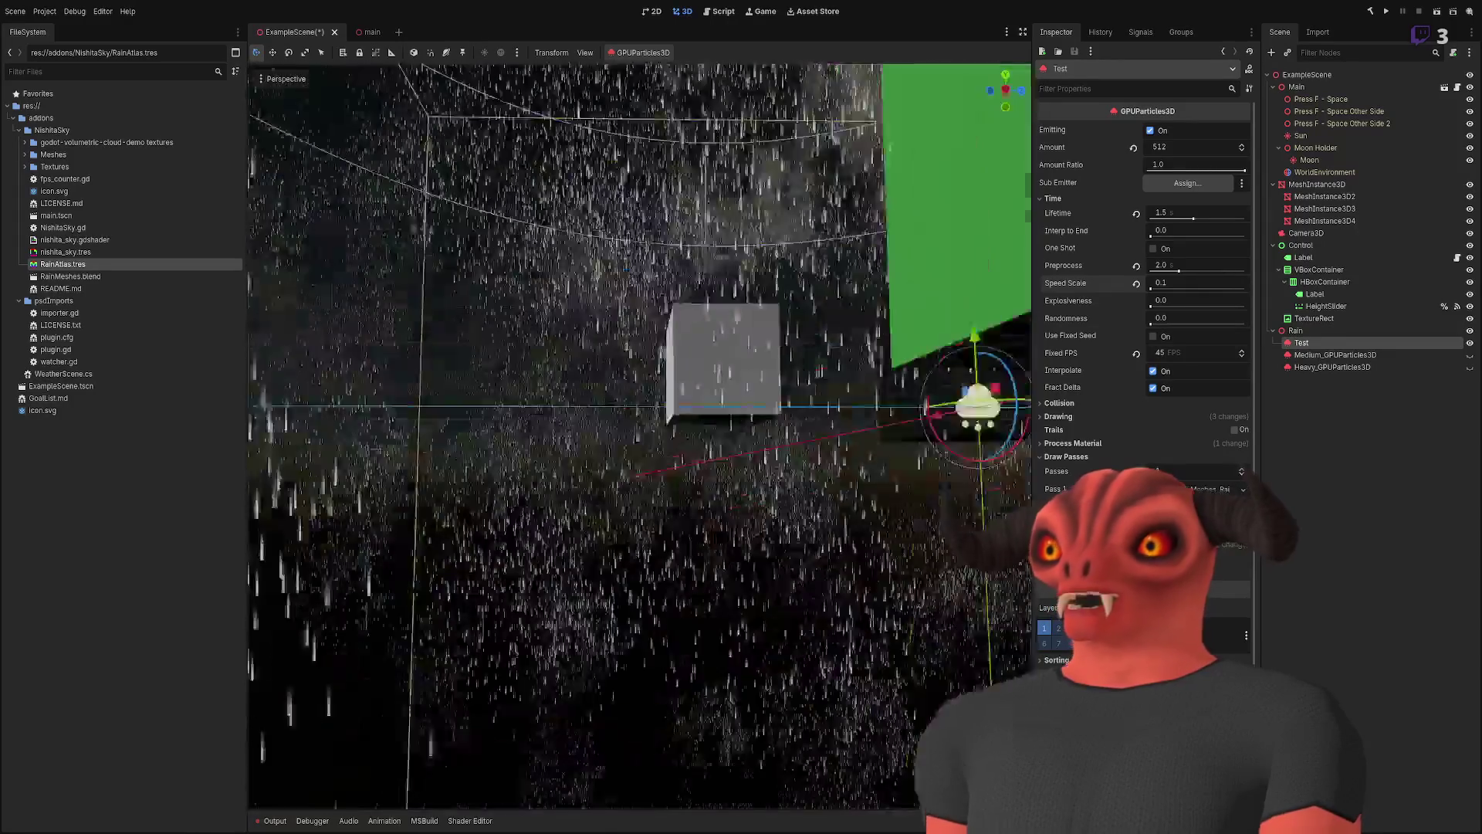
{"action": "scroll", "coordinate": [639, 436], "scroll_direction": "up", "scroll_amount": 10}
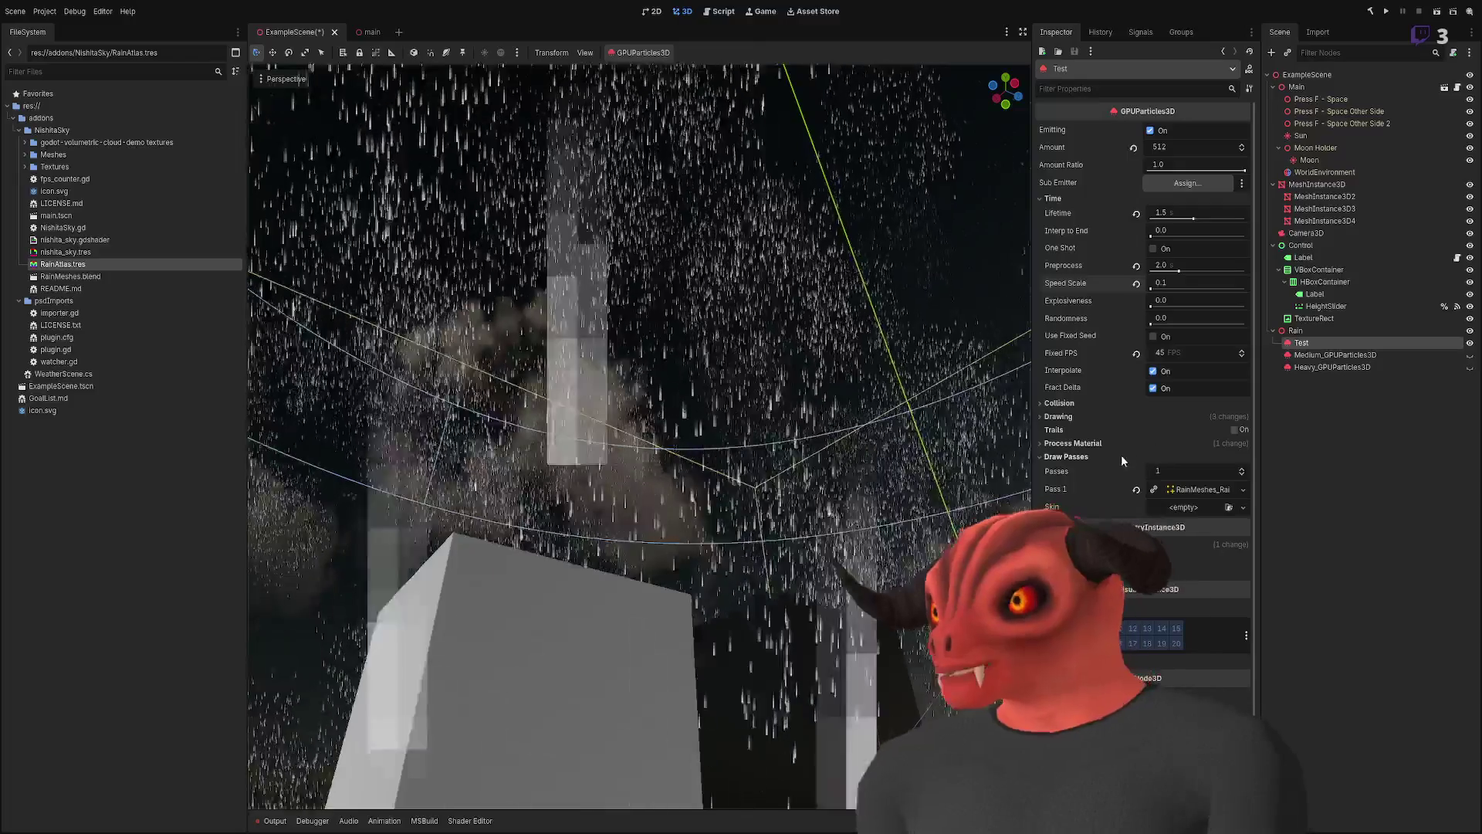
- Expand Pass 1 RainMeshes, its surface and RainAtlas material, revealing Sampling and UV1 settings
{"action": "left_click", "coordinate": [1192, 489]}
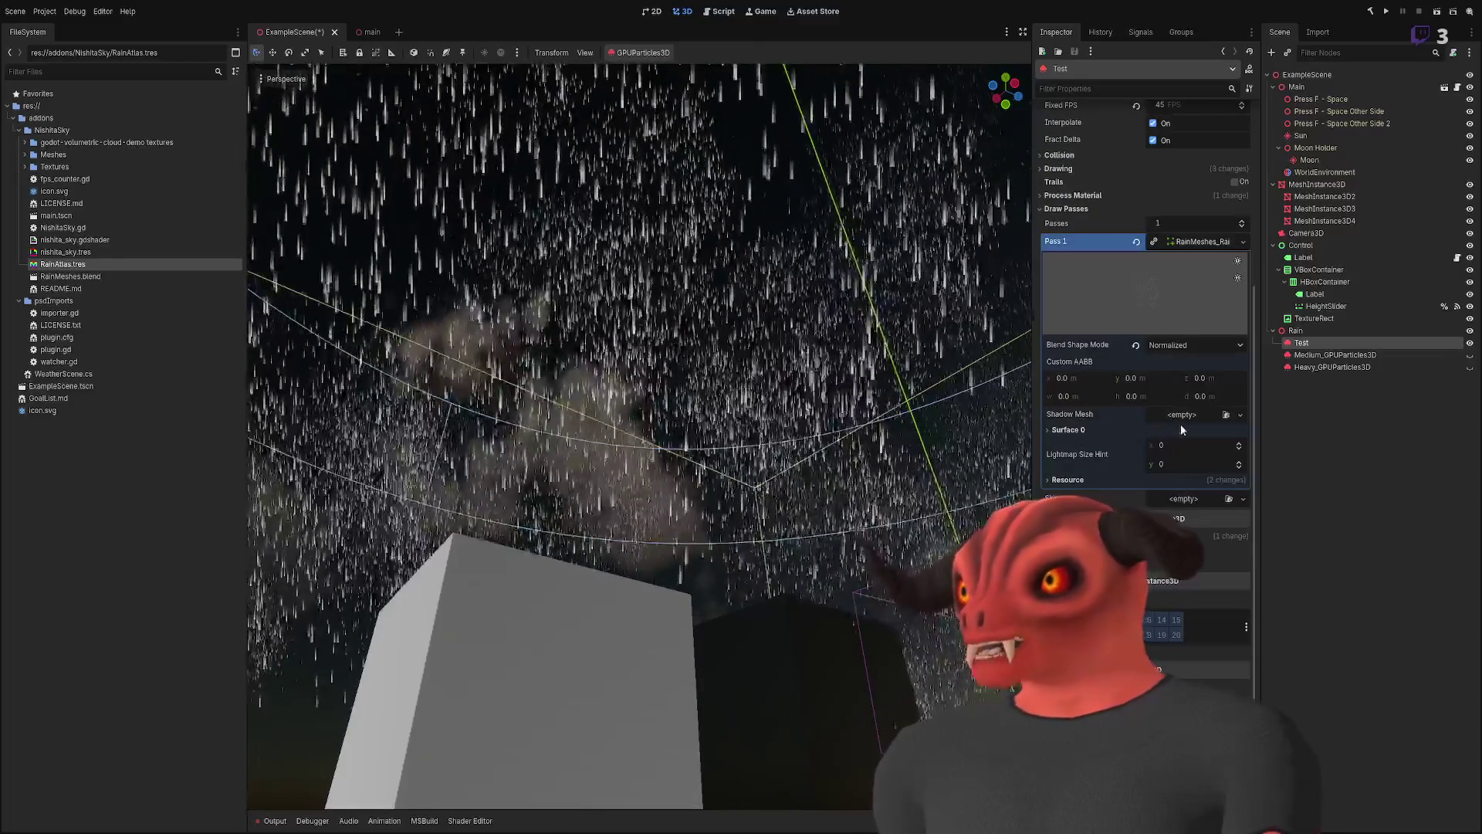
{"action": "left_click", "coordinate": [1137, 432]}
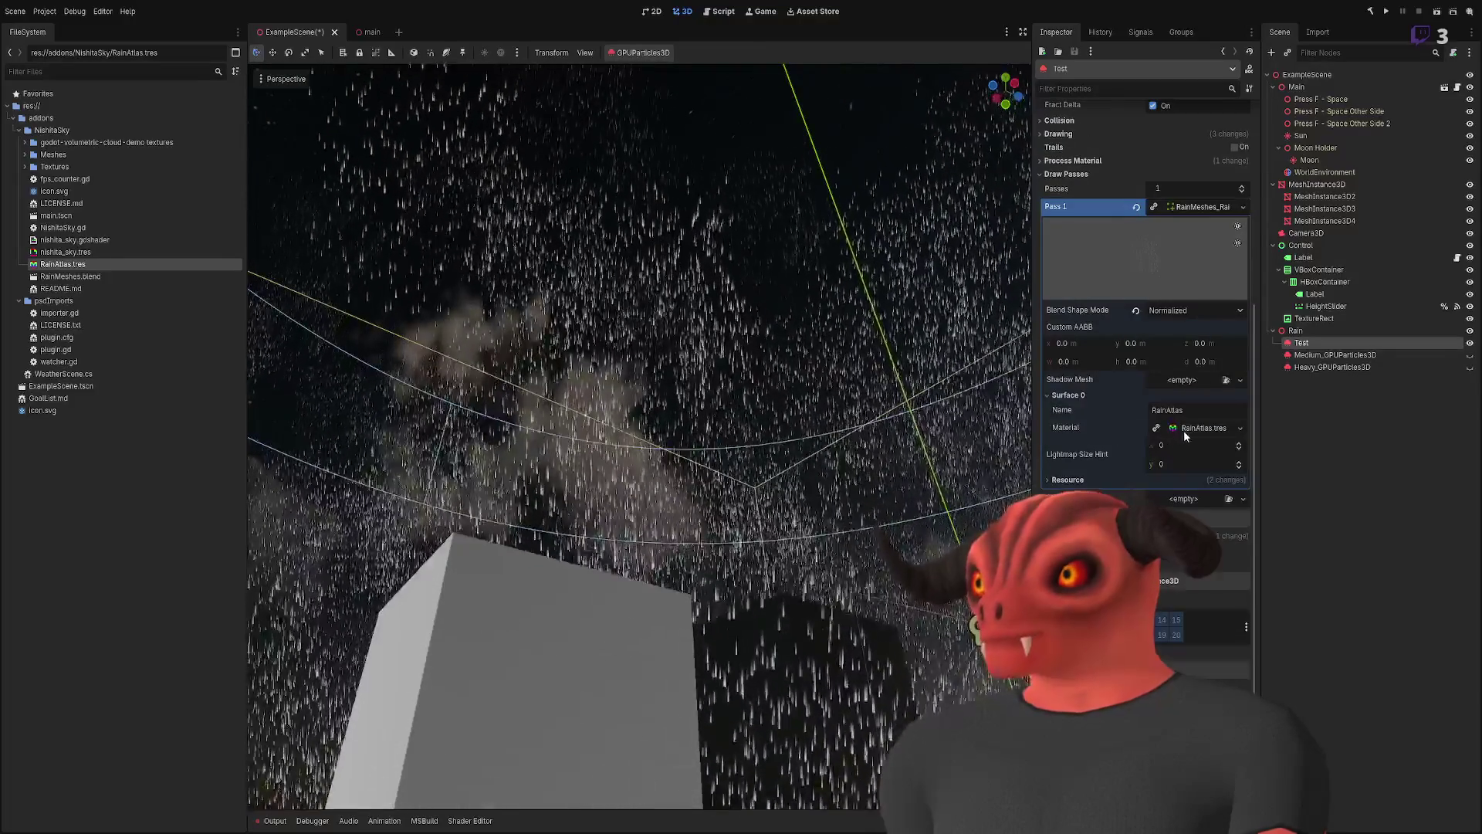
{"action": "left_click", "coordinate": [1183, 429]}
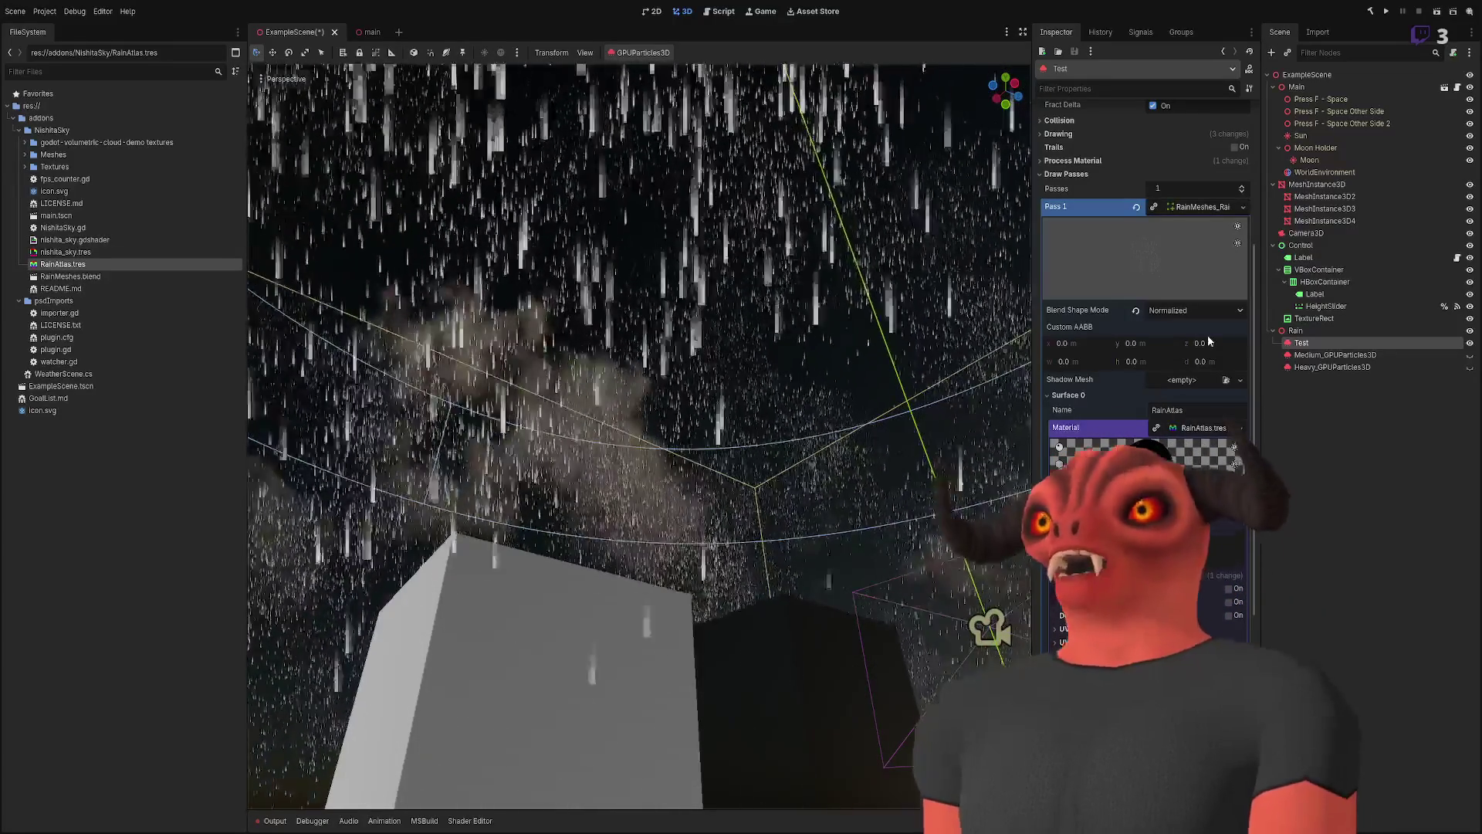
{"action": "scroll", "coordinate": [1152, 547], "scroll_direction": "down", "scroll_amount": 5}
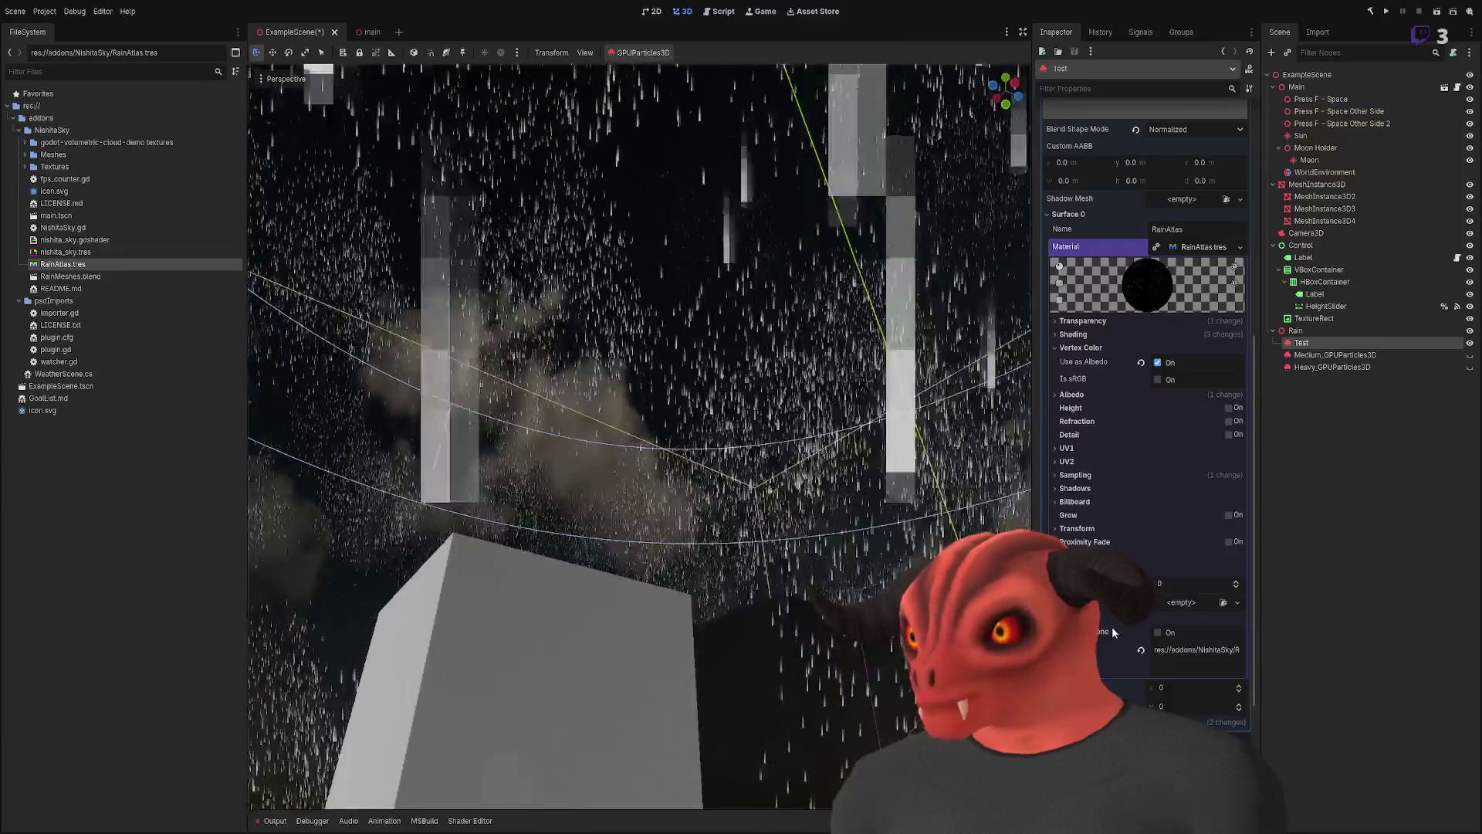
{"action": "left_click", "coordinate": [1089, 476]}
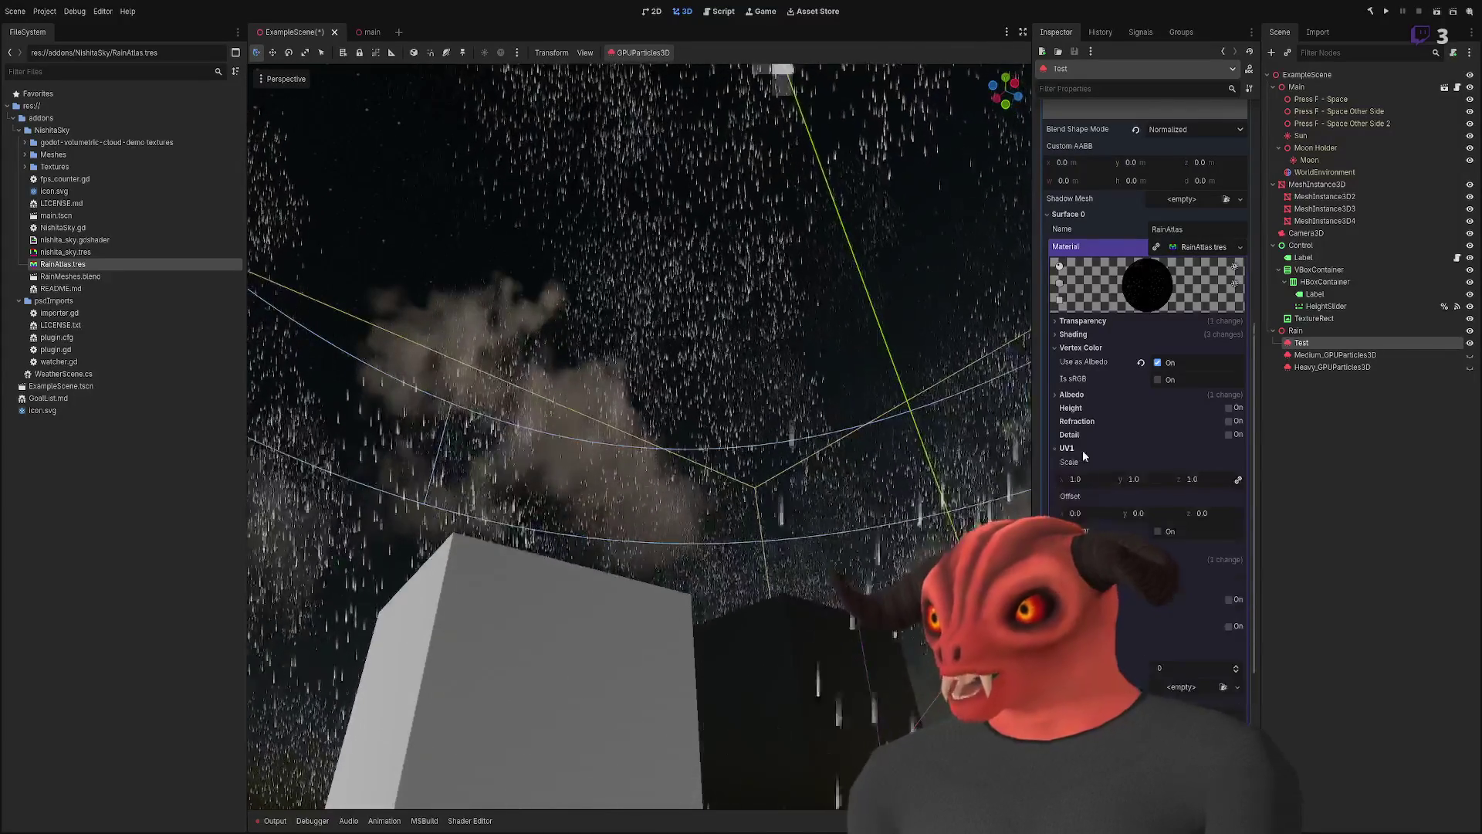
{"action": "left_click", "coordinate": [1082, 450]}
{"action": "left_click", "coordinate": [1082, 451]}
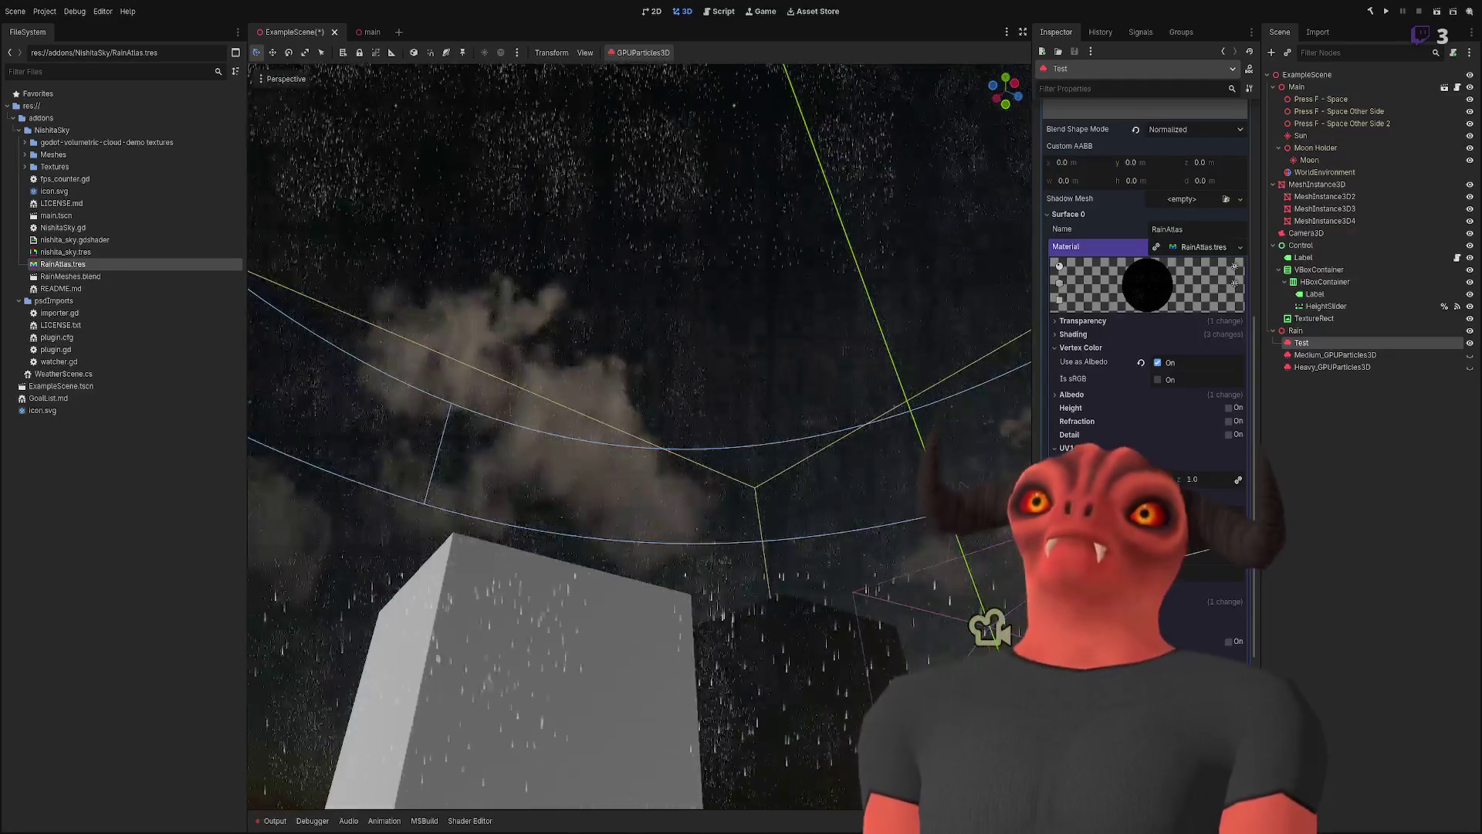
{"action": "key", "text": "f"}
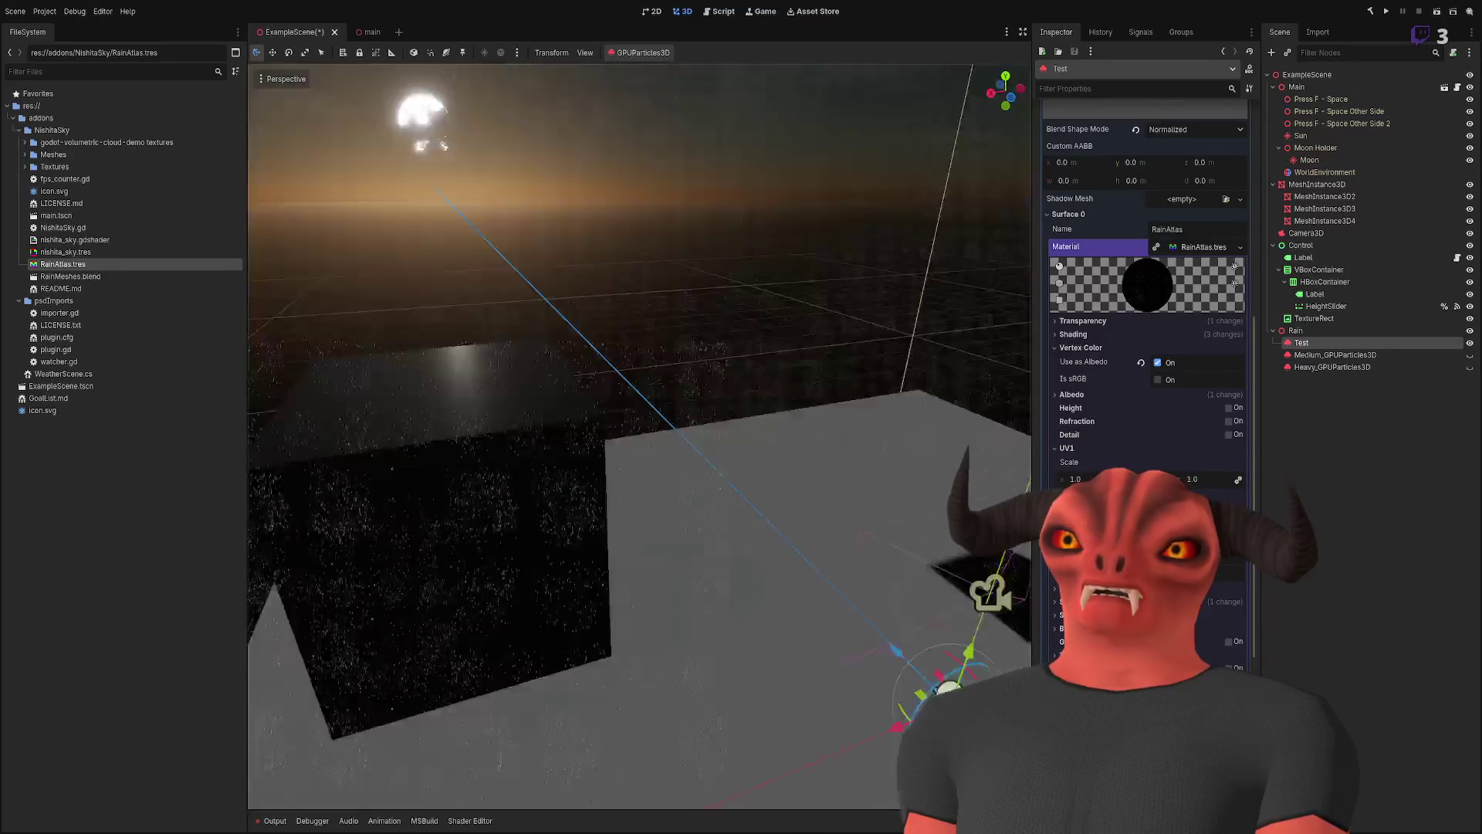
- Fly the freelook camera above, below and across the rainy scene
{"action": "key", "text": "w"}
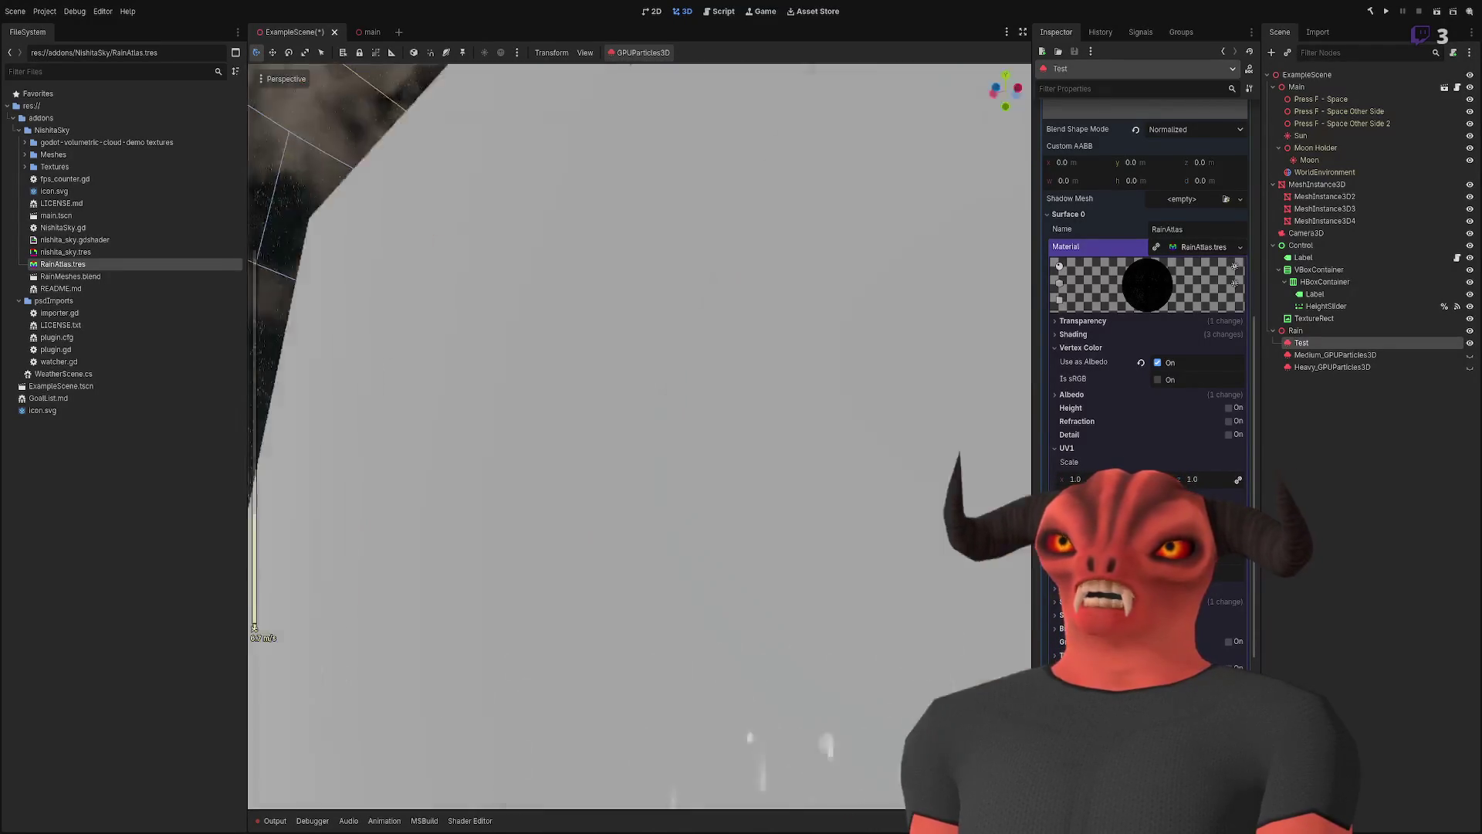
{"action": "scroll", "coordinate": [639, 436], "scroll_direction": "down", "scroll_amount": 5}
{"action": "key", "text": "e"}
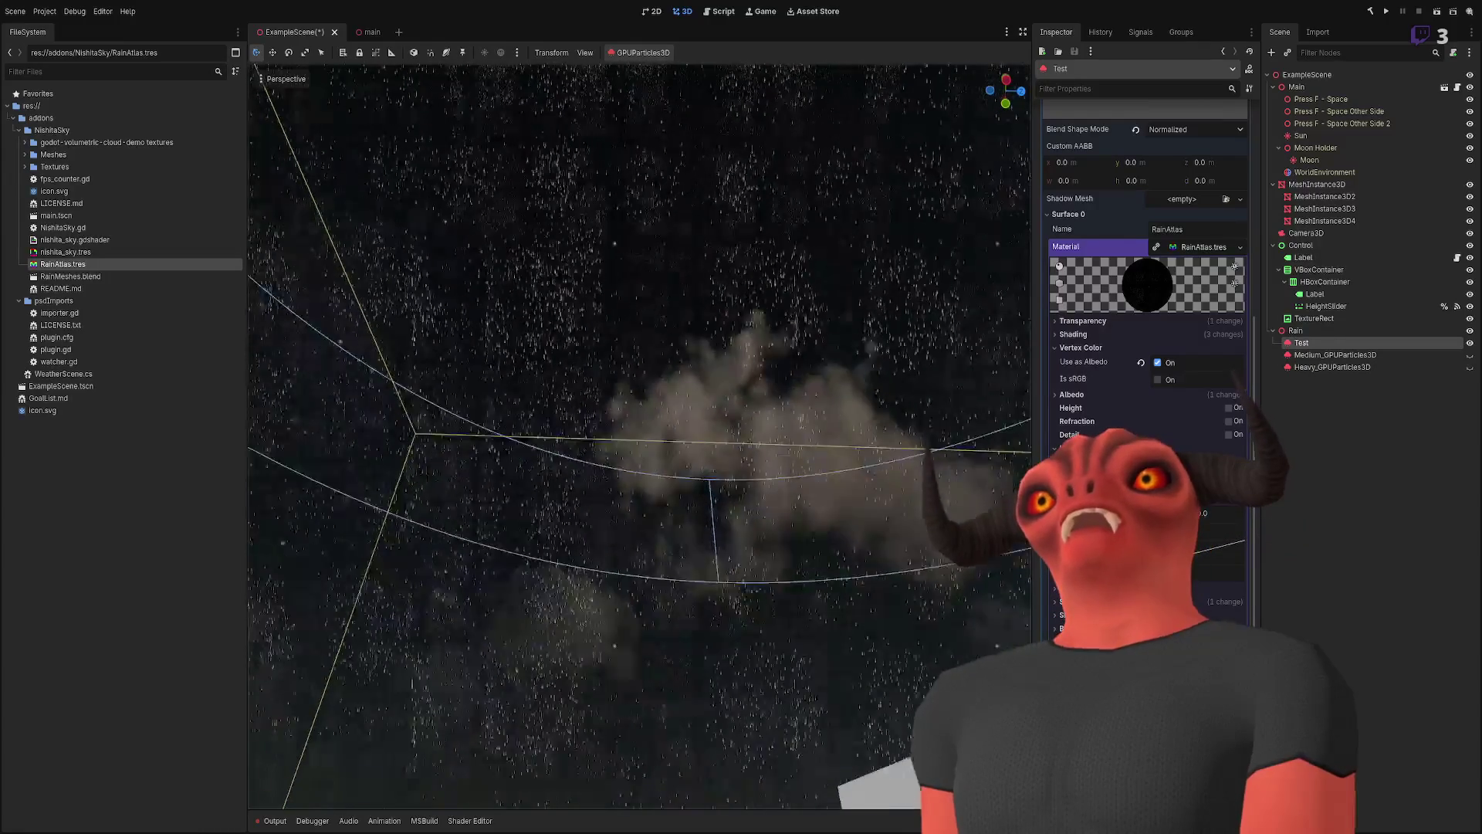
{"action": "key", "text": "q"}
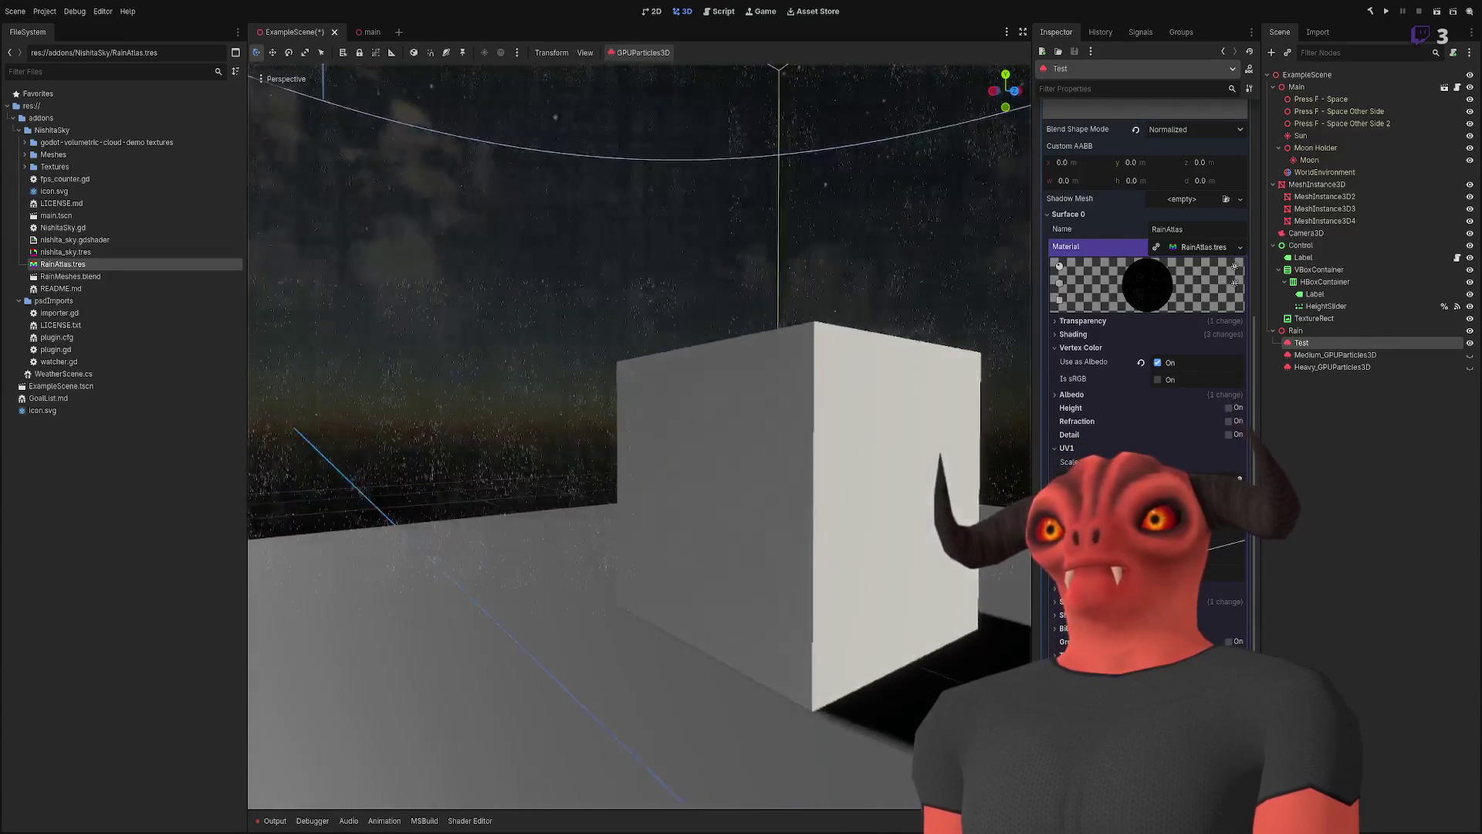
{"action": "key", "text": "a"}
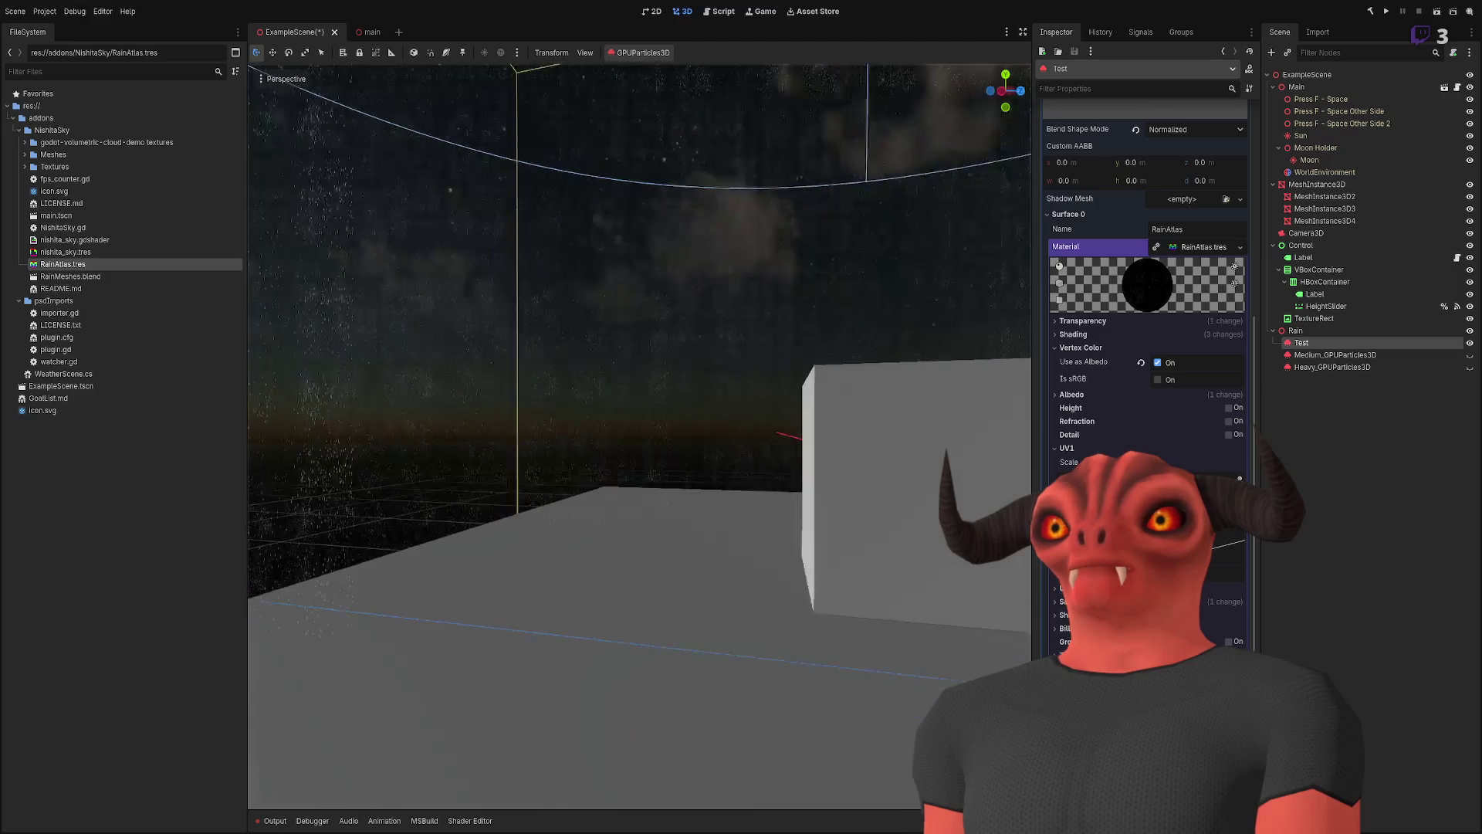
{"action": "key", "text": "a"}
{"action": "key", "text": "d"}
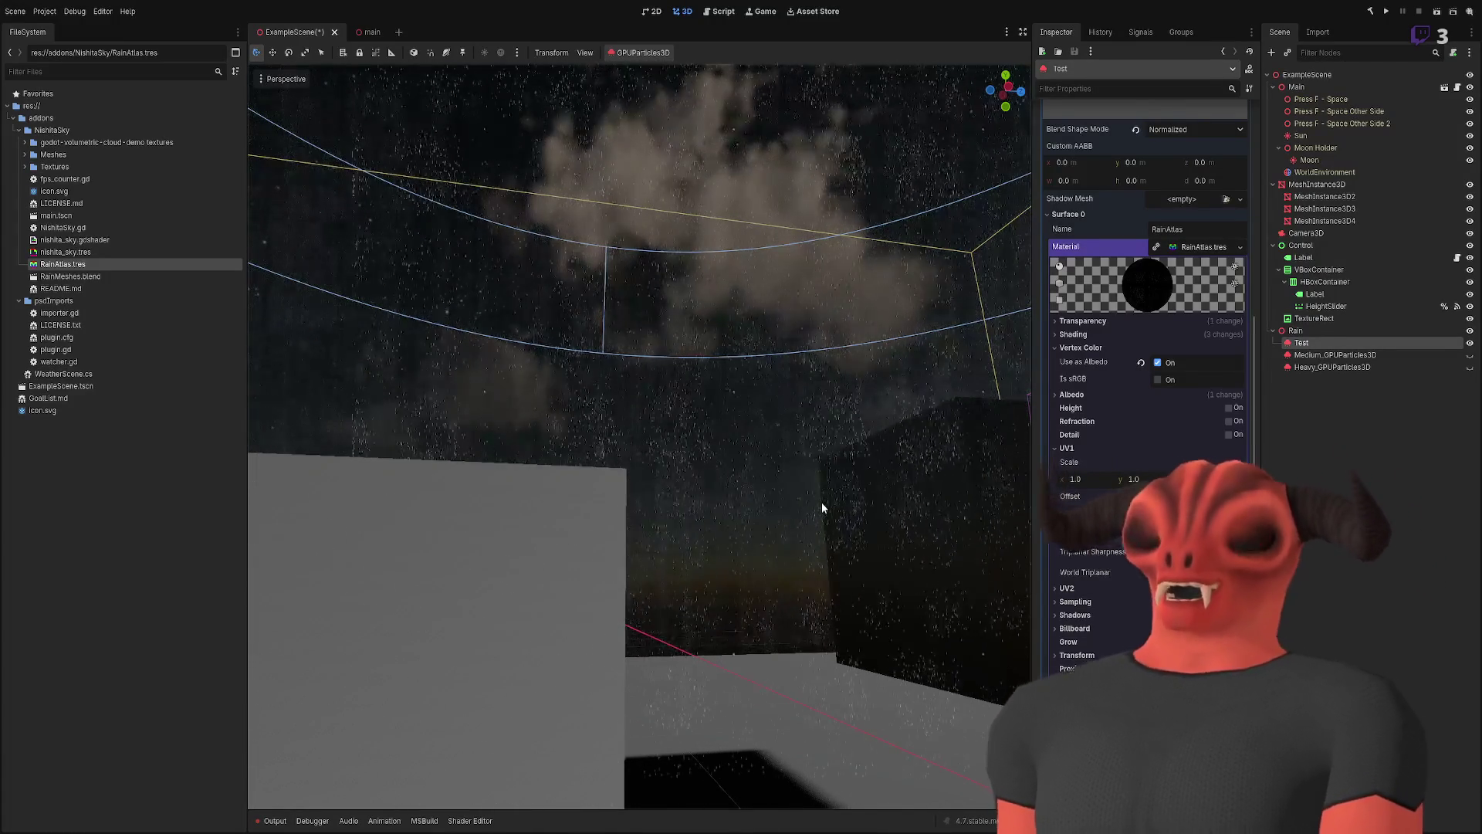
- Look down at the ground, restore dense rainfall and reveal the RainAtlas.png albedo texture
{"action": "left_click_drag", "start_coordinate": [796, 497], "coordinate": [795, 656]}
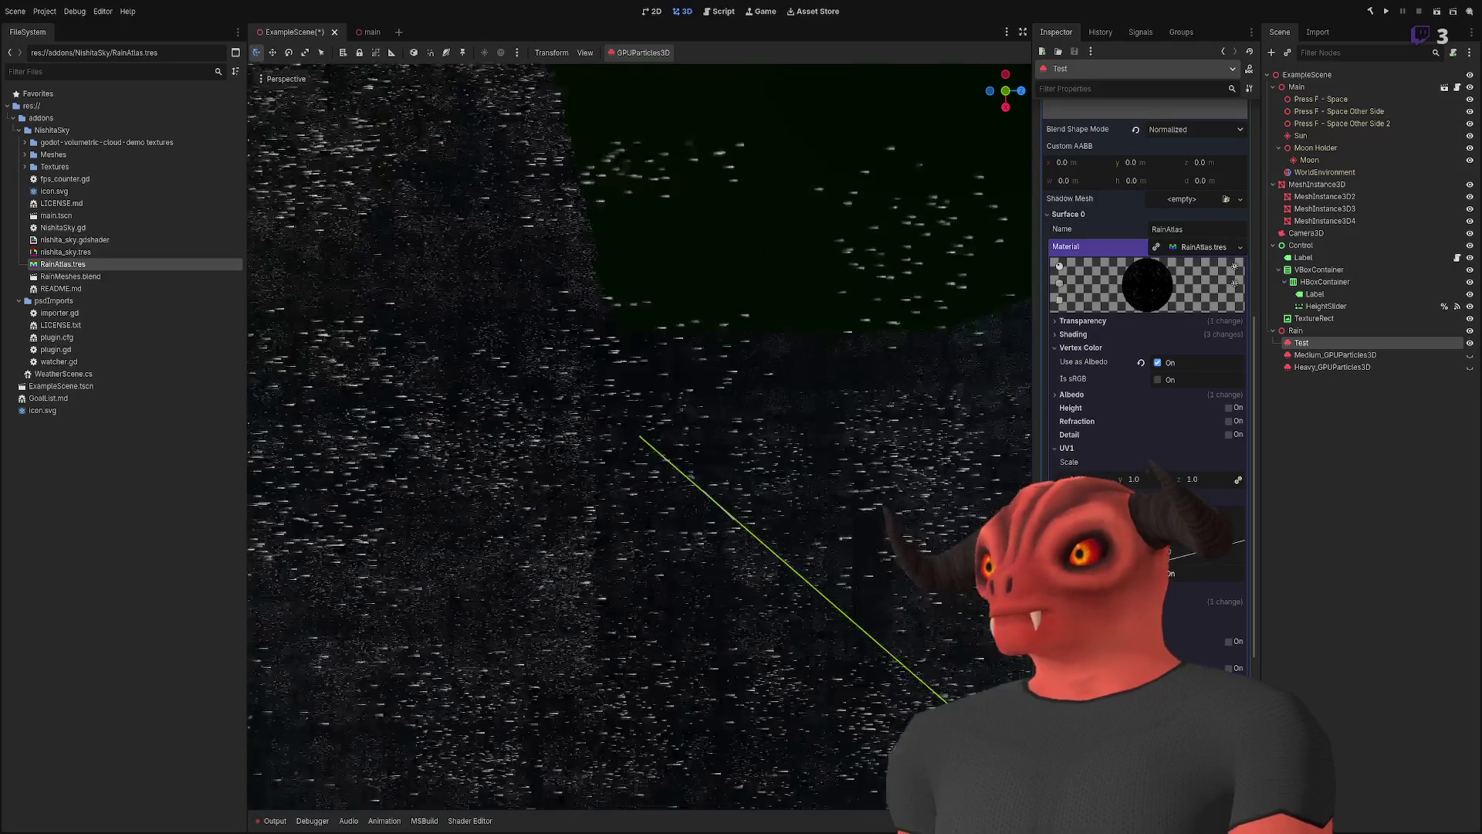
{"action": "left_click", "coordinate": [1234, 668]}
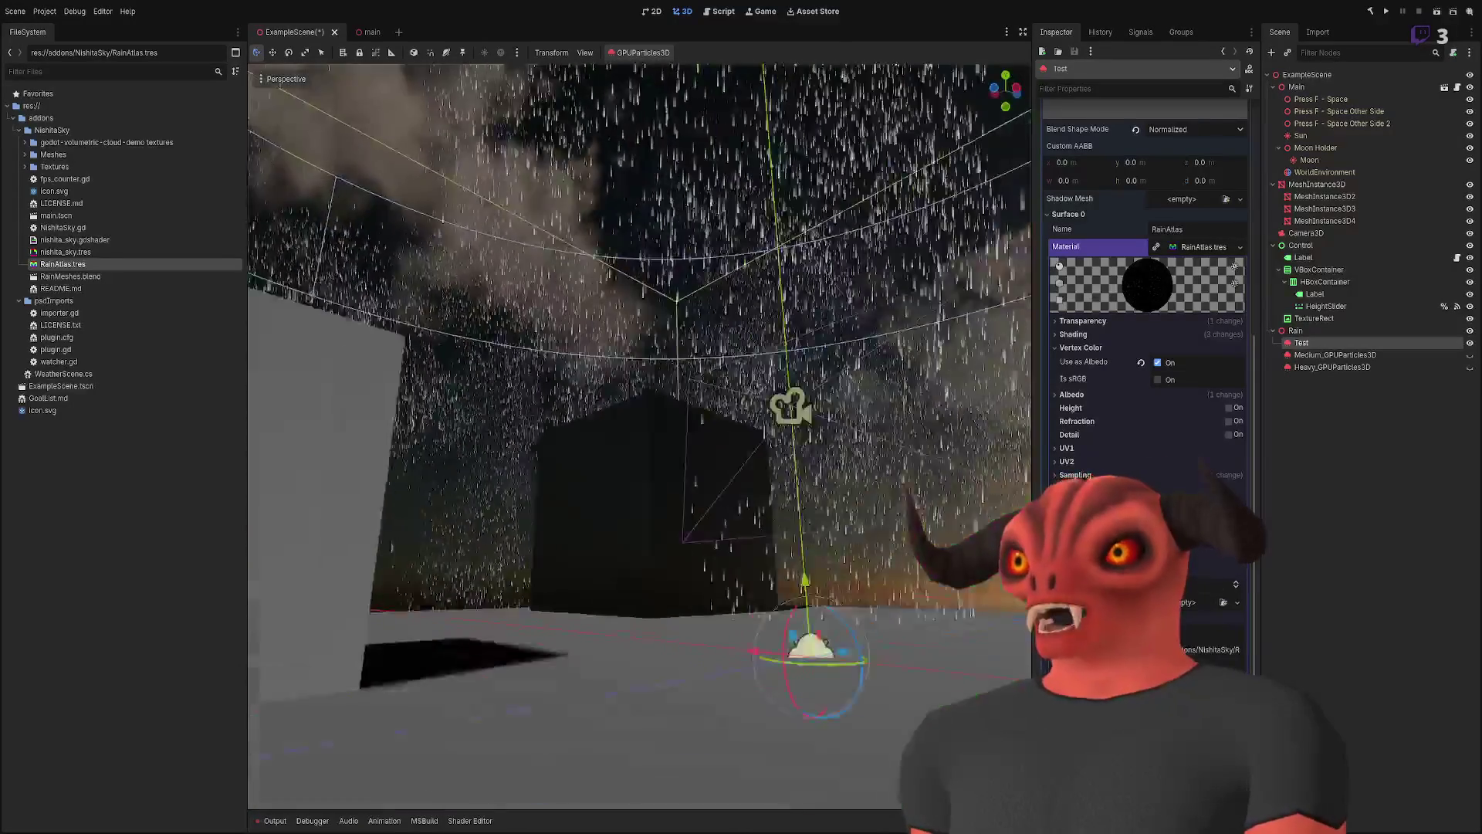
{"action": "left_click", "coordinate": [1104, 396]}
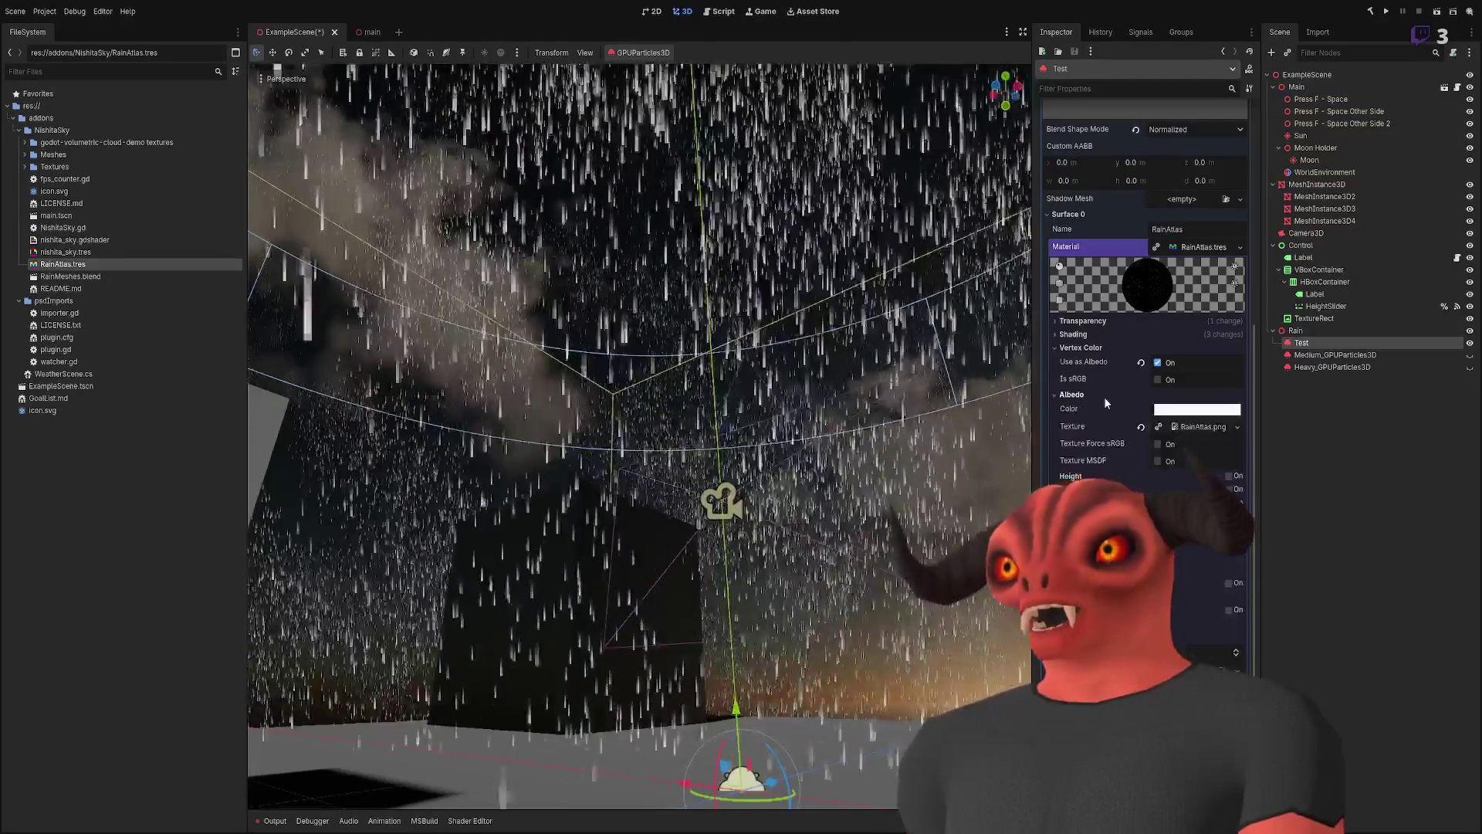
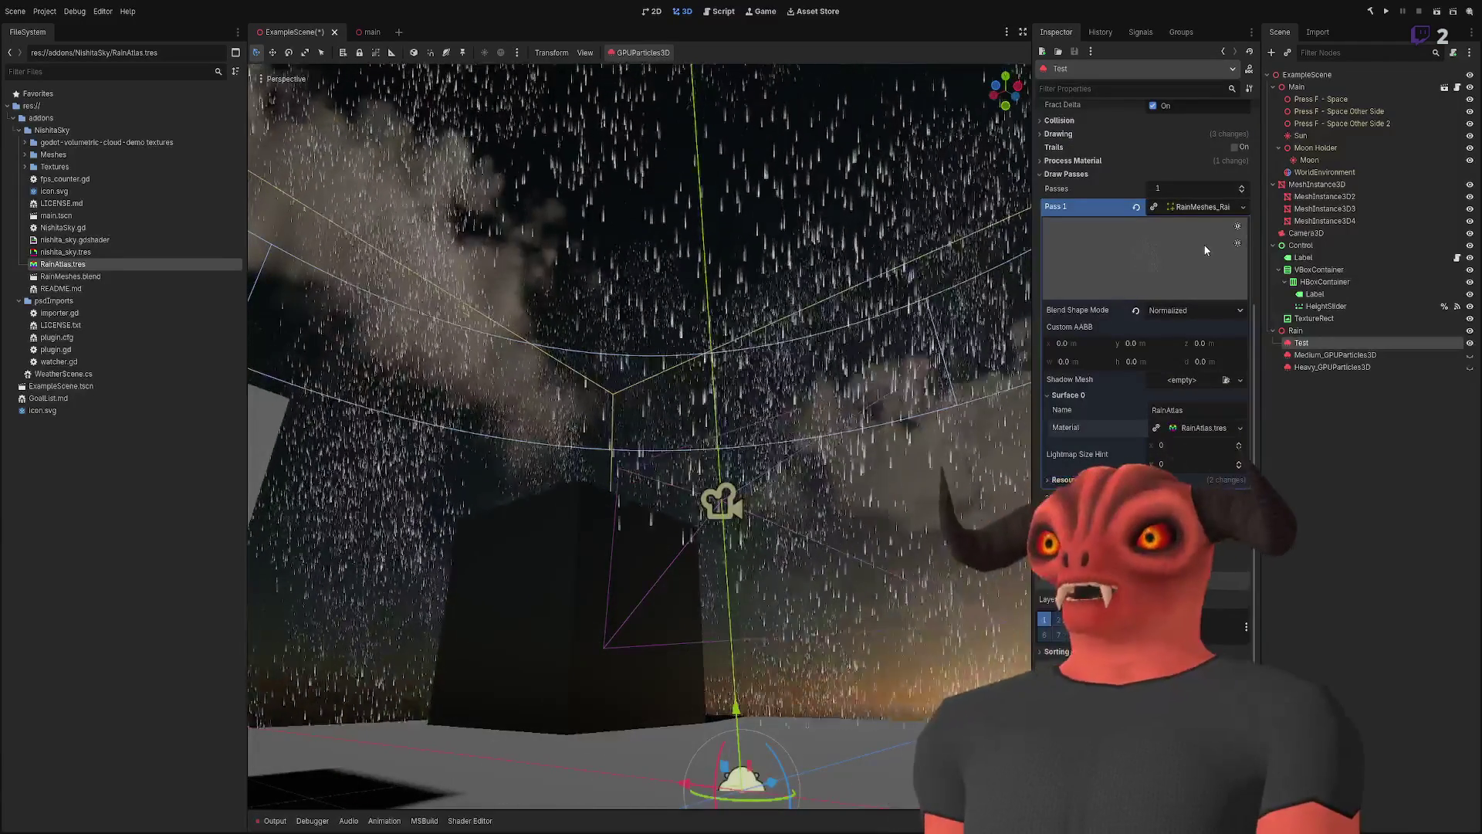
- Raise the rain's atlas animation speed to a maximum of 16.0 and randomize each drop's offset up to about 0.54
{"action": "scroll", "coordinate": [1212, 232], "scroll_direction": "up", "scroll_amount": 5}
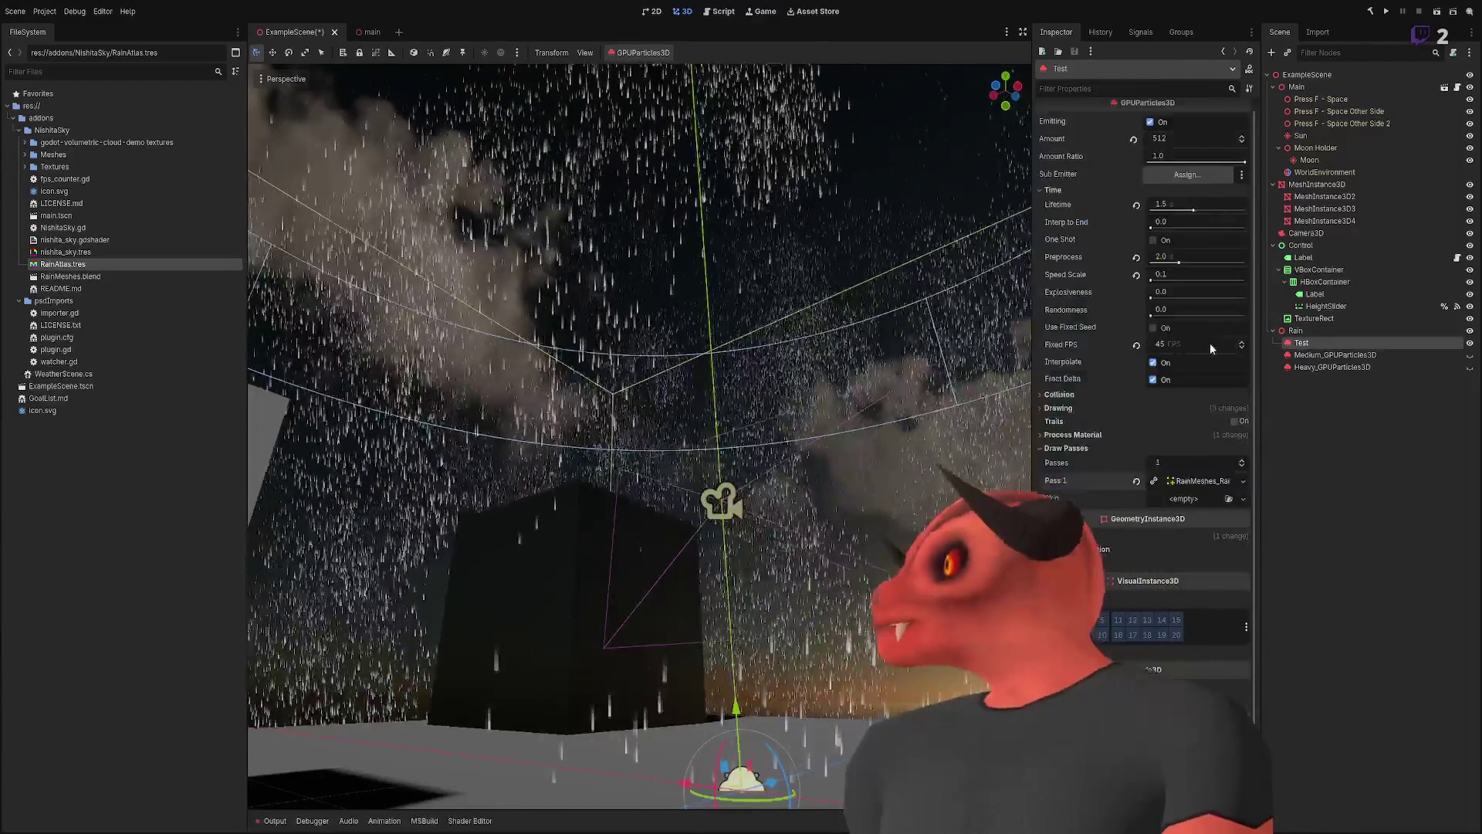
{"action": "left_click", "coordinate": [1189, 435]}
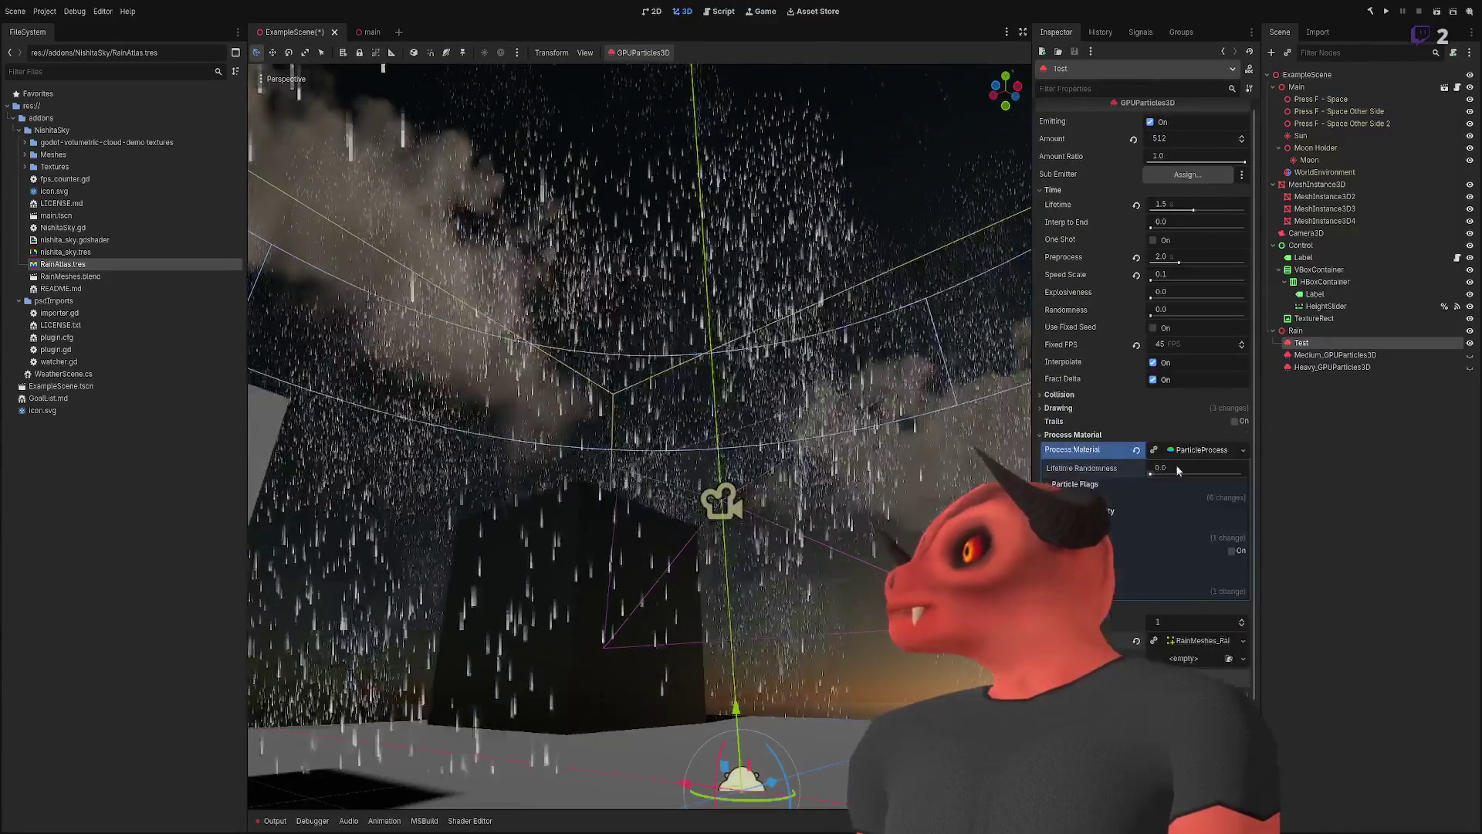
{"action": "scroll", "coordinate": [1081, 432], "scroll_direction": "down", "scroll_amount": 3}
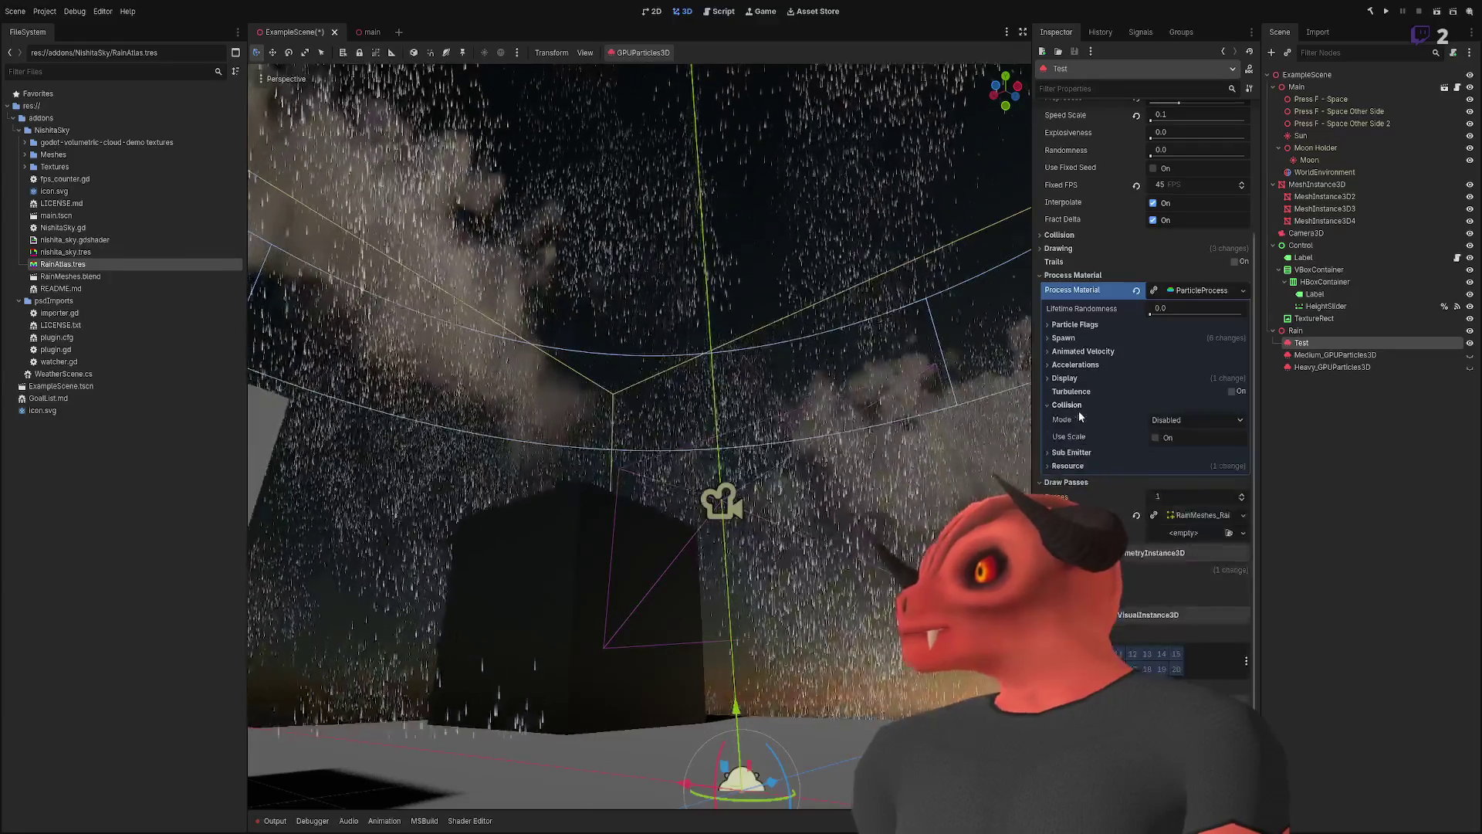
{"action": "left_click", "coordinate": [1073, 378]}
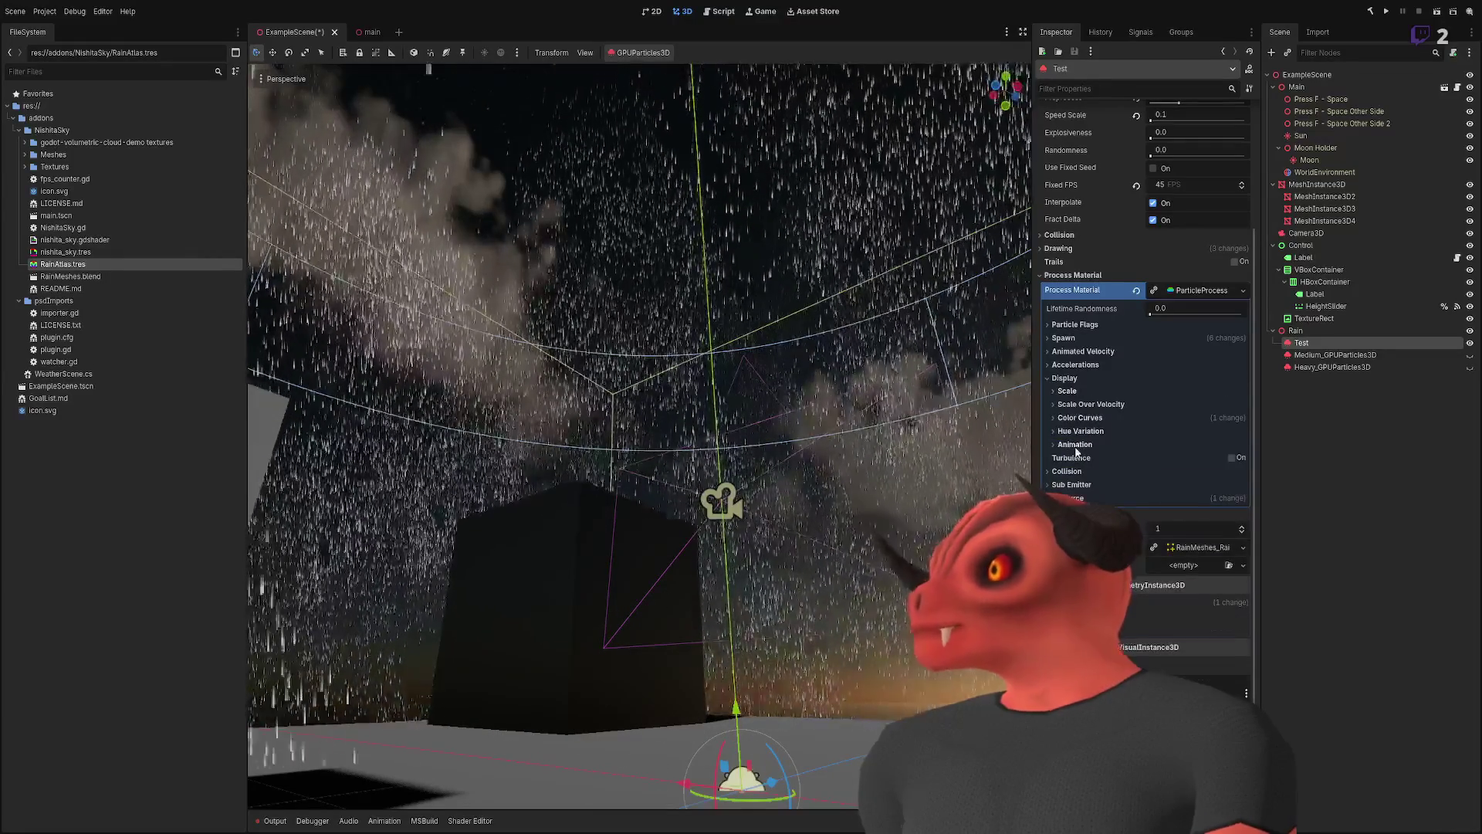
{"action": "left_click", "coordinate": [1078, 445]}
{"action": "left_click_drag", "start_coordinate": [1064, 474], "coordinate": [1188, 476]}
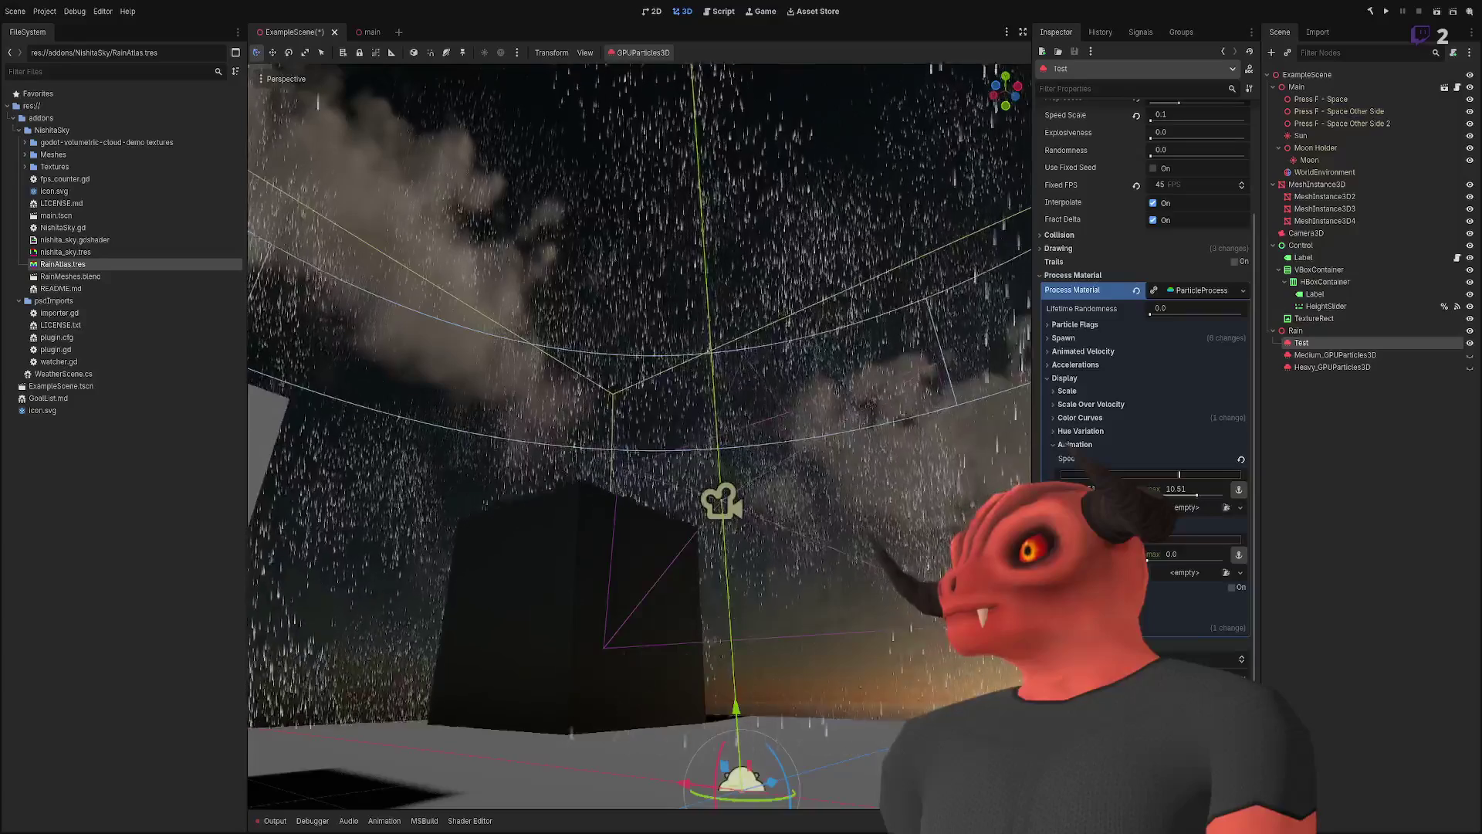
{"action": "left_click_drag", "start_coordinate": [1150, 539], "coordinate": [1178, 537]}
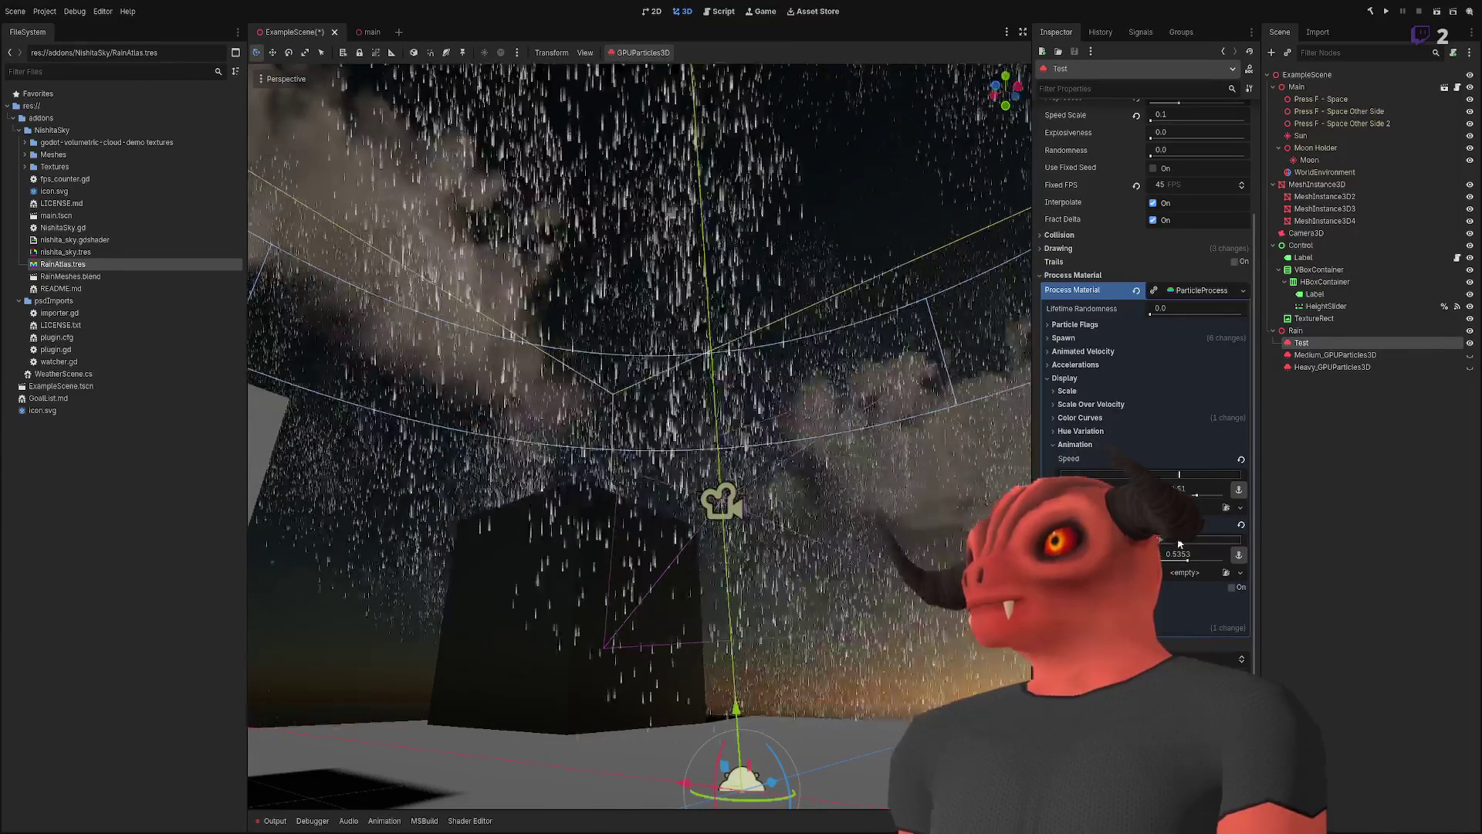
{"action": "scroll", "coordinate": [804, 437], "scroll_direction": "up", "scroll_amount": 8}
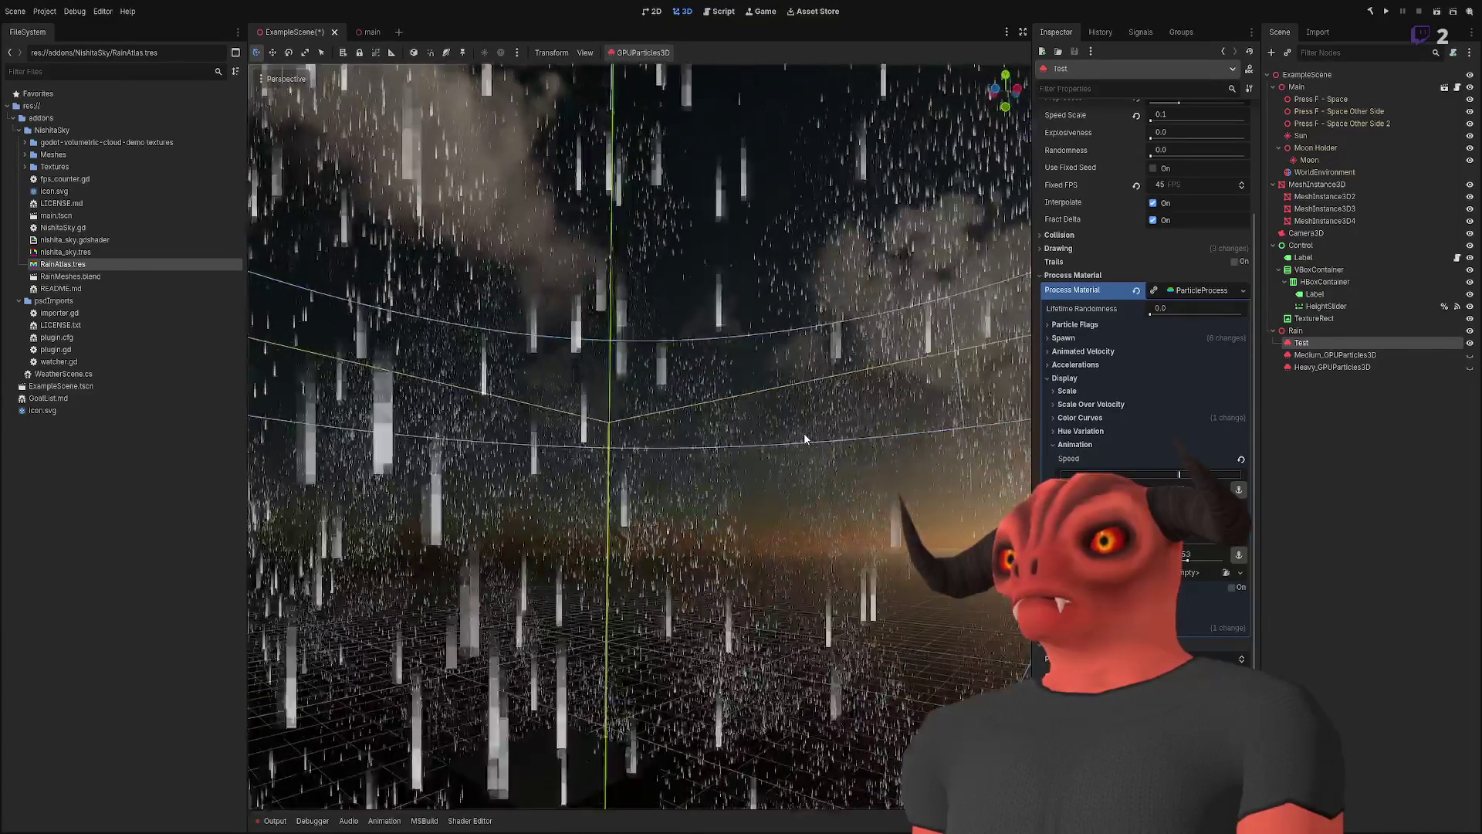
{"action": "left_click_drag", "start_coordinate": [1177, 474], "coordinate": [1328, 474]}
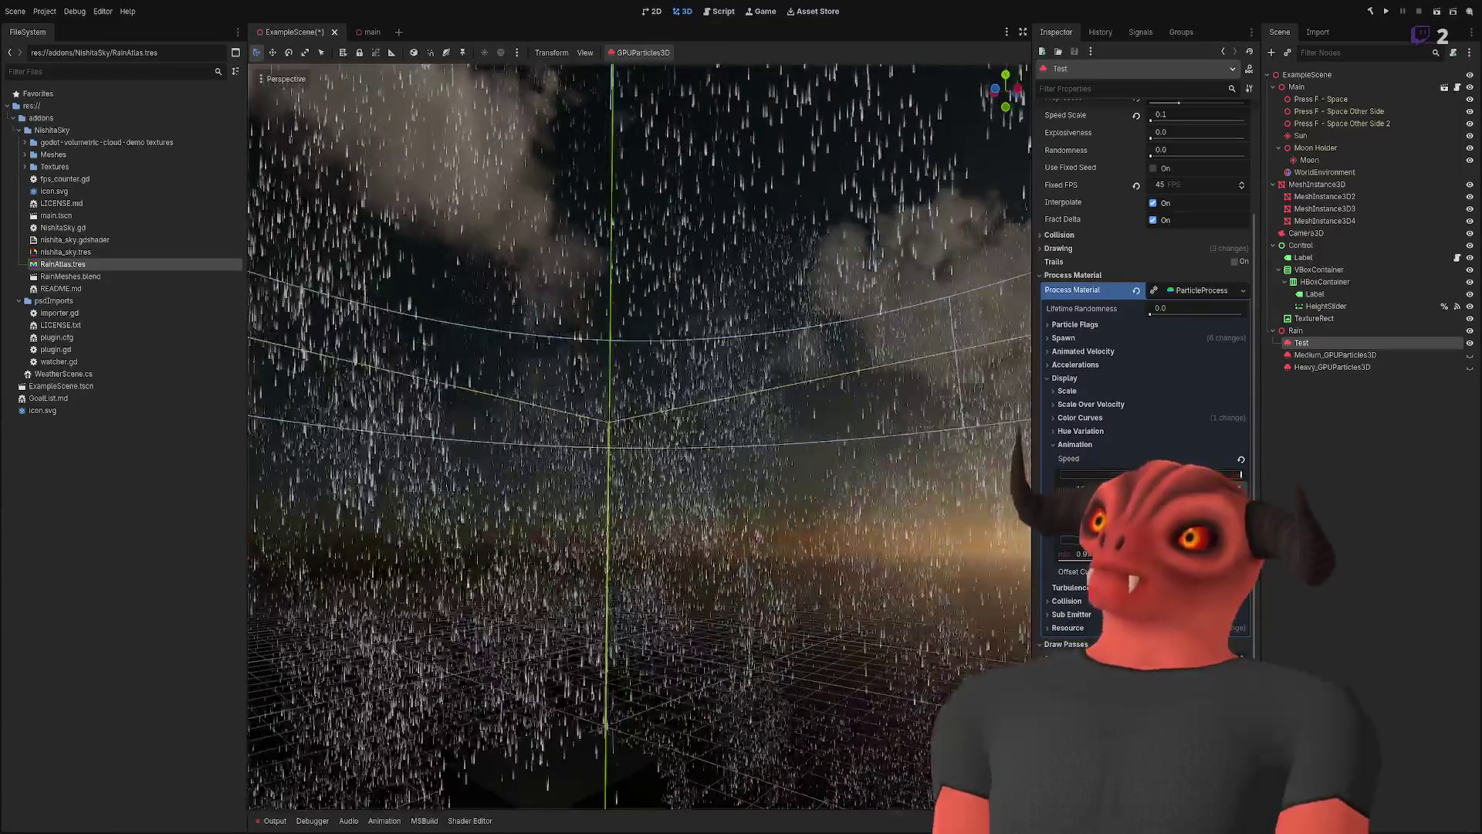
- Fly the viewport toward the cubes and back to check the animated rain over the scene
{"action": "left_click_drag", "start_coordinate": [639, 432], "coordinate": [640, 587]}
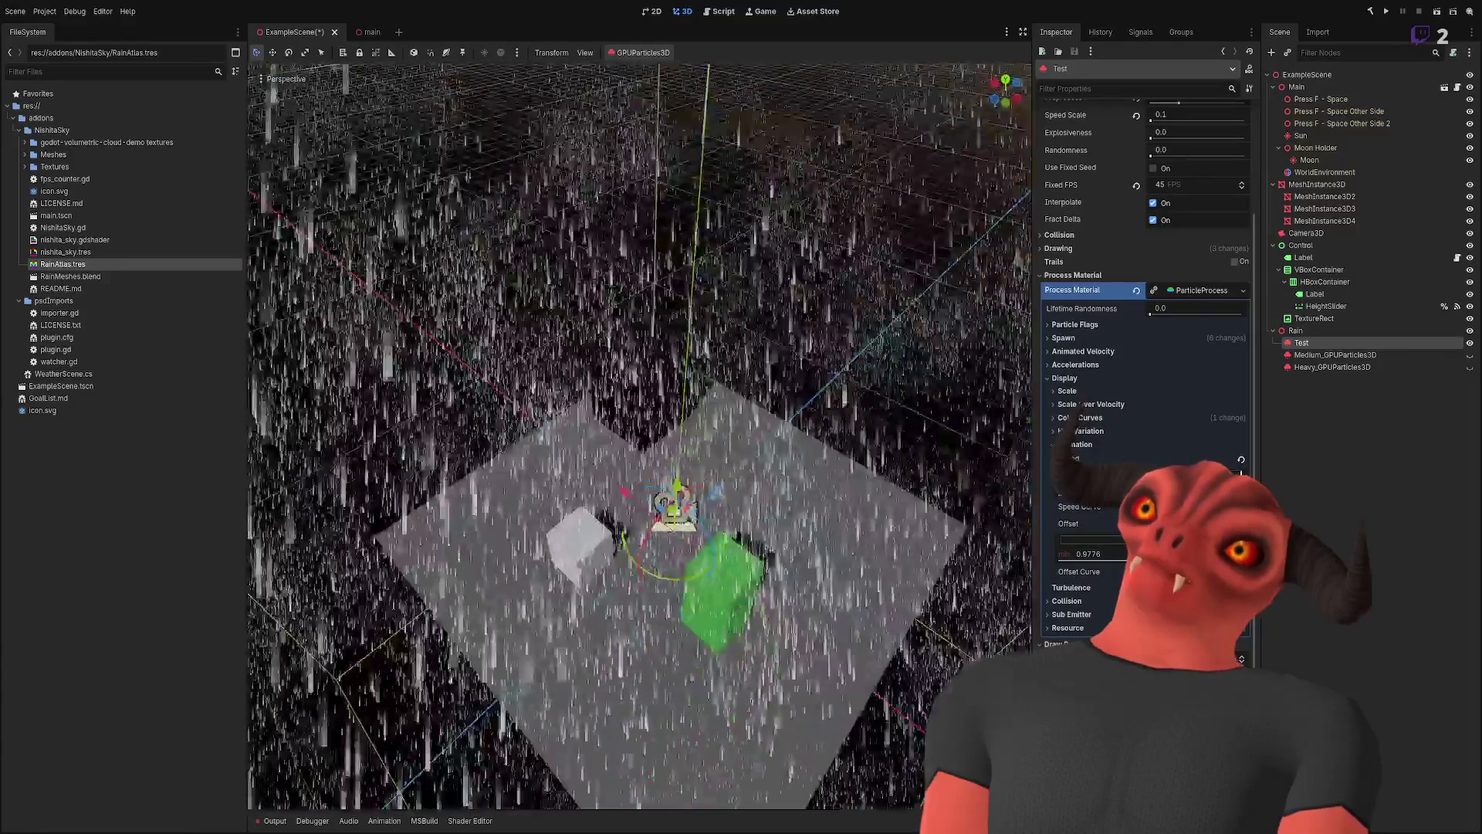
{"action": "key", "text": "w"}
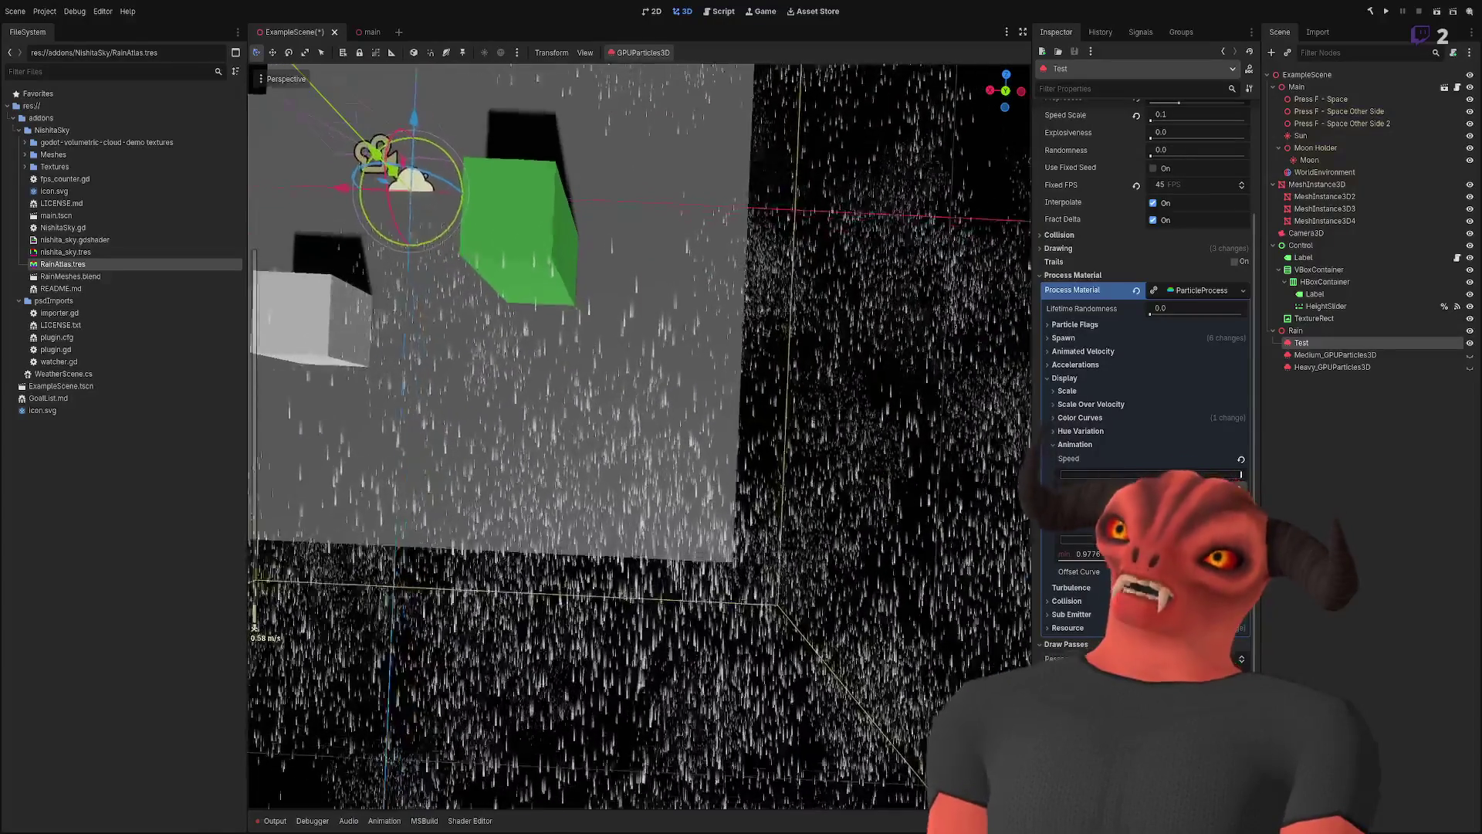
{"action": "key", "text": "w"}
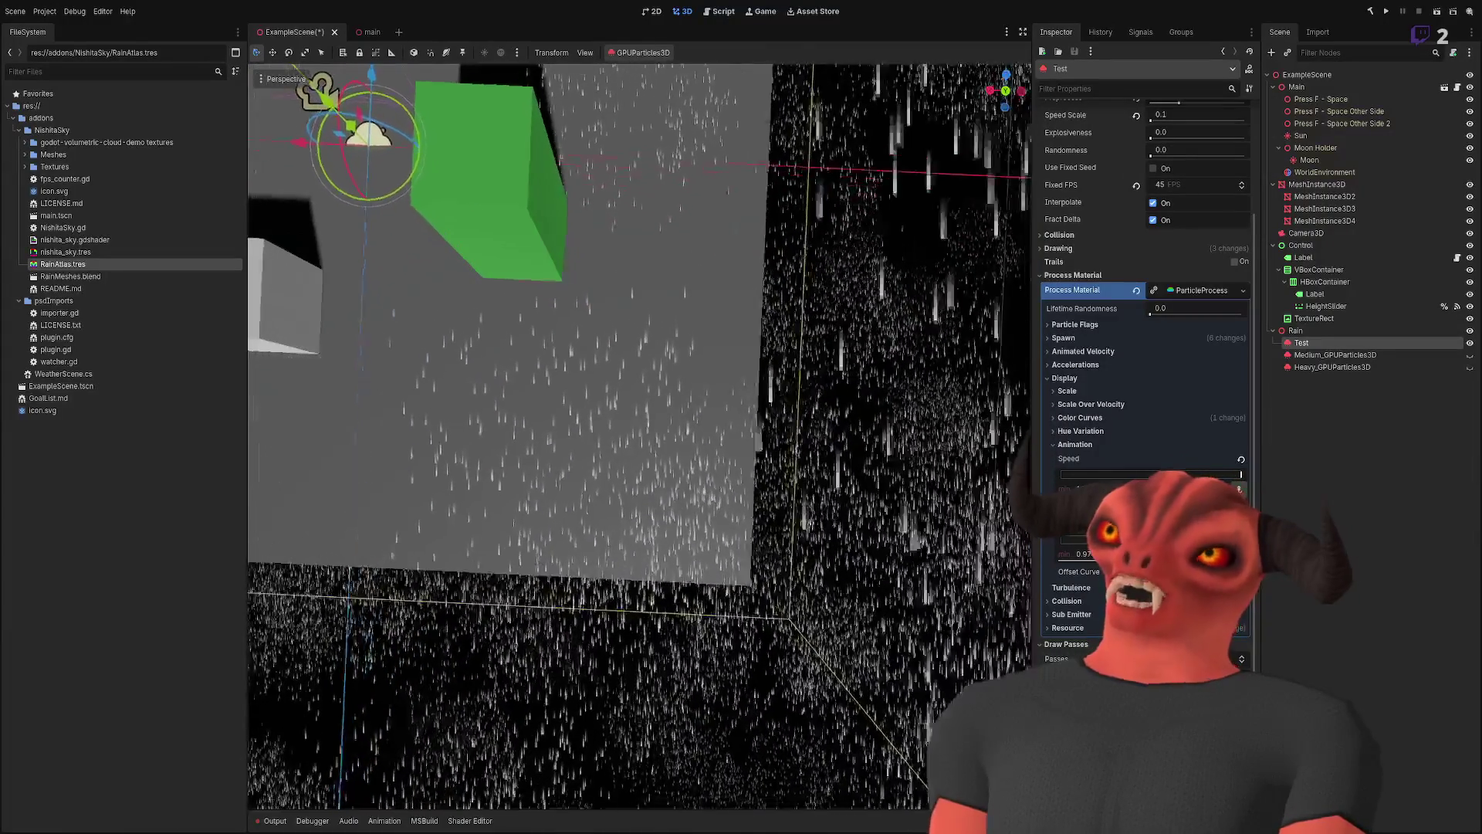
{"action": "key", "text": "w"}
{"action": "key", "text": "w"}
{"action": "key", "text": "s"}
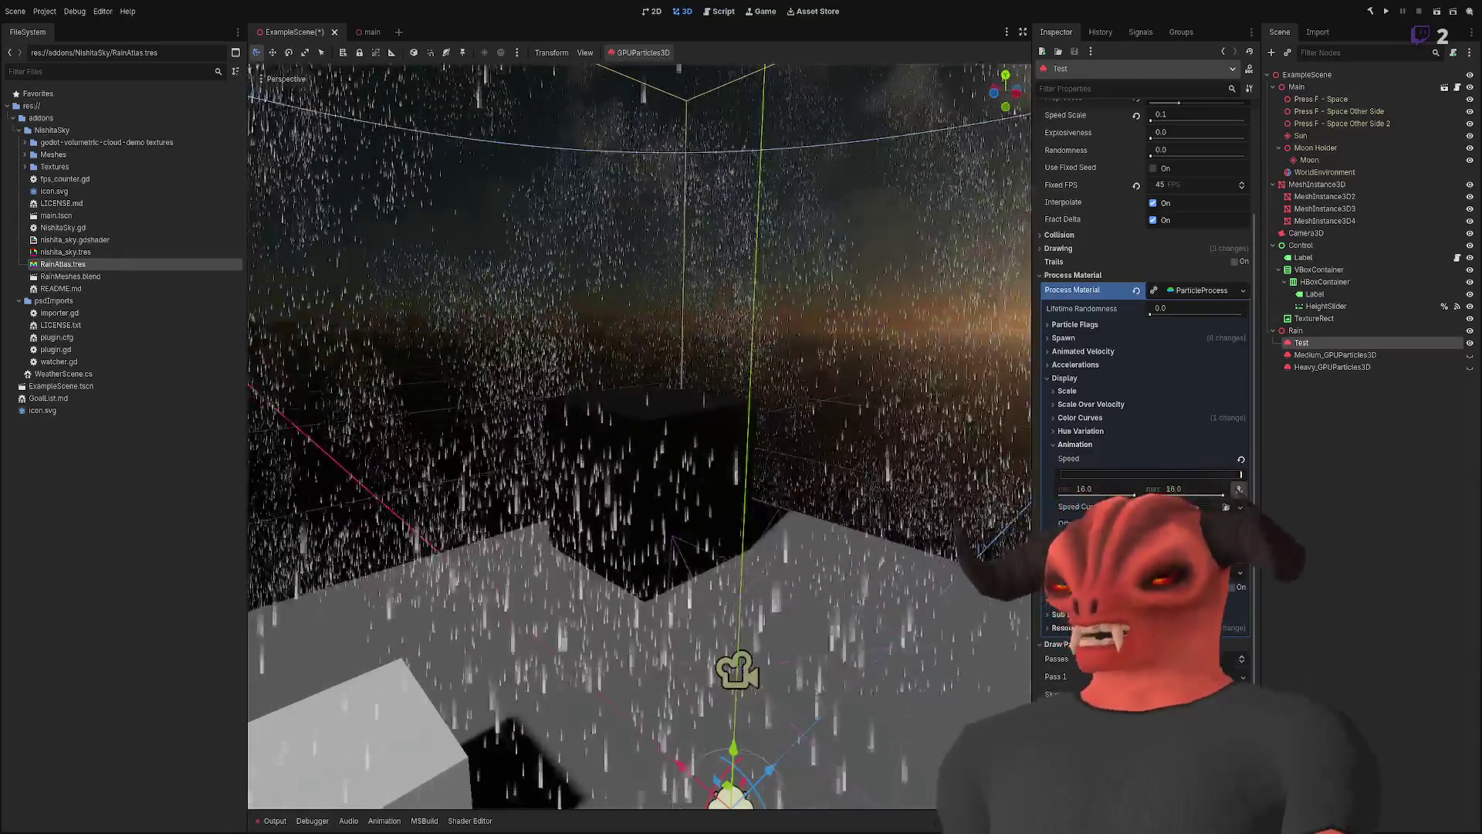
- Lower the animation speed range and set the particles' Speed Scale to 1
{"action": "left_click_drag", "start_coordinate": [1235, 488], "coordinate": [1244, 491]}
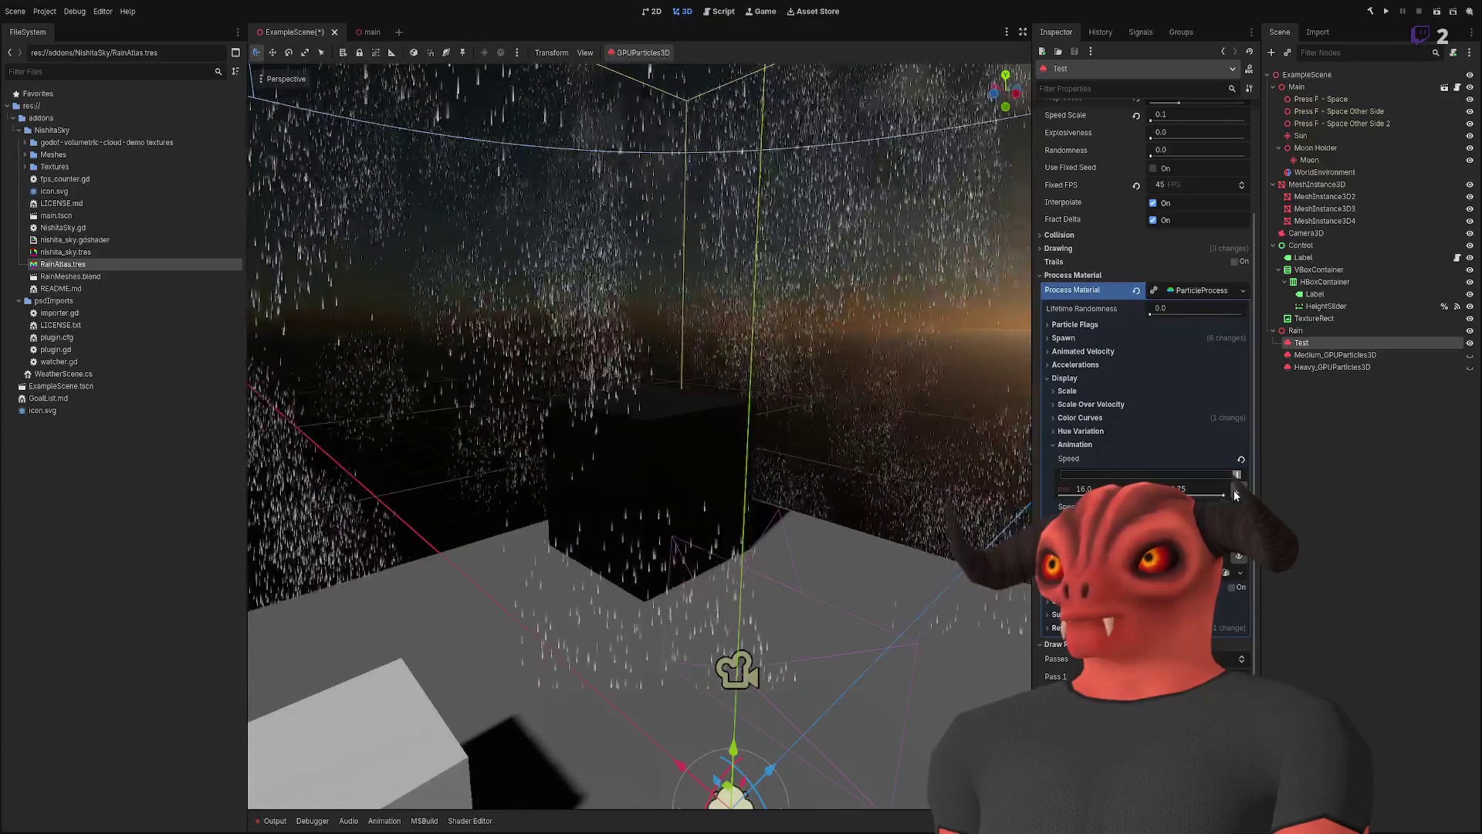
{"action": "mouse_move", "coordinate": [1235, 495]}
{"action": "left_mouse_down"}
{"action": "mouse_move", "coordinate": [840, 475]}
{"action": "mouse_move", "coordinate": [1198, 478]}
{"action": "mouse_move", "coordinate": [961, 540]}
{"action": "left_mouse_up"}
{"action": "scroll", "coordinate": [1092, 238], "scroll_direction": "up", "scroll_amount": 5}
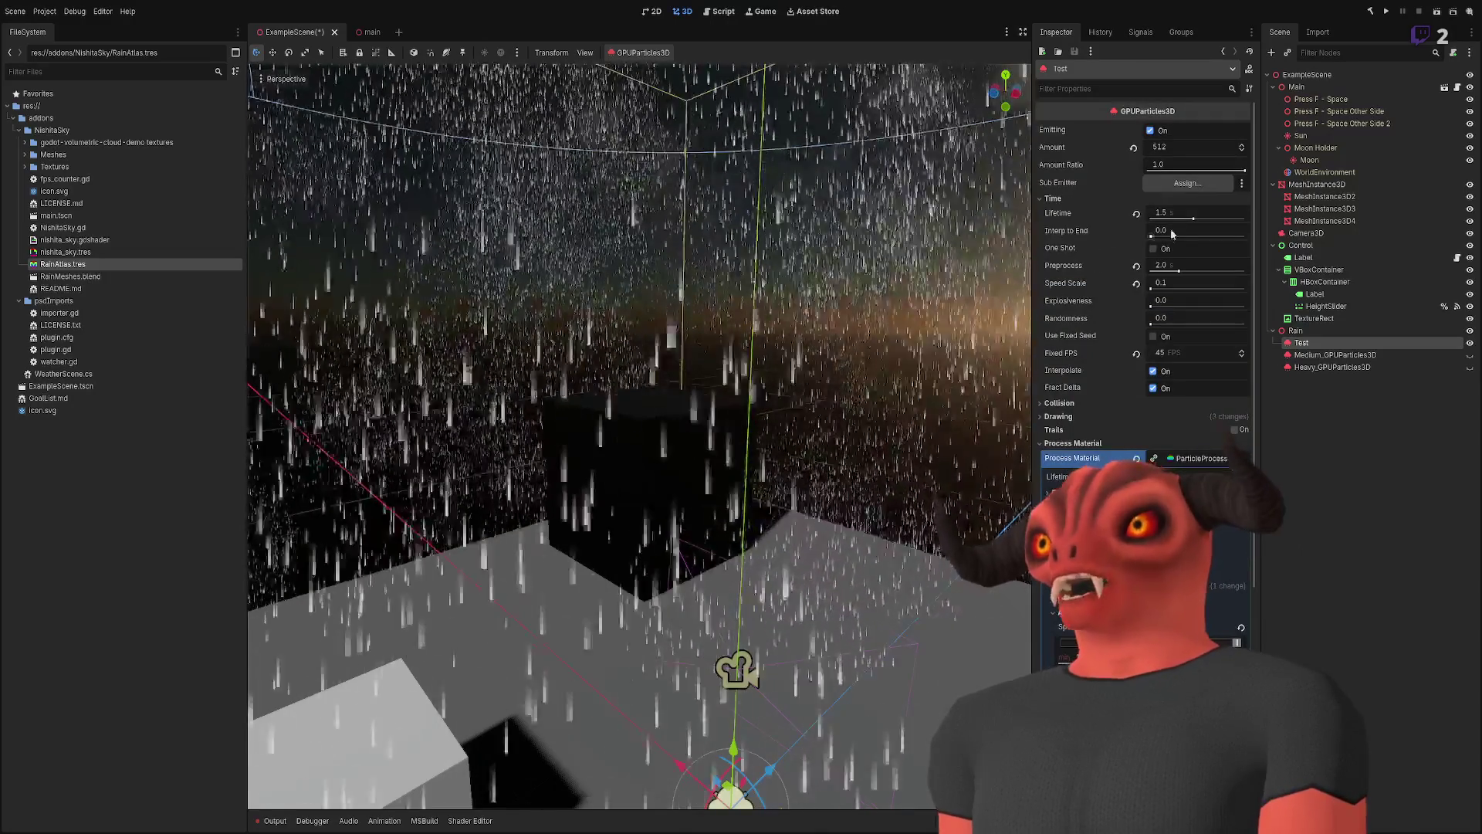
{"action": "left_click", "coordinate": [1183, 282]}
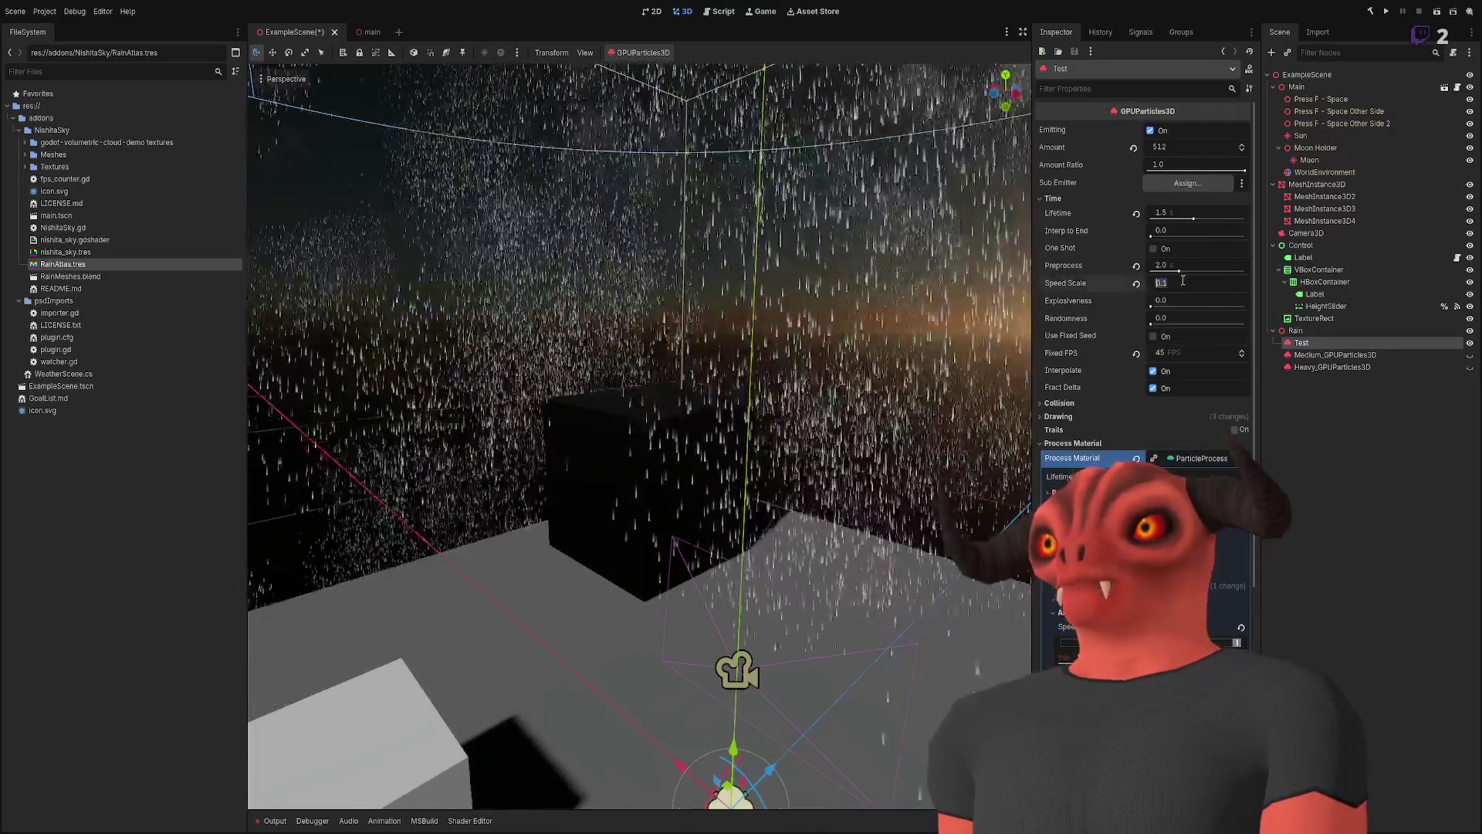
{"action": "type", "text": "1"}
{"action": "key", "text": "Return"}
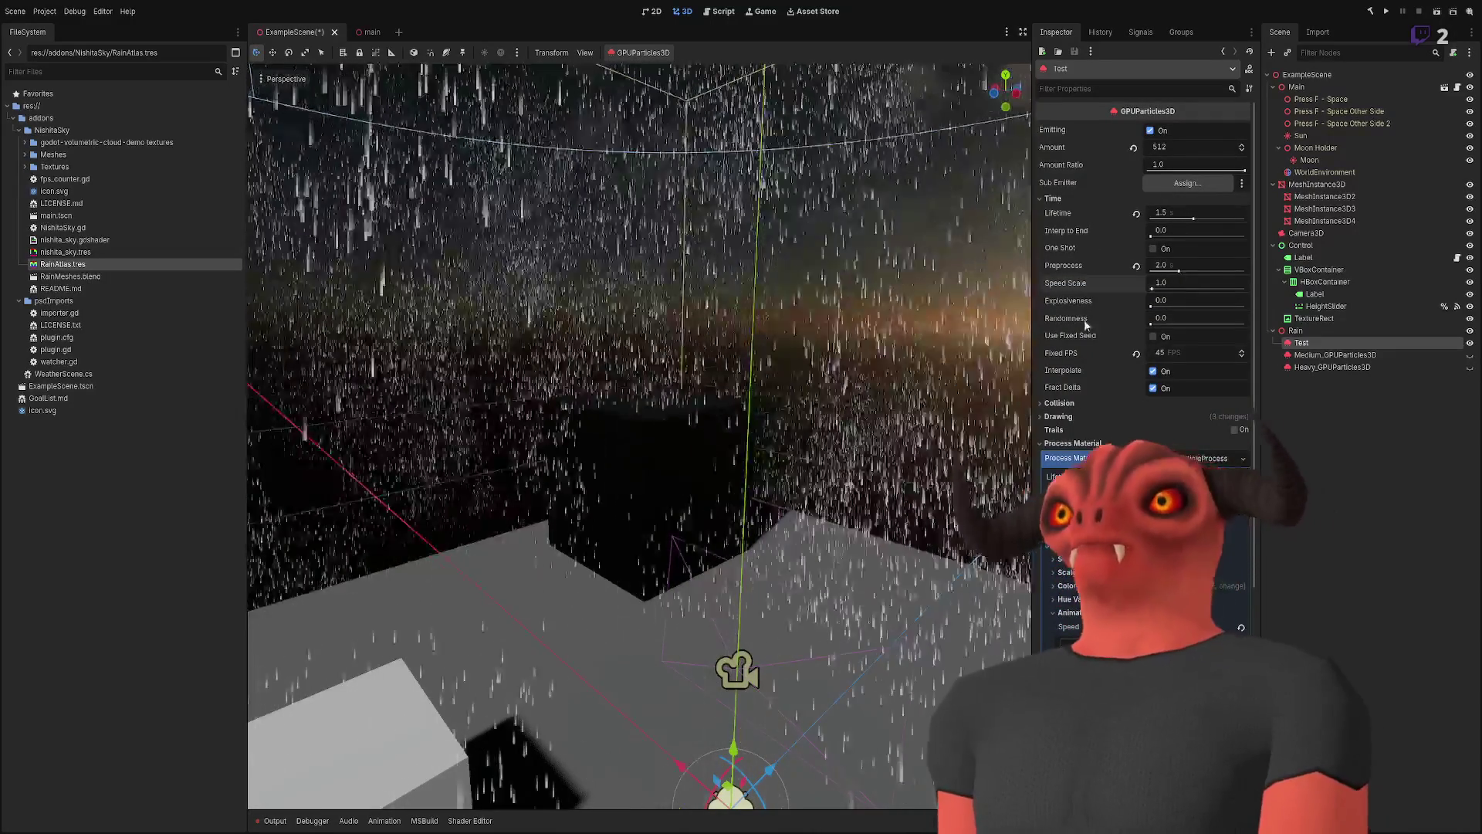
- Look around the scene in freelook, then start enabling turbulence for the rain
{"action": "mouse_move", "coordinate": [774, 436]}
{"action": "left_mouse_down"}
{"action": "mouse_move", "coordinate": [753, 428]}
{"action": "mouse_move", "coordinate": [768, 421]}
{"action": "left_mouse_up"}
{"action": "scroll", "coordinate": [639, 436], "scroll_direction": "up", "scroll_amount": 15}
{"action": "key", "text": "s"}
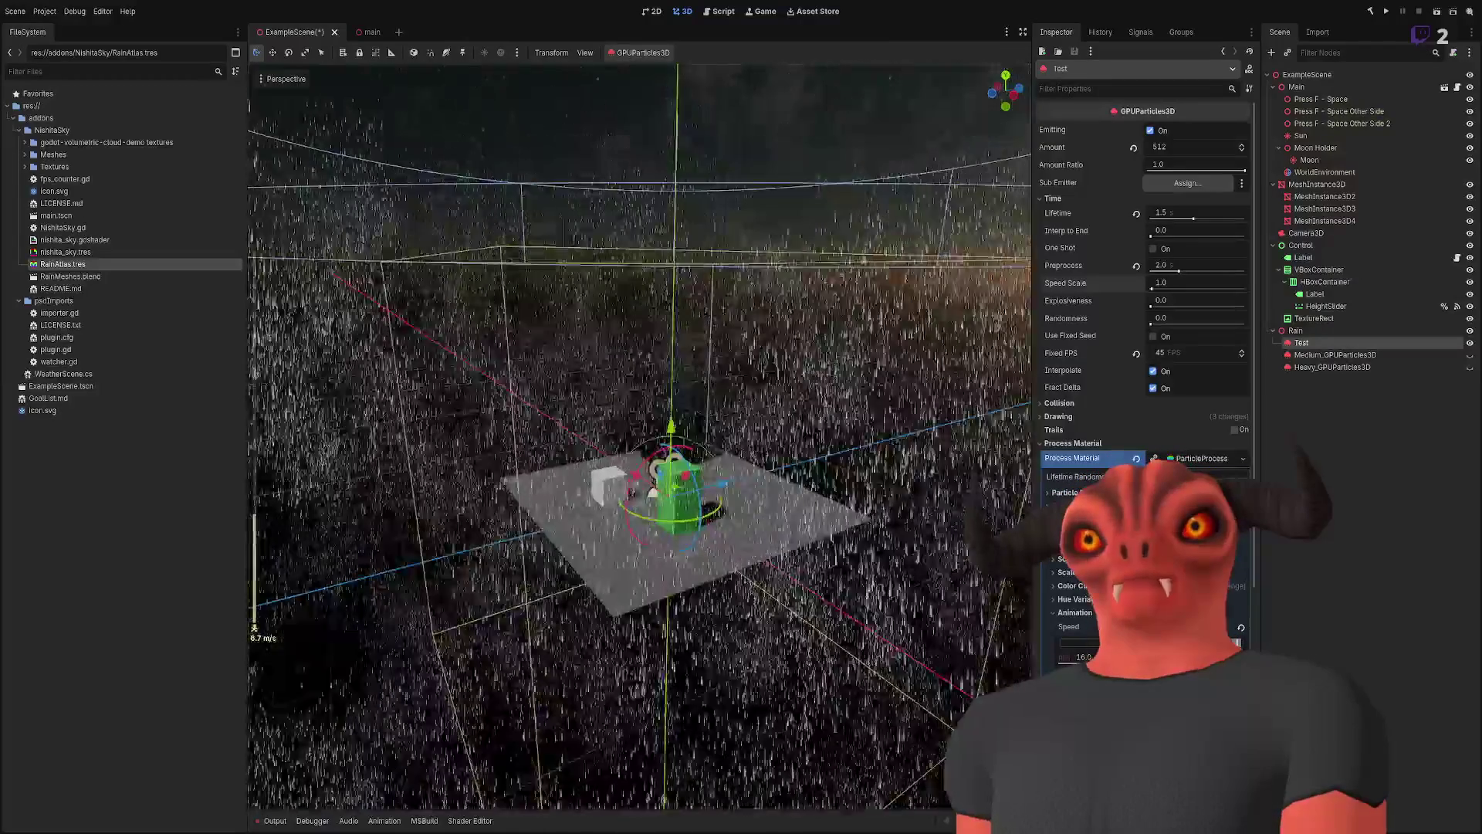
{"action": "key", "text": "w"}
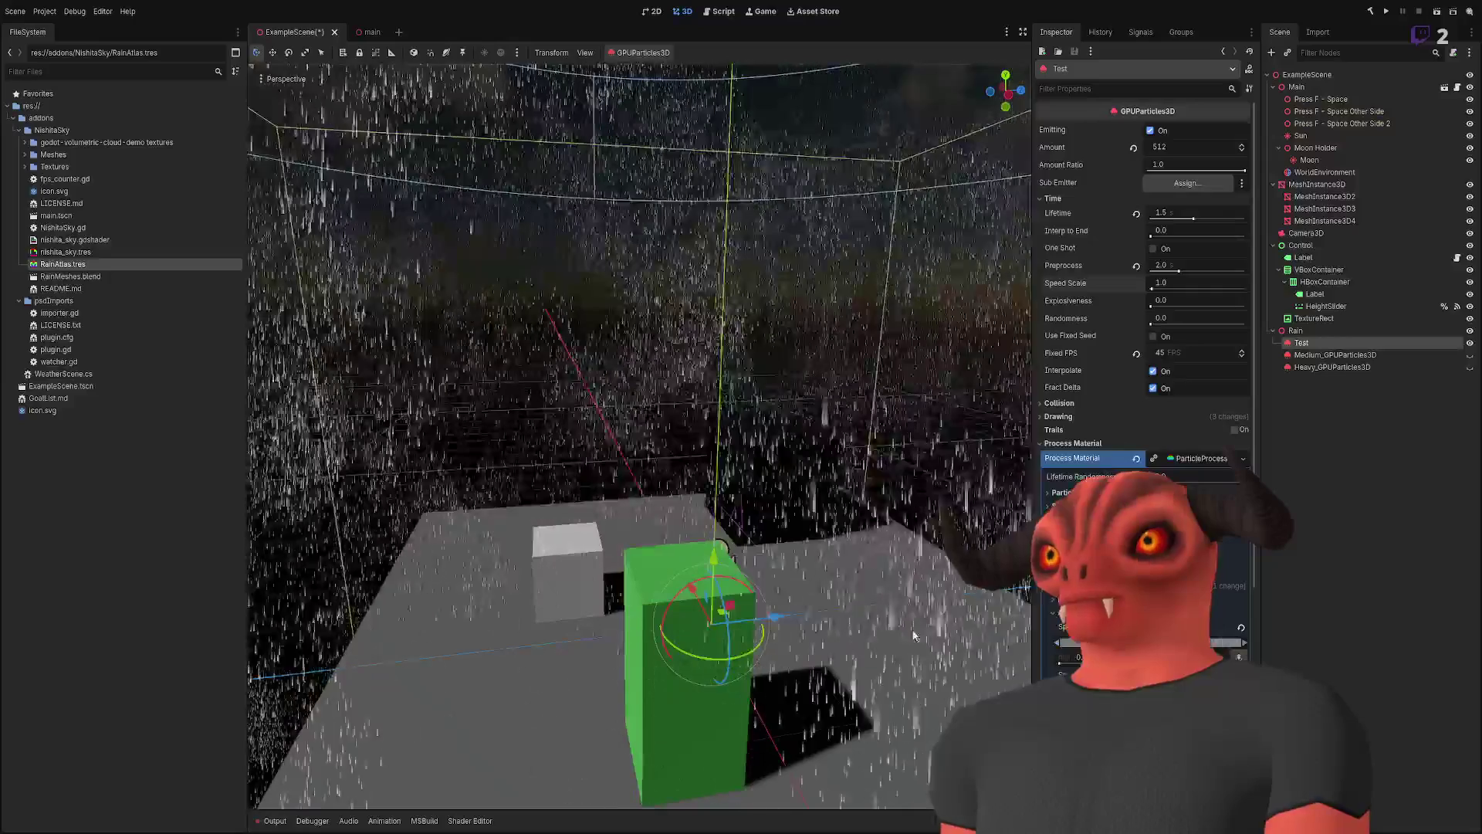
{"action": "left_click_drag", "start_coordinate": [1235, 643], "coordinate": [1042, 633]}
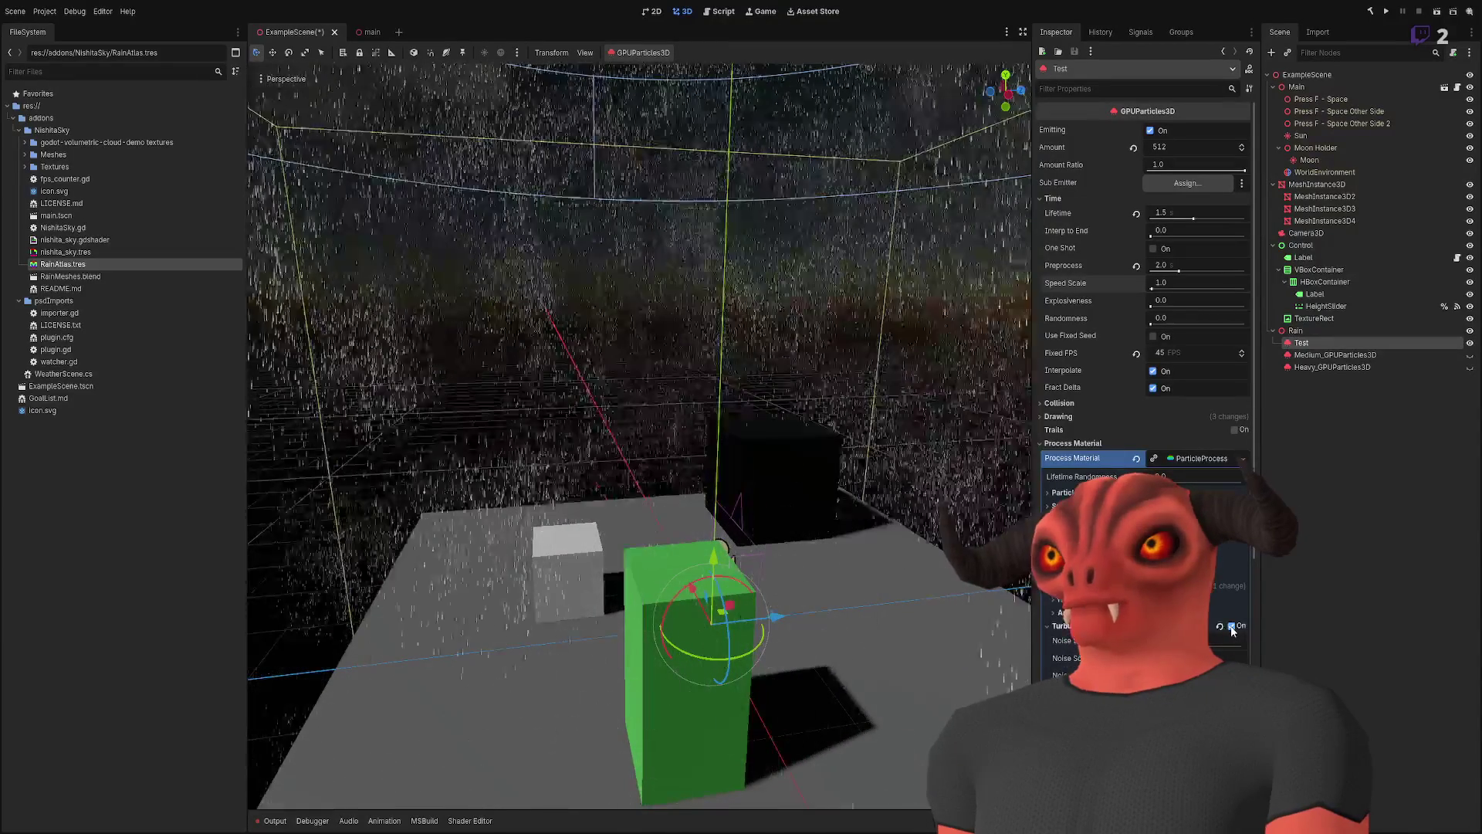
- Zoom in and out to inspect the drops and tick the process material's Turbulence checkbox
{"action": "scroll", "coordinate": [639, 432], "scroll_direction": "down", "scroll_amount": 5}
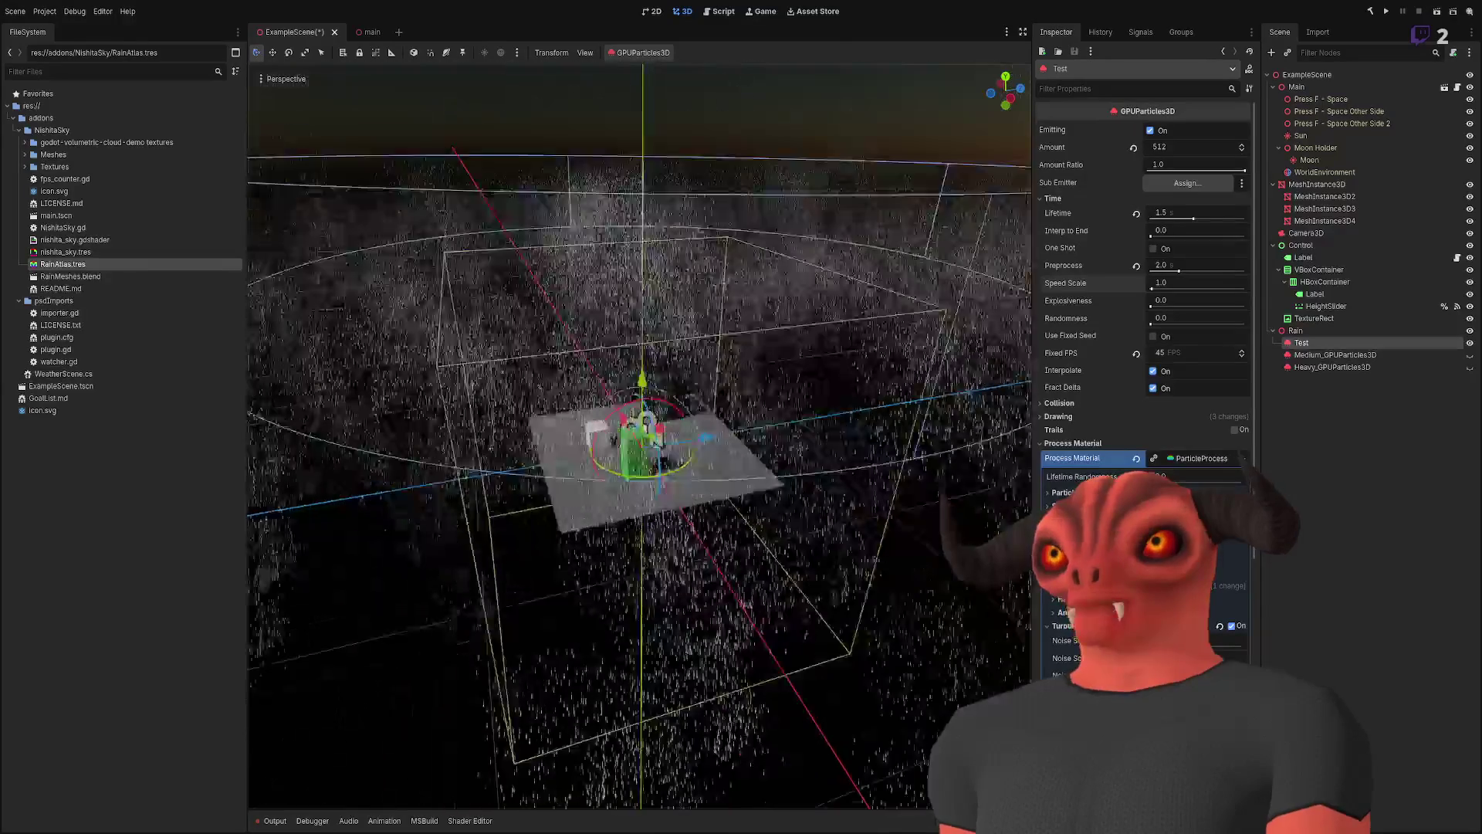
{"action": "scroll", "coordinate": [639, 432], "scroll_direction": "up", "scroll_amount": 5}
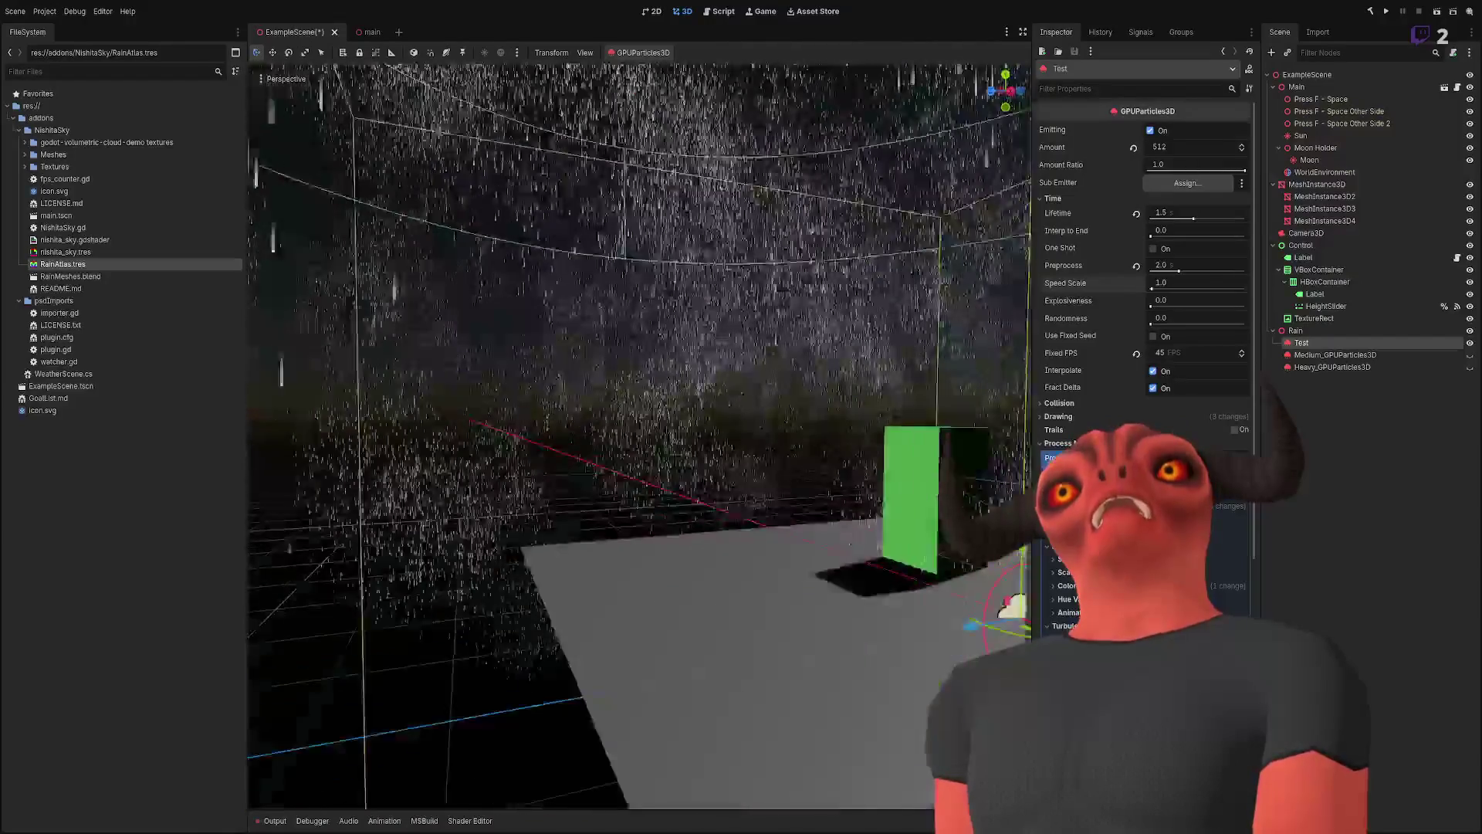
{"action": "scroll", "coordinate": [639, 433], "scroll_direction": "up", "scroll_amount": 5}
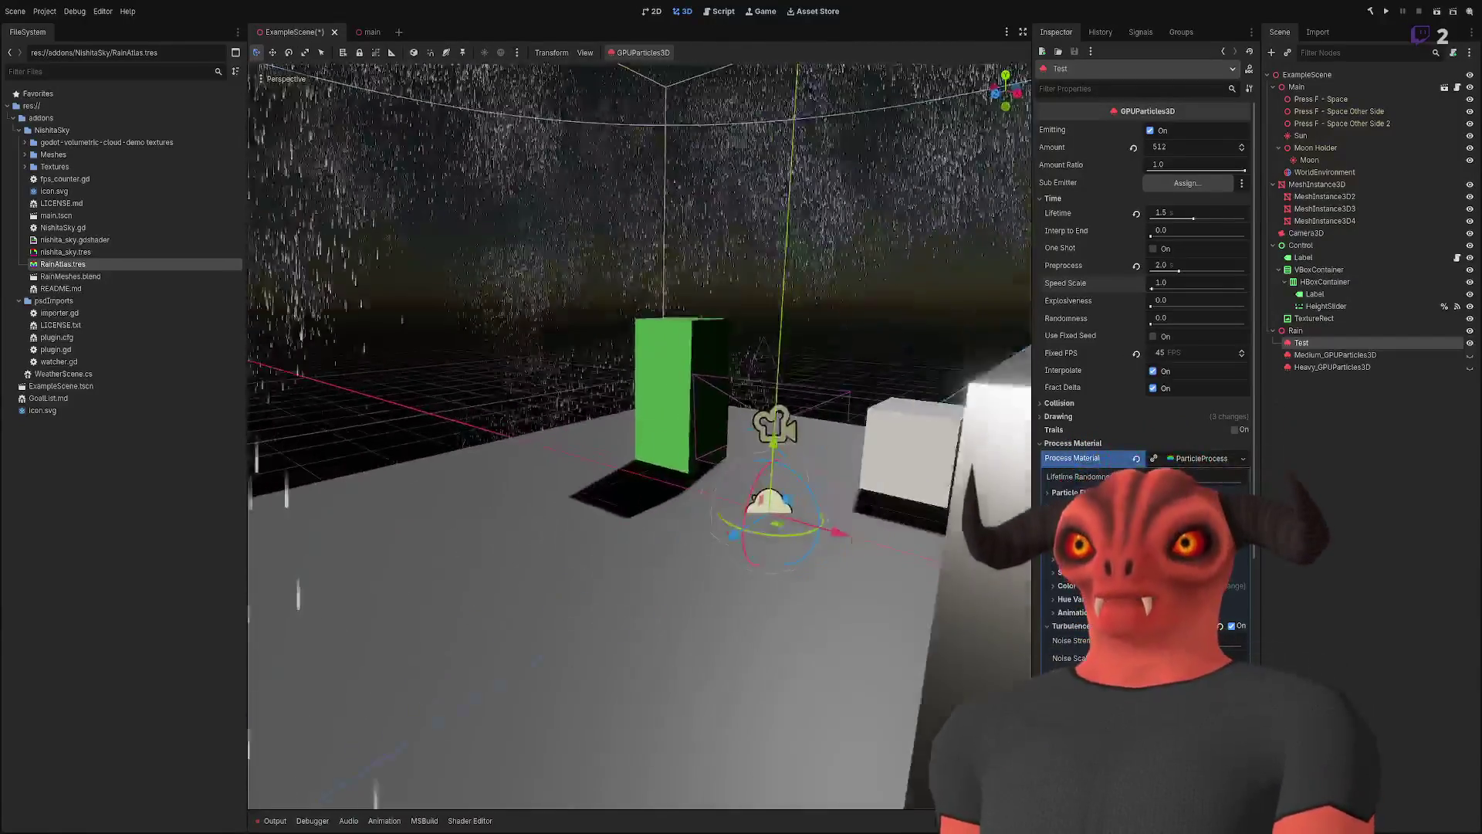
{"action": "scroll", "coordinate": [640, 433], "scroll_direction": "up", "scroll_amount": 5}
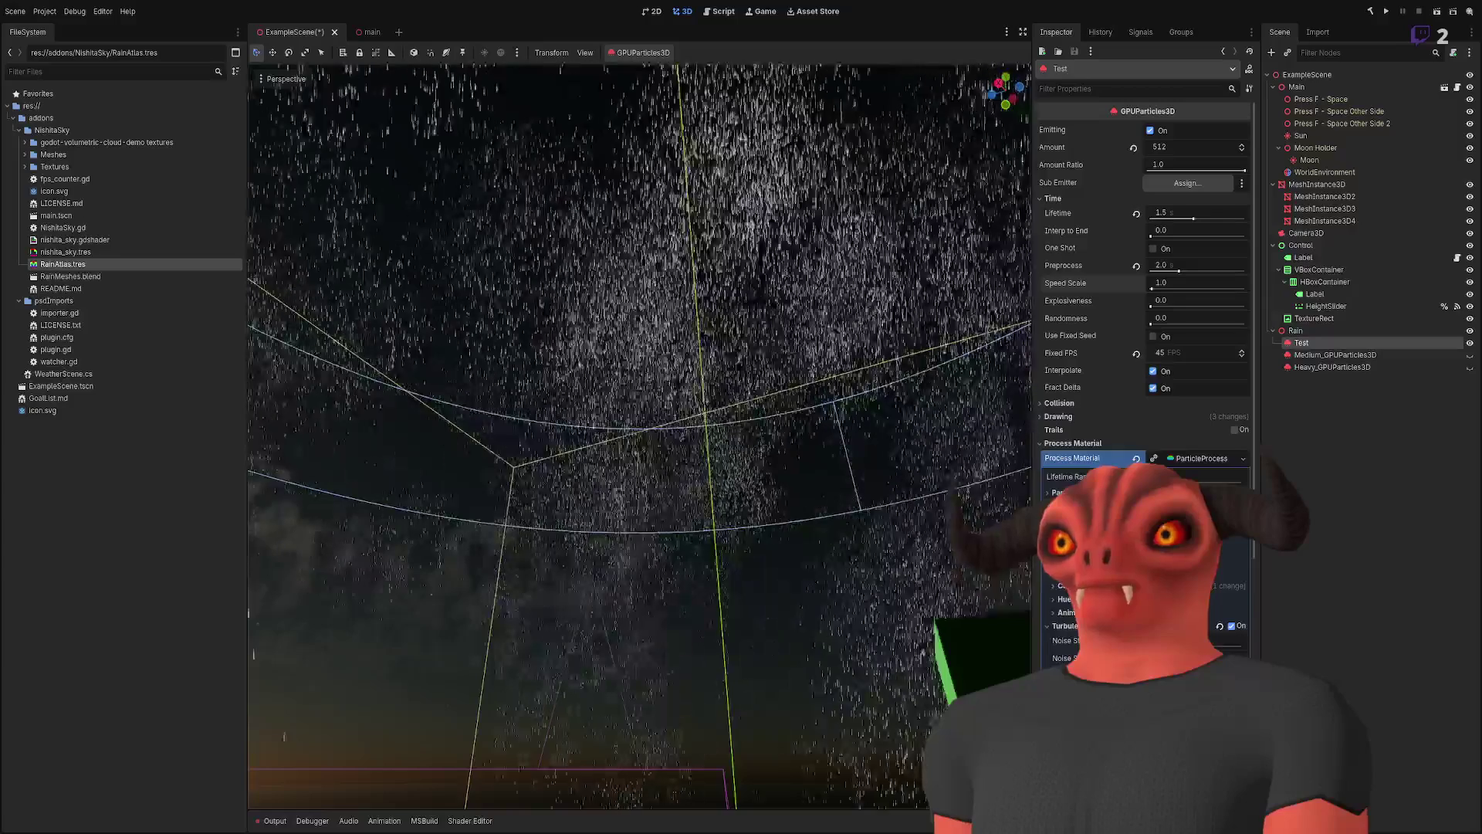
{"action": "scroll", "coordinate": [1143, 309], "scroll_direction": "down", "scroll_amount": 5}
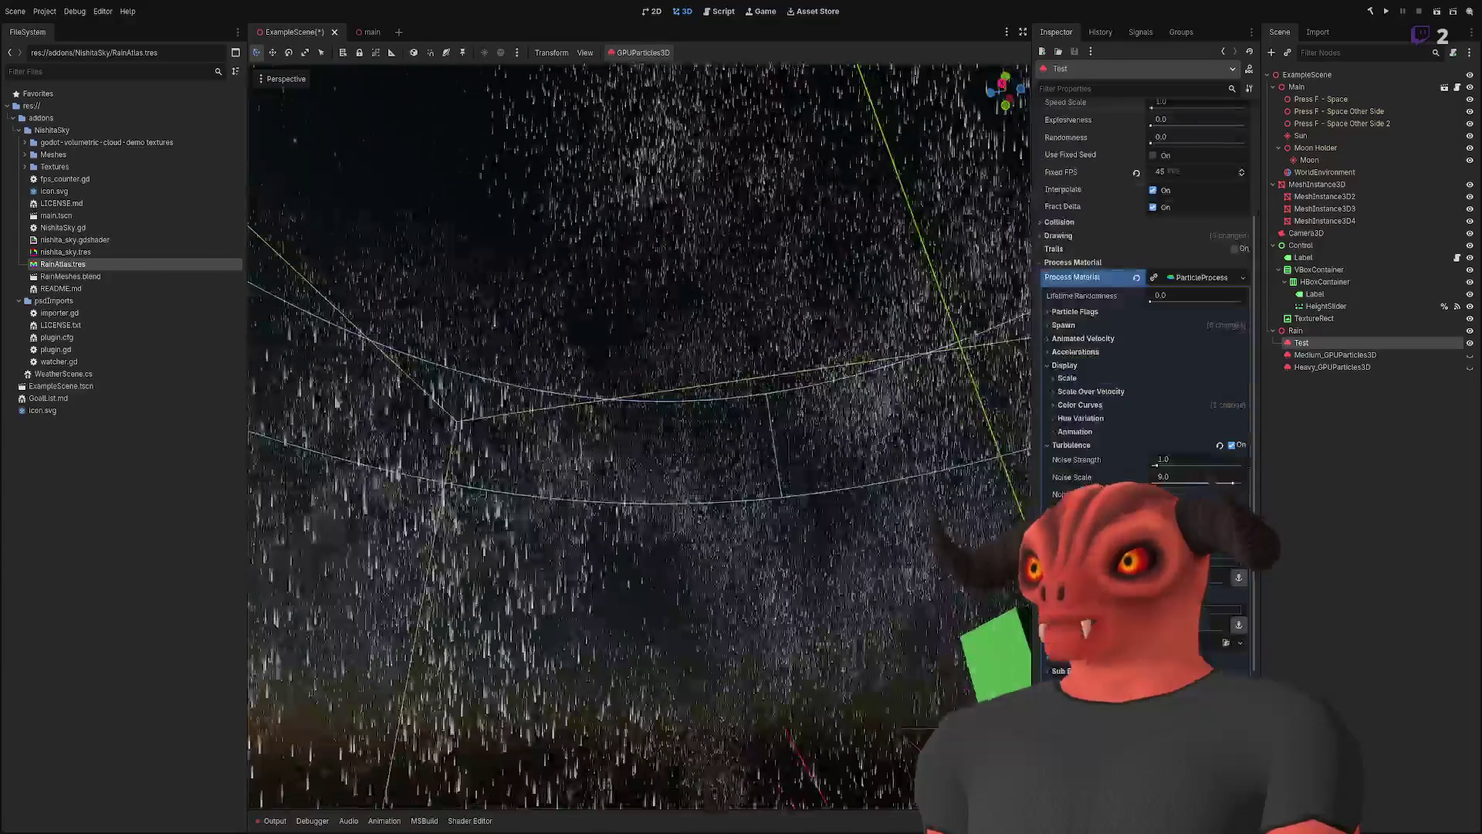
{"action": "left_click", "coordinate": [1232, 446]}
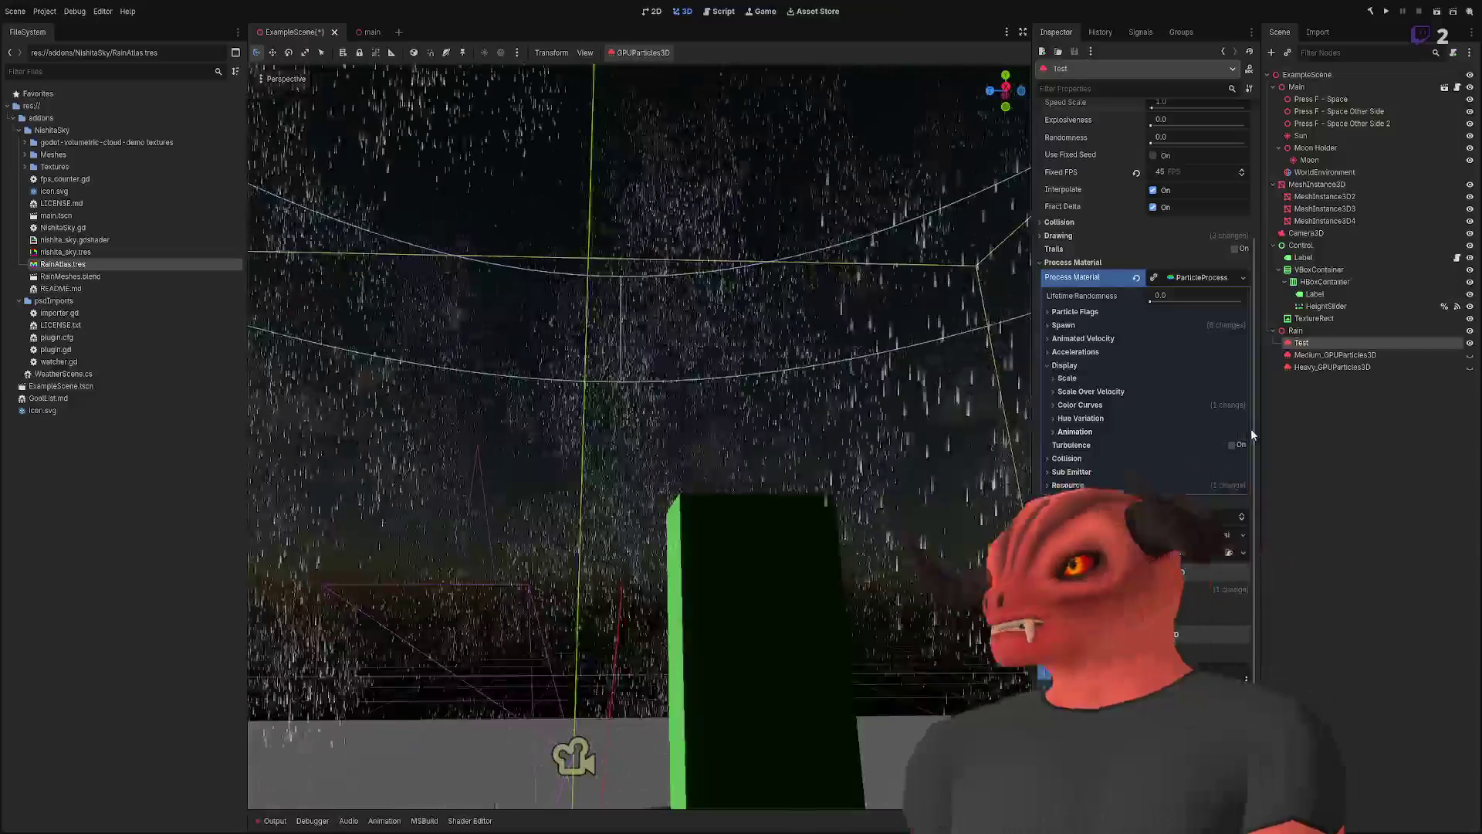
- Collapse the Display, Particle Flags, Animated Velocity and Accelerations groups, then orbit to a lower view of the rain
{"action": "left_click", "coordinate": [1056, 364]}
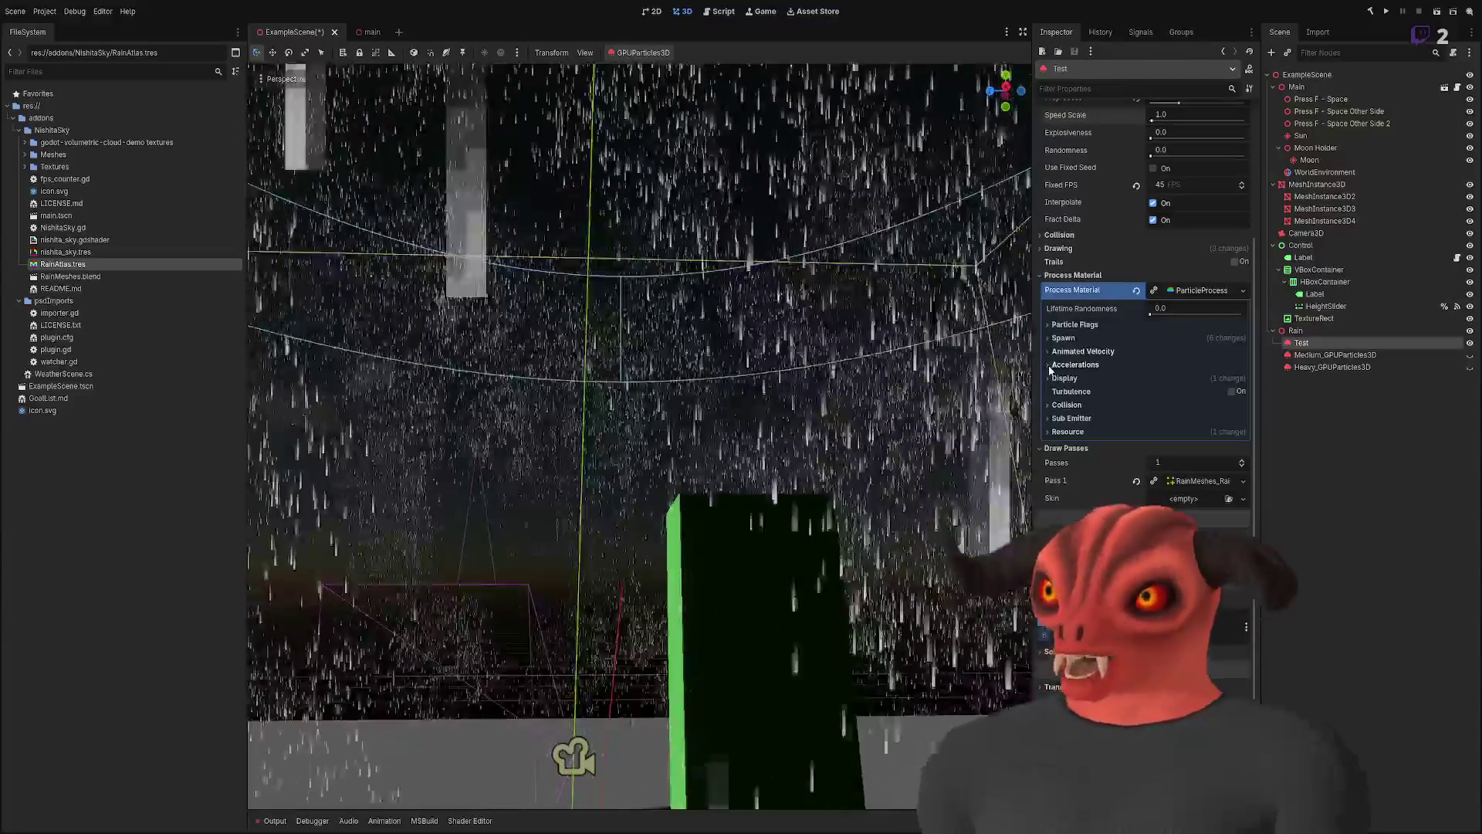
{"action": "left_click", "coordinate": [1051, 340]}
{"action": "left_click", "coordinate": [1051, 340]}
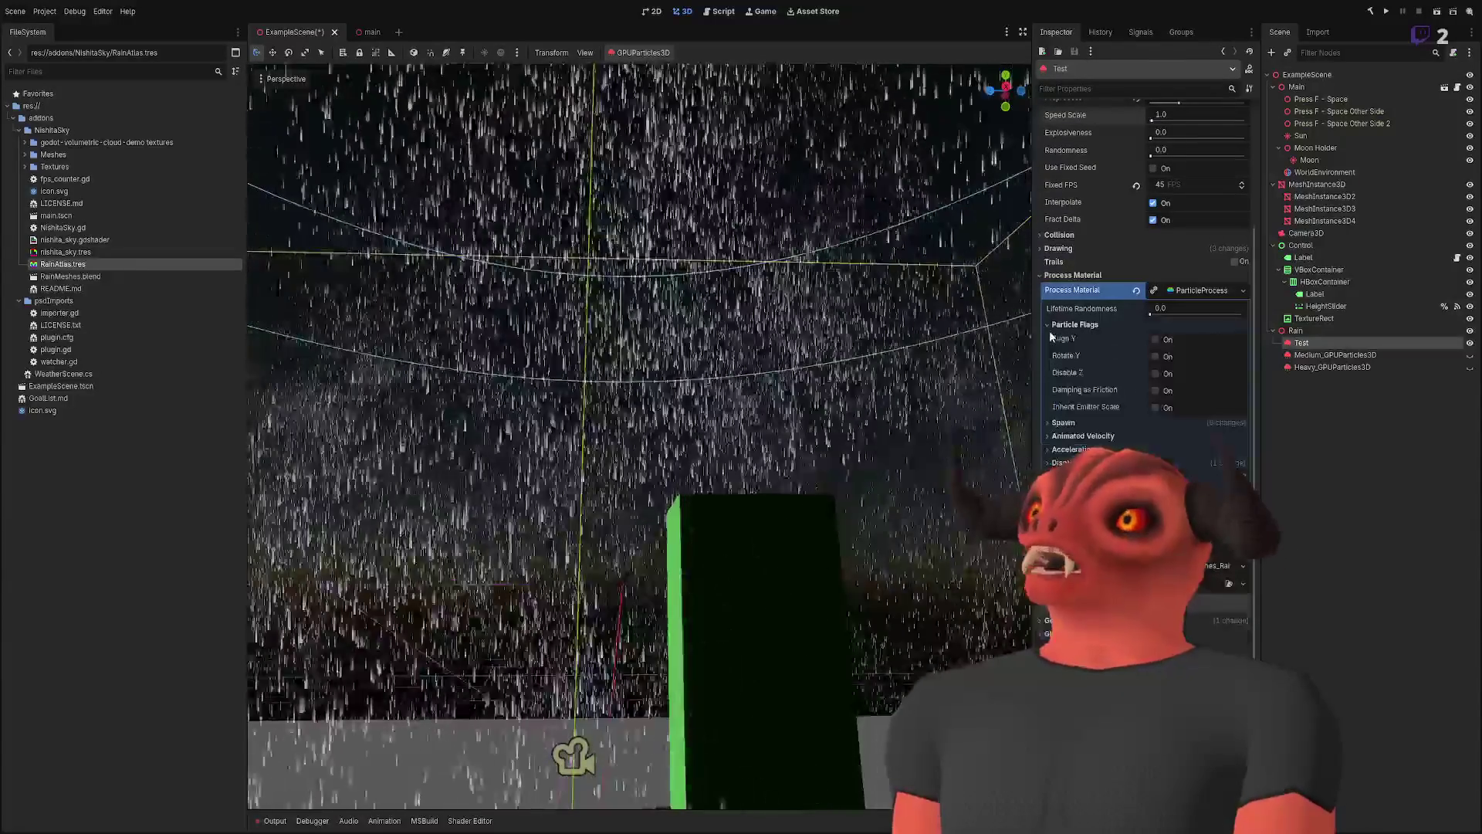
{"action": "left_click", "coordinate": [1050, 351]}
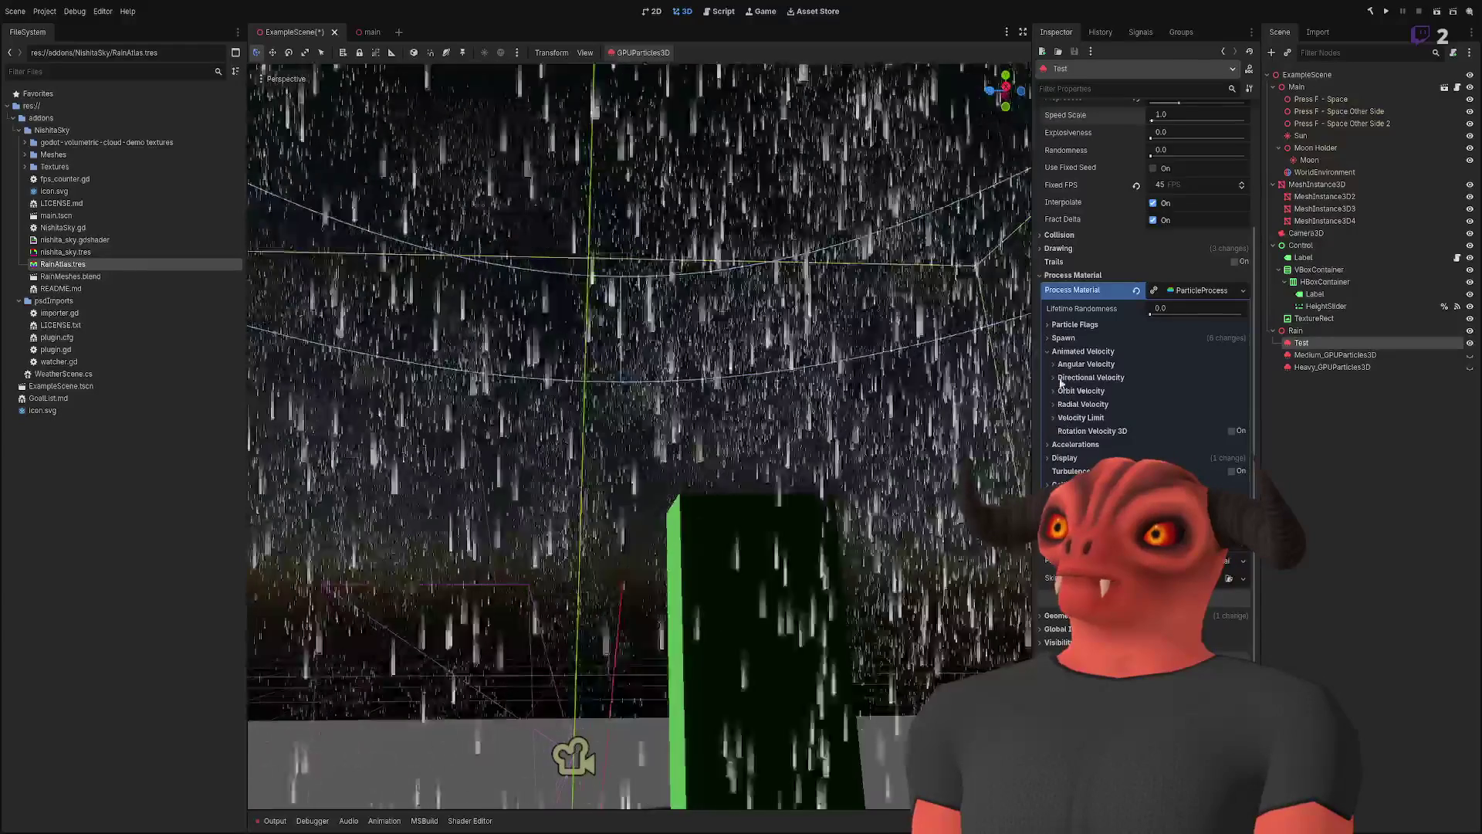
{"action": "left_click", "coordinate": [1057, 353]}
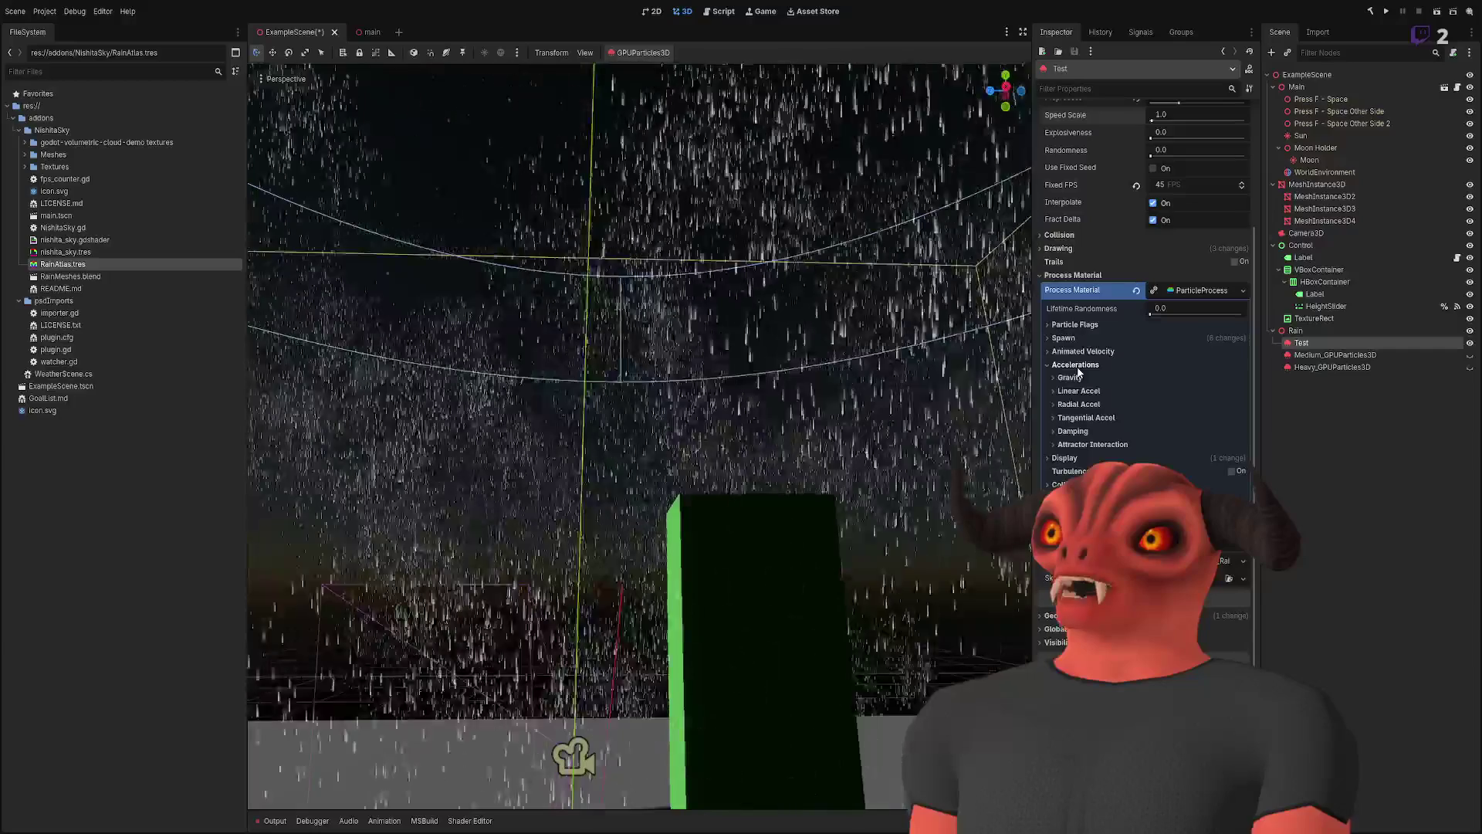
{"action": "left_click", "coordinate": [1077, 365]}
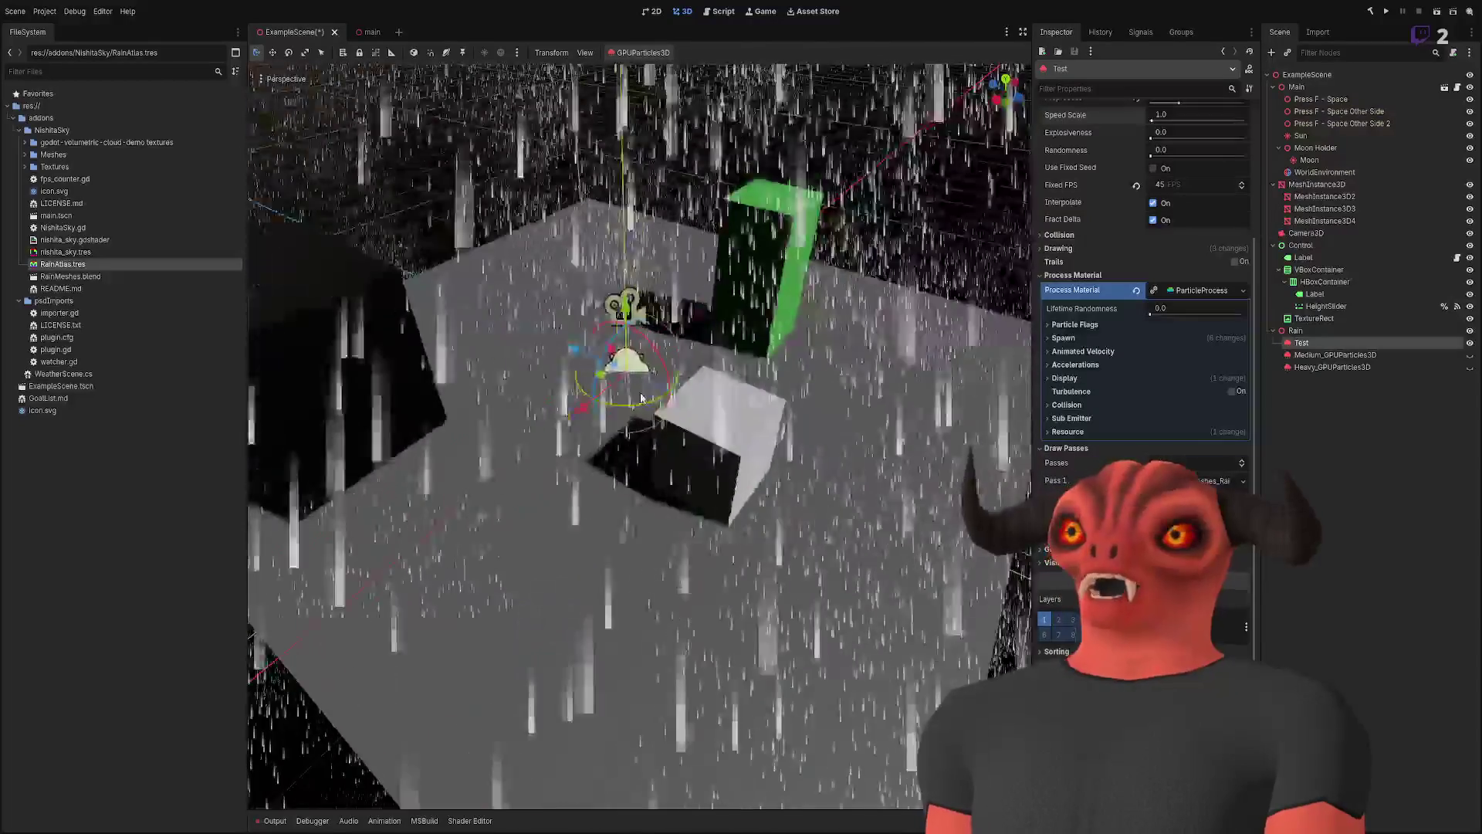
{"action": "left_click_drag", "start_coordinate": [641, 402], "coordinate": [640, 363]}
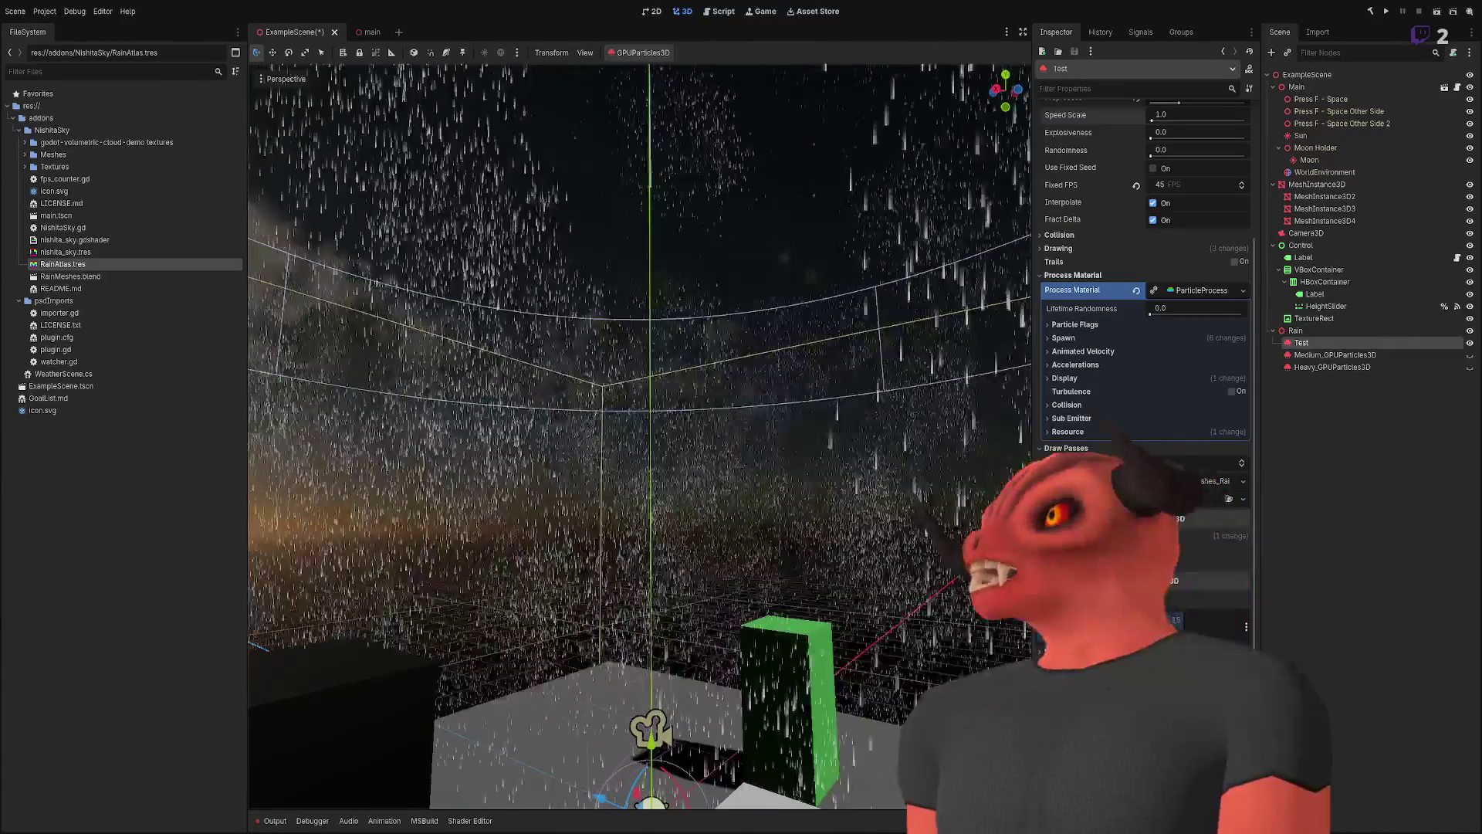
- Open the draw pass mesh's RainAtlas material and review its Transparency and Vertex Color settings
{"action": "left_click", "coordinate": [1183, 289]}
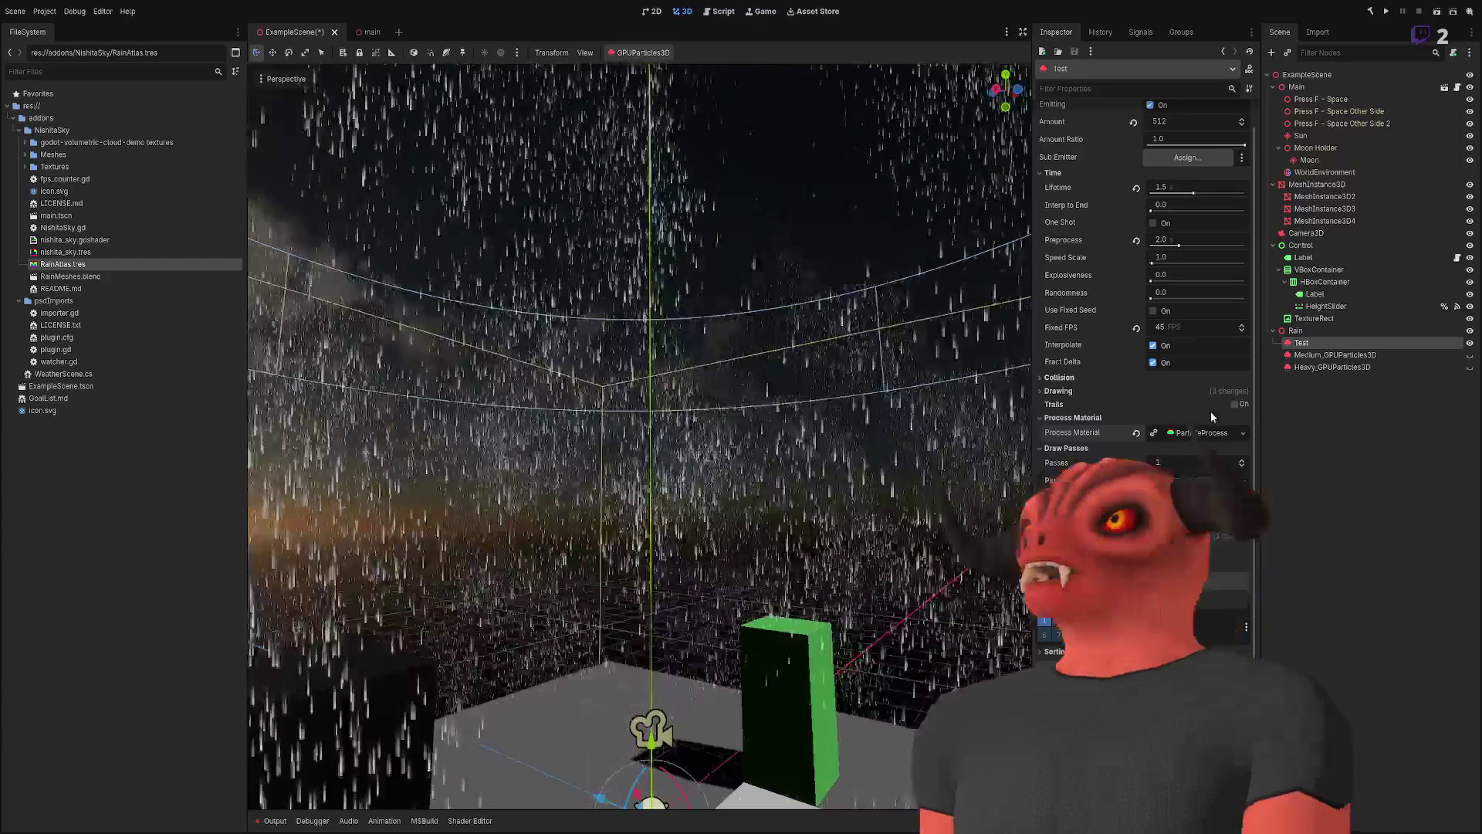
{"action": "left_click", "coordinate": [1211, 481]}
{"action": "scroll", "coordinate": [1211, 484], "scroll_direction": "down", "scroll_amount": 4}
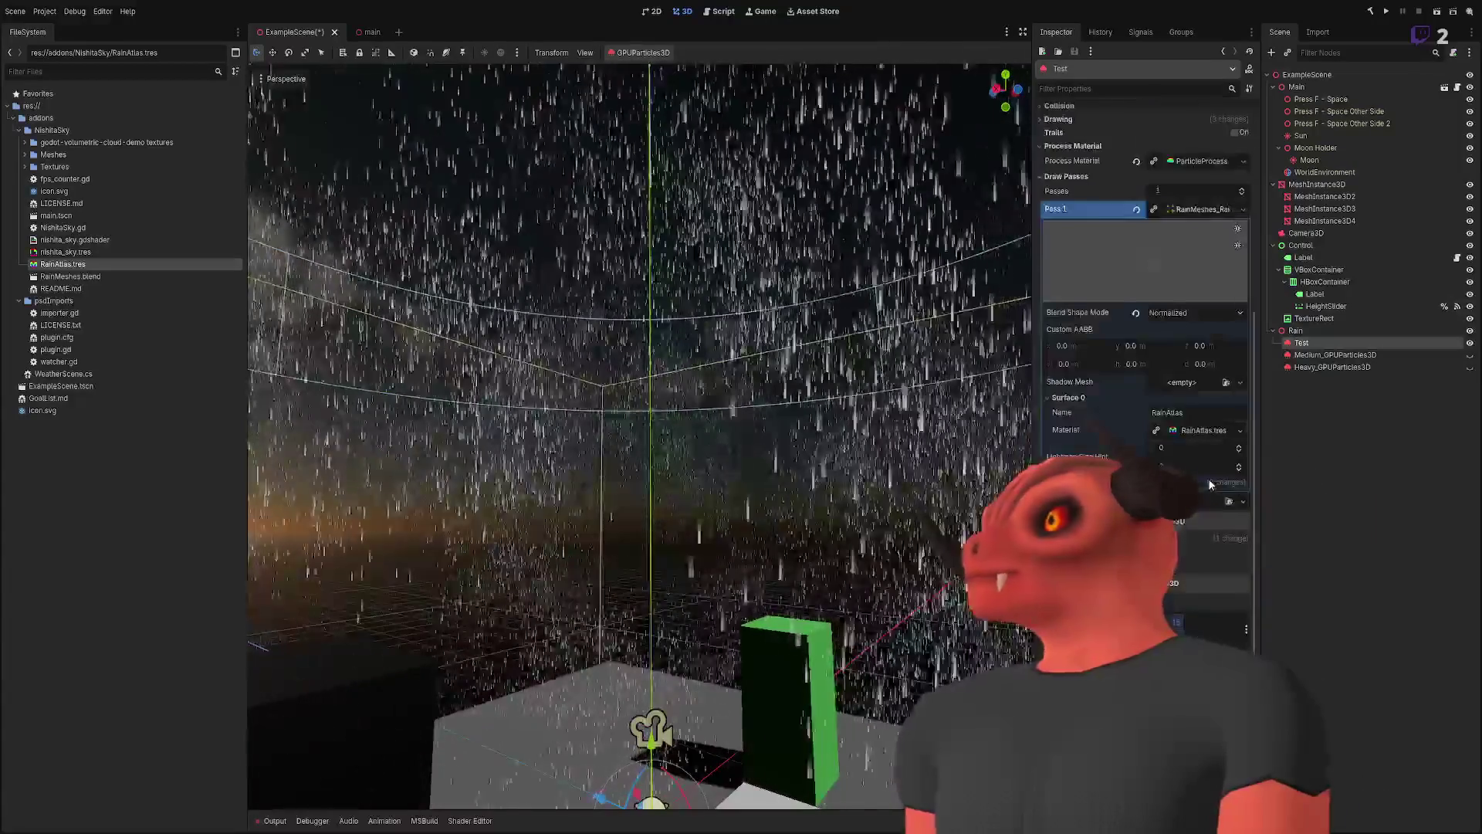
{"action": "left_click", "coordinate": [1197, 427]}
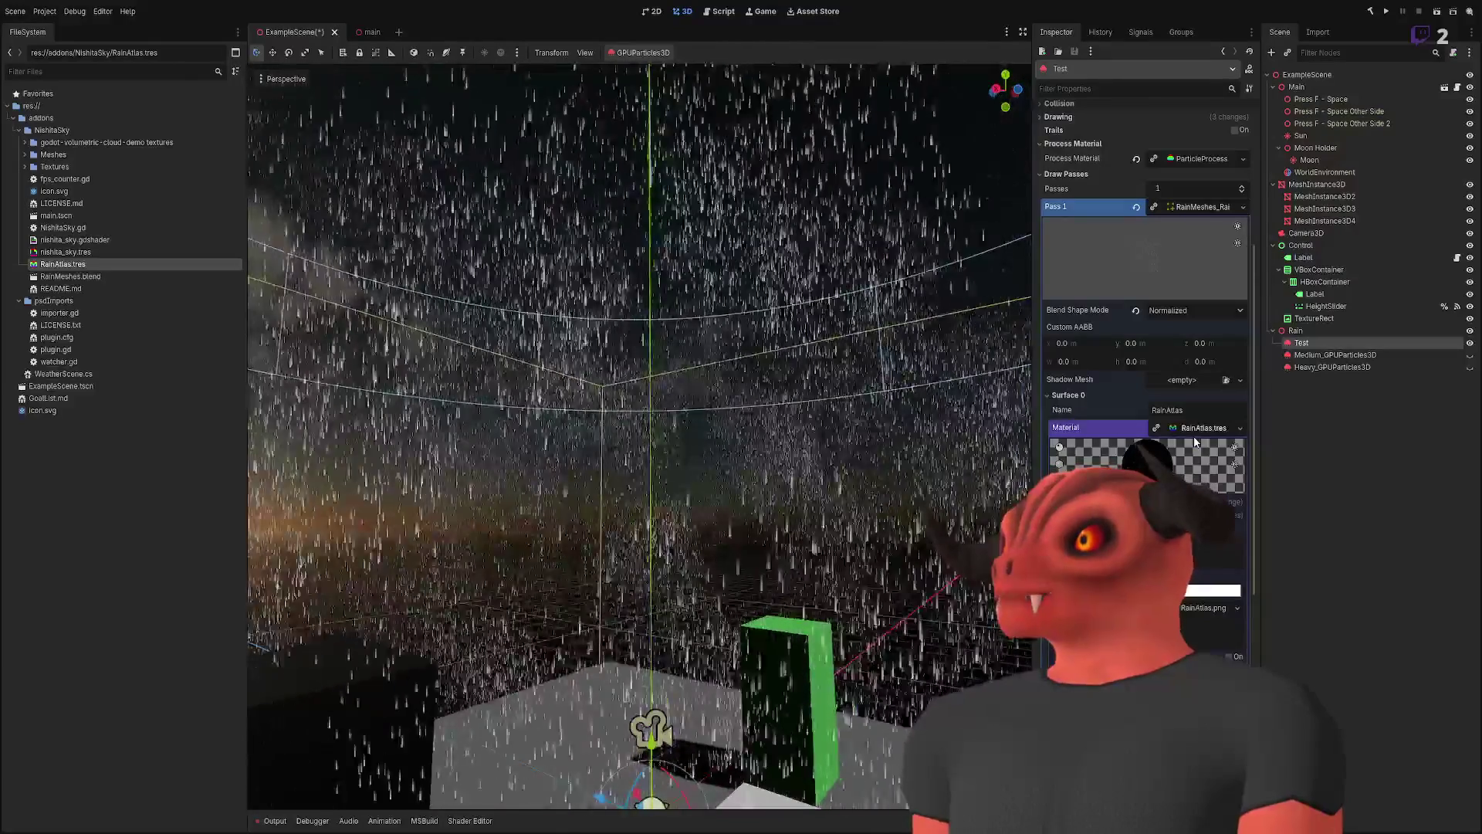
{"action": "scroll", "coordinate": [1193, 436], "scroll_direction": "down", "scroll_amount": 4}
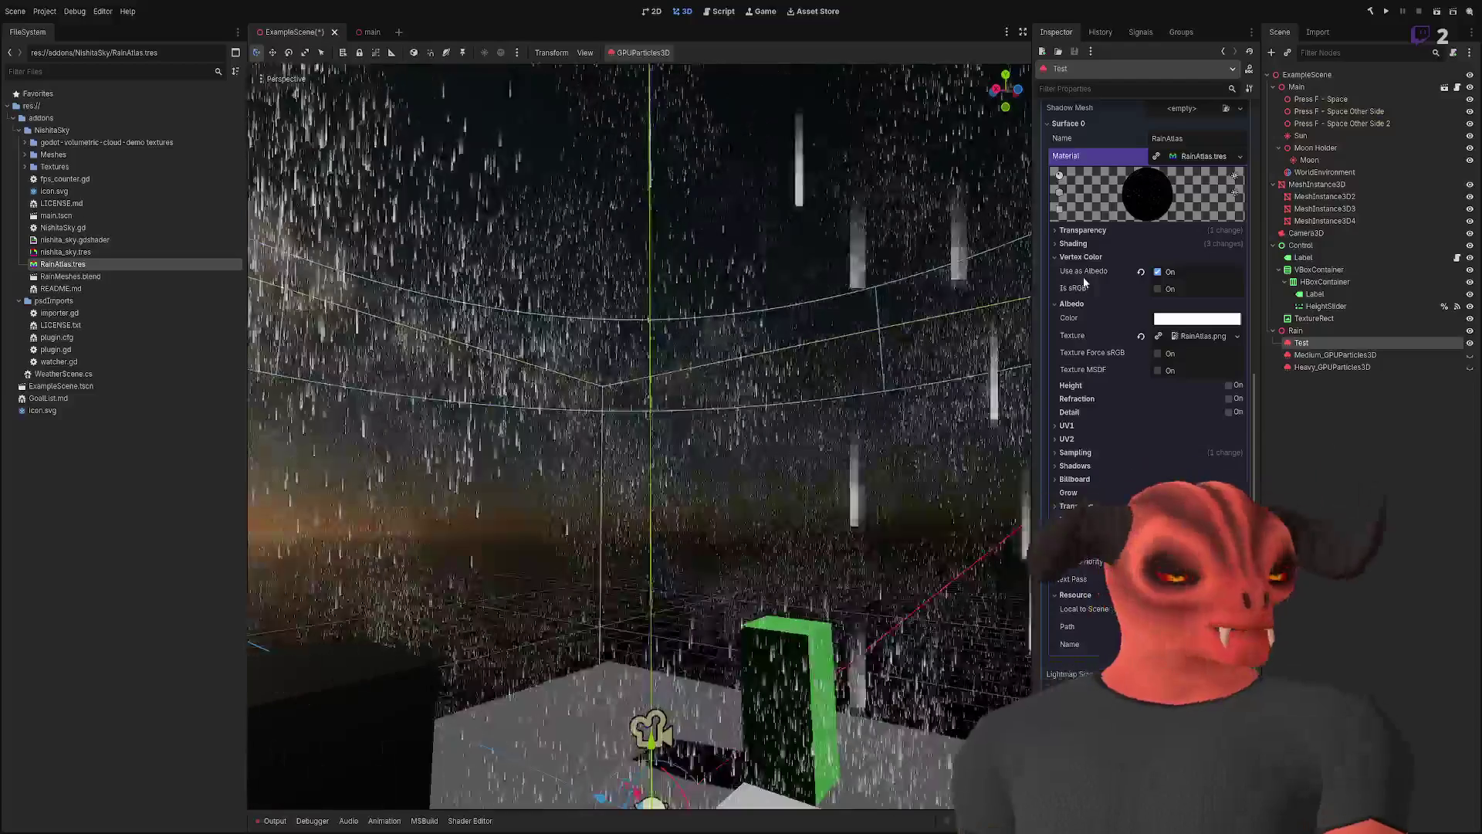
{"action": "left_click", "coordinate": [1094, 232]}
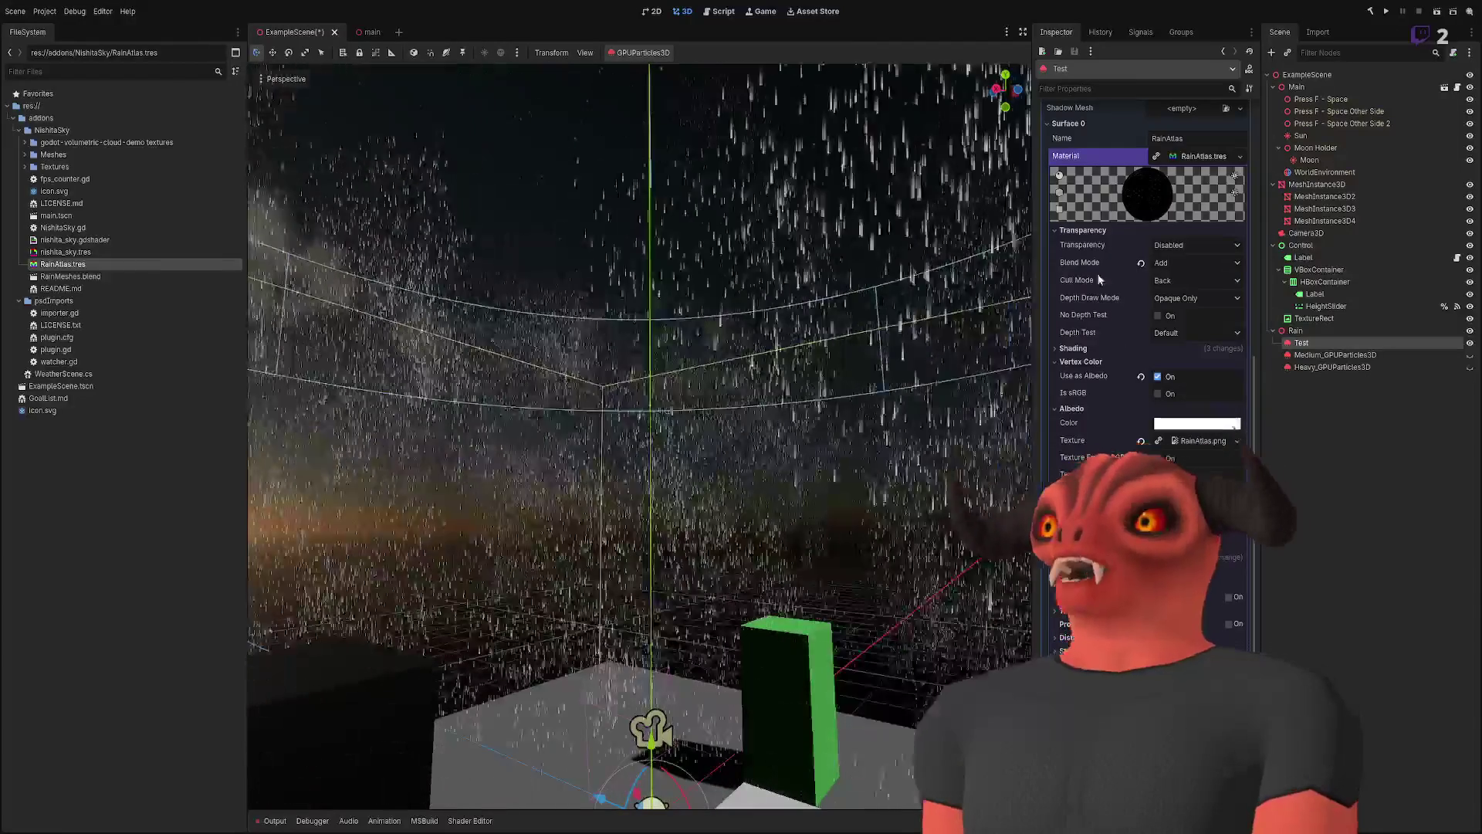
{"action": "left_click", "coordinate": [1084, 230]}
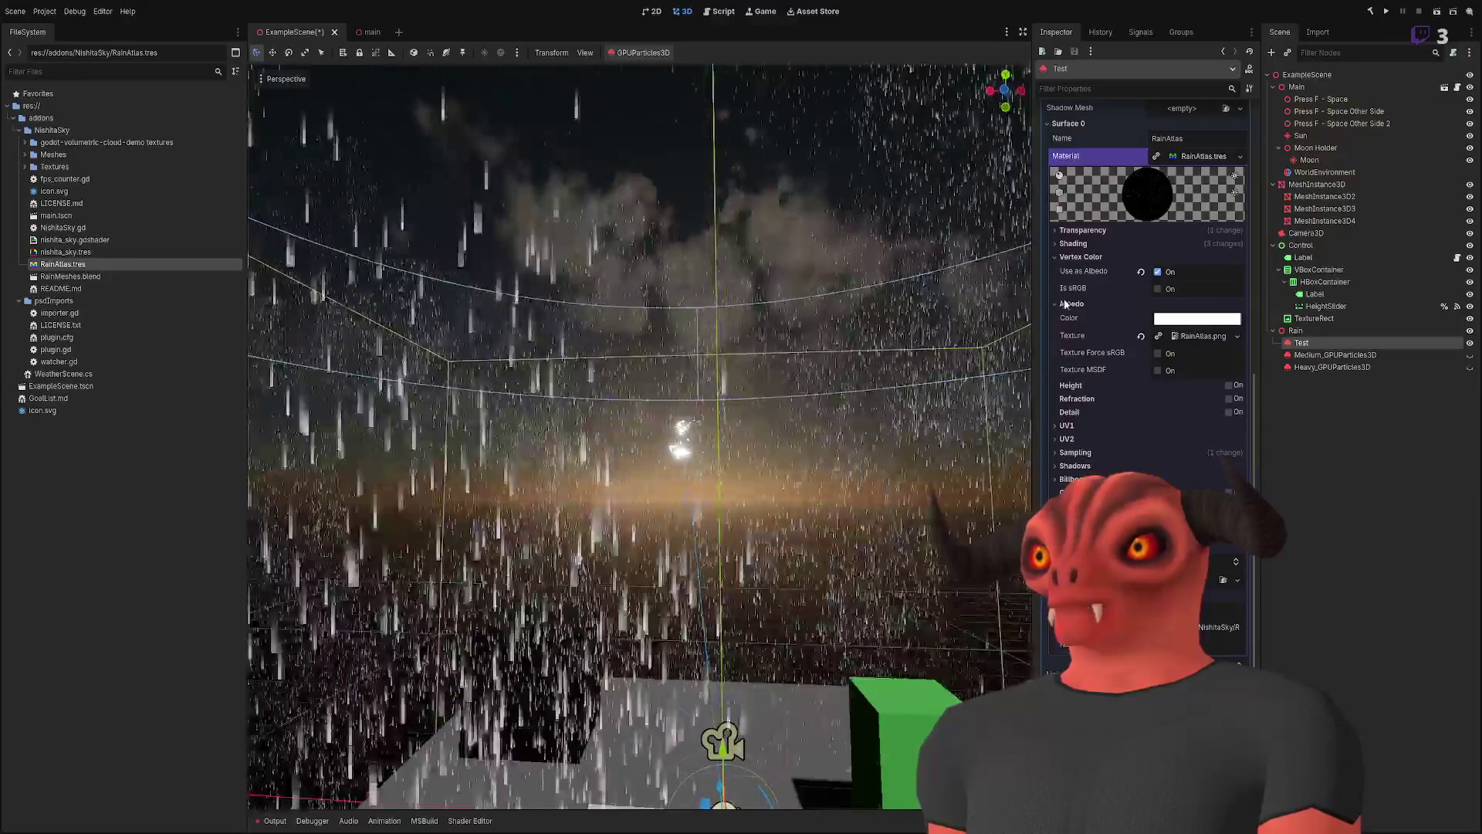
{"action": "left_click", "coordinate": [1075, 257]}
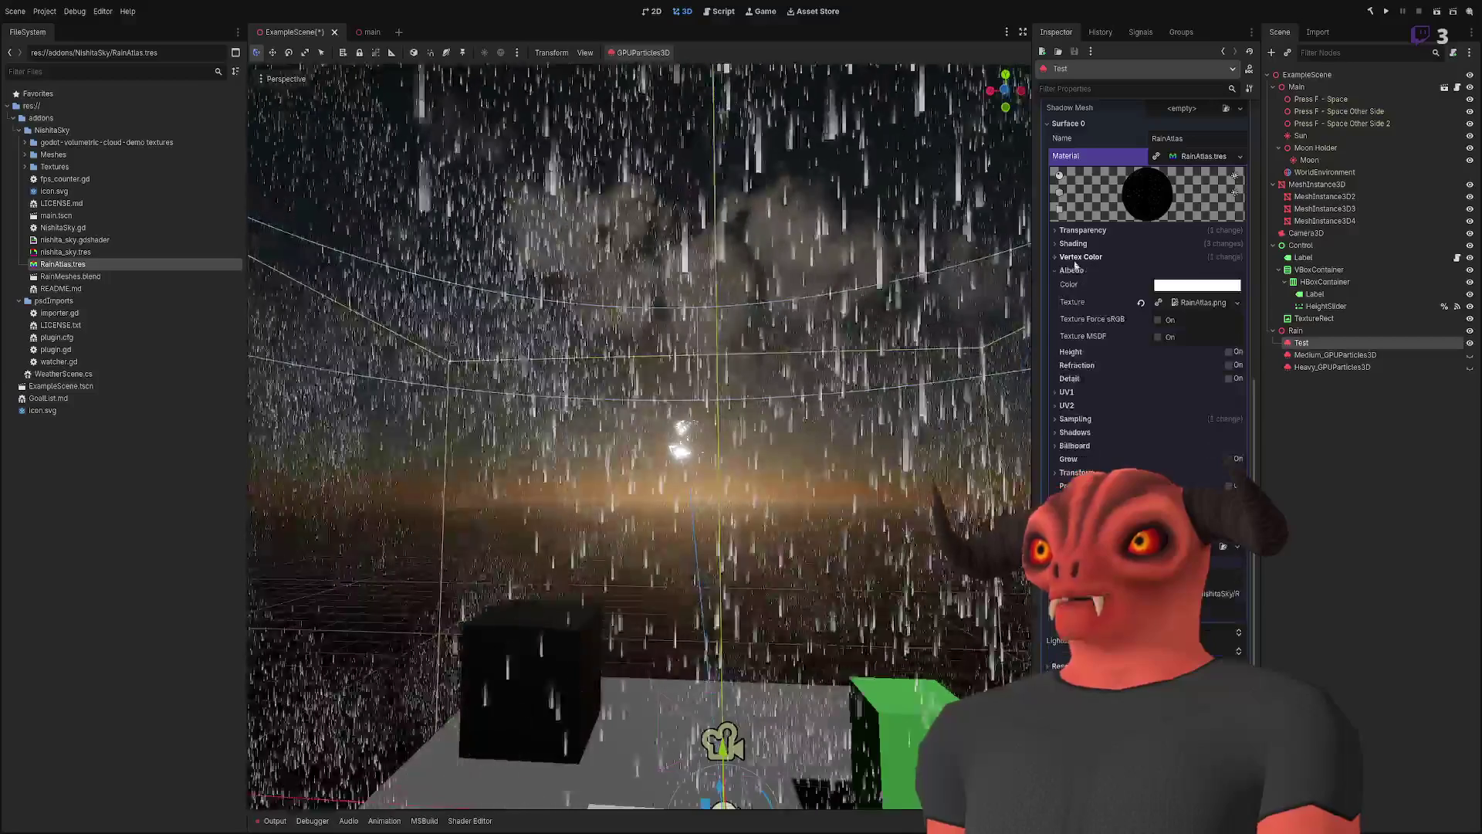
- Switch the RainAtlas shading mode to Per-Pixel and adjust its Metallic value before reverting it
{"action": "left_click", "coordinate": [1077, 271]}
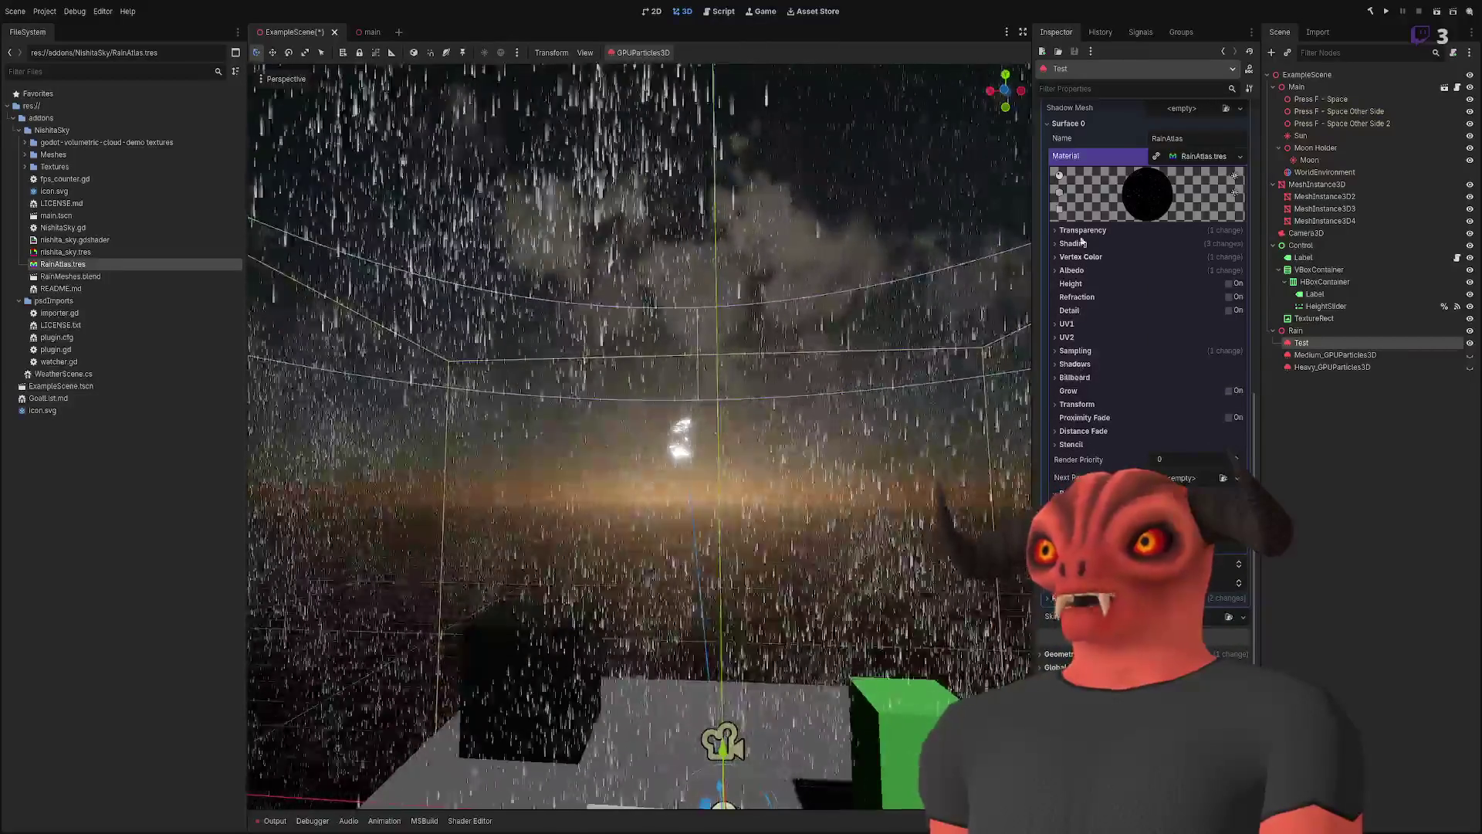
{"action": "left_click", "coordinate": [1074, 244]}
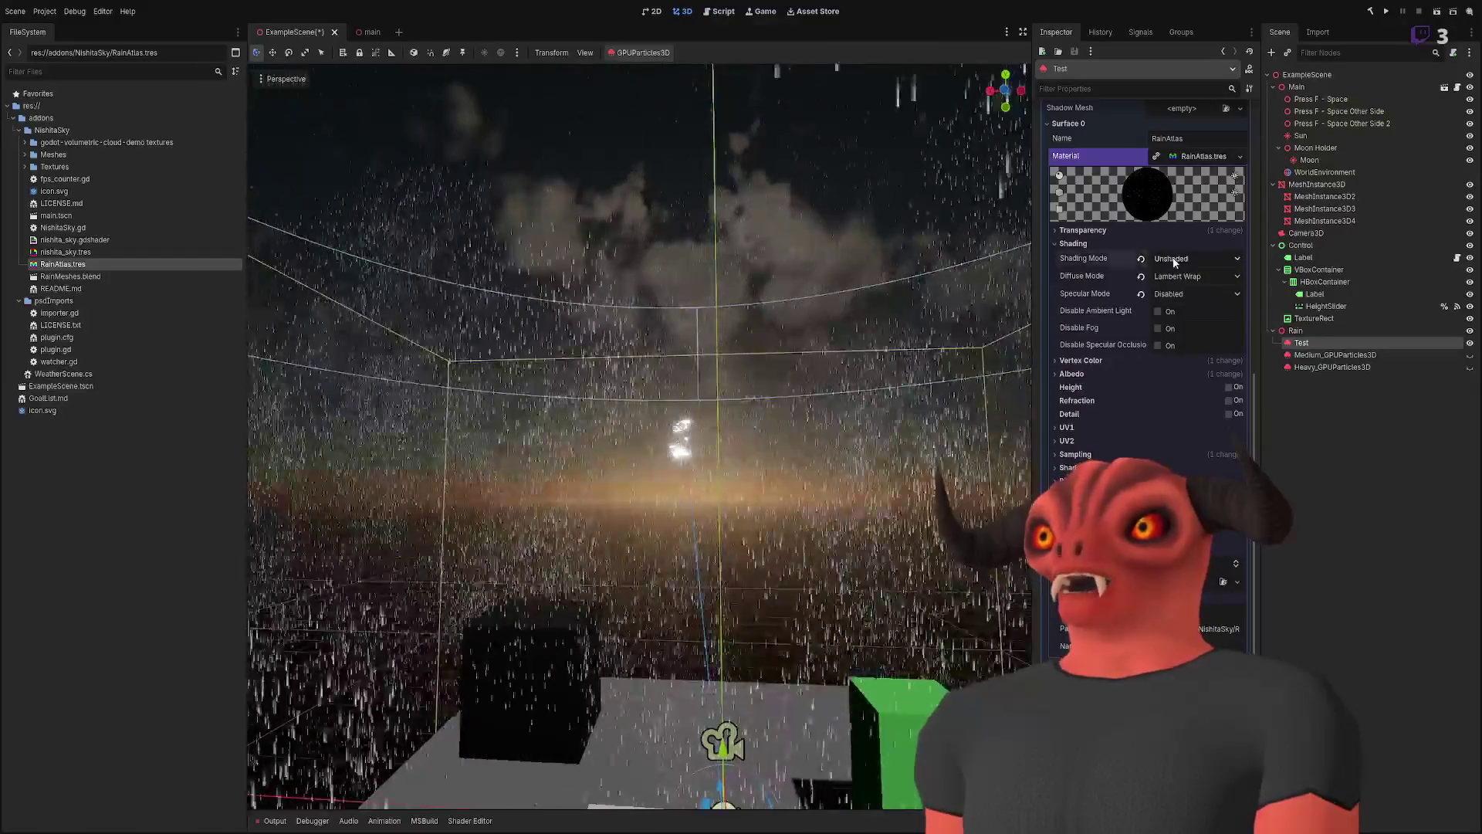
{"action": "left_click", "coordinate": [1141, 258]}
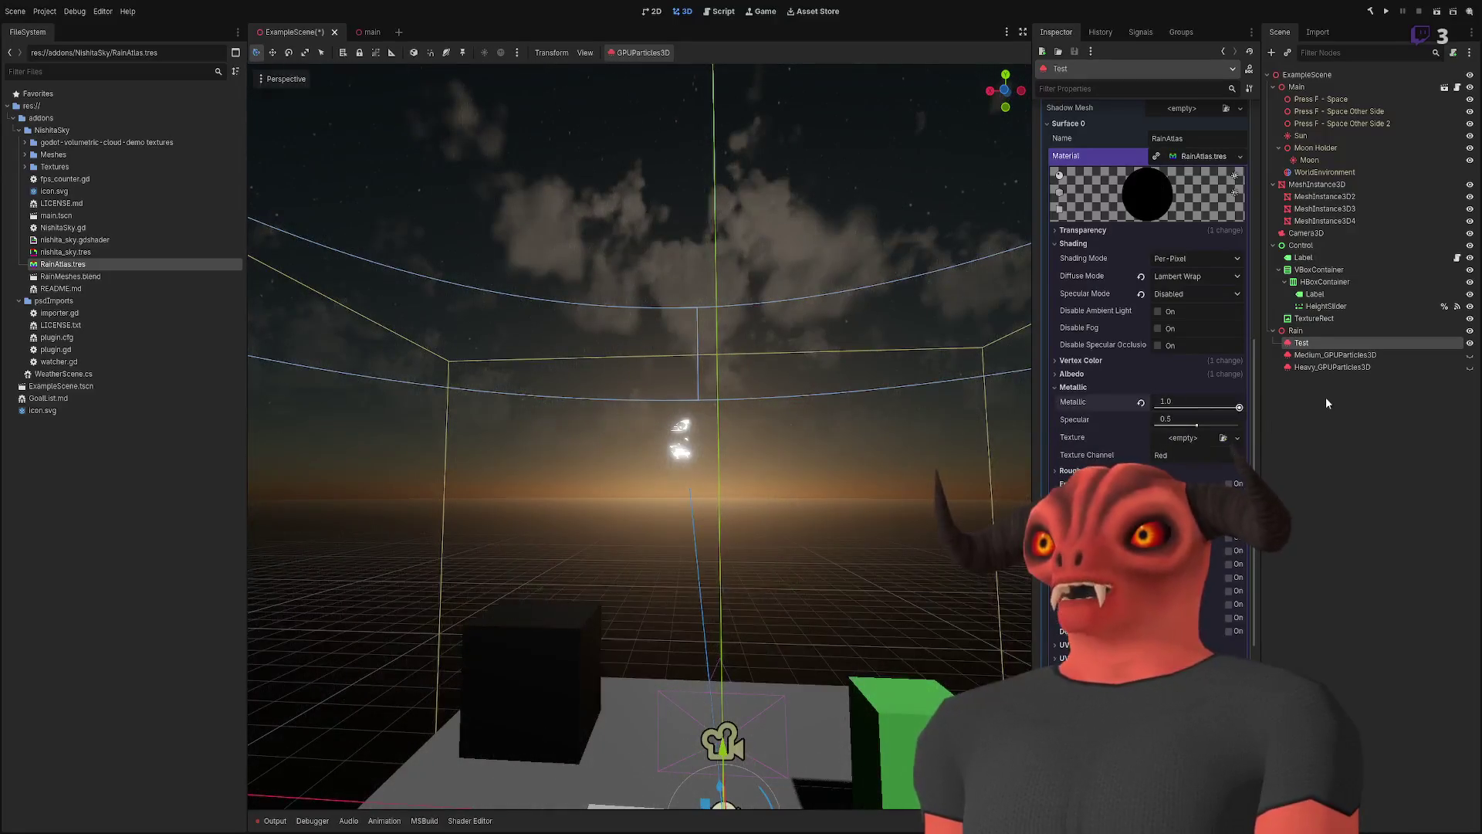
{"action": "left_click_drag", "start_coordinate": [1239, 407], "coordinate": [1214, 406]}
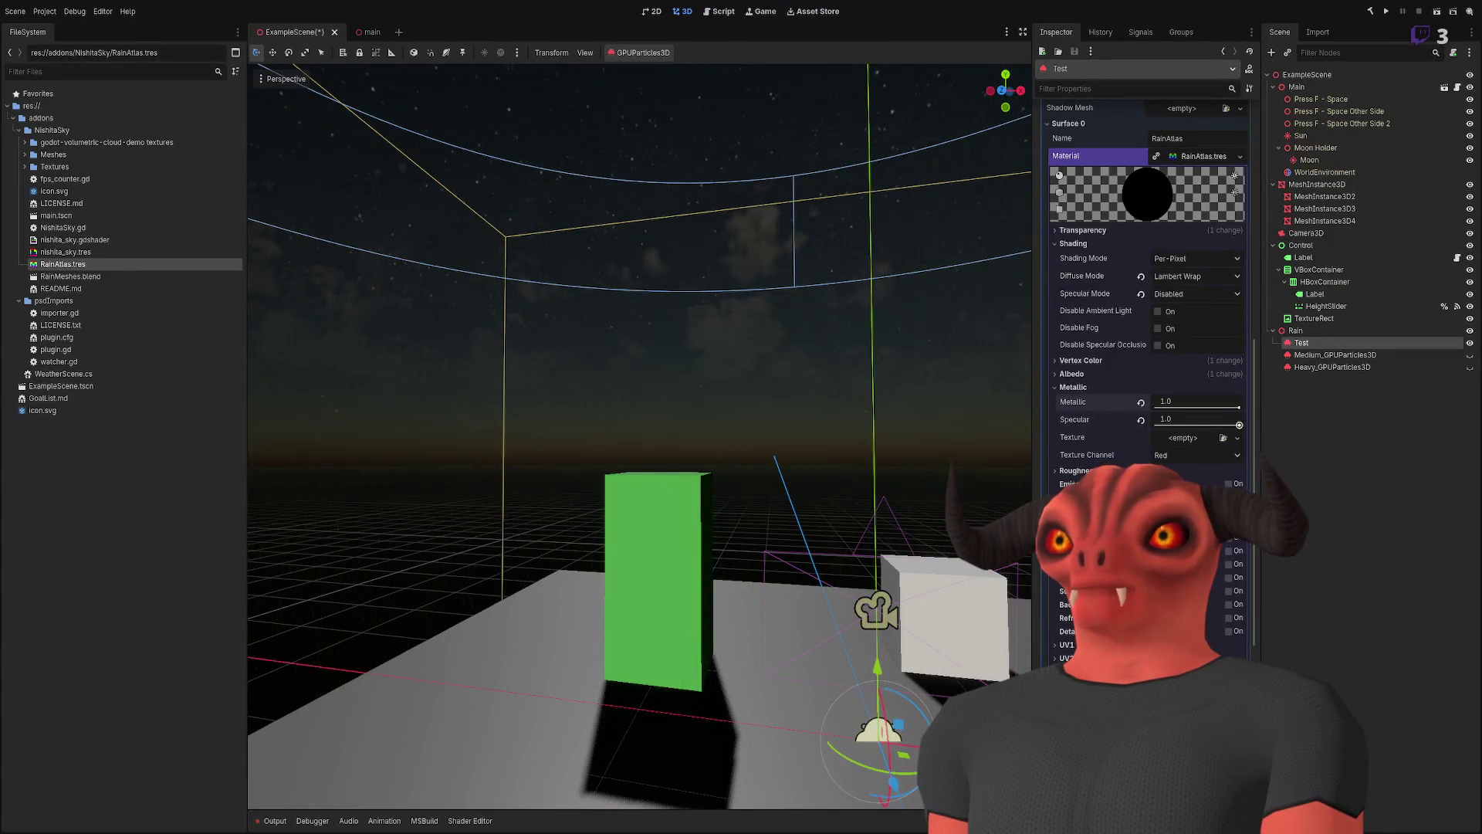
{"action": "left_click", "coordinate": [1141, 403]}
- Try Metallic 0.25, then revert Metallic to 0.0 and Specular to 0.5
{"action": "left_click_drag", "start_coordinate": [1156, 407], "coordinate": [1176, 407]}
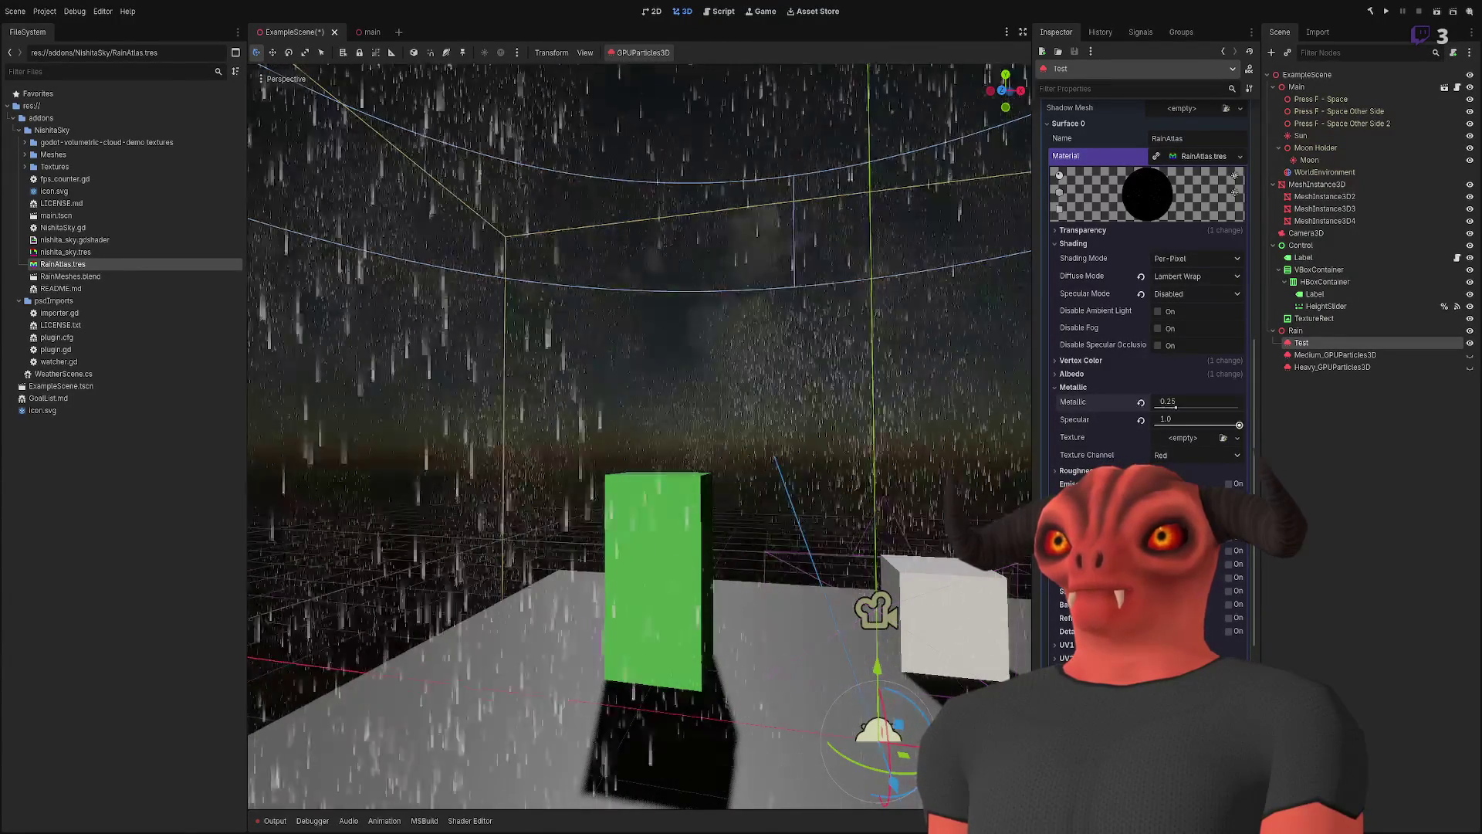
{"action": "scroll", "coordinate": [639, 436], "scroll_direction": "down", "scroll_amount": 5}
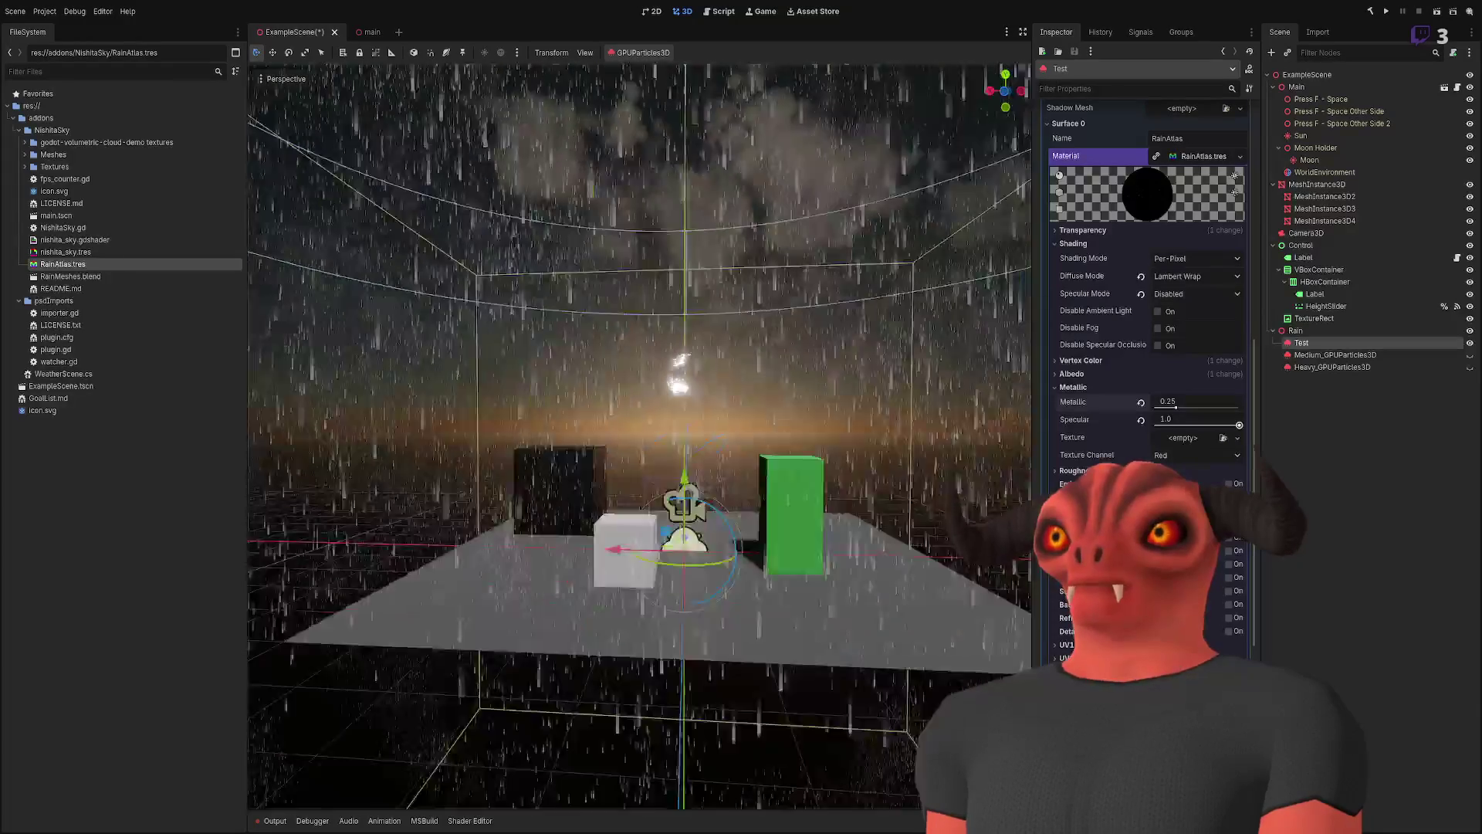
{"action": "scroll", "coordinate": [639, 436], "scroll_direction": "up", "scroll_amount": 6}
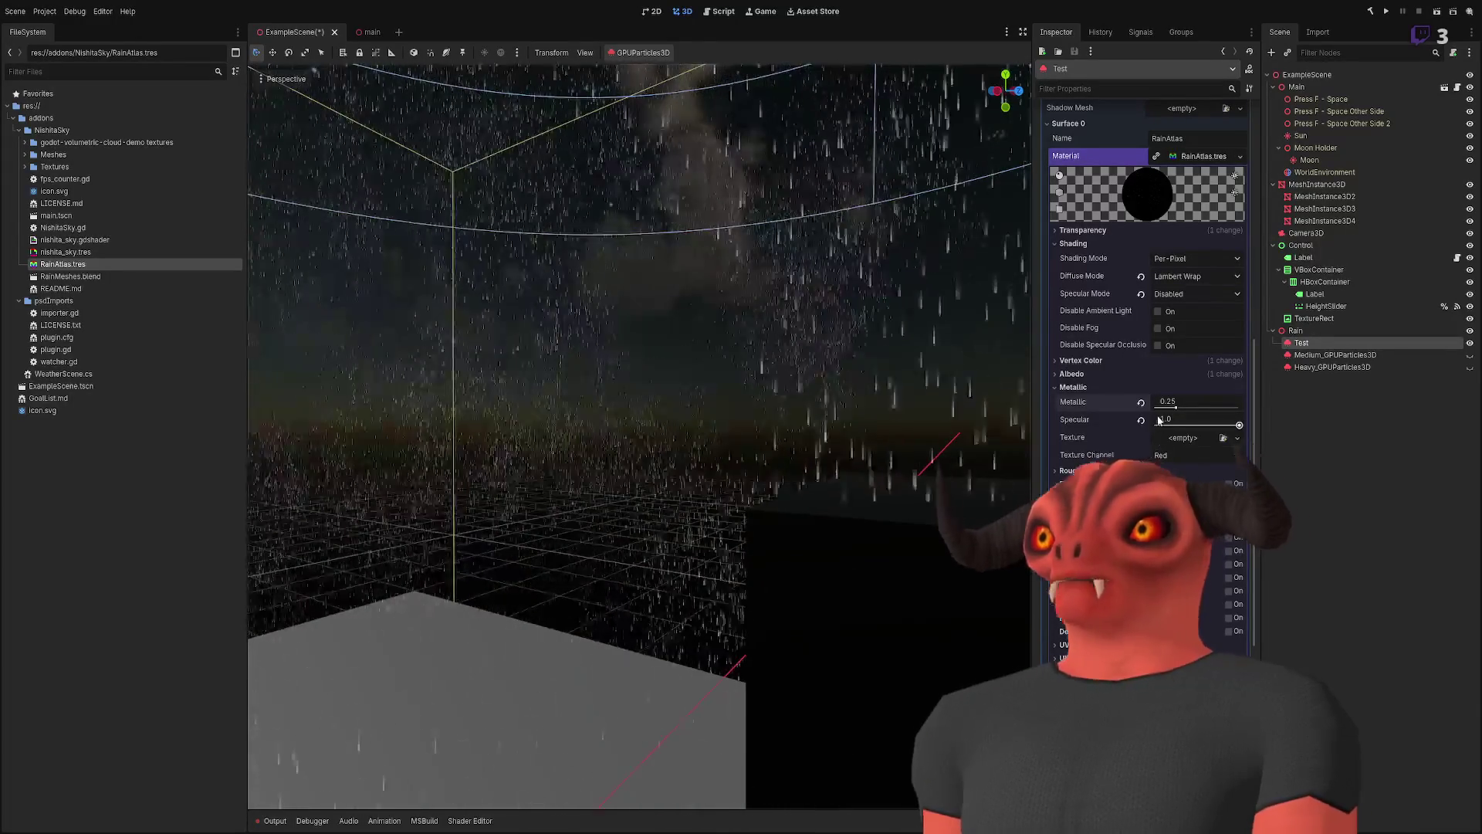
{"action": "left_click", "coordinate": [1141, 419]}
{"action": "left_click", "coordinate": [1141, 402]}
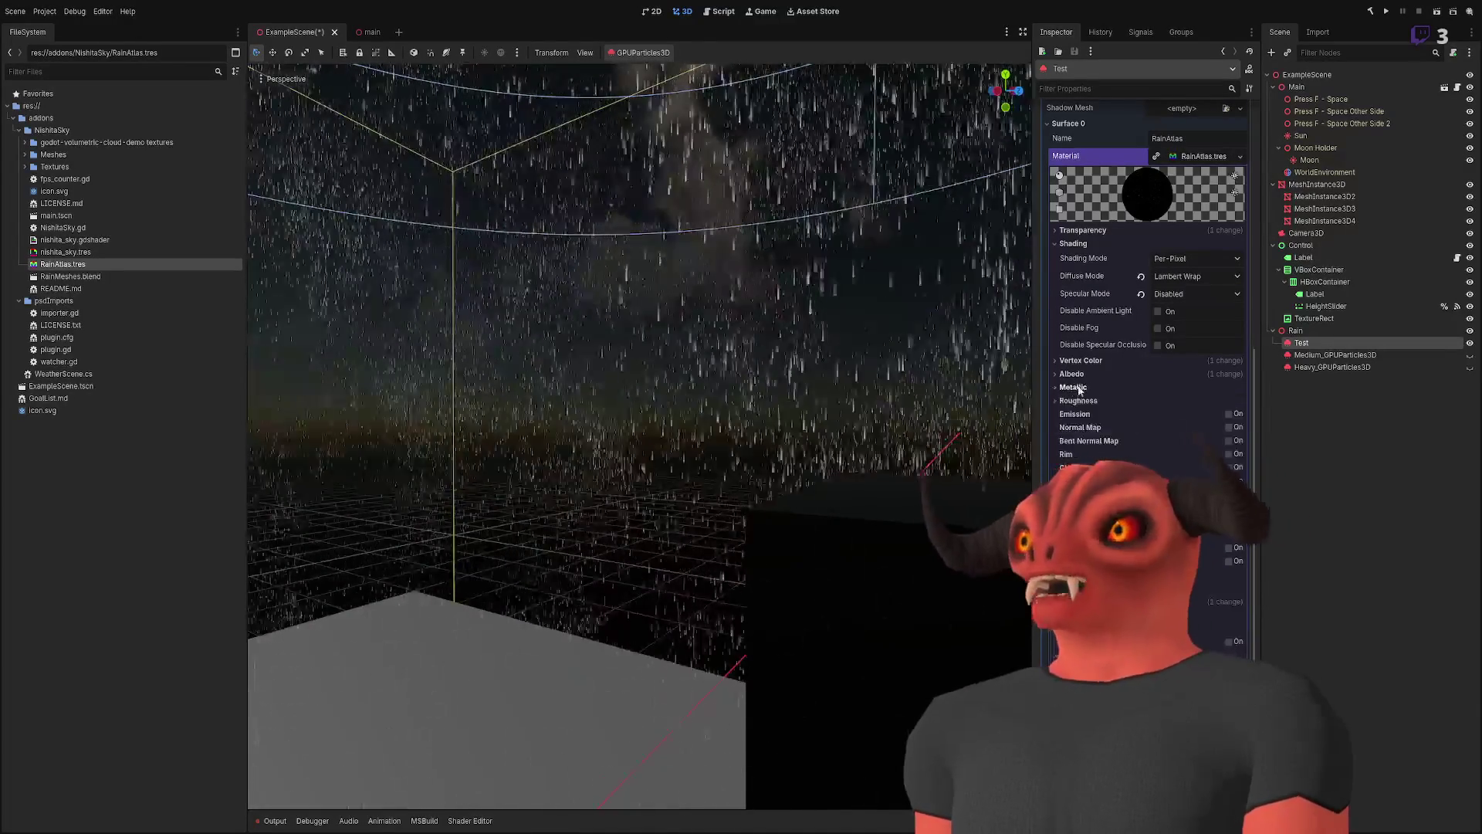
- Check the Shadows and UV2 options, set Shading Mode back to Unshaded, and collapse Shading
{"action": "scroll", "coordinate": [1116, 400], "scroll_direction": "up", "scroll_amount": 3}
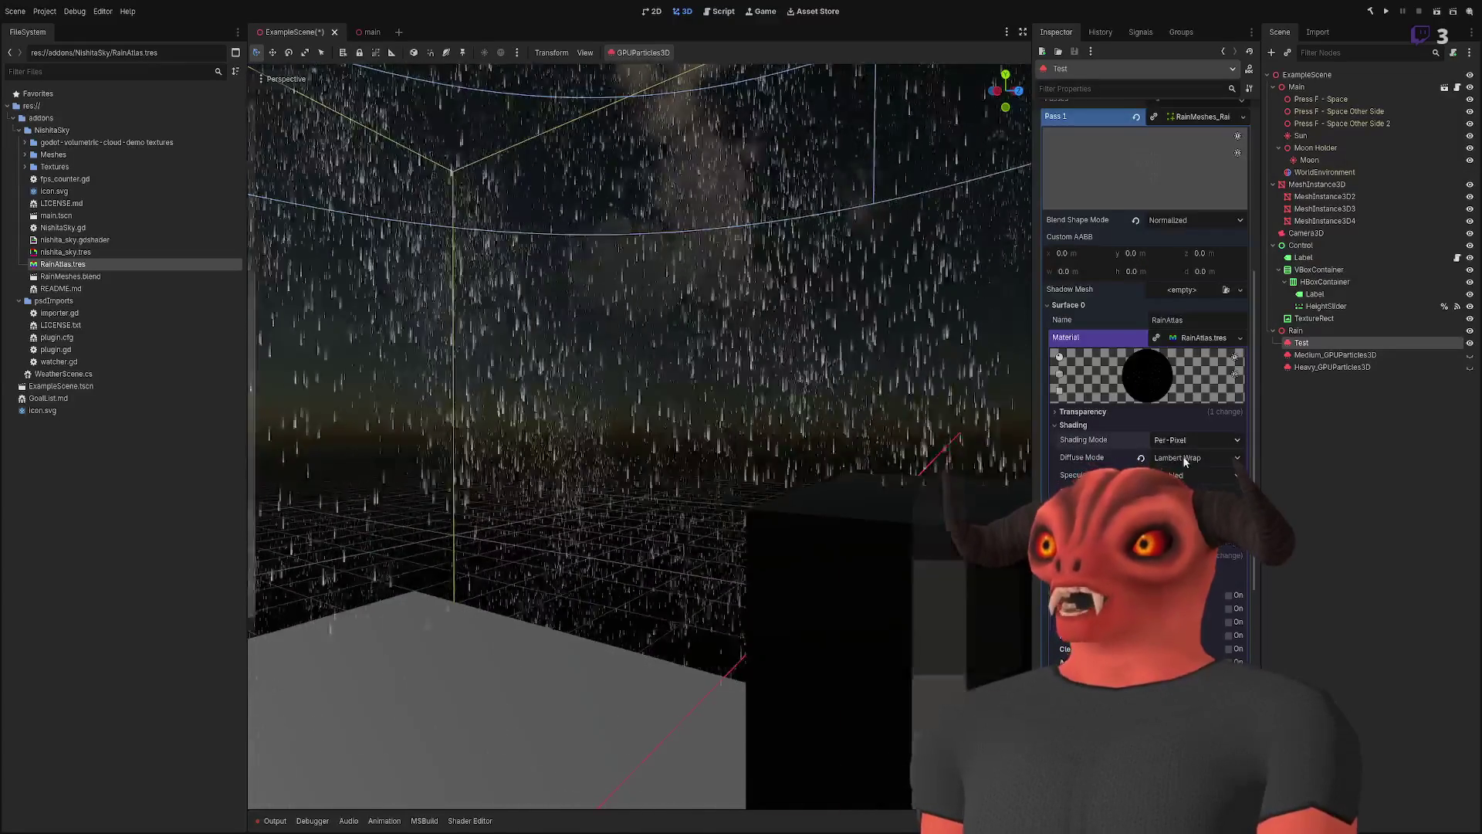
{"action": "scroll", "coordinate": [1071, 456], "scroll_direction": "down", "scroll_amount": 6}
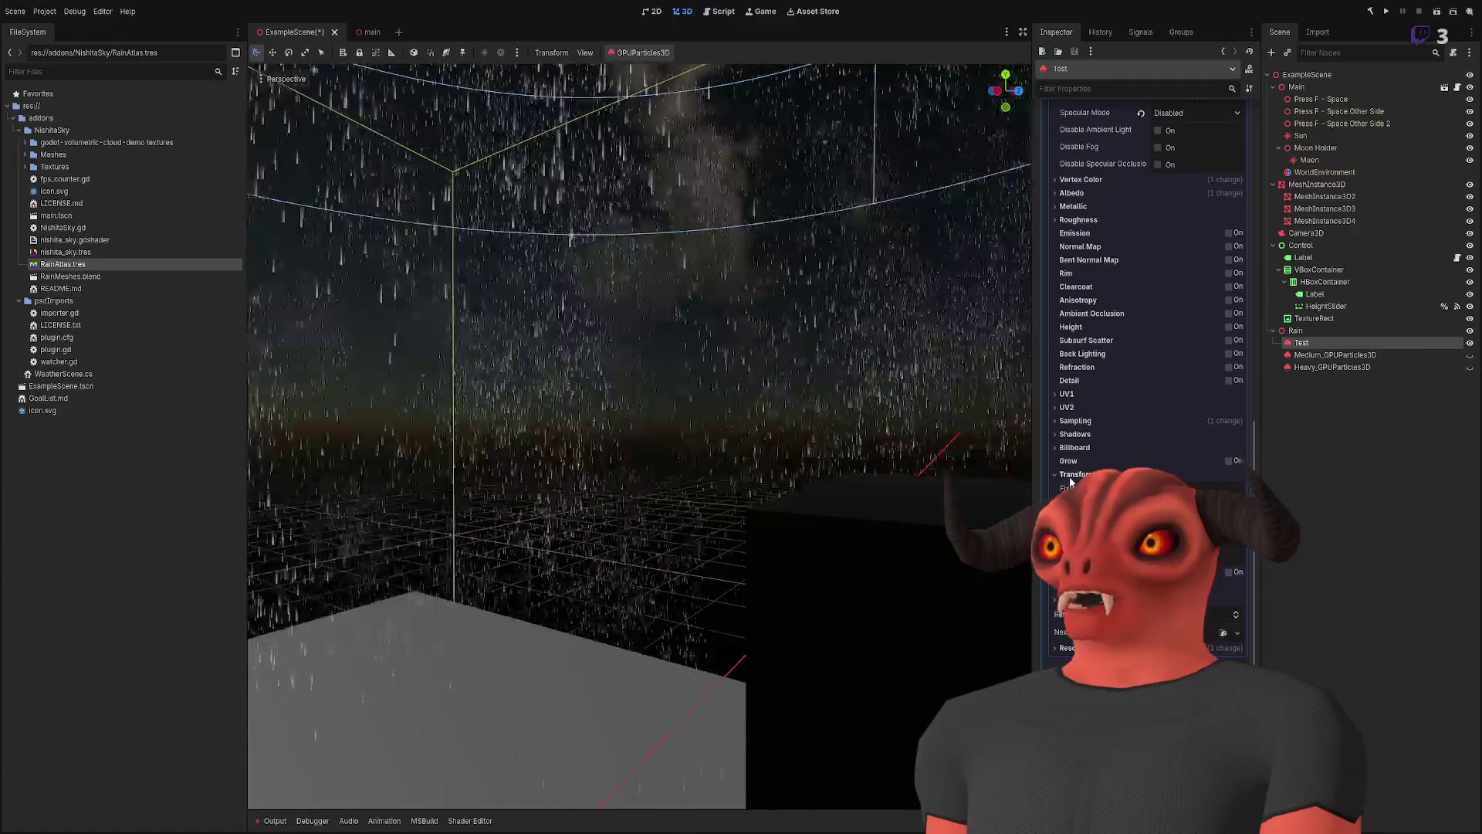
{"action": "left_click", "coordinate": [1071, 434]}
{"action": "left_click", "coordinate": [1068, 407]}
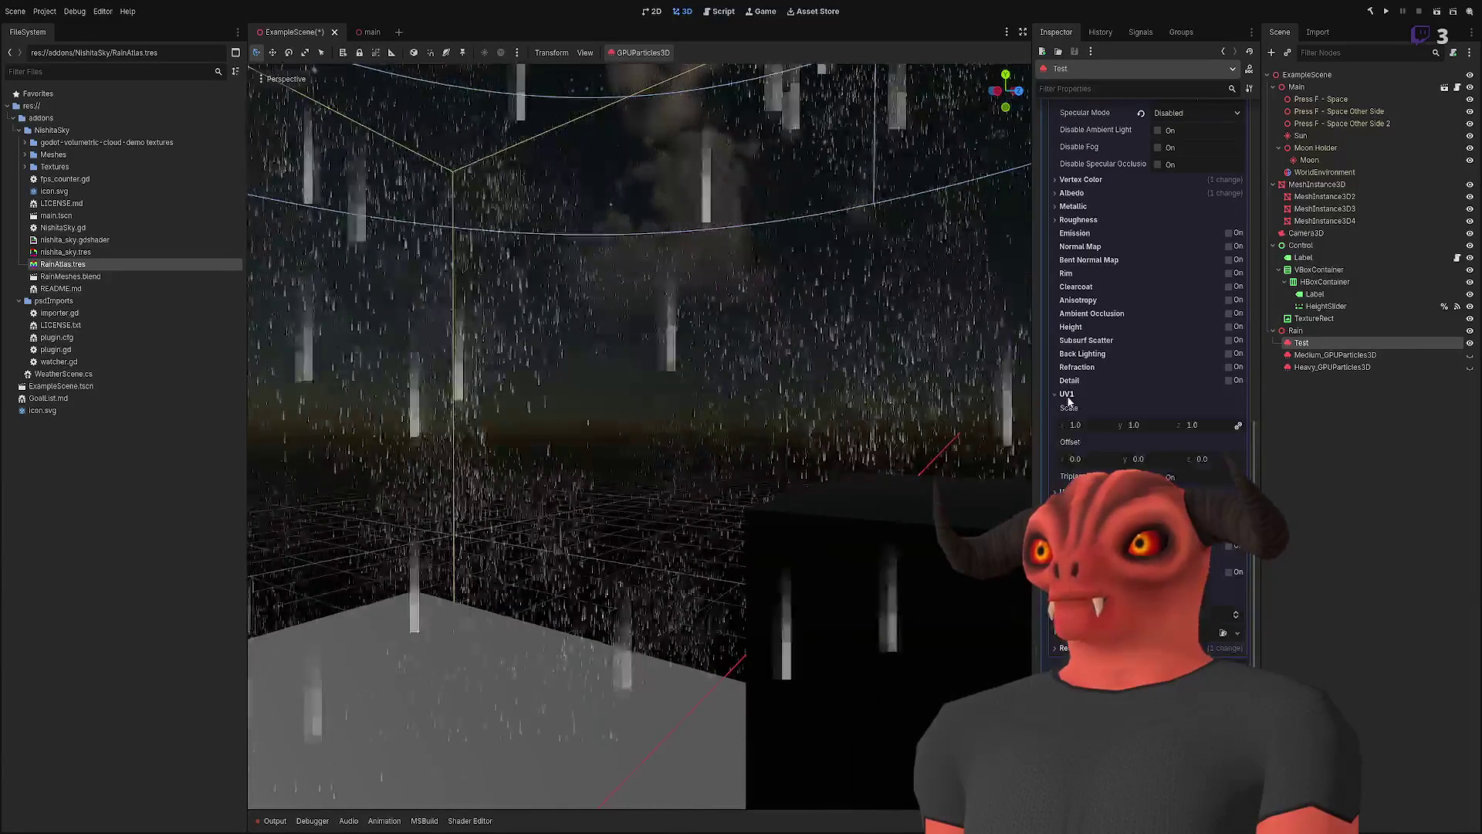
{"action": "scroll", "coordinate": [1072, 405], "scroll_direction": "up", "scroll_amount": 5}
{"action": "left_click", "coordinate": [1196, 440]}
{"action": "left_click", "coordinate": [1174, 455]}
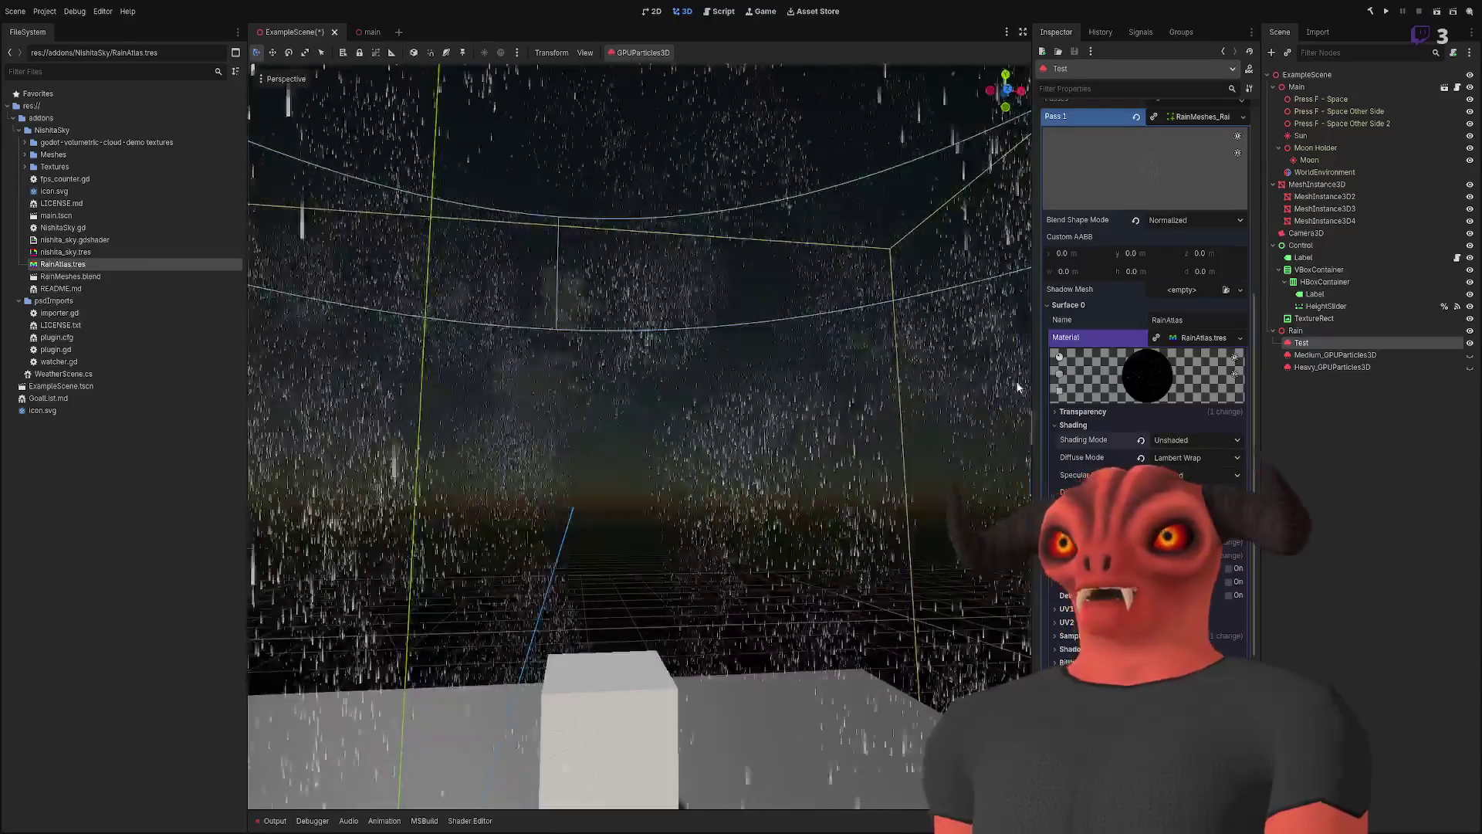
{"action": "scroll", "coordinate": [682, 306], "scroll_direction": "down", "scroll_amount": 5}
{"action": "scroll", "coordinate": [681, 305], "scroll_direction": "up", "scroll_amount": 3}
{"action": "left_click", "coordinate": [1073, 425]}
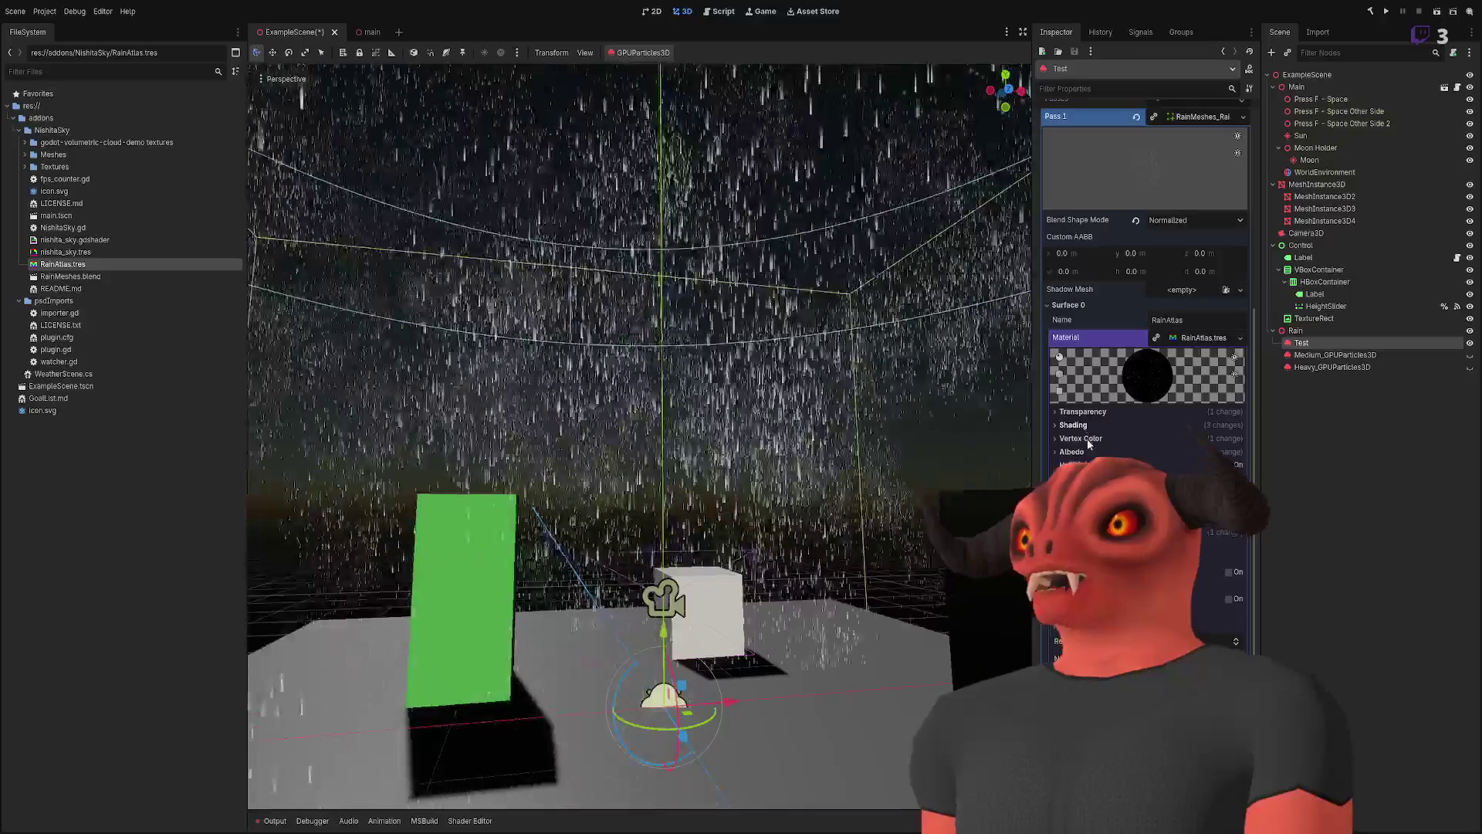
{"action": "left_click", "coordinate": [1084, 453]}
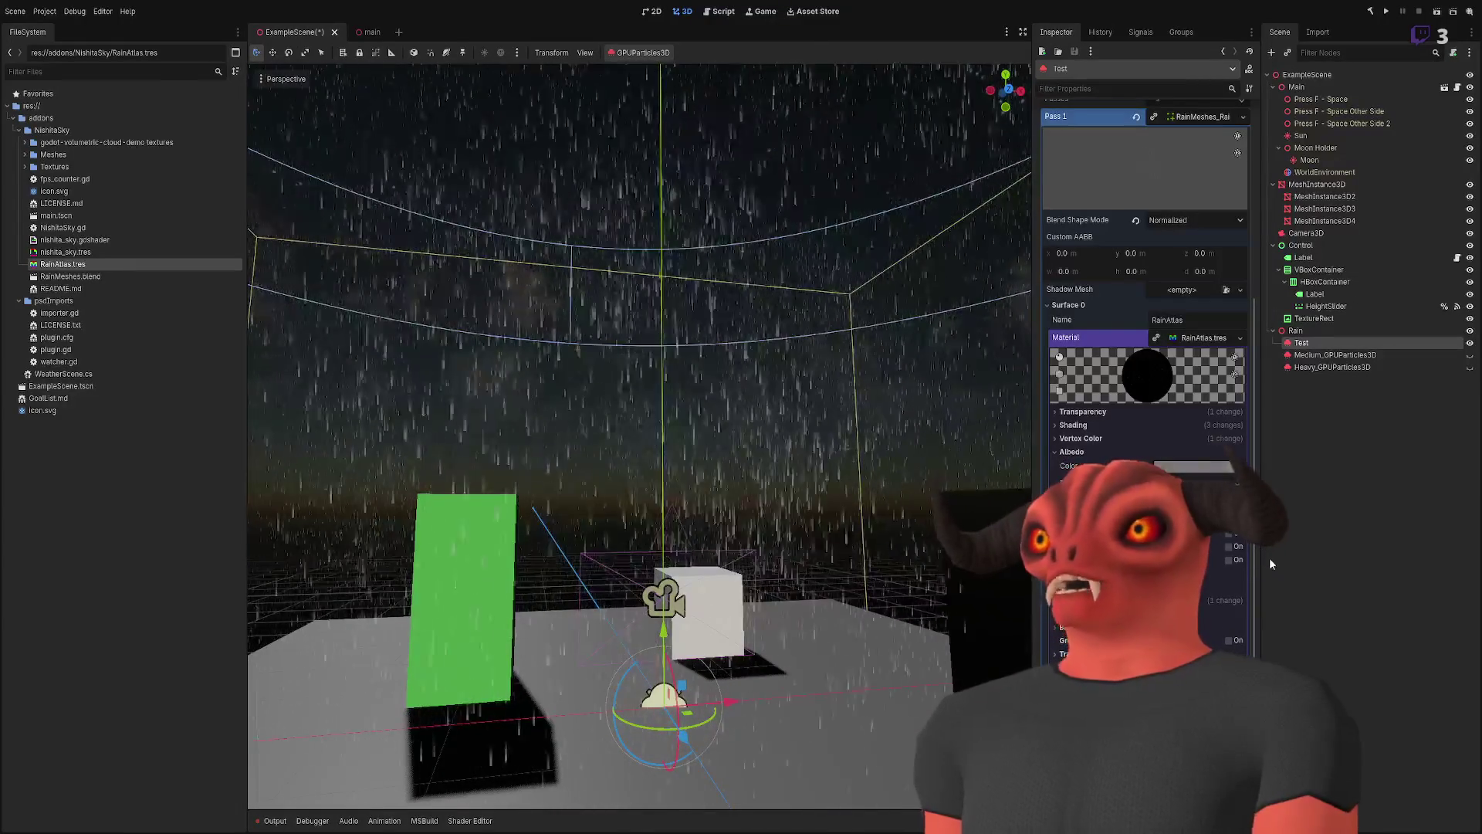
{"action": "key", "text": "ctrl+z"}
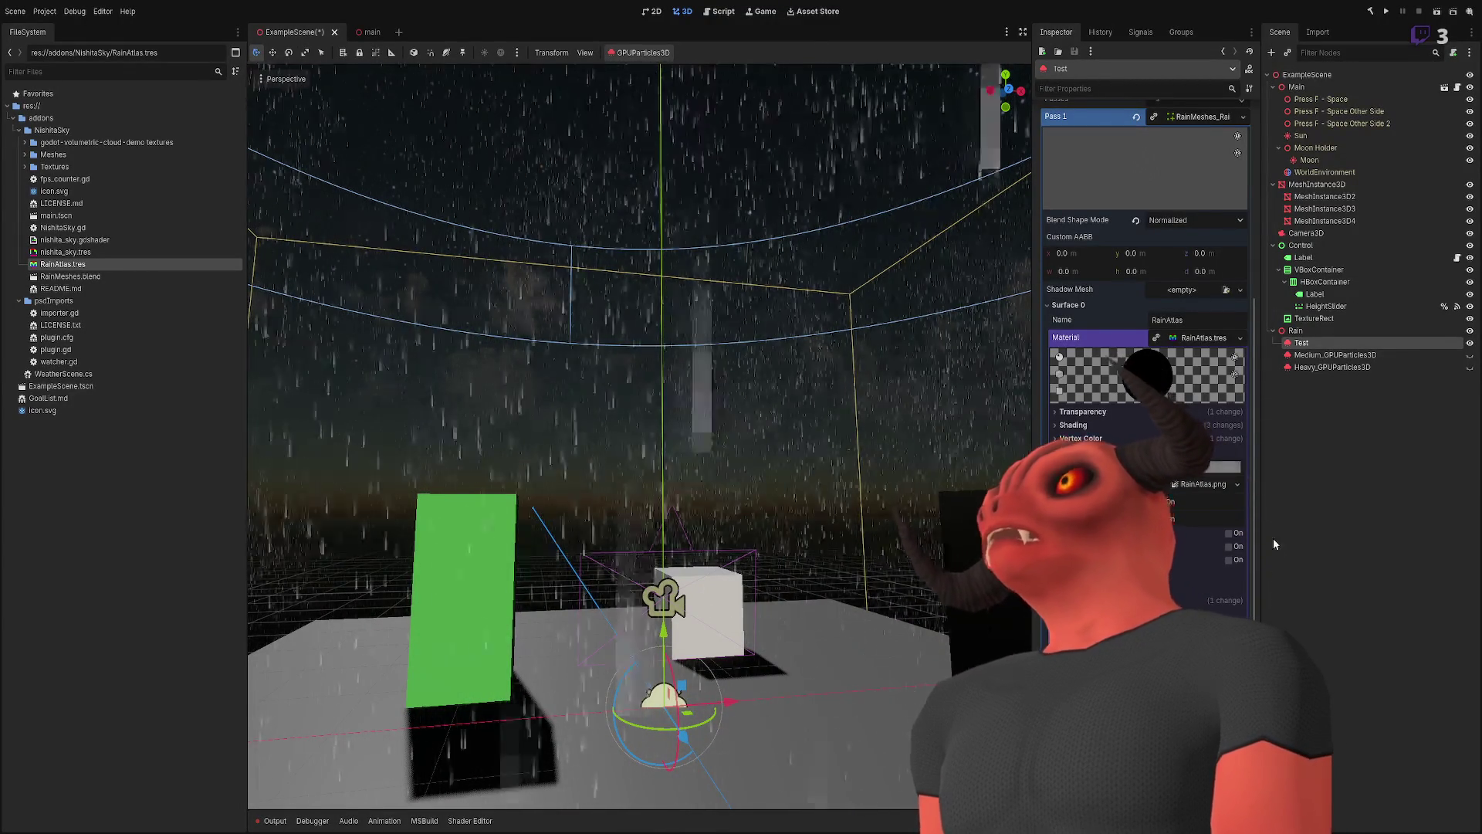
{"action": "key", "text": "ctrl+z"}
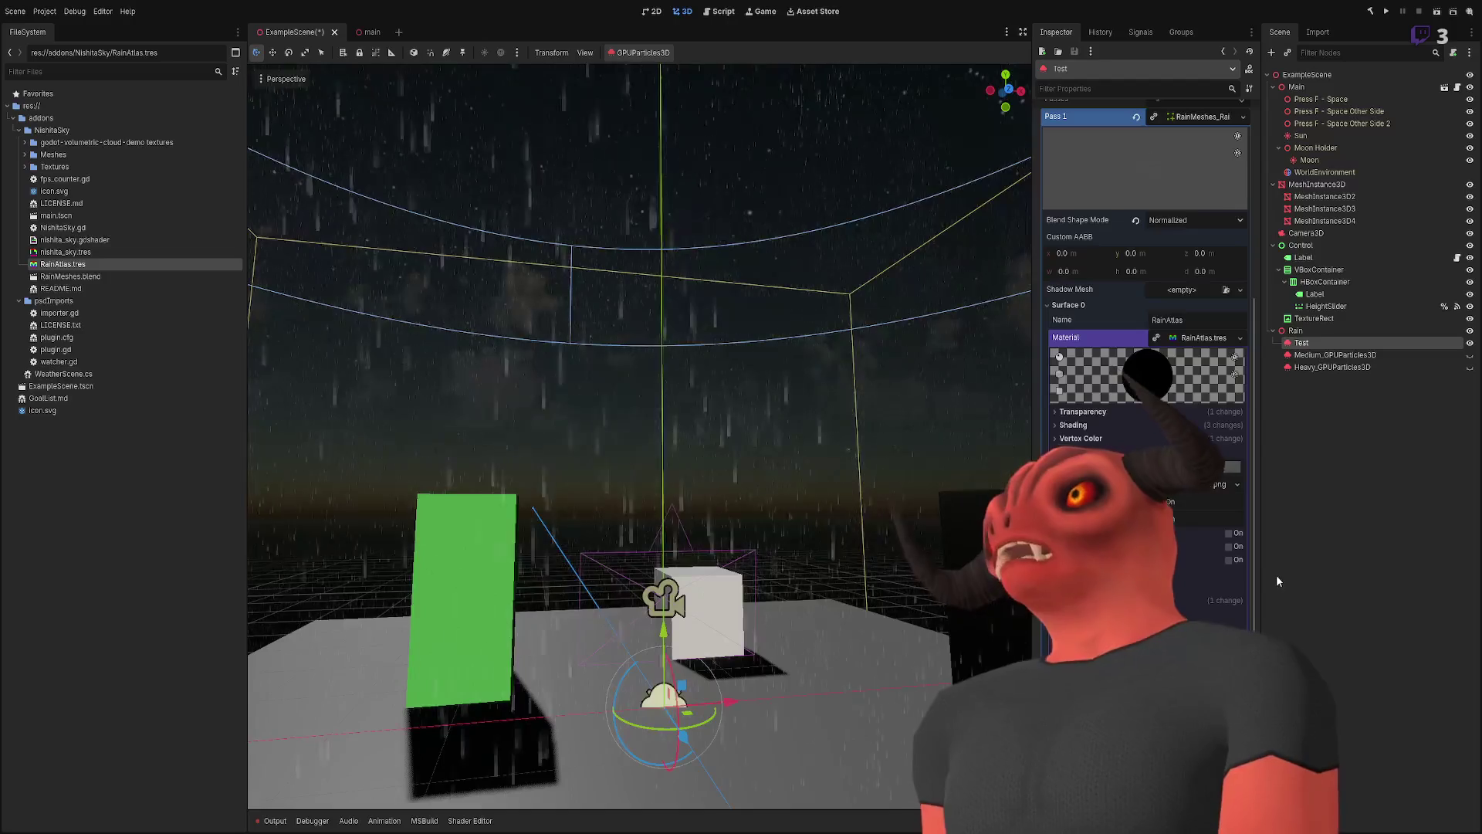
{"action": "key", "text": "ctrl+shift+z"}
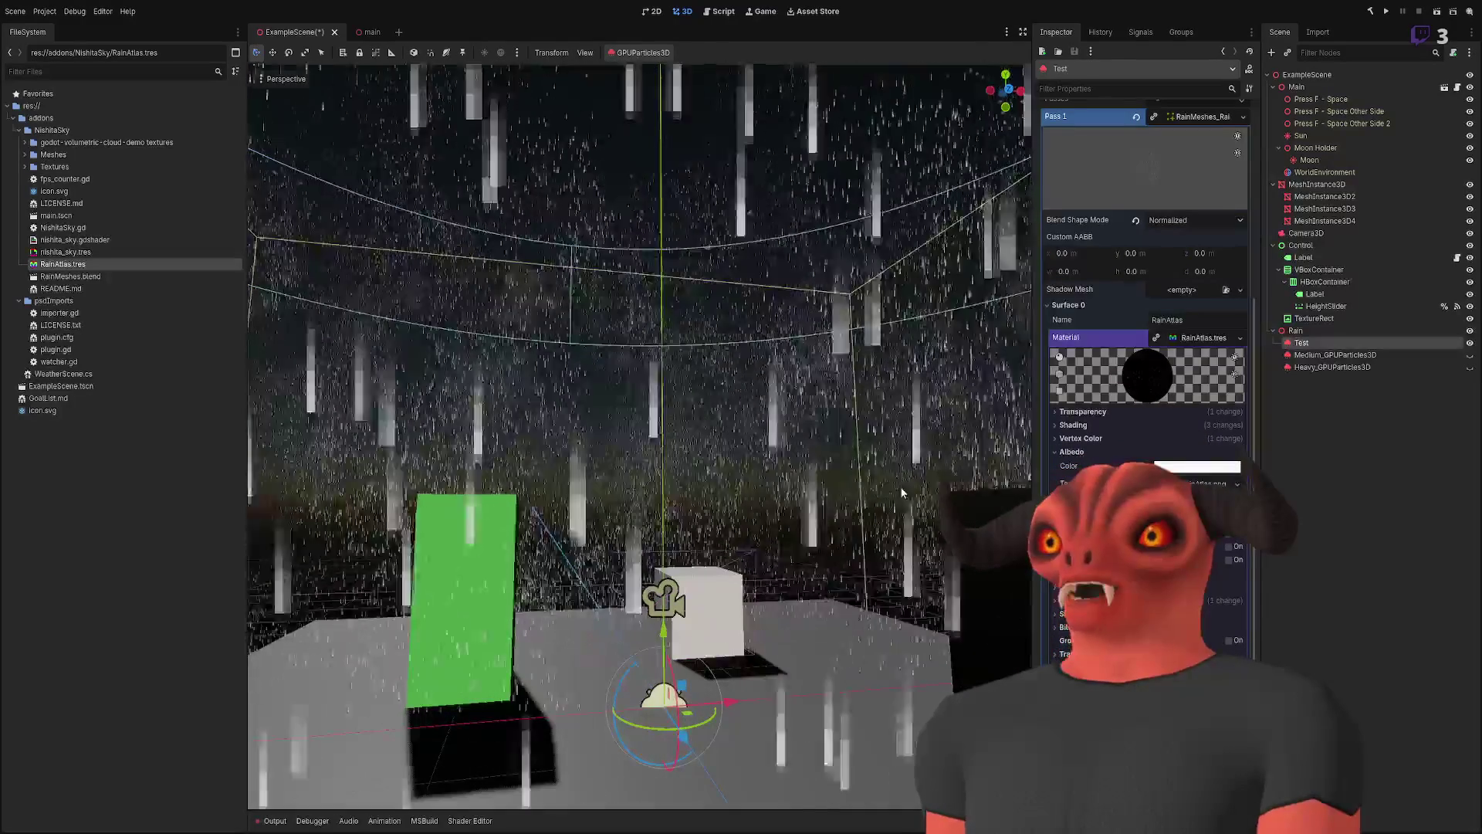
{"action": "key", "text": "ctrl+z"}
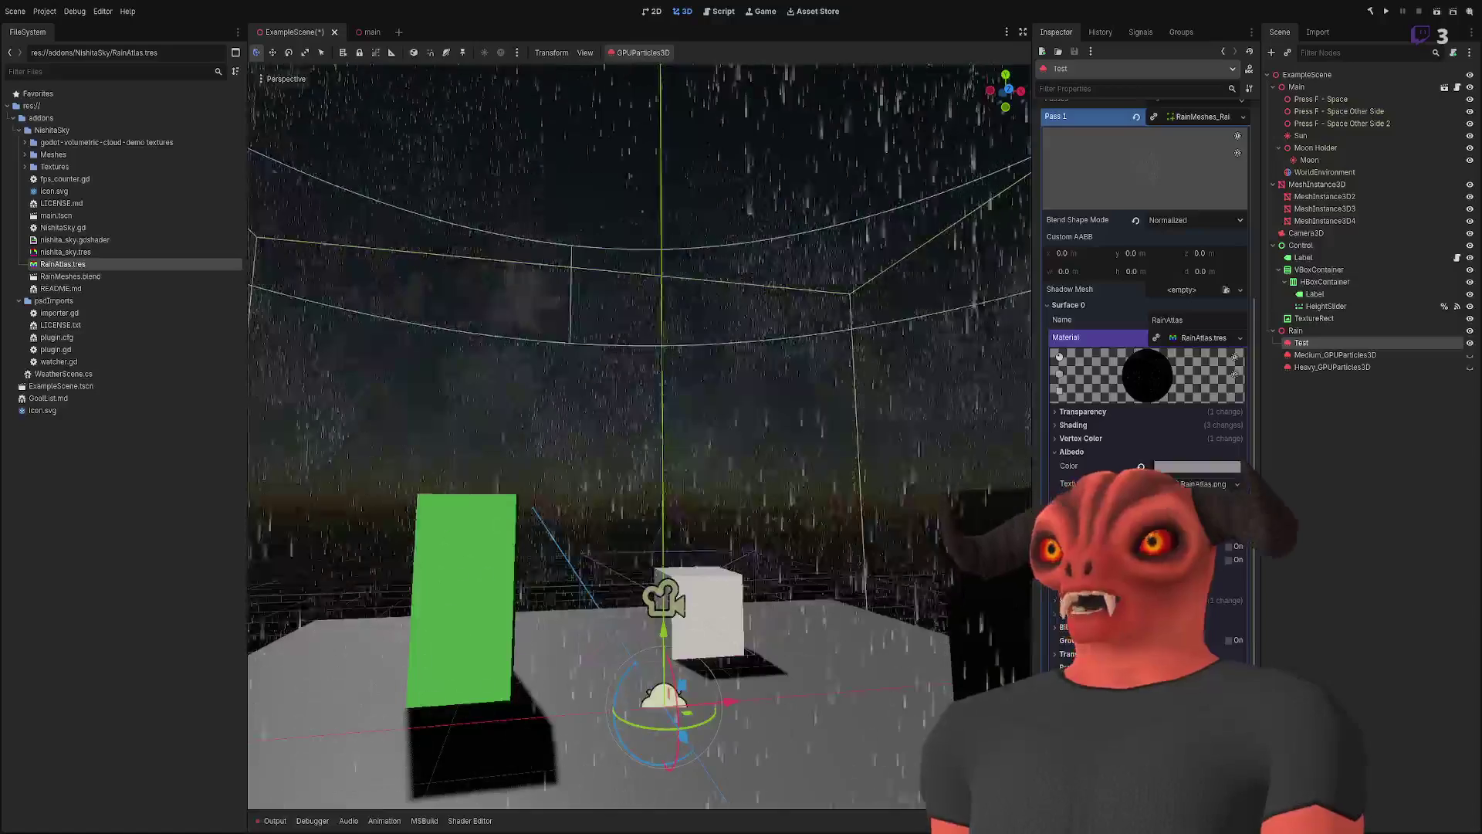
{"action": "key", "text": "ctrl+shift+z"}
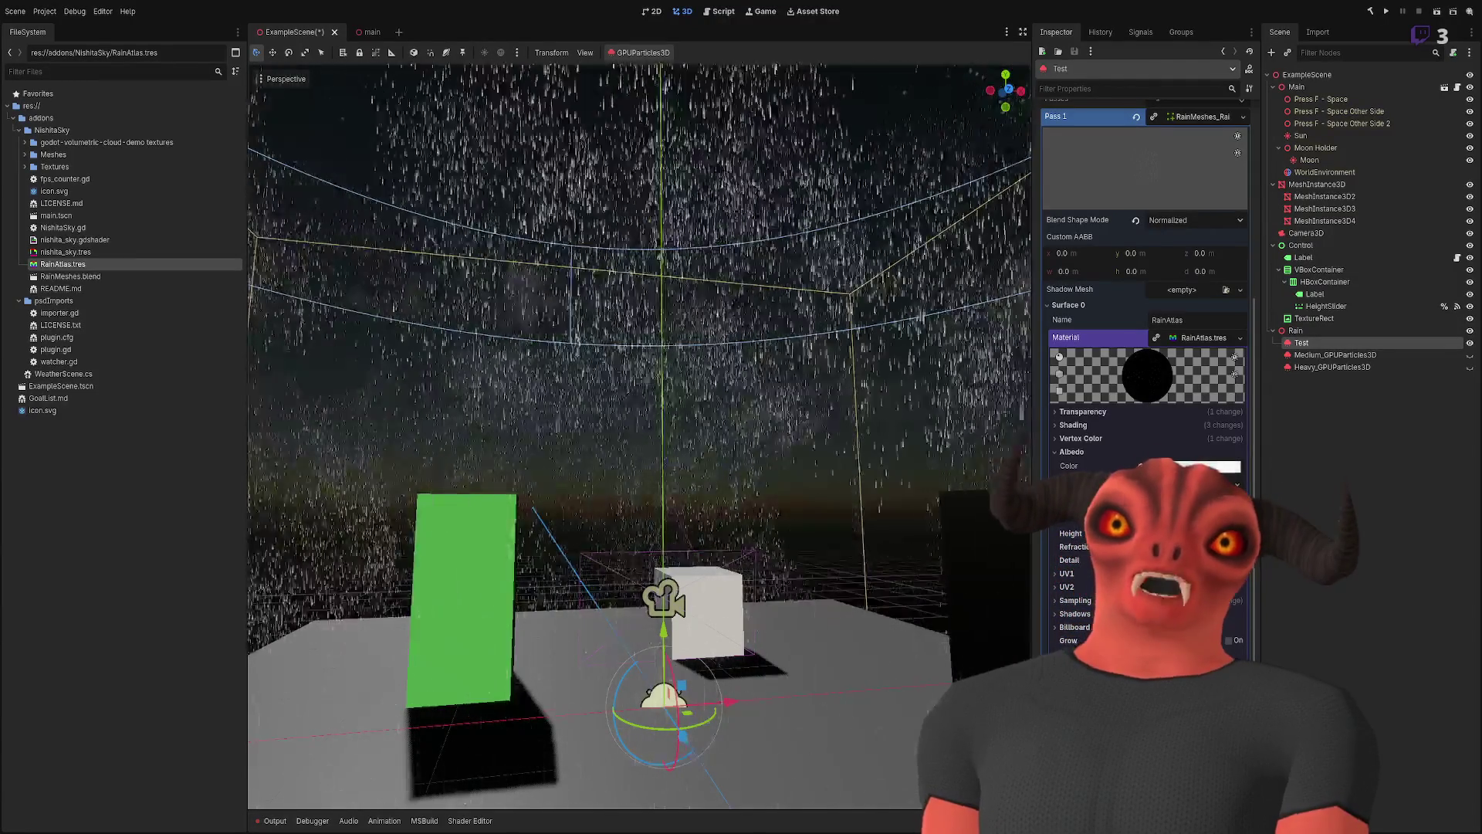
{"action": "key", "text": "ctrl+z"}
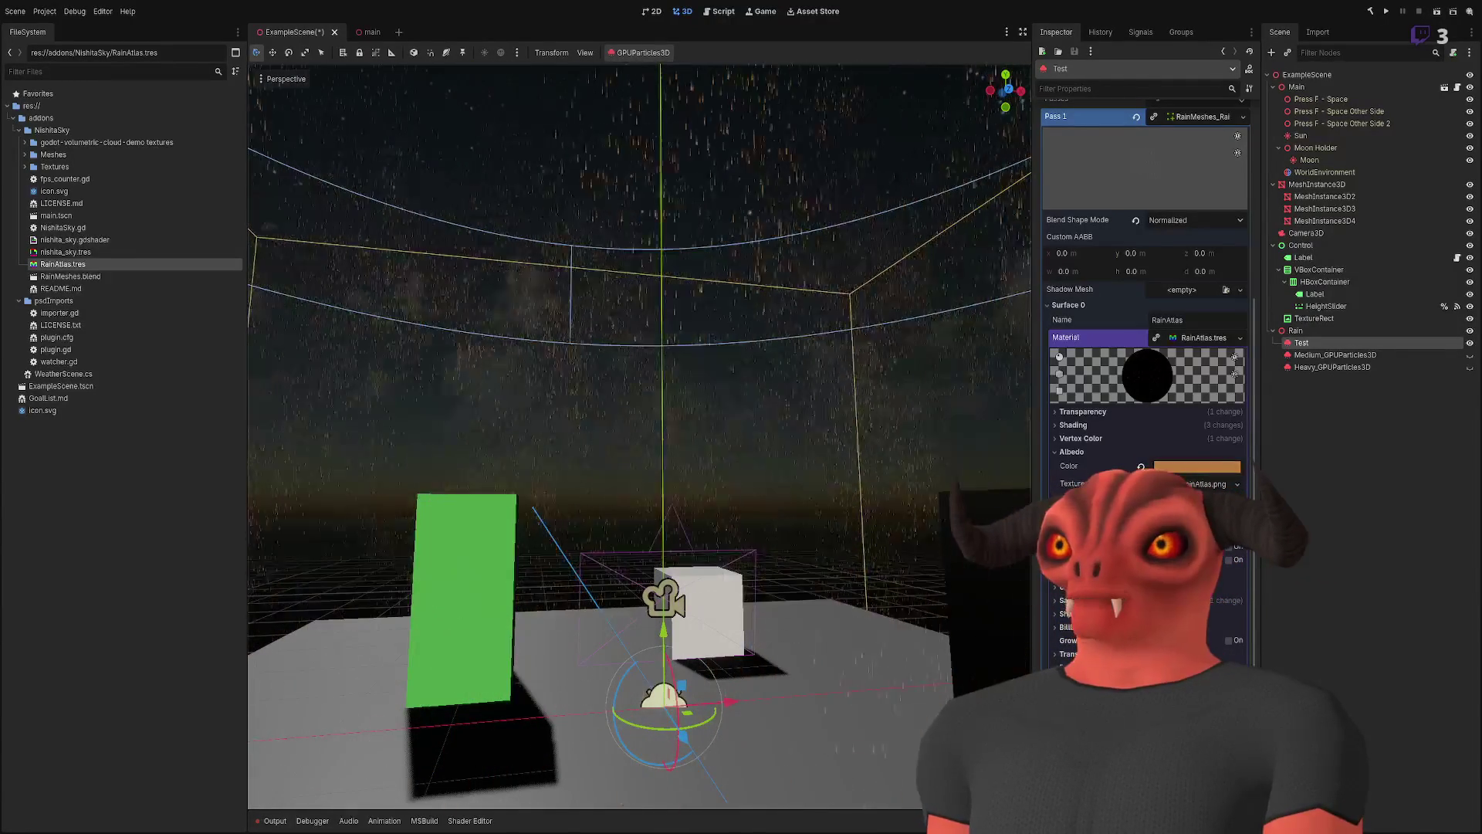
{"action": "key", "text": "ctrl+z"}
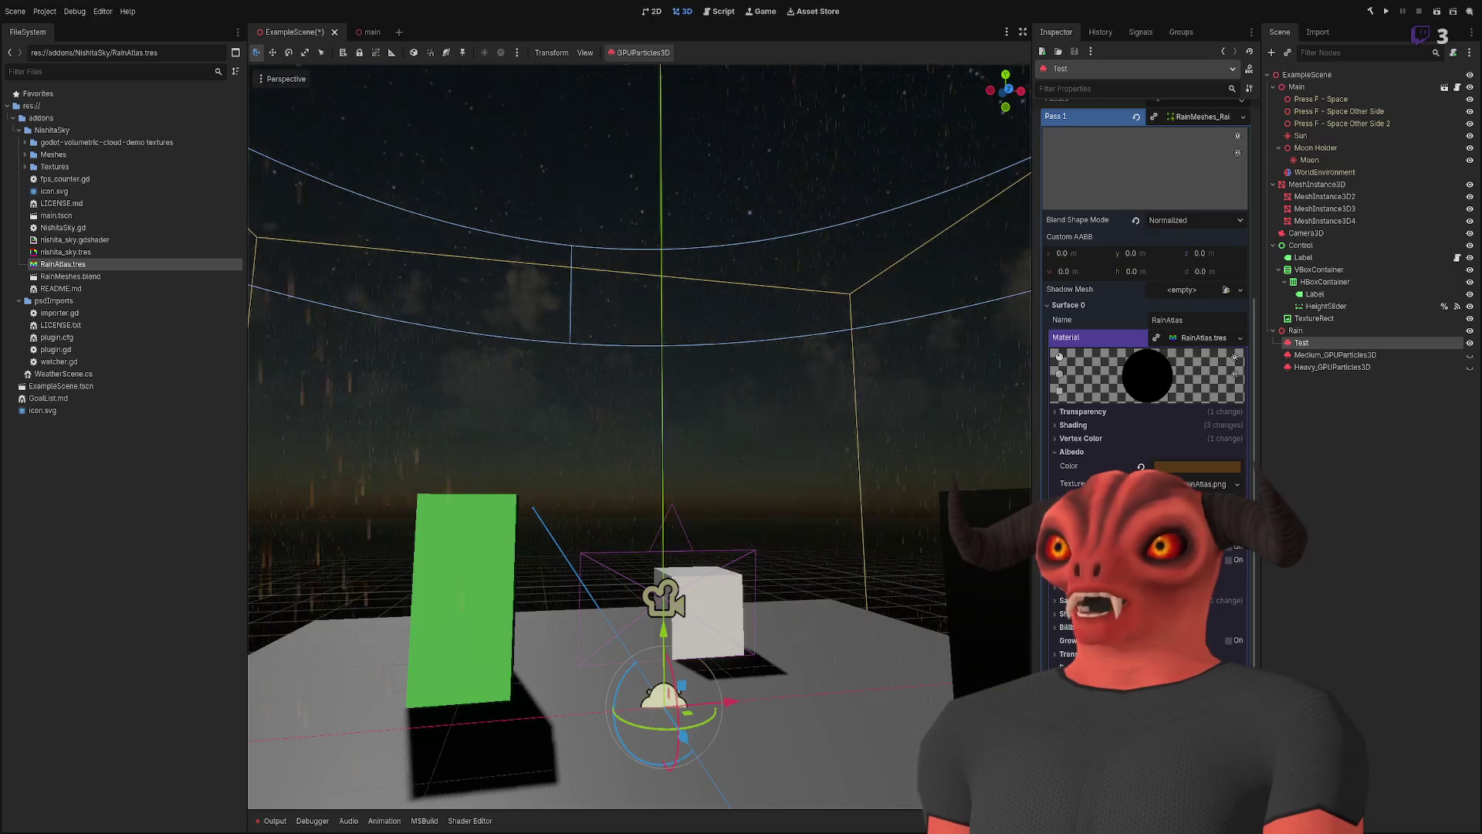
{"action": "key", "text": "ctrl+shift+z"}
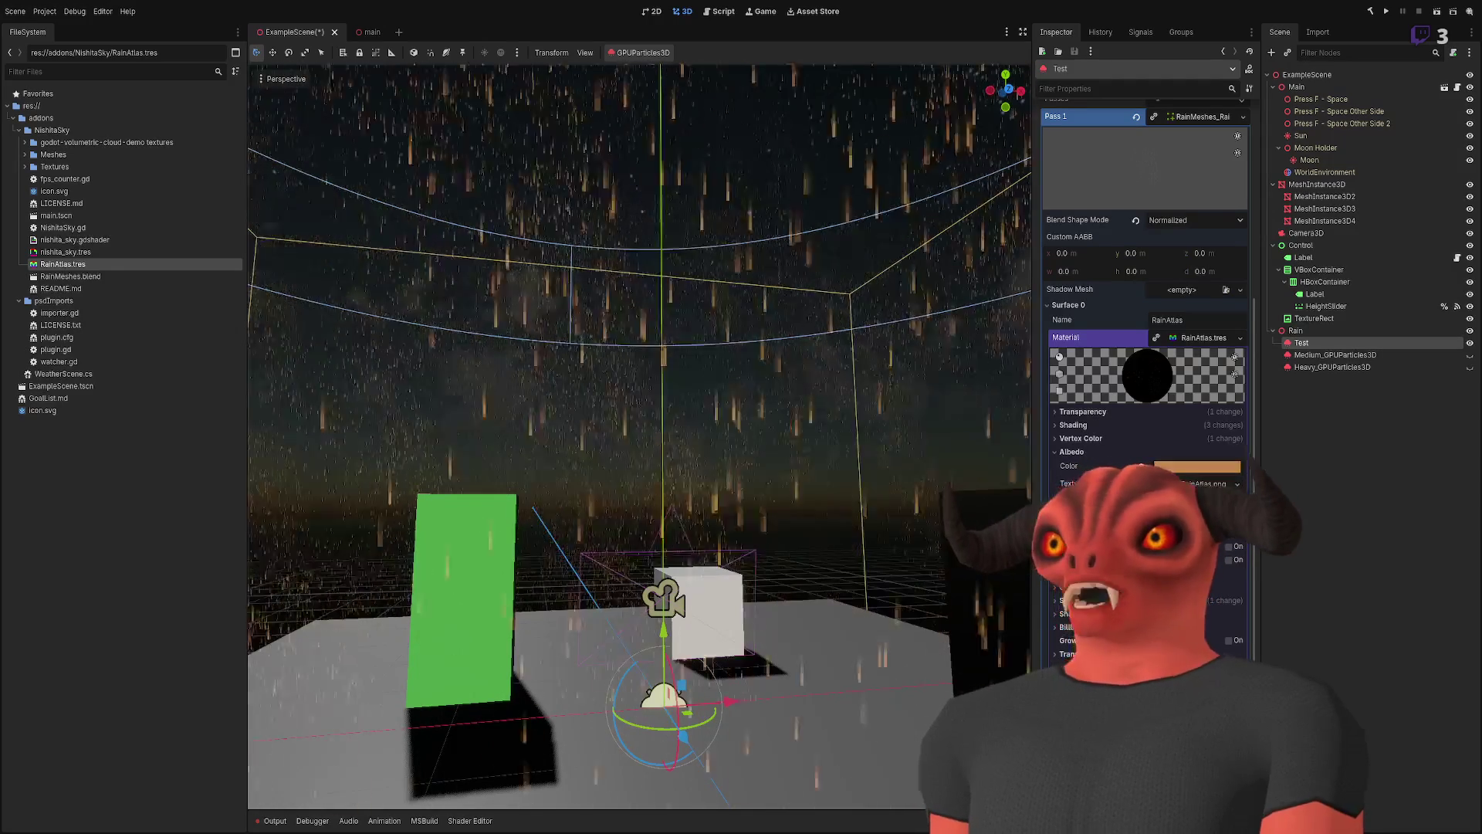
{"action": "key", "text": "w"}
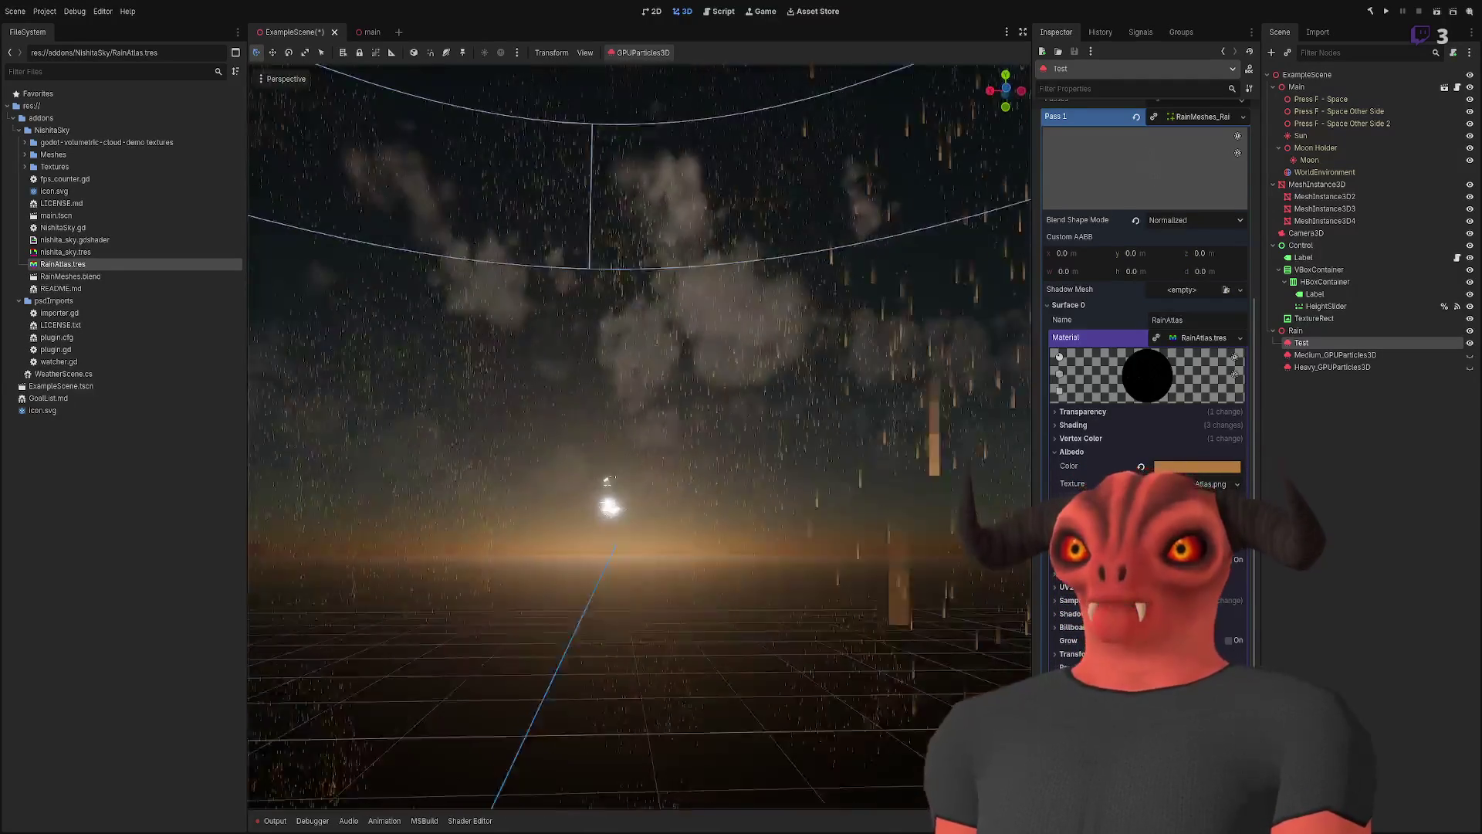
{"action": "key", "text": "s"}
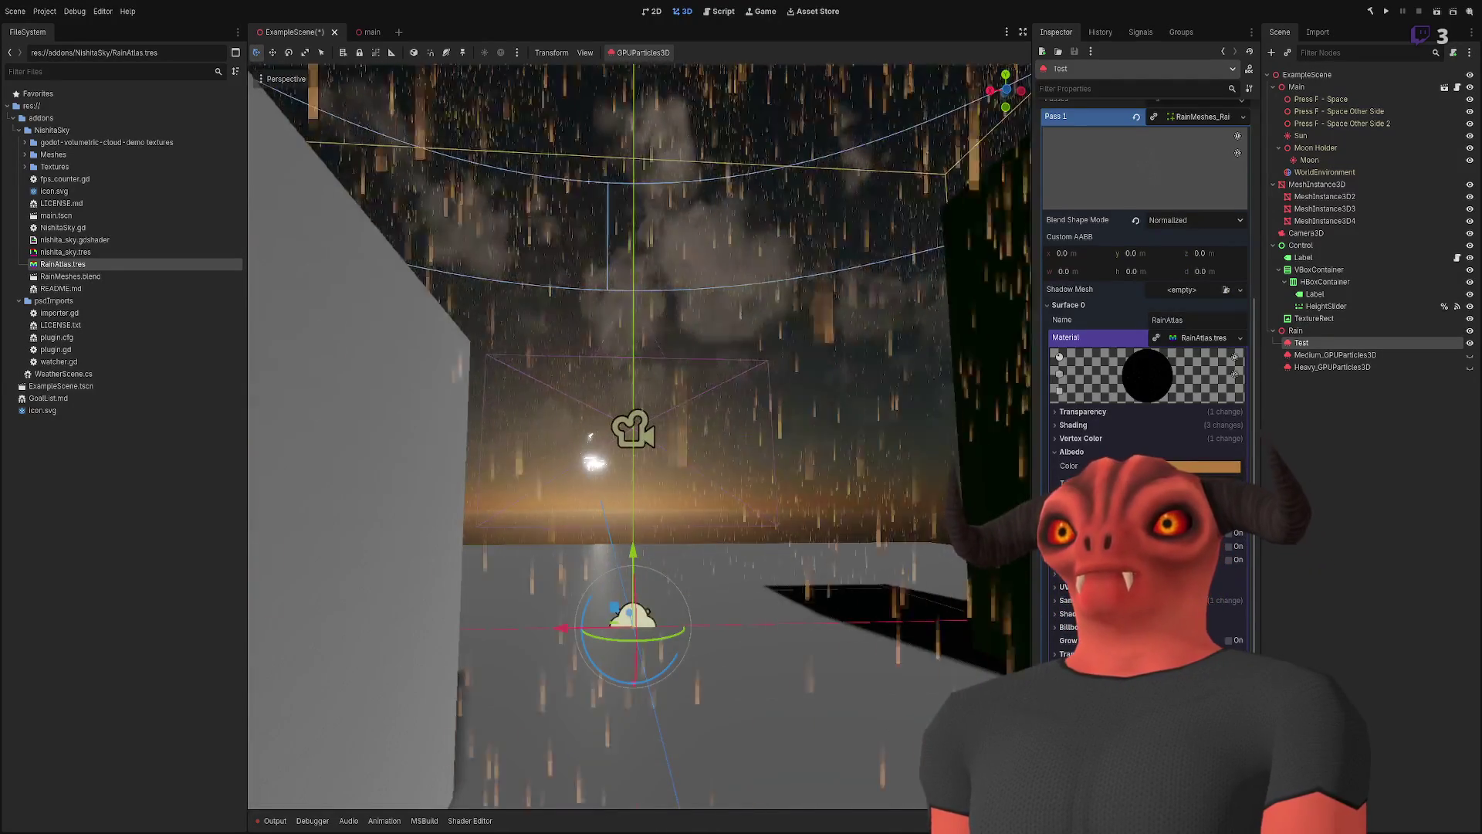
{"action": "key", "text": "s"}
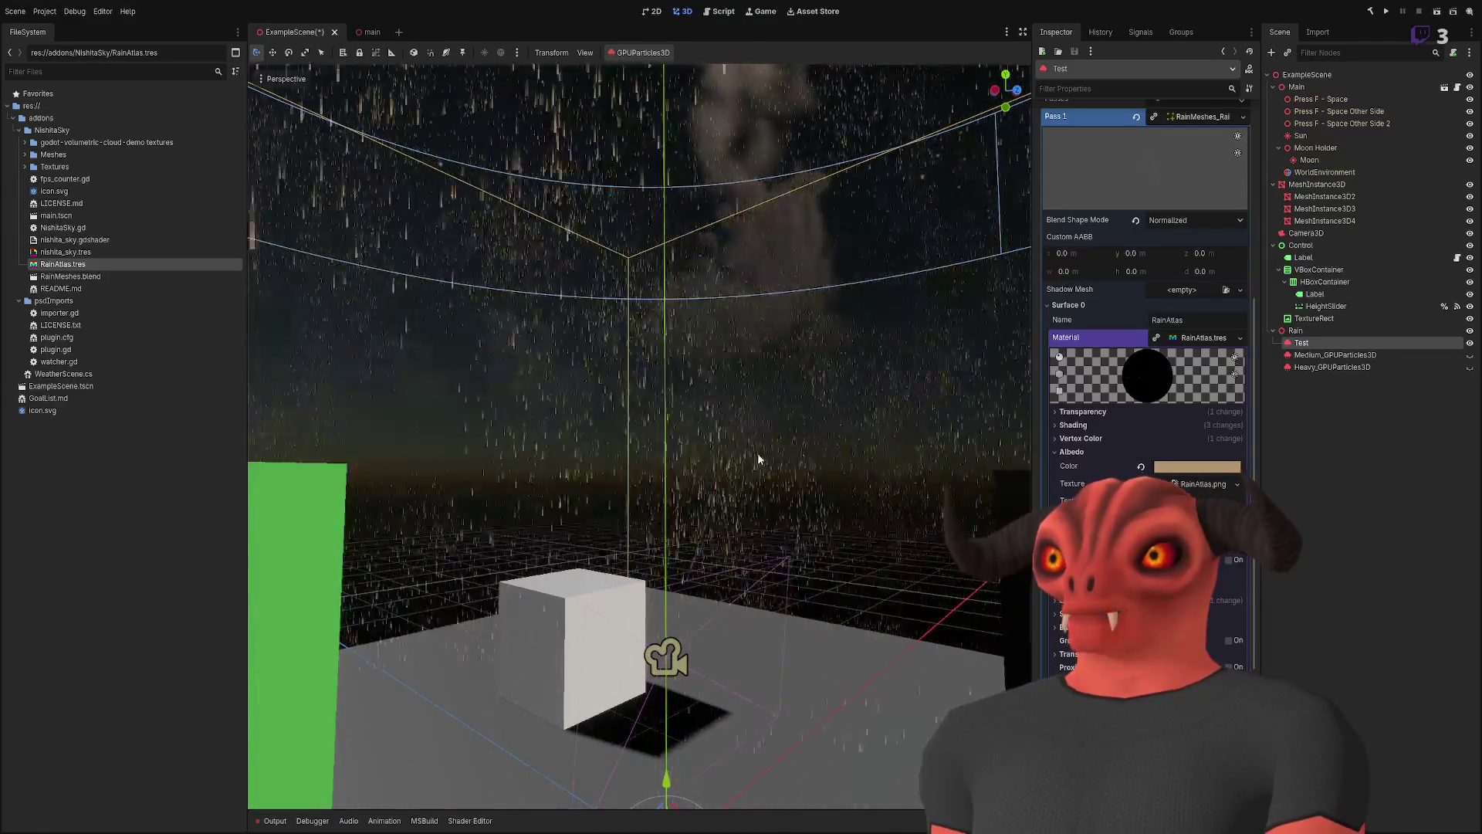
{"action": "key", "text": "s"}
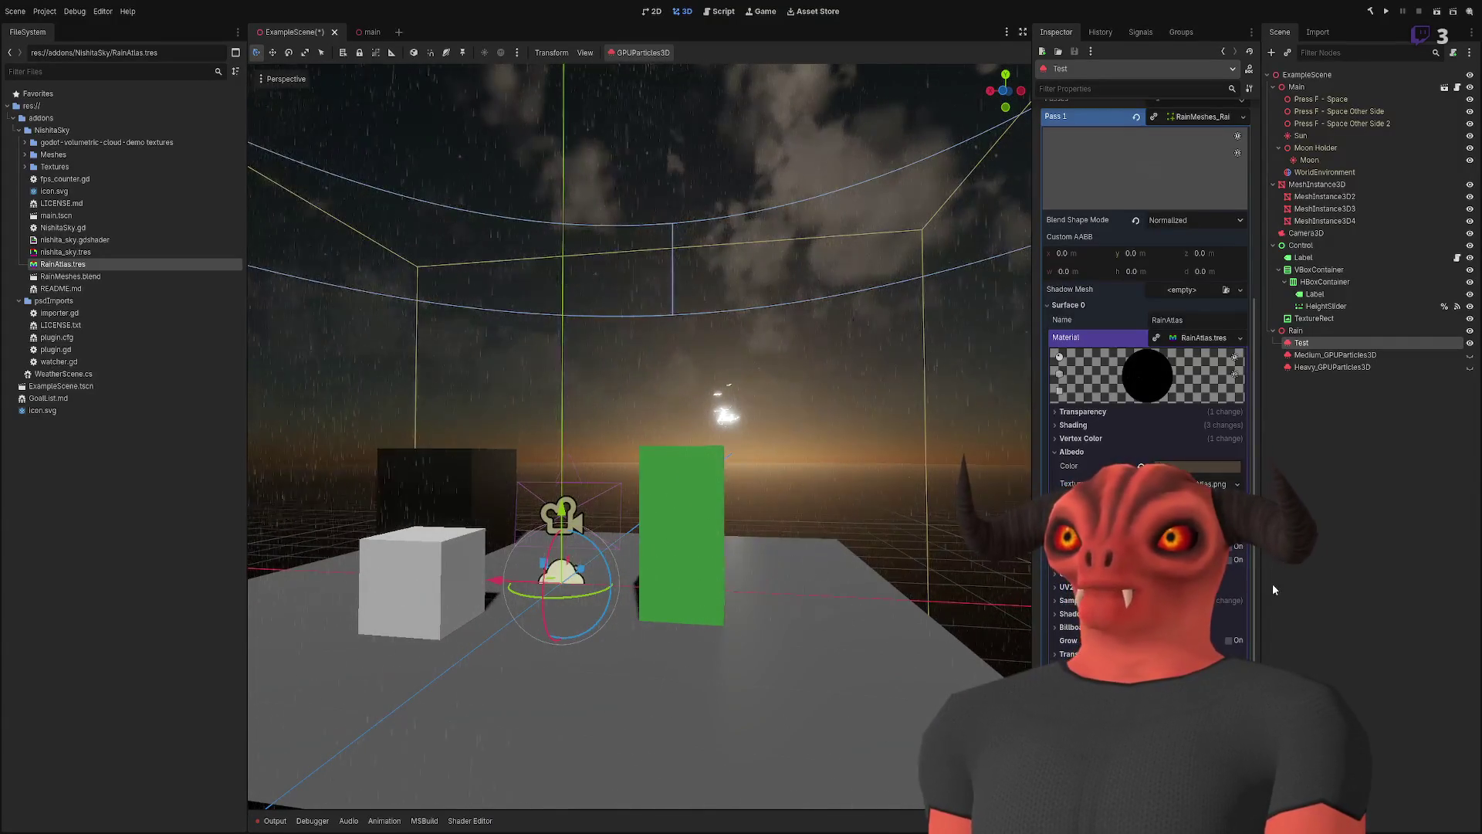
{"action": "key", "text": "shift+f"}
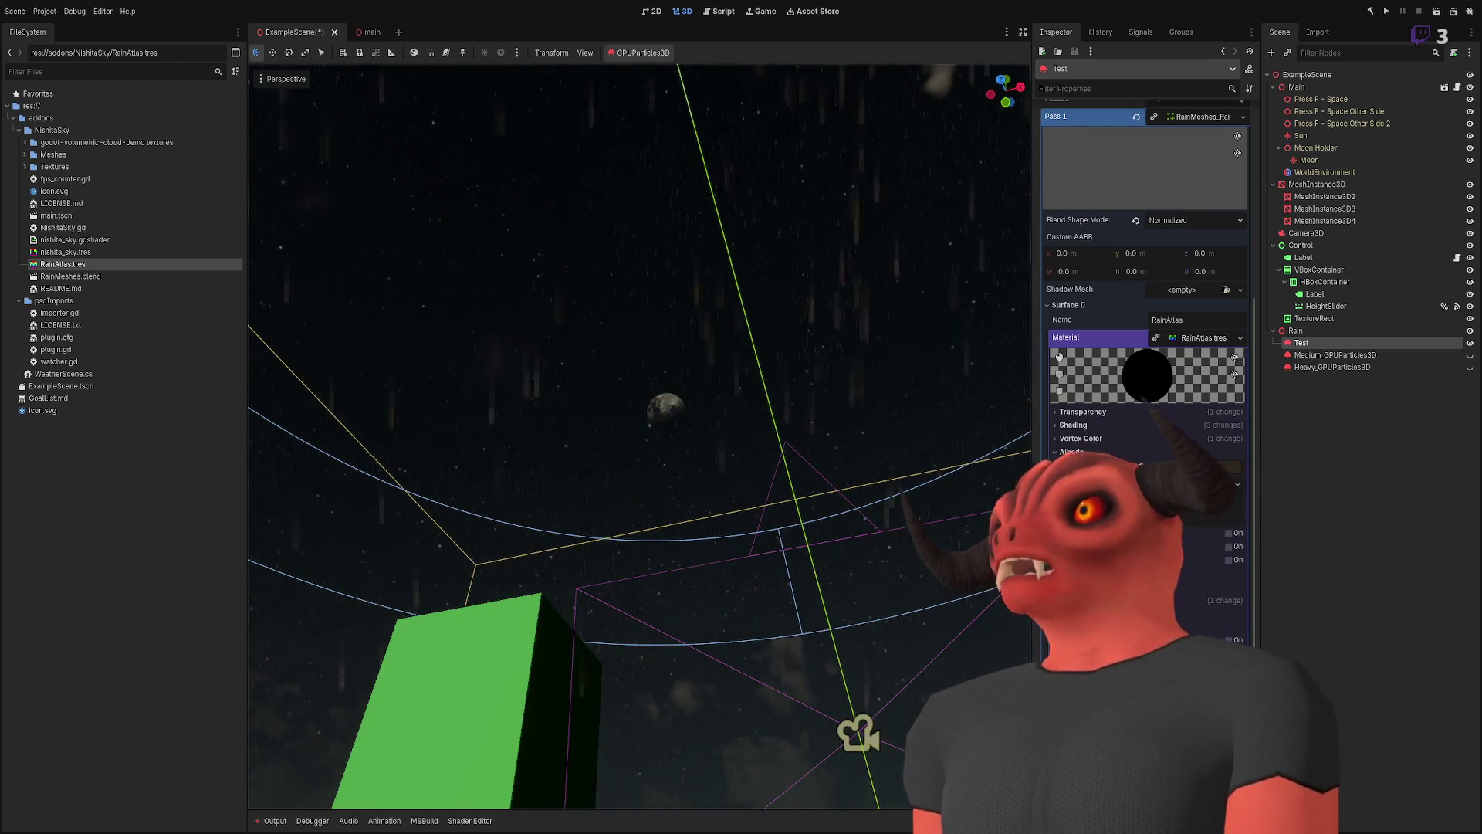
- Revert the Albedo Color to default white and frame the view on the rain emitter
{"action": "left_click", "coordinate": [1142, 467]}
{"action": "key", "text": "f"}
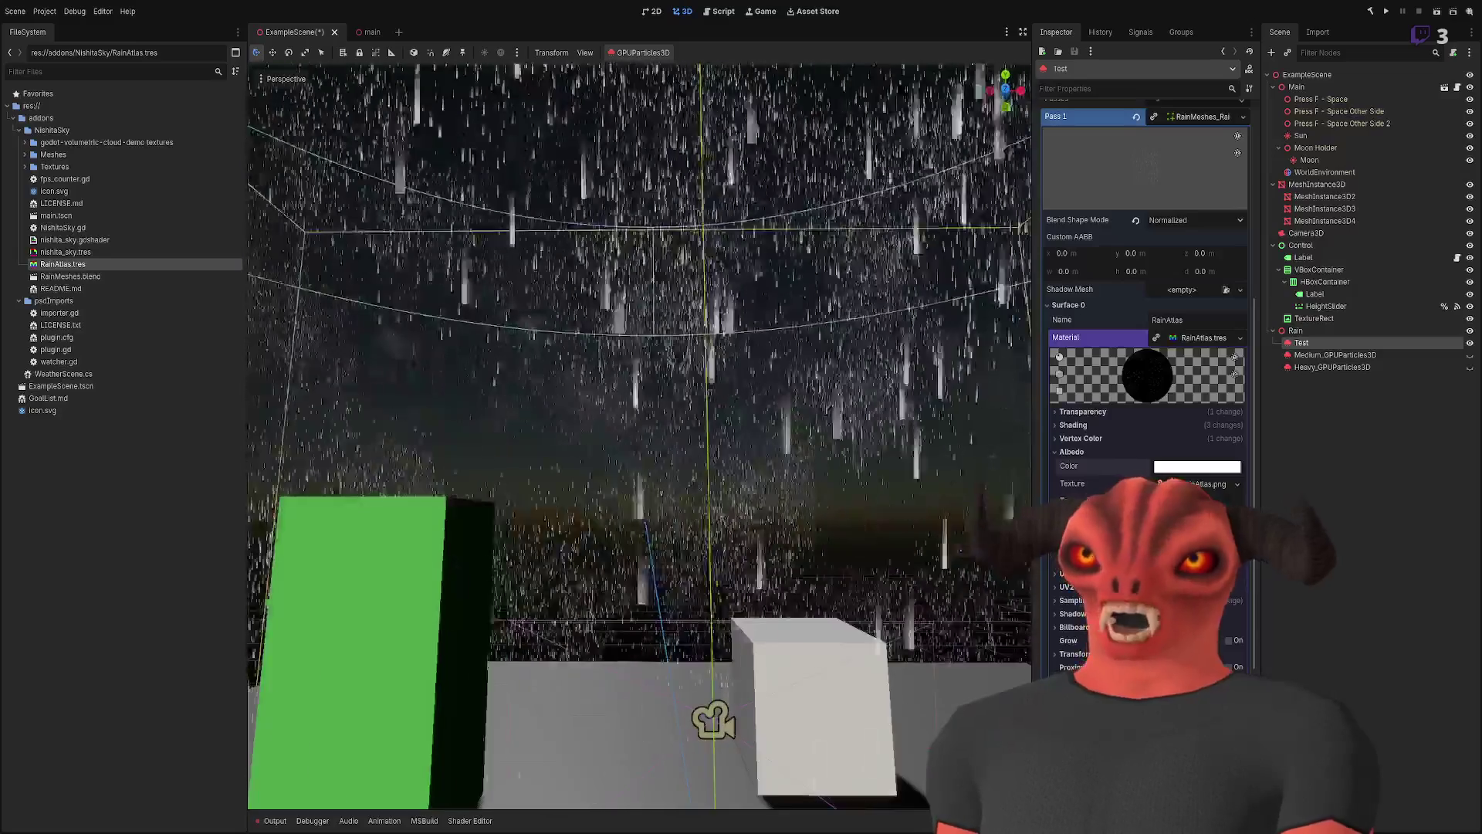
{"action": "scroll", "coordinate": [720, 377], "scroll_direction": "down", "scroll_amount": 2}
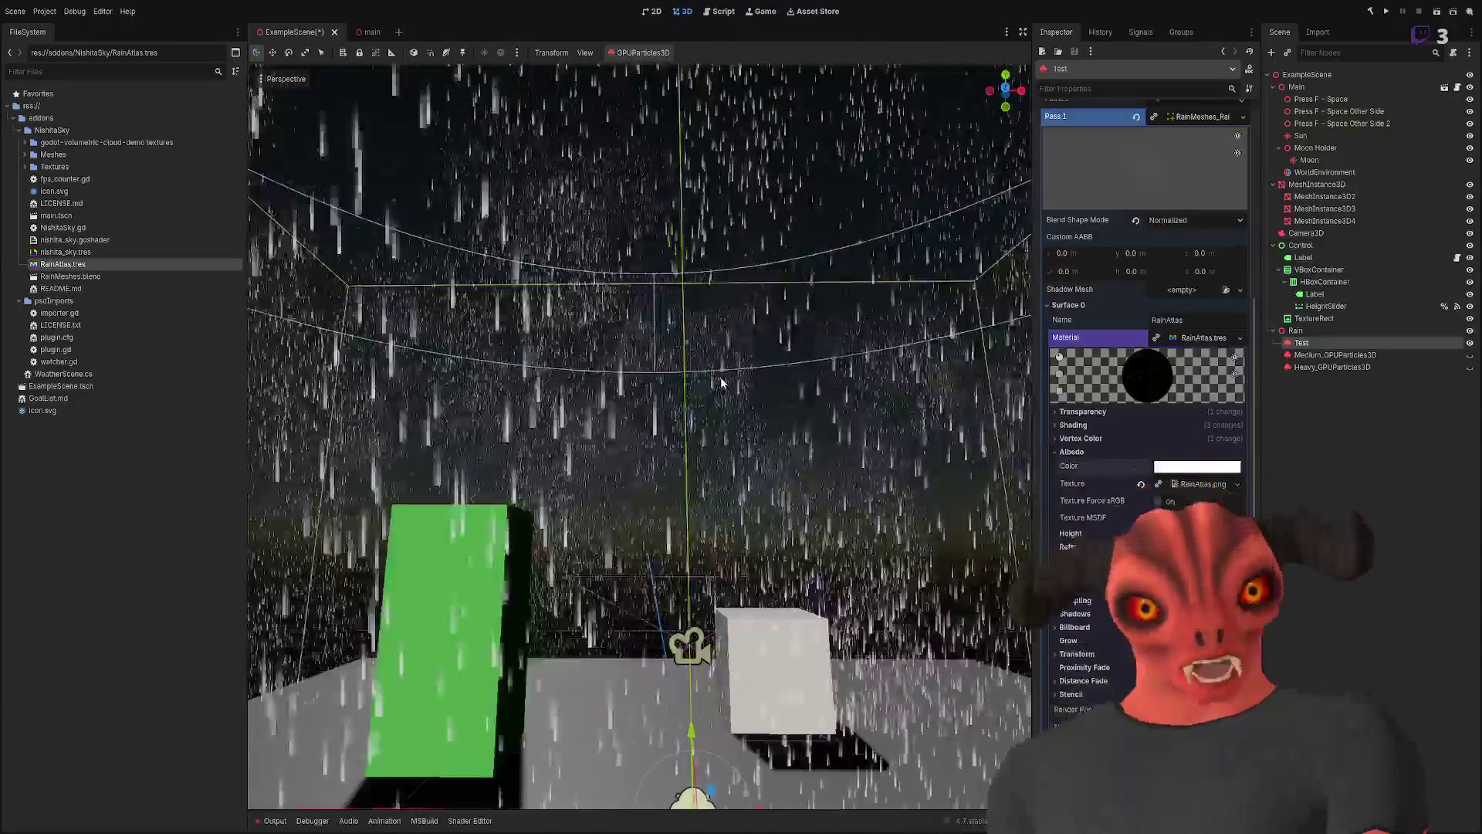
{"action": "mouse_move", "coordinate": [720, 377]}
{"action": "left_mouse_down"}
{"action": "mouse_move", "coordinate": [671, 363]}
{"action": "mouse_move", "coordinate": [641, 402]}
{"action": "mouse_move", "coordinate": [618, 401]}
{"action": "left_mouse_up"}
- Collapse the material's Transparency and Vertex Color sections while orbiting to see both boxes
{"action": "left_click", "coordinate": [1073, 338]}
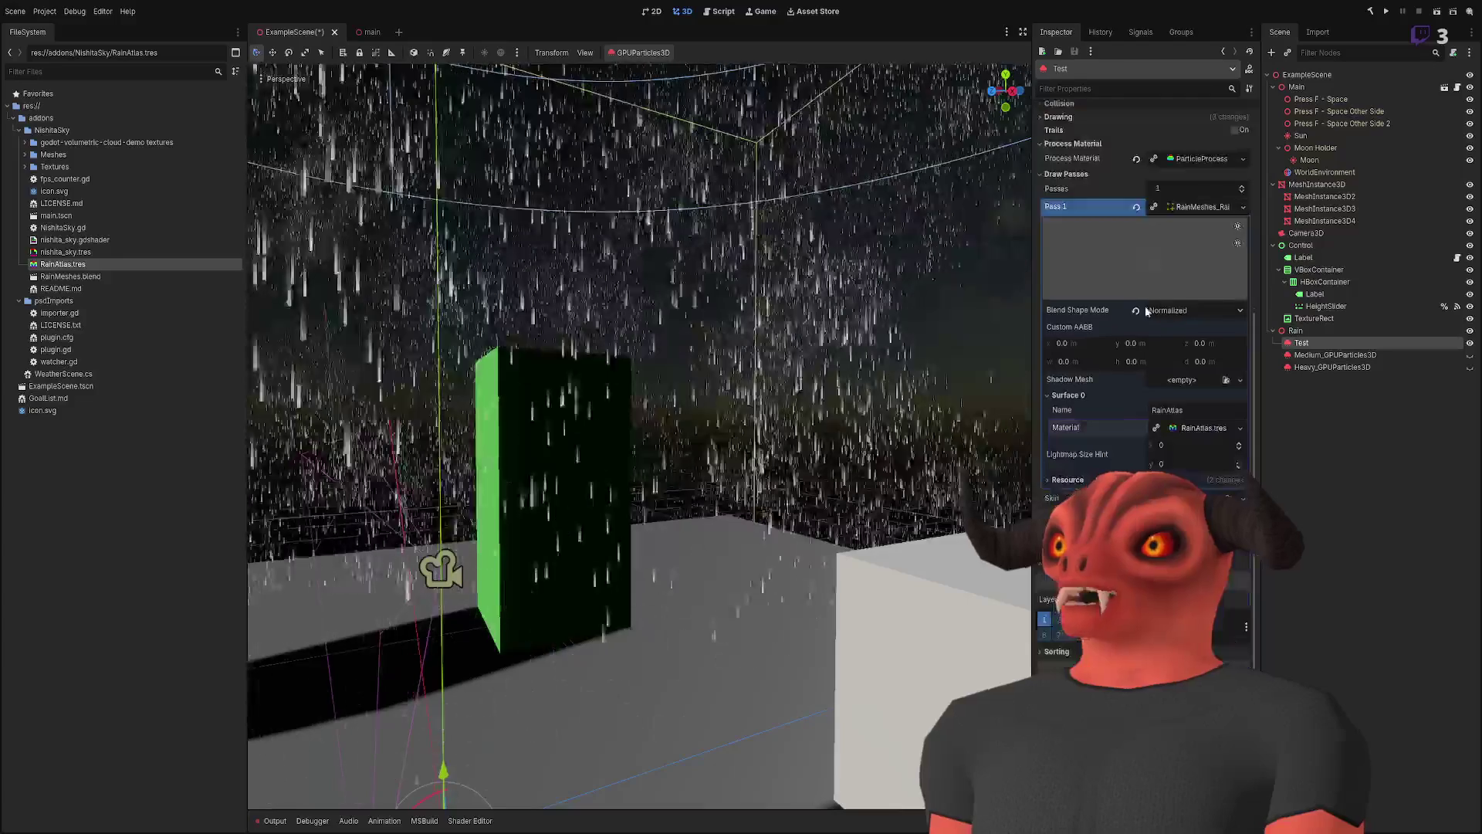
{"action": "scroll", "coordinate": [1127, 363], "scroll_direction": "up", "scroll_amount": 4}
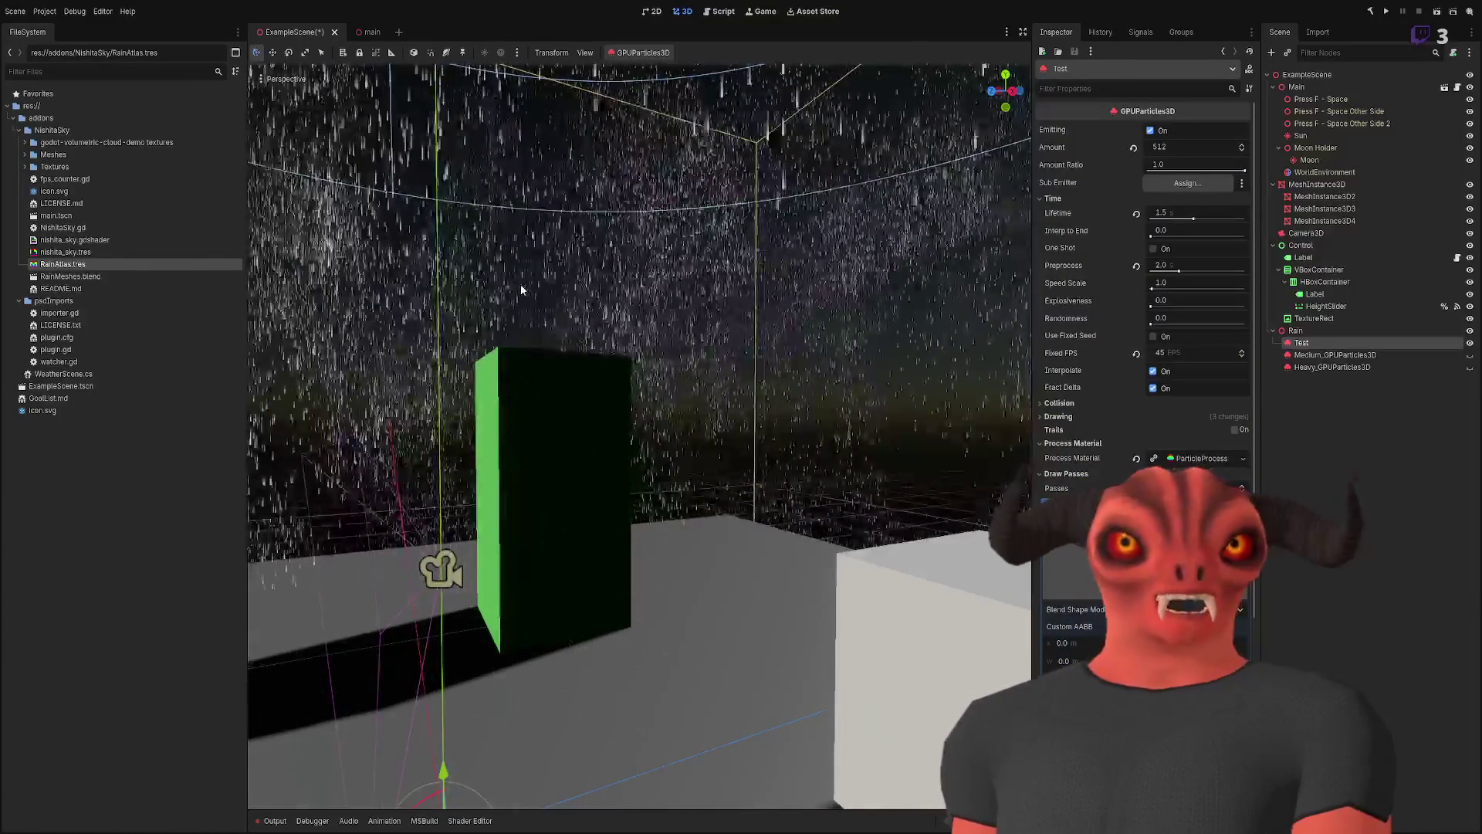
{"action": "scroll", "coordinate": [521, 290], "scroll_direction": "down", "scroll_amount": 3}
{"action": "left_click_drag", "start_coordinate": [521, 290], "coordinate": [556, 255]}
{"action": "scroll", "coordinate": [556, 254], "scroll_direction": "up", "scroll_amount": 2}
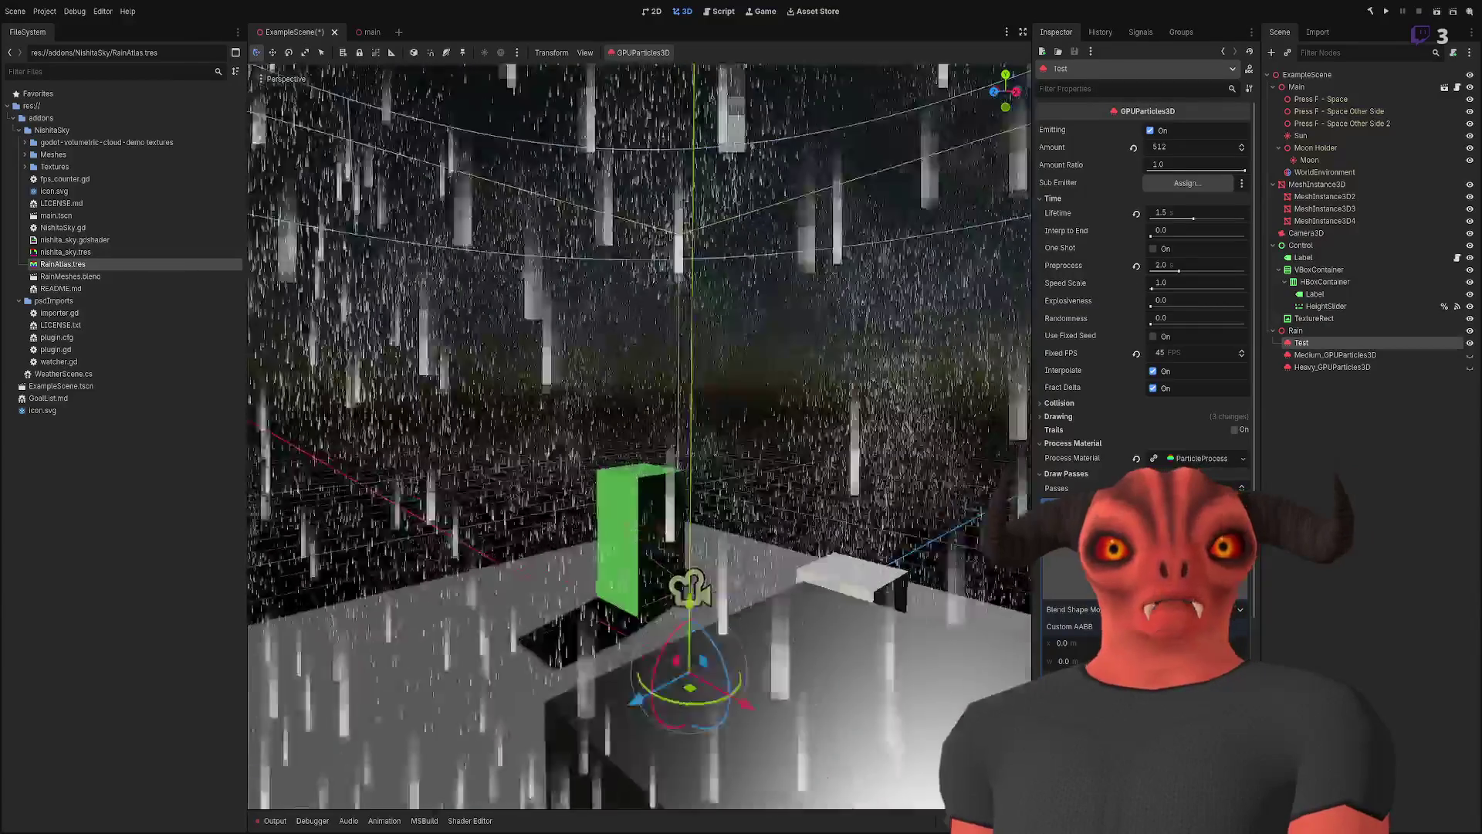
{"action": "scroll", "coordinate": [639, 436], "scroll_direction": "down", "scroll_amount": 10}
{"action": "scroll", "coordinate": [639, 436], "scroll_direction": "up", "scroll_amount": 10}
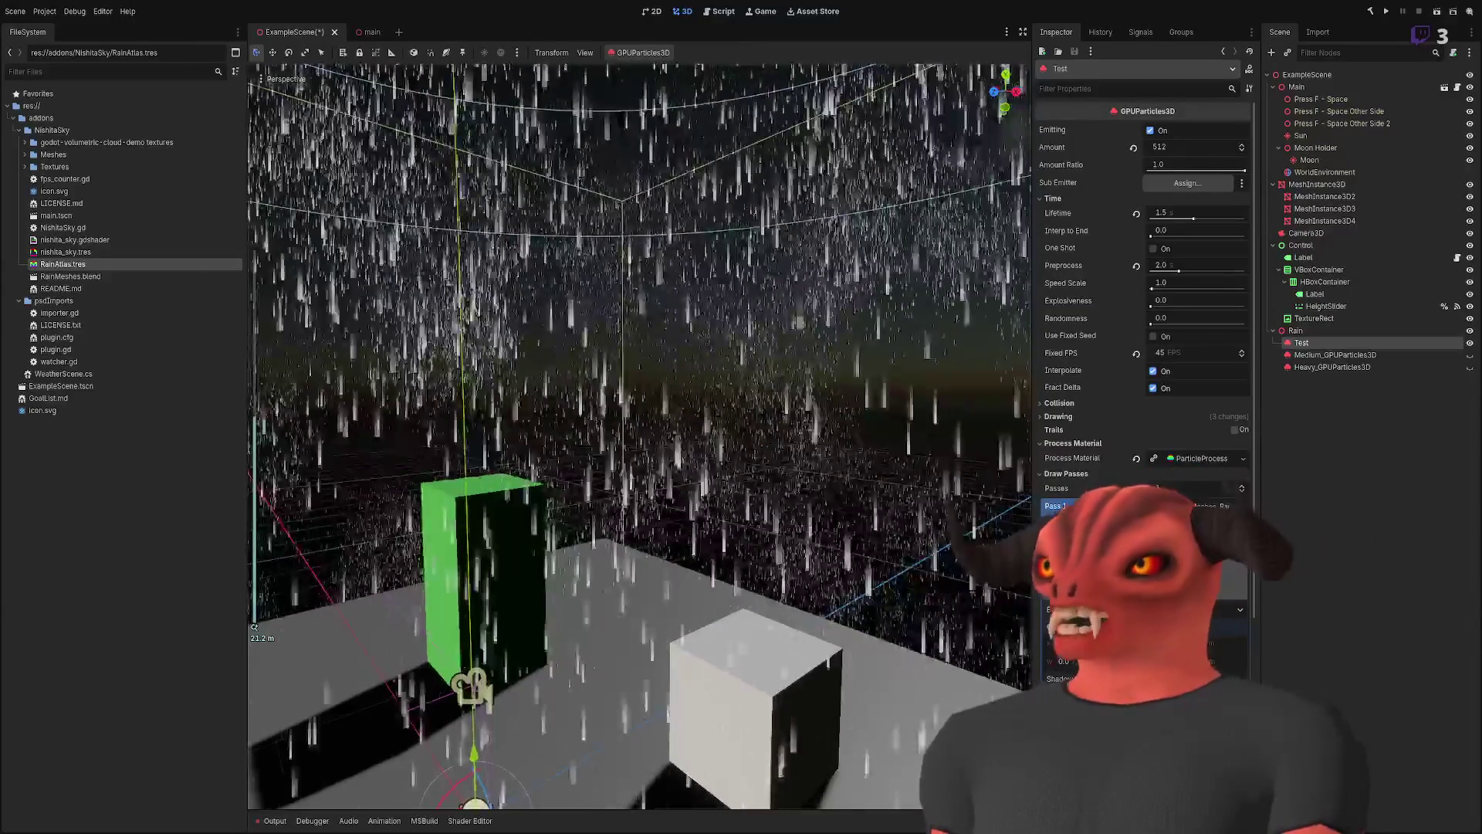
{"action": "scroll", "coordinate": [1079, 170], "scroll_direction": "down", "scroll_amount": 10}
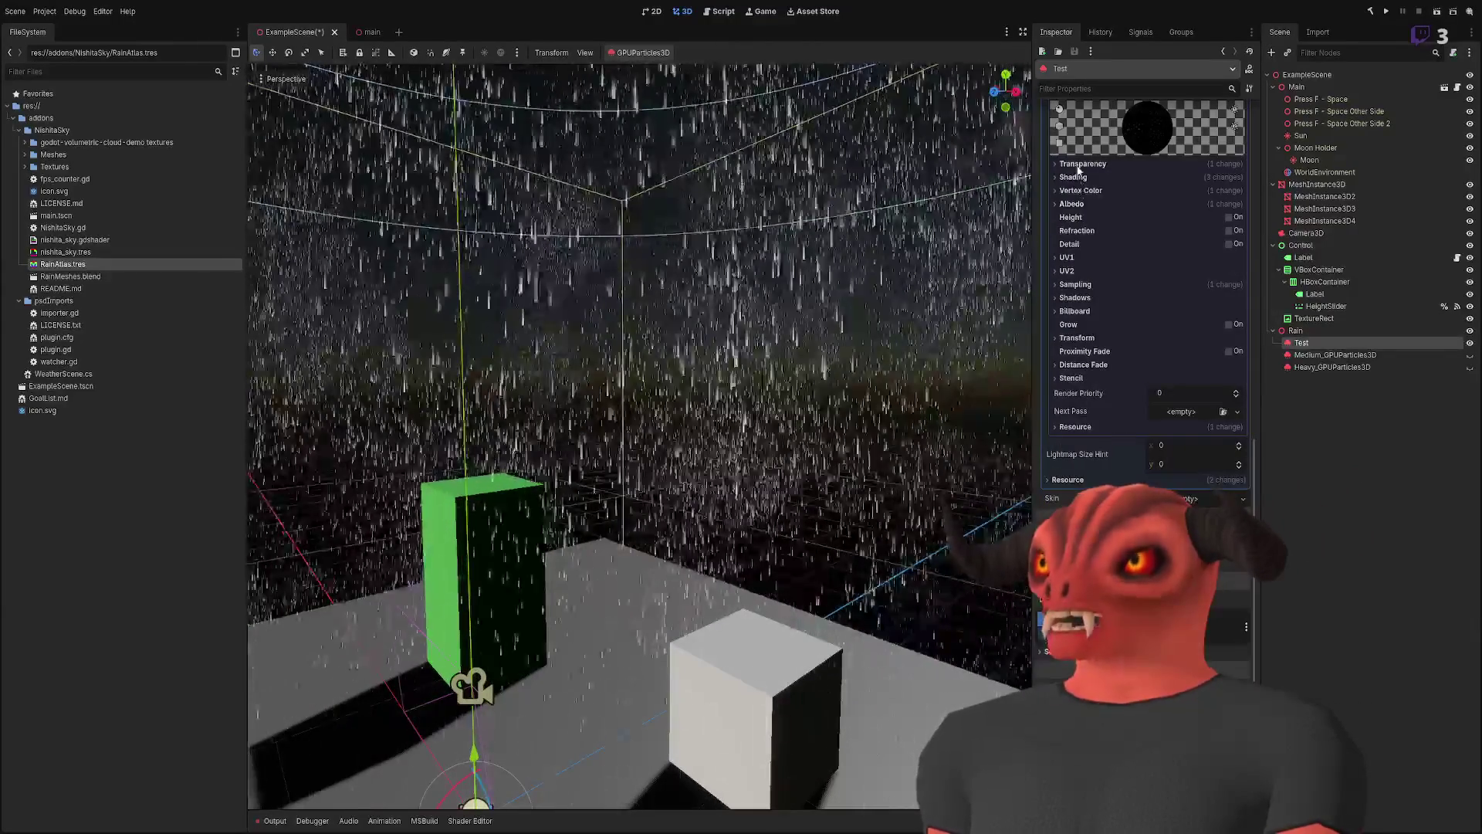
{"action": "left_click", "coordinate": [1079, 164]}
{"action": "left_click", "coordinate": [1074, 189]}
{"action": "left_click", "coordinate": [1077, 190]}
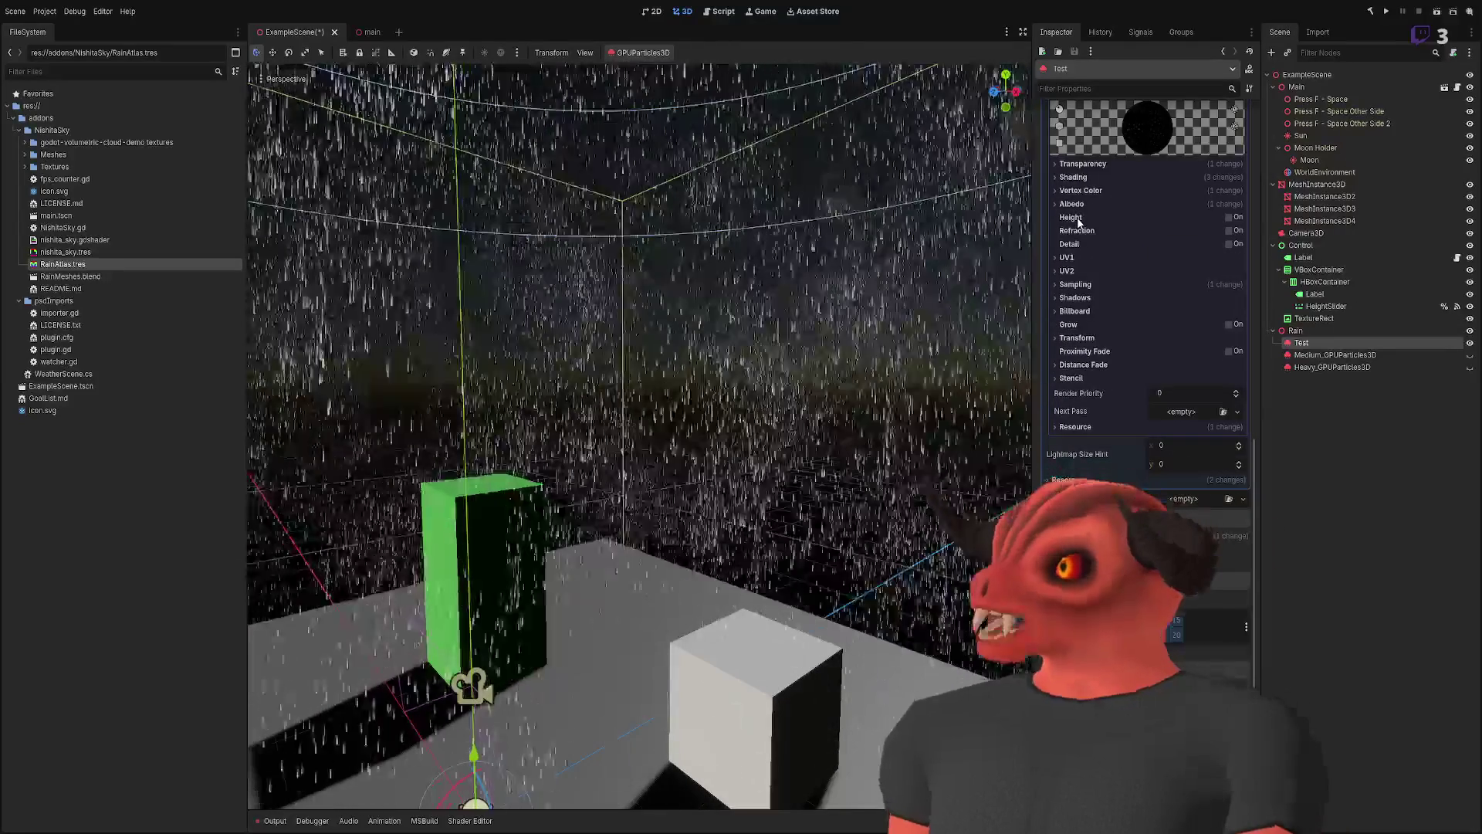
- Test the UV1 offset x at 1.665, then return it to 0
{"action": "left_click", "coordinate": [1075, 257]}
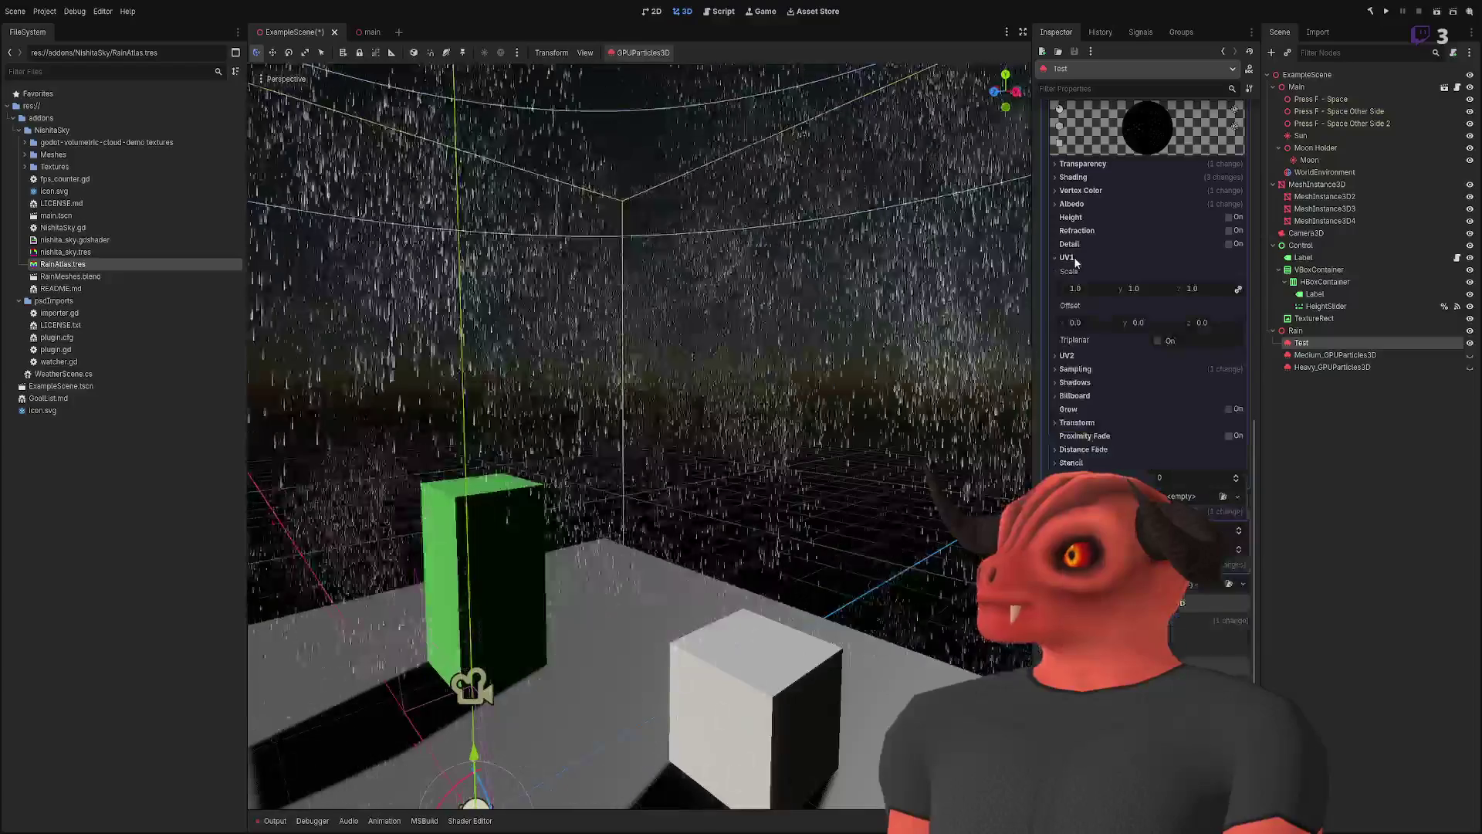
{"action": "left_click", "coordinate": [1066, 257]}
{"action": "left_click", "coordinate": [1072, 271]}
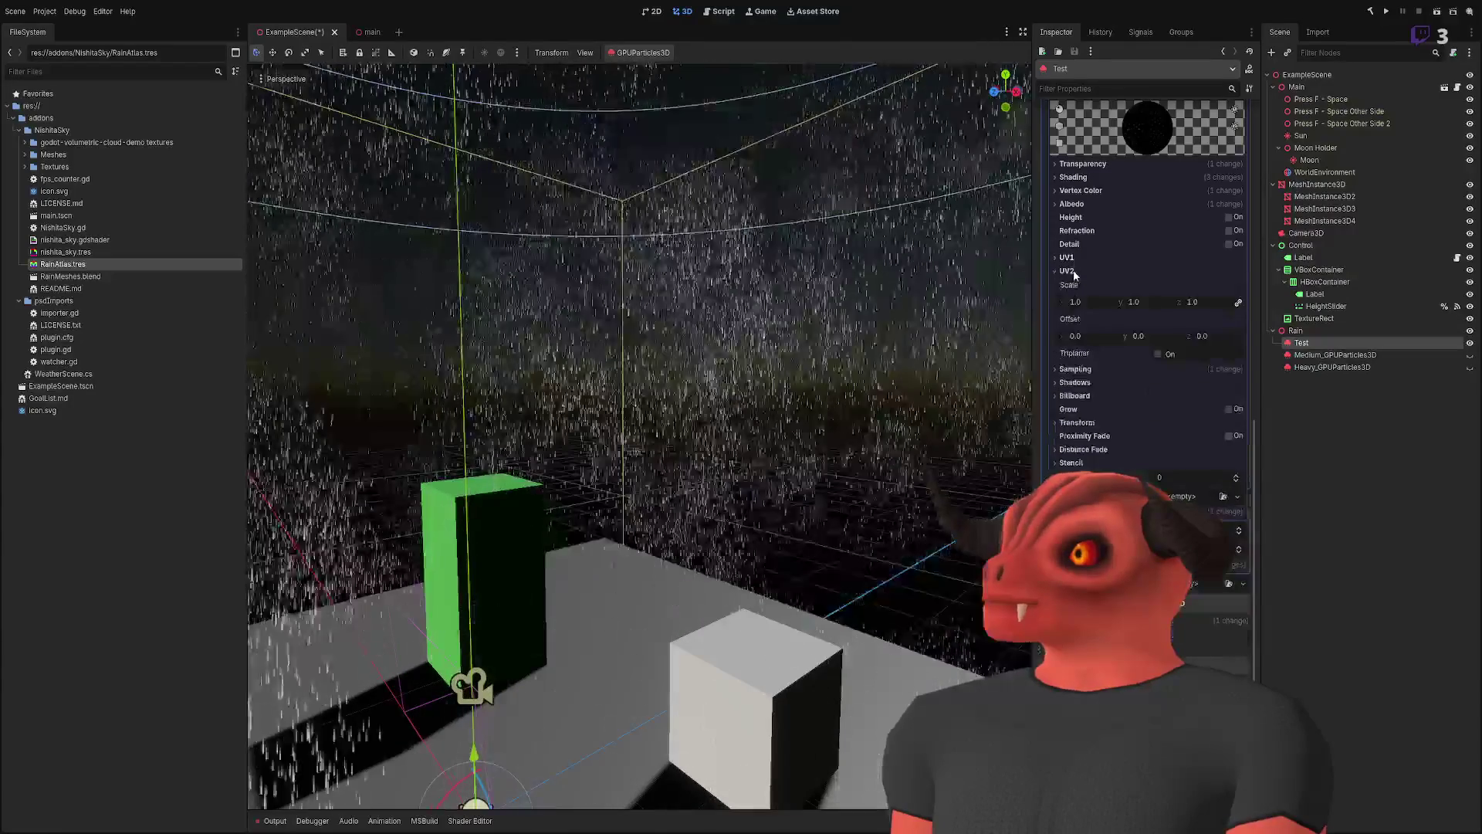
{"action": "left_click", "coordinate": [1073, 272]}
{"action": "left_click", "coordinate": [1070, 258]}
{"action": "mouse_move", "coordinate": [1077, 323]}
{"action": "left_mouse_down"}
{"action": "mouse_move", "coordinate": [1143, 322]}
{"action": "mouse_move", "coordinate": [1040, 323]}
{"action": "left_mouse_up"}
{"action": "left_click_drag", "start_coordinate": [1084, 322], "coordinate": [1083, 321]}
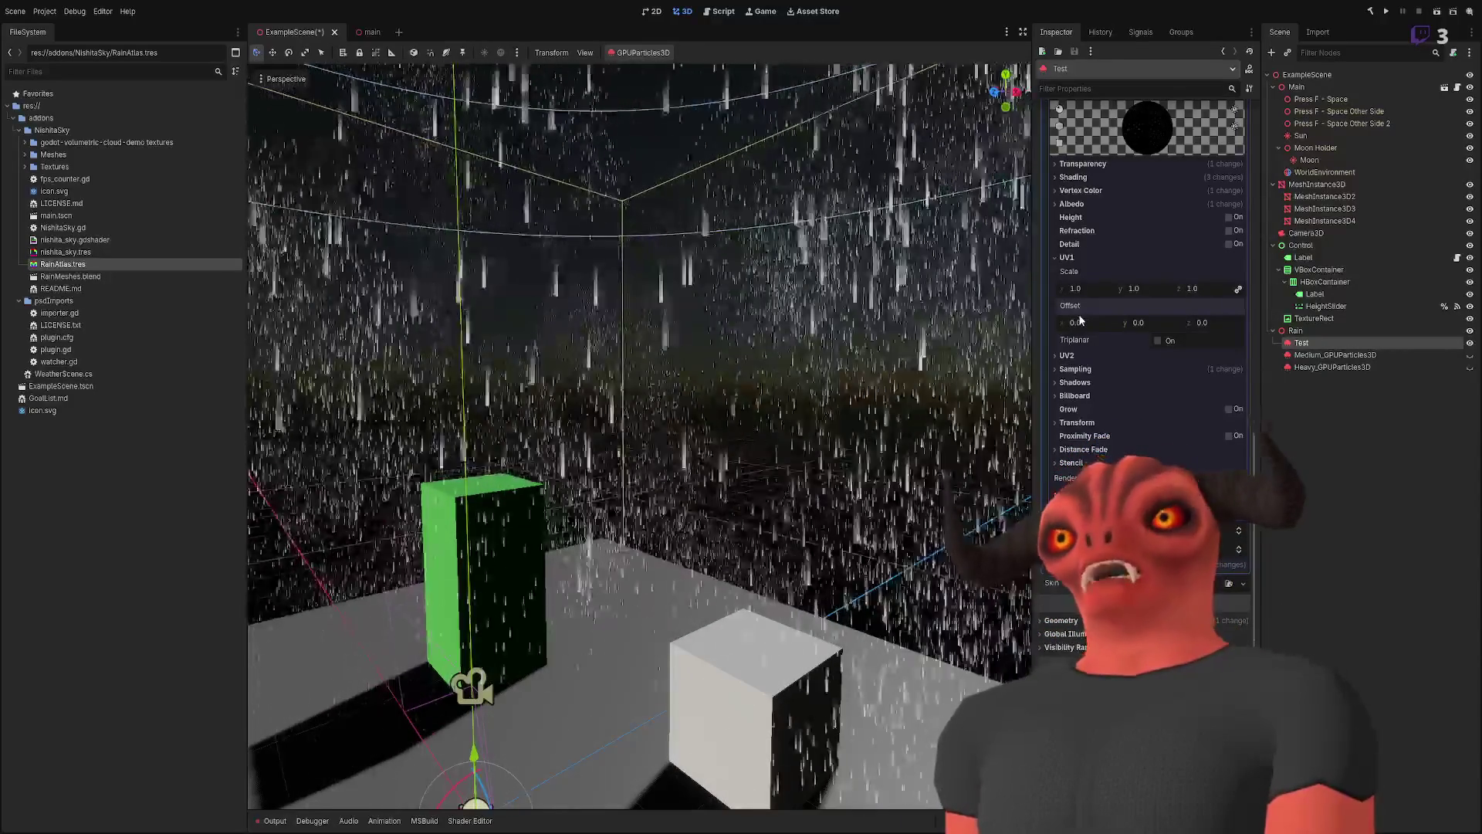
{"action": "left_click", "coordinate": [1067, 257]}
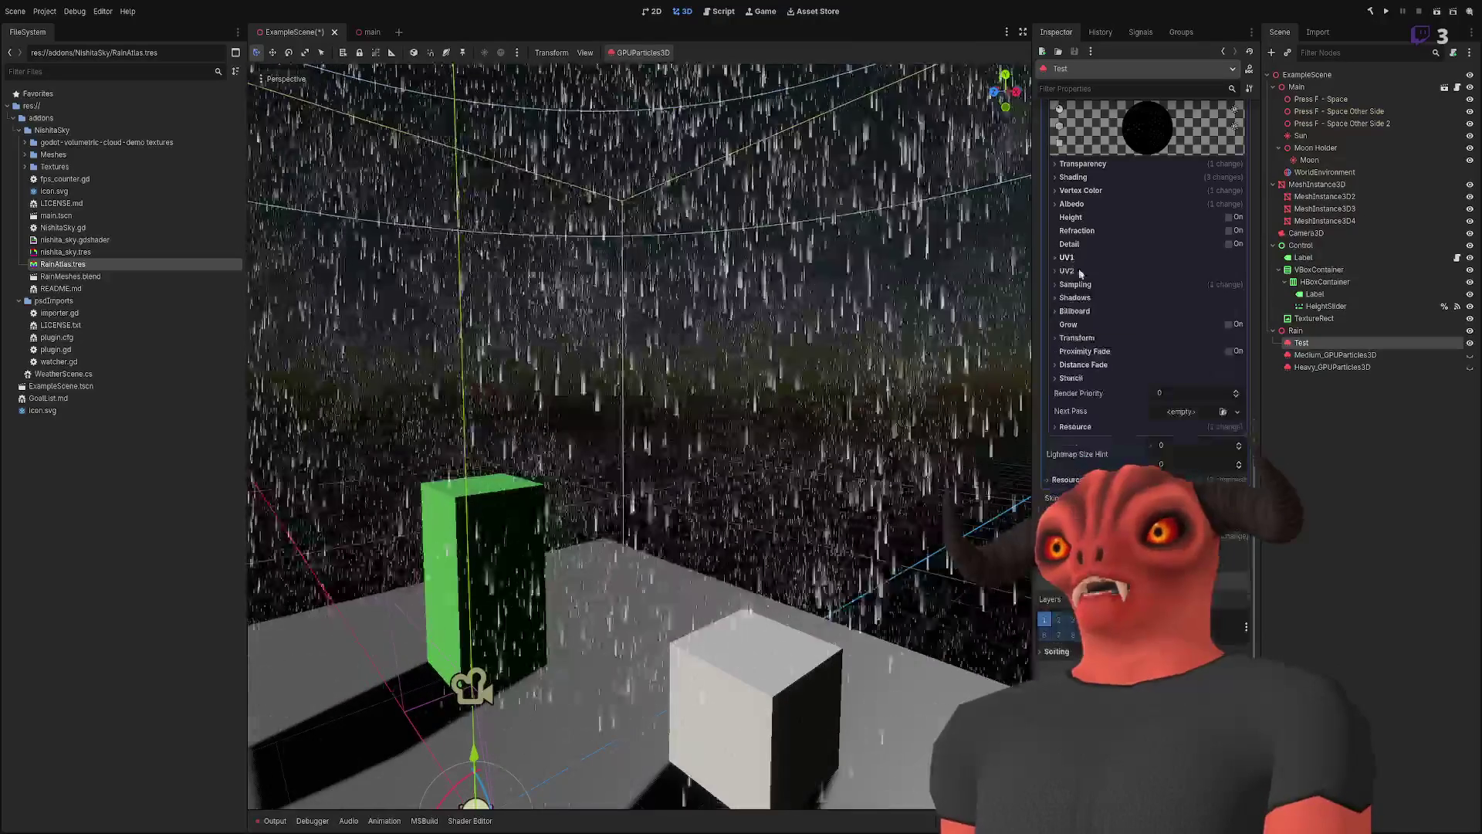
- Look over the Sampling and Transform settings and bring up Distance Fade
{"action": "left_click", "coordinate": [1077, 285]}
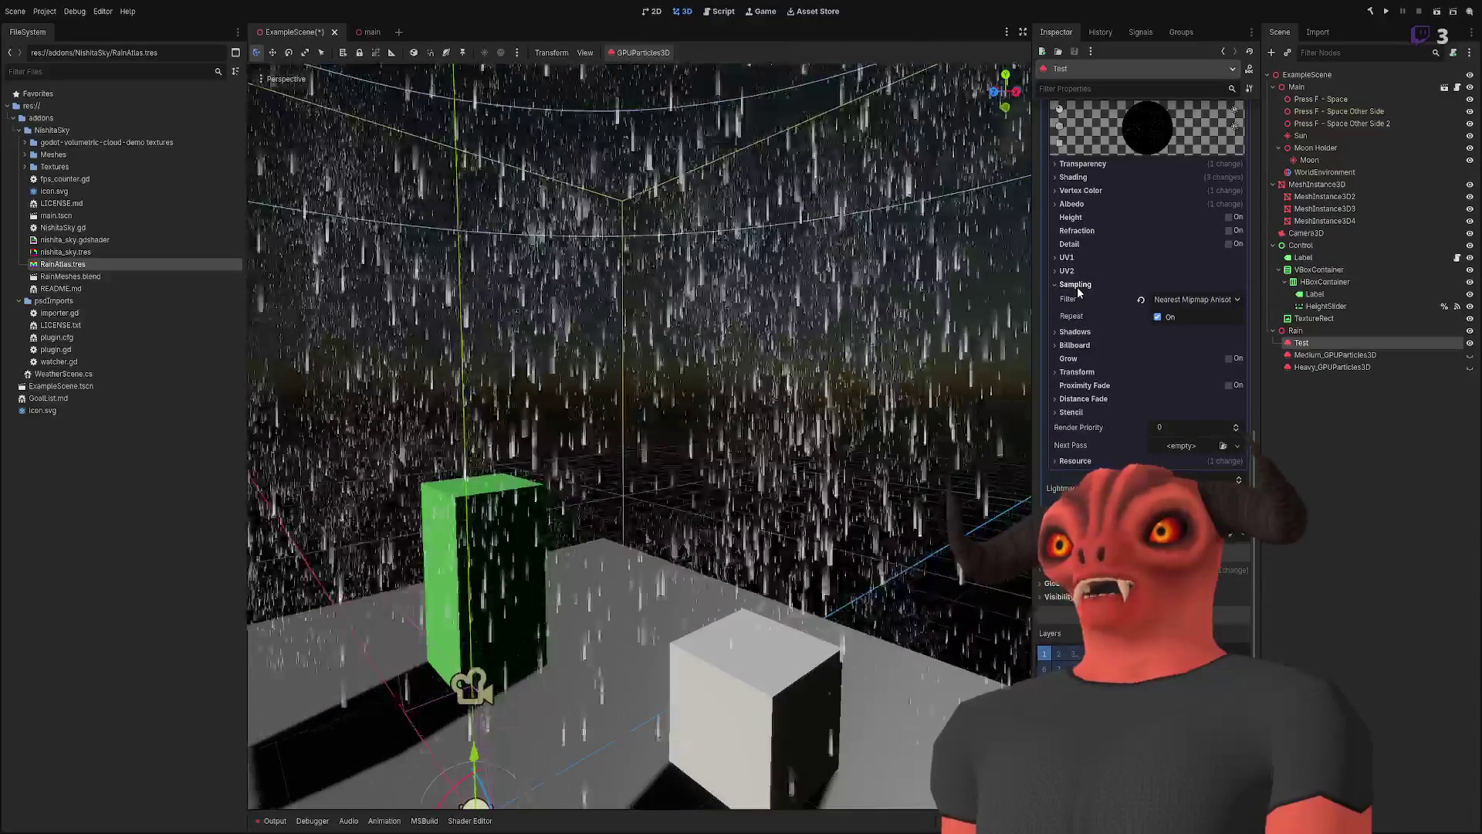
{"action": "left_click", "coordinate": [1075, 285]}
{"action": "left_click", "coordinate": [1079, 341]}
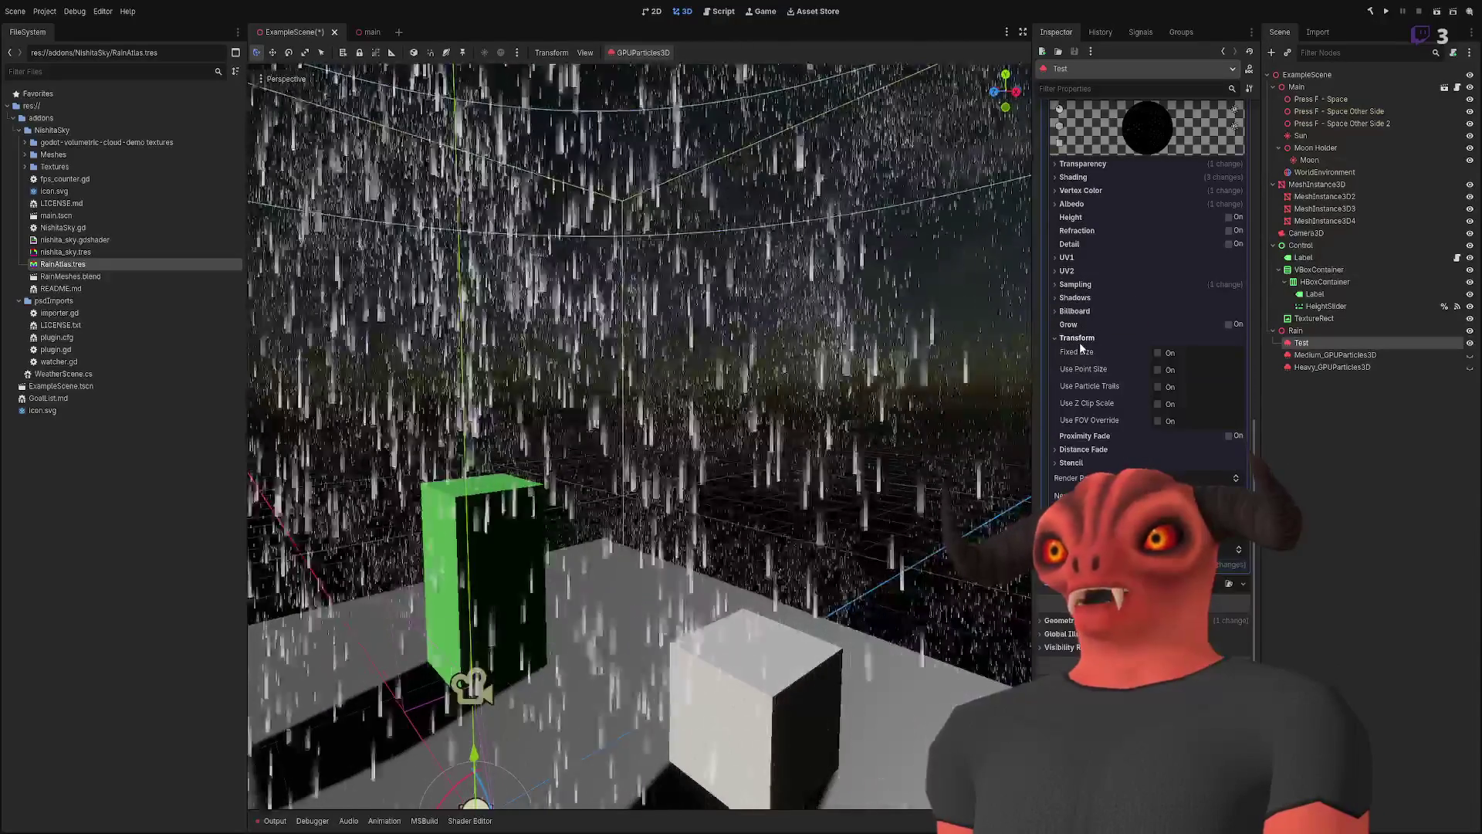
{"action": "left_click", "coordinate": [1077, 337]}
{"action": "left_click", "coordinate": [1090, 364]}
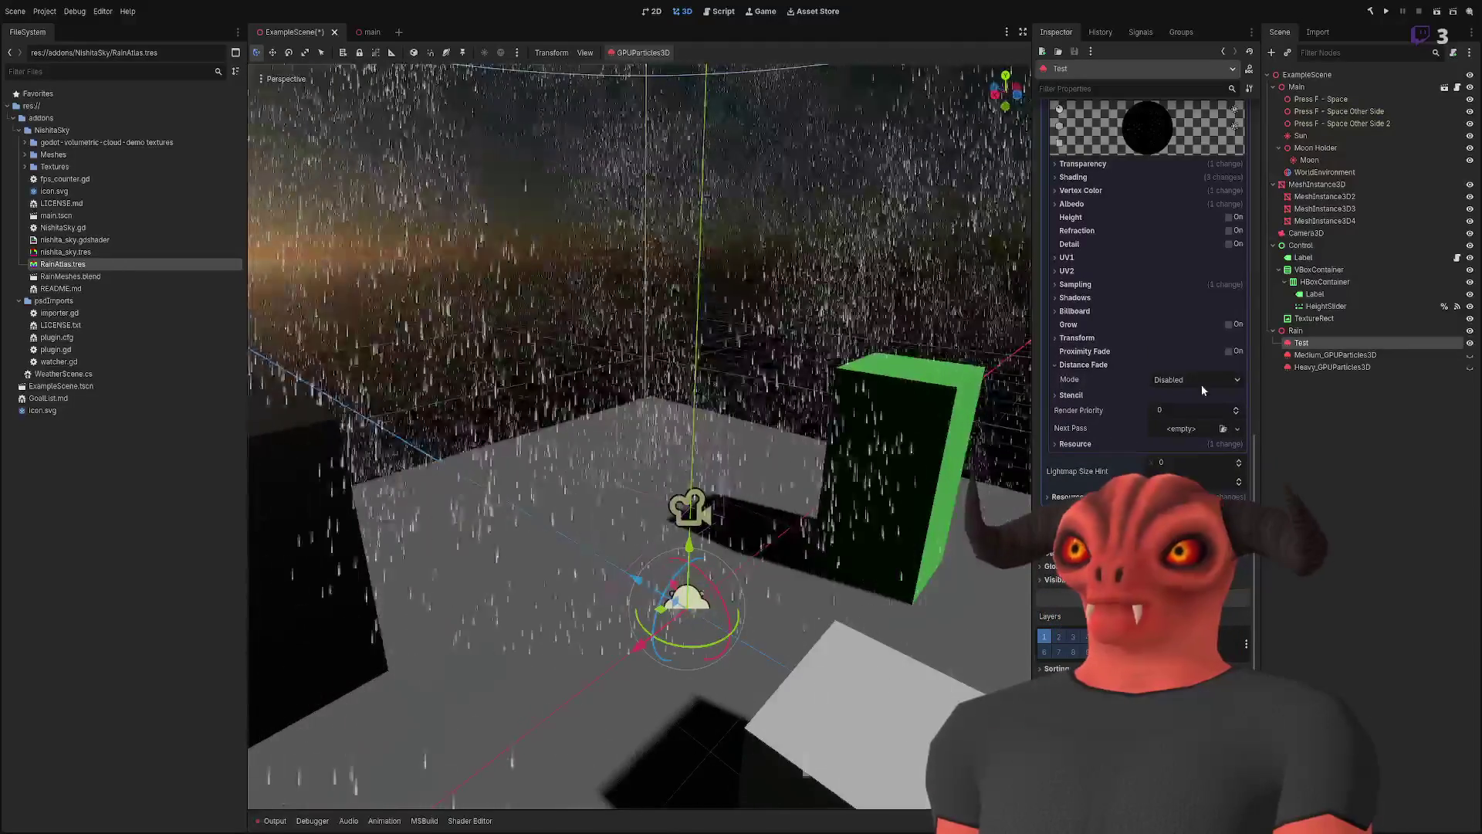
- Compare PixelAlpha and PixelDither distance fade, then set it back to Disabled and collapse the section
{"action": "left_click", "coordinate": [1175, 379]}
{"action": "left_click", "coordinate": [1177, 393]}
{"action": "left_click", "coordinate": [1175, 379]}
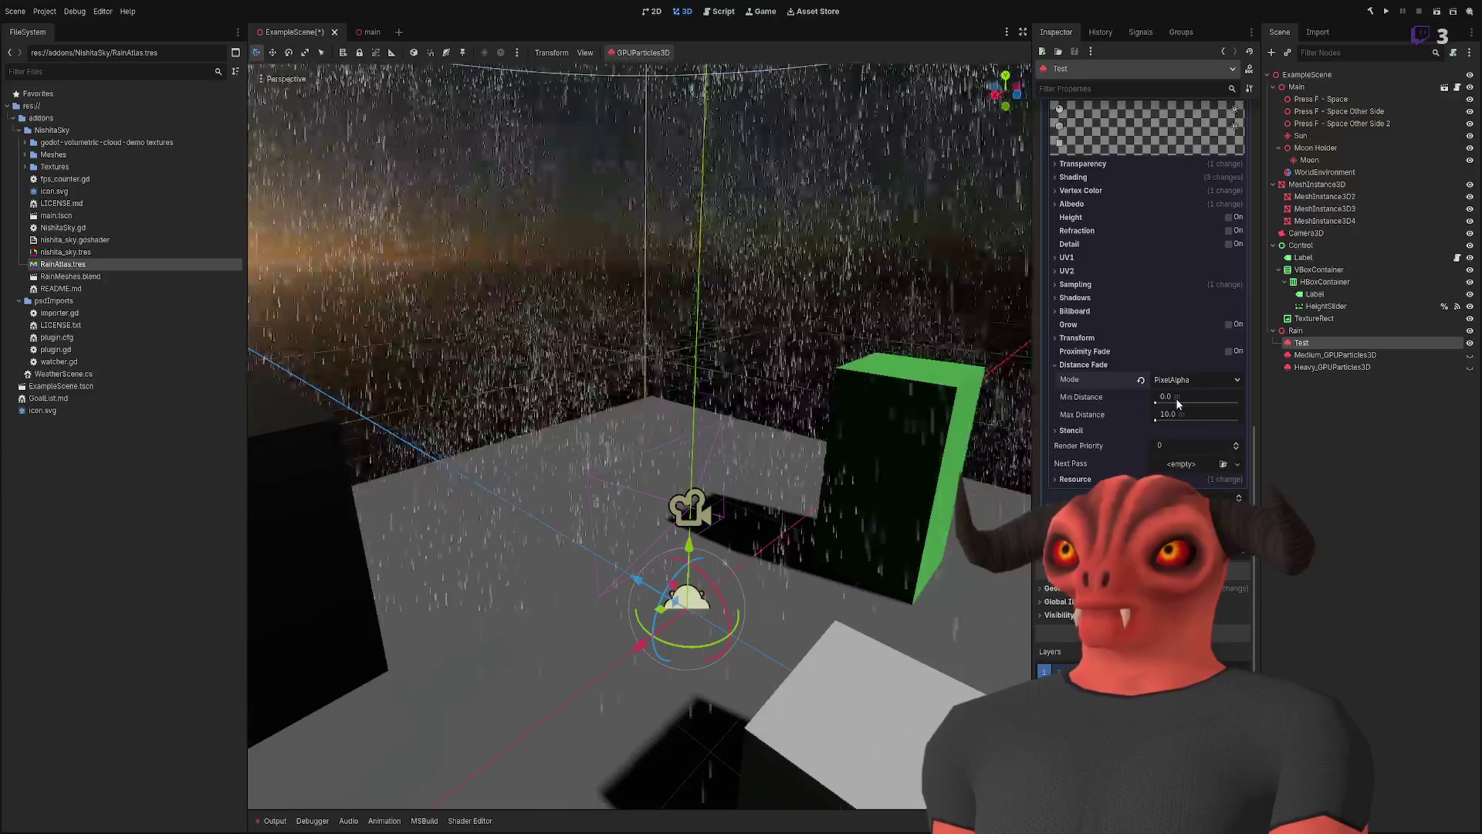
{"action": "left_click", "coordinate": [1175, 395]}
{"action": "left_click", "coordinate": [1189, 379]}
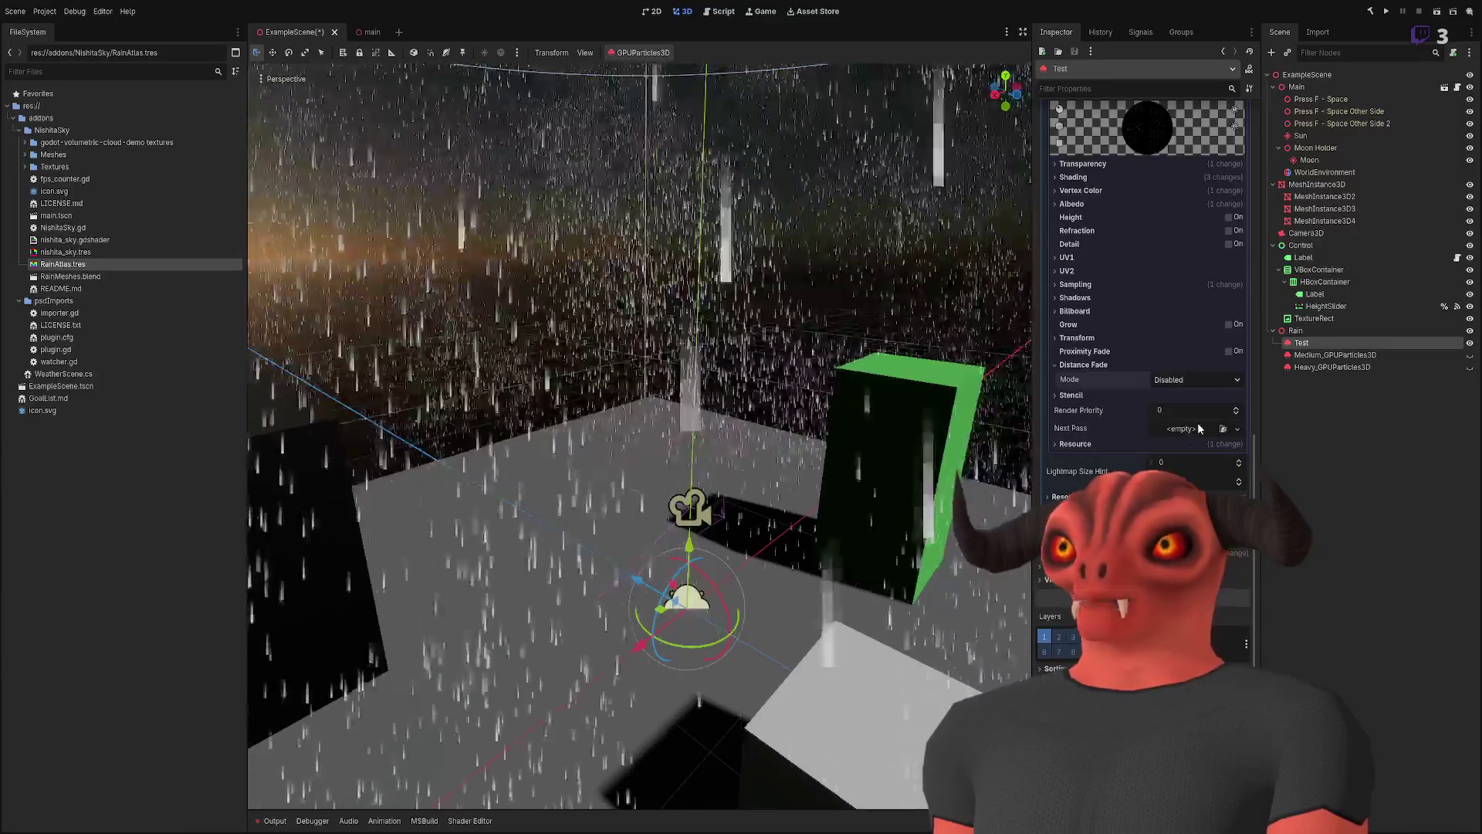
{"action": "left_click", "coordinate": [1197, 423]}
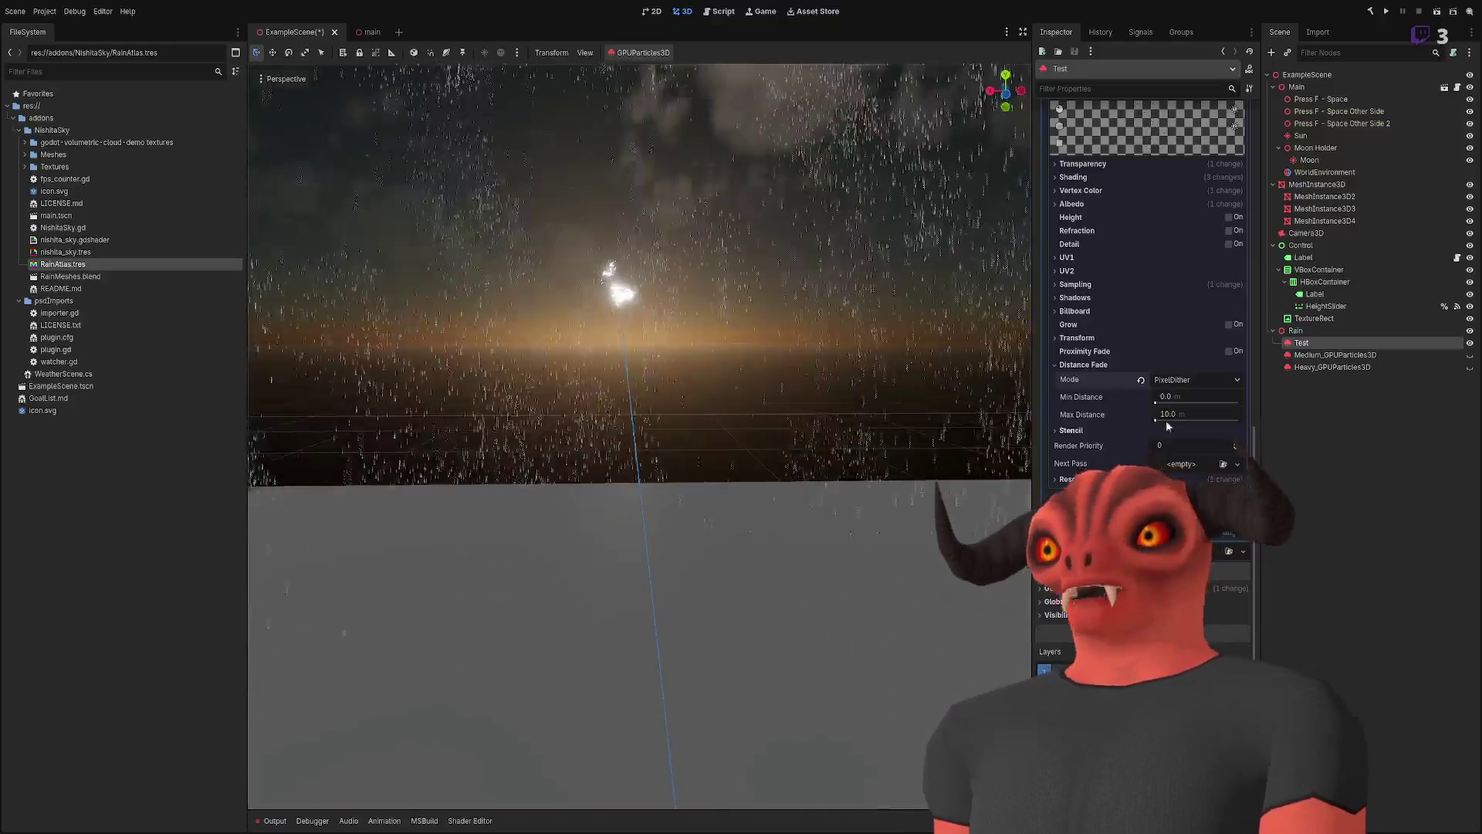
{"action": "left_click", "coordinate": [1197, 379]}
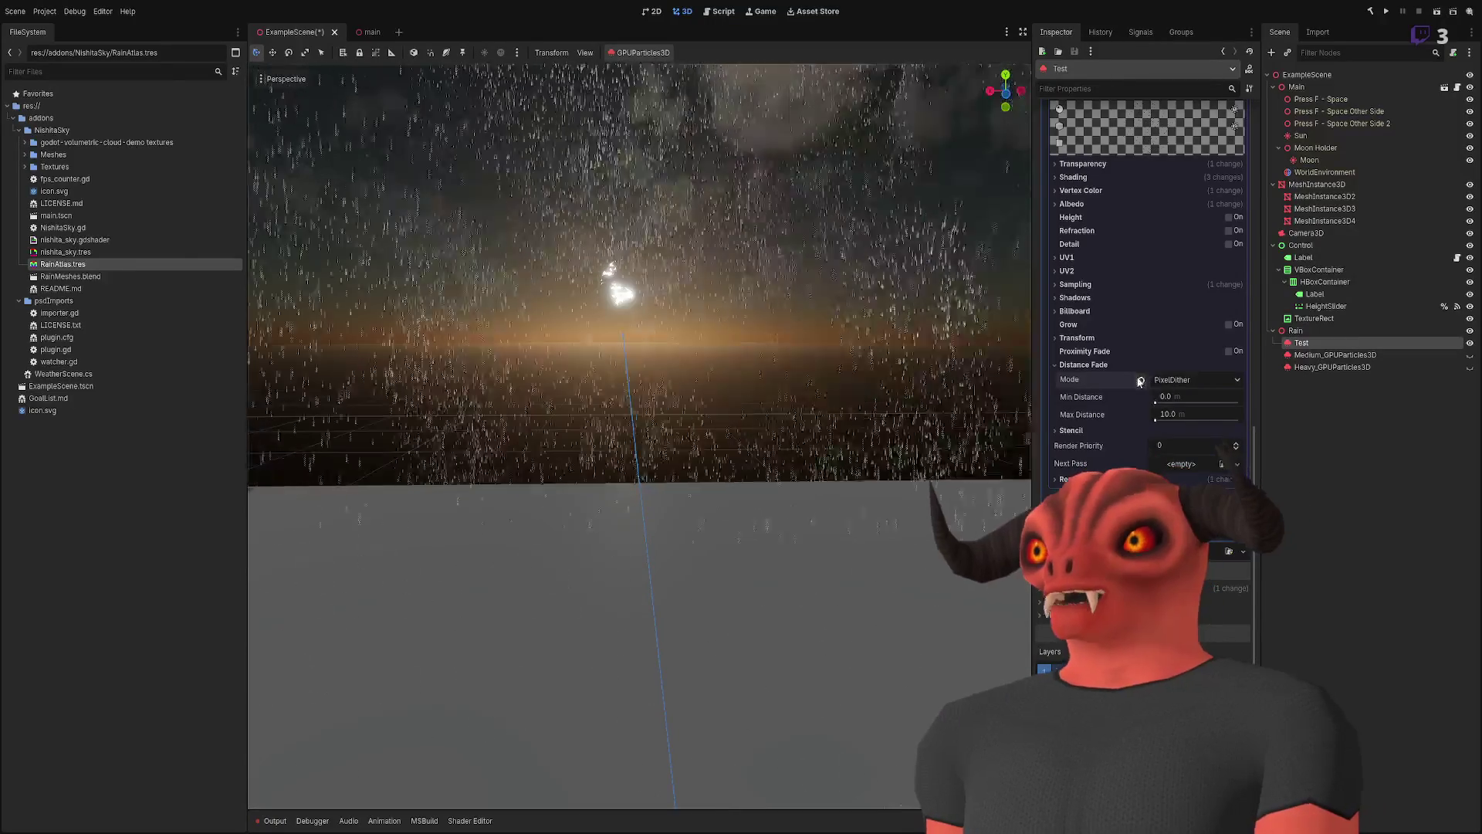
{"action": "left_click", "coordinate": [1182, 395]}
{"action": "left_click", "coordinate": [1083, 365]}
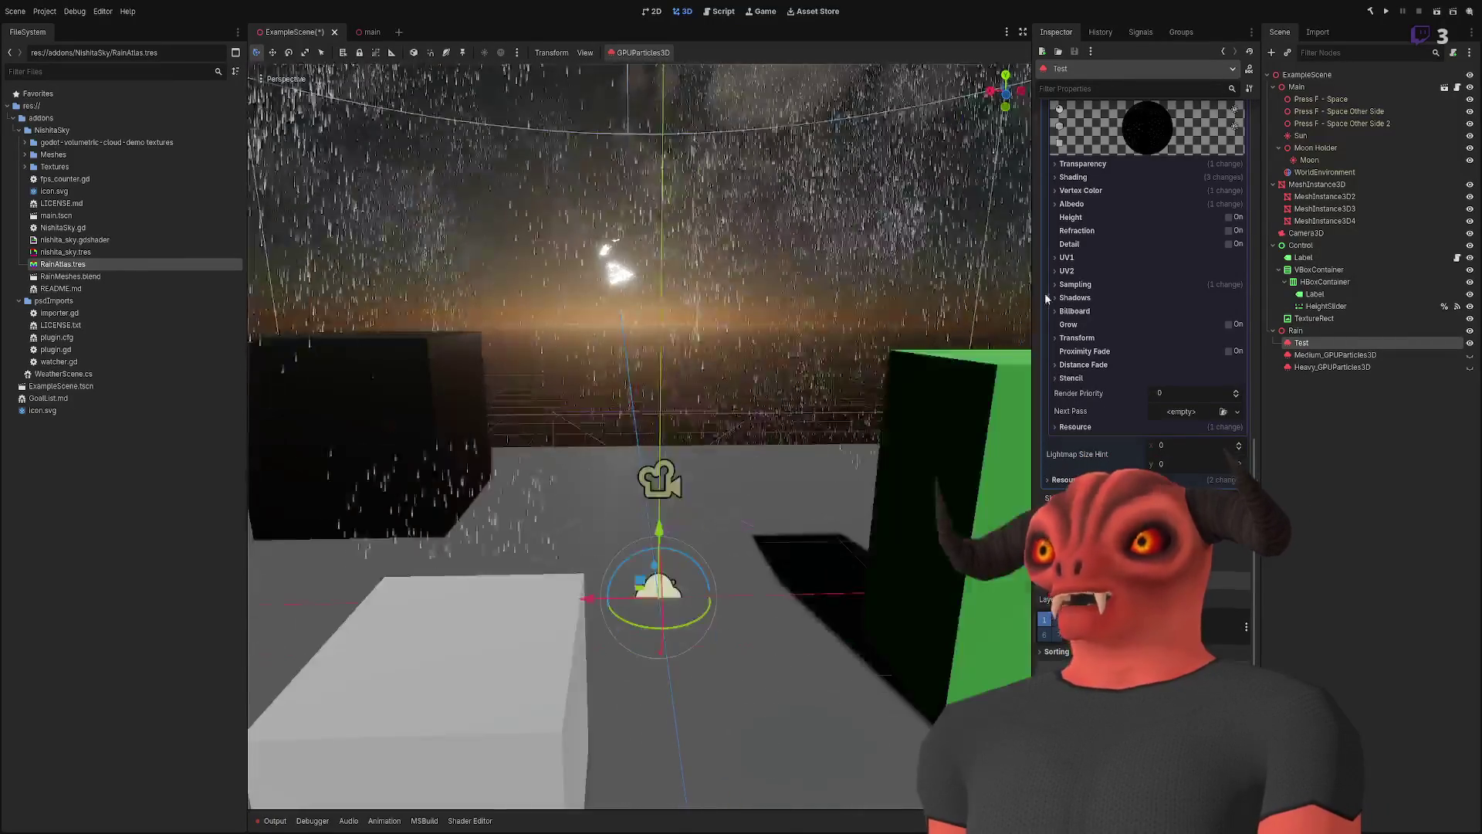
{"action": "scroll", "coordinate": [1142, 309], "scroll_direction": "up", "scroll_amount": 5}
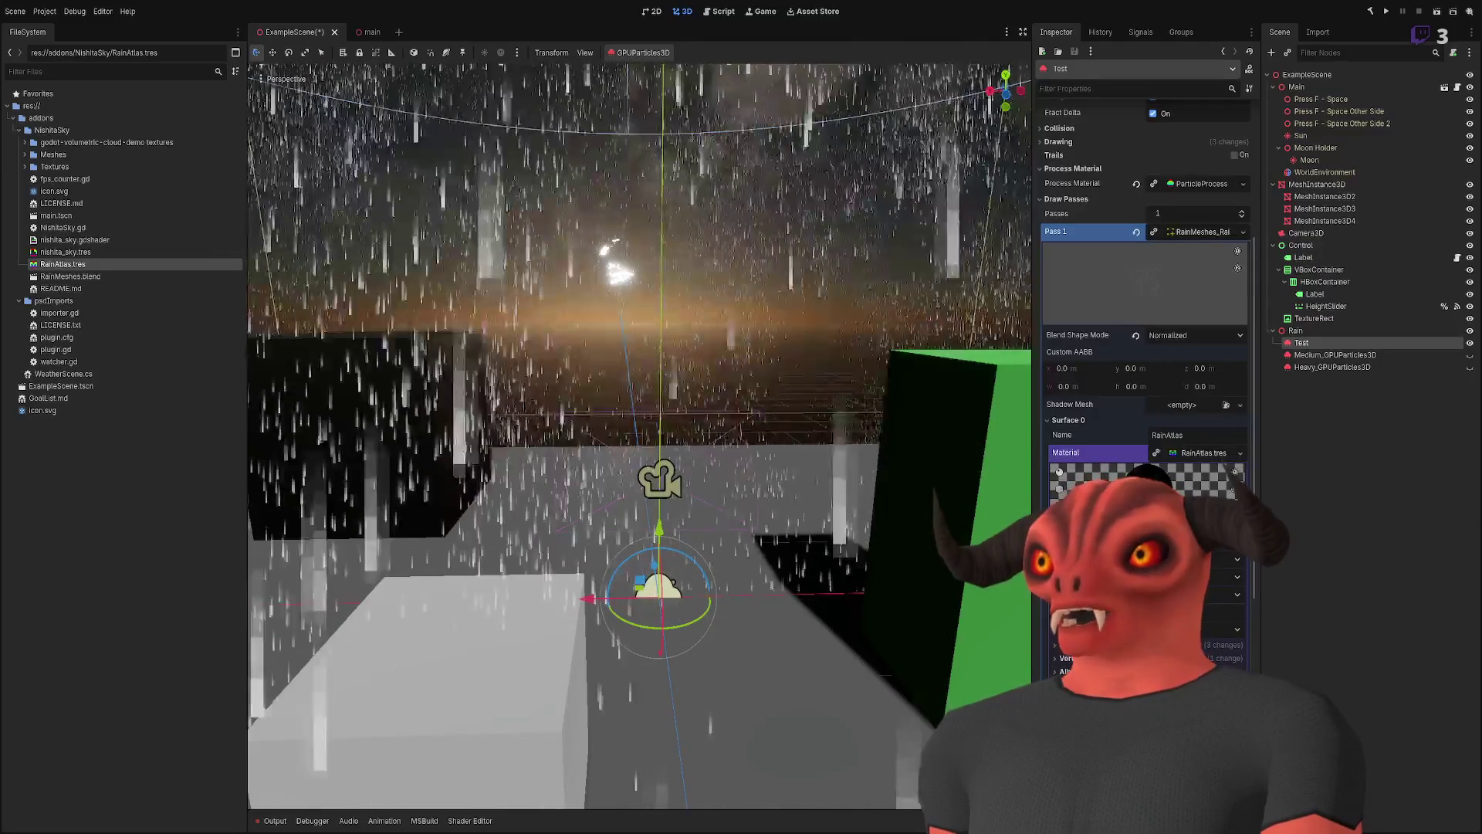
- Fly around the falling rain and green box to inspect it, then bring up RainAtlas.psd in Photoshop
{"action": "mouse_move", "coordinate": [832, 470]}
{"action": "left_mouse_down"}
{"action": "mouse_move", "coordinate": [694, 309]}
{"action": "mouse_move", "coordinate": [656, 231]}
{"action": "left_mouse_up"}
{"action": "key", "text": "w"}
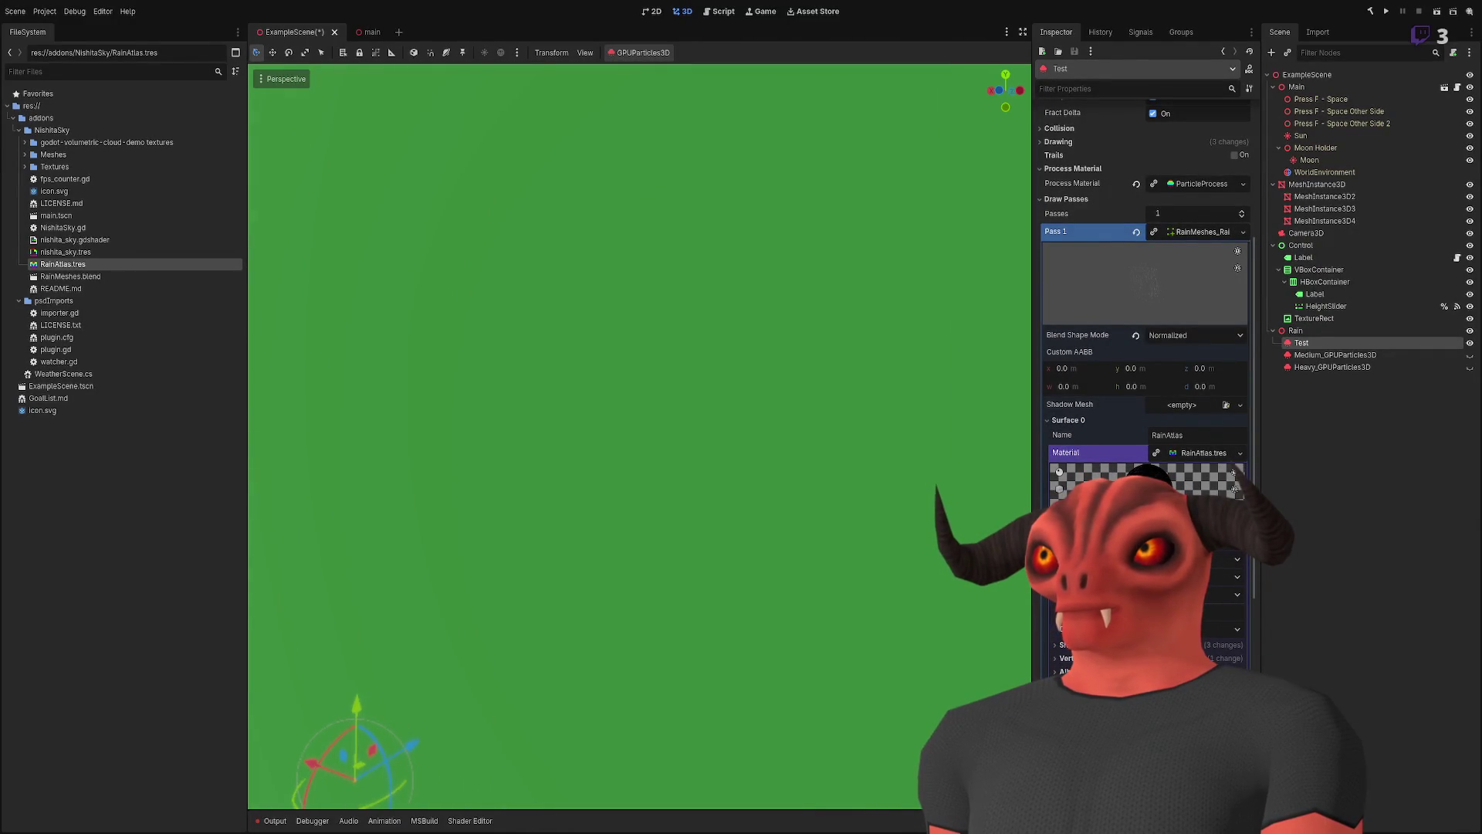
{"action": "key", "text": "s"}
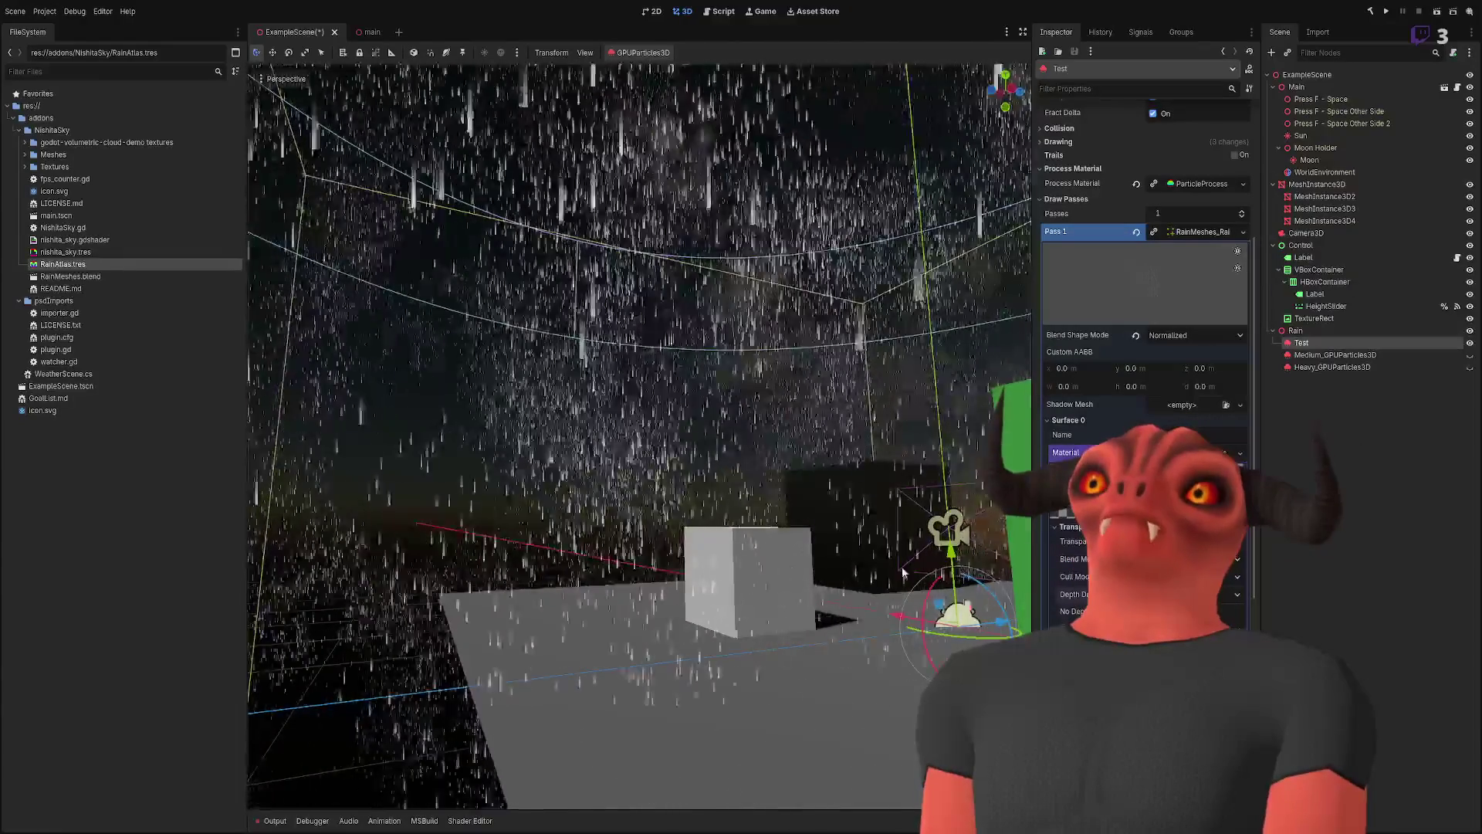
{"action": "key", "text": "w"}
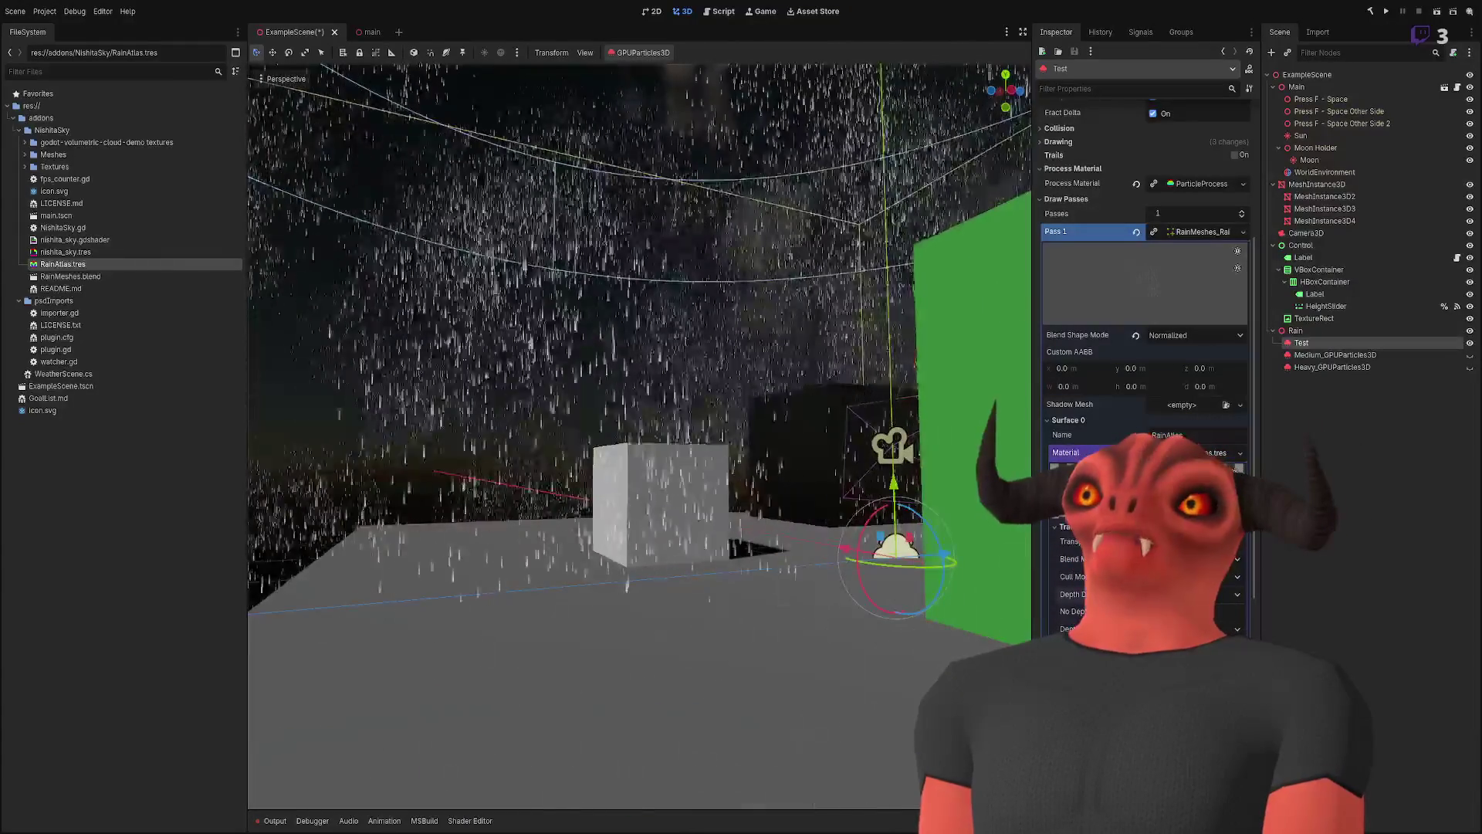
{"action": "key", "text": "w"}
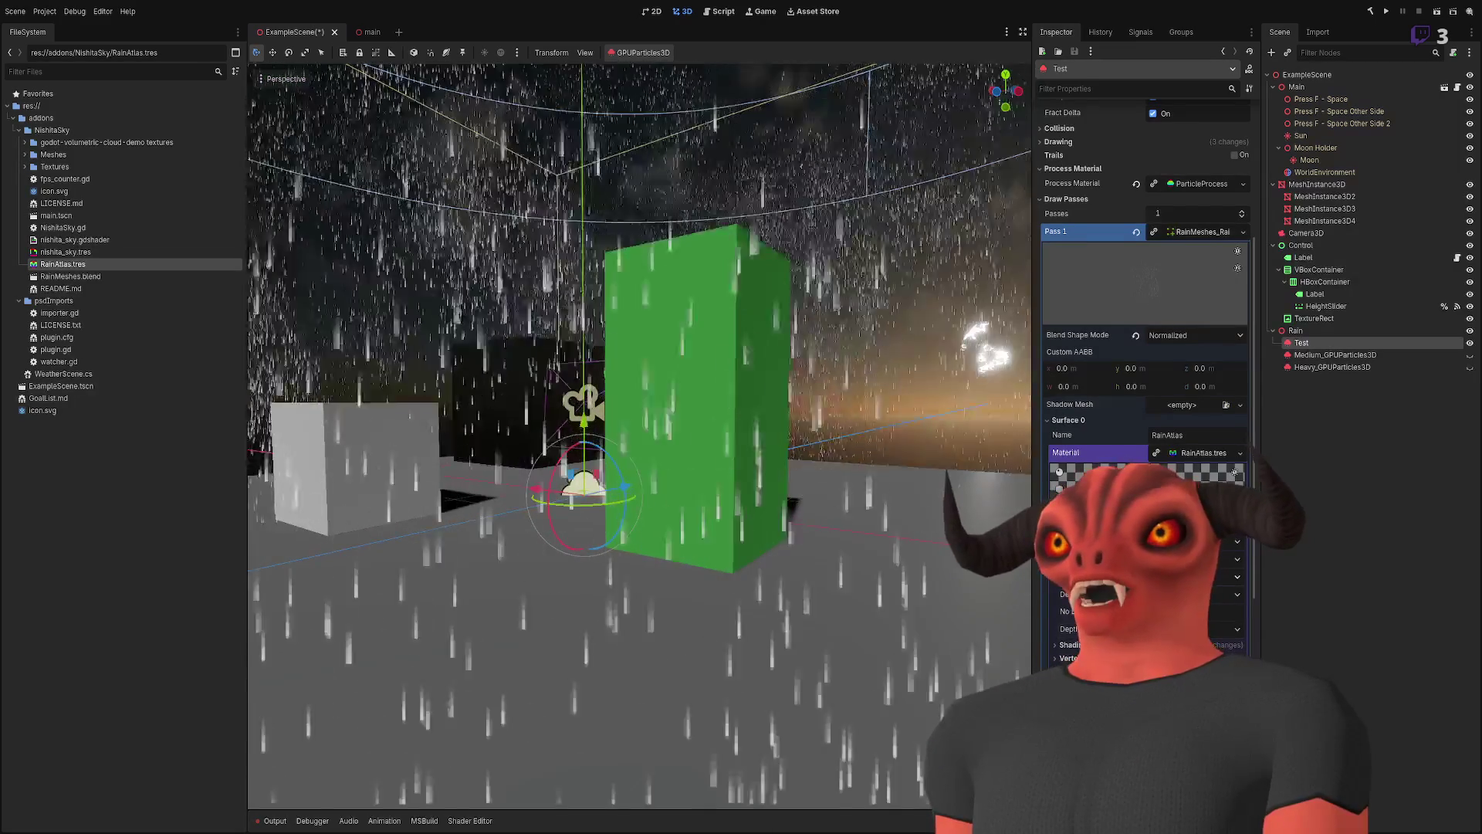
{"action": "left_click_drag", "start_coordinate": [879, 407], "coordinate": [879, 408]}
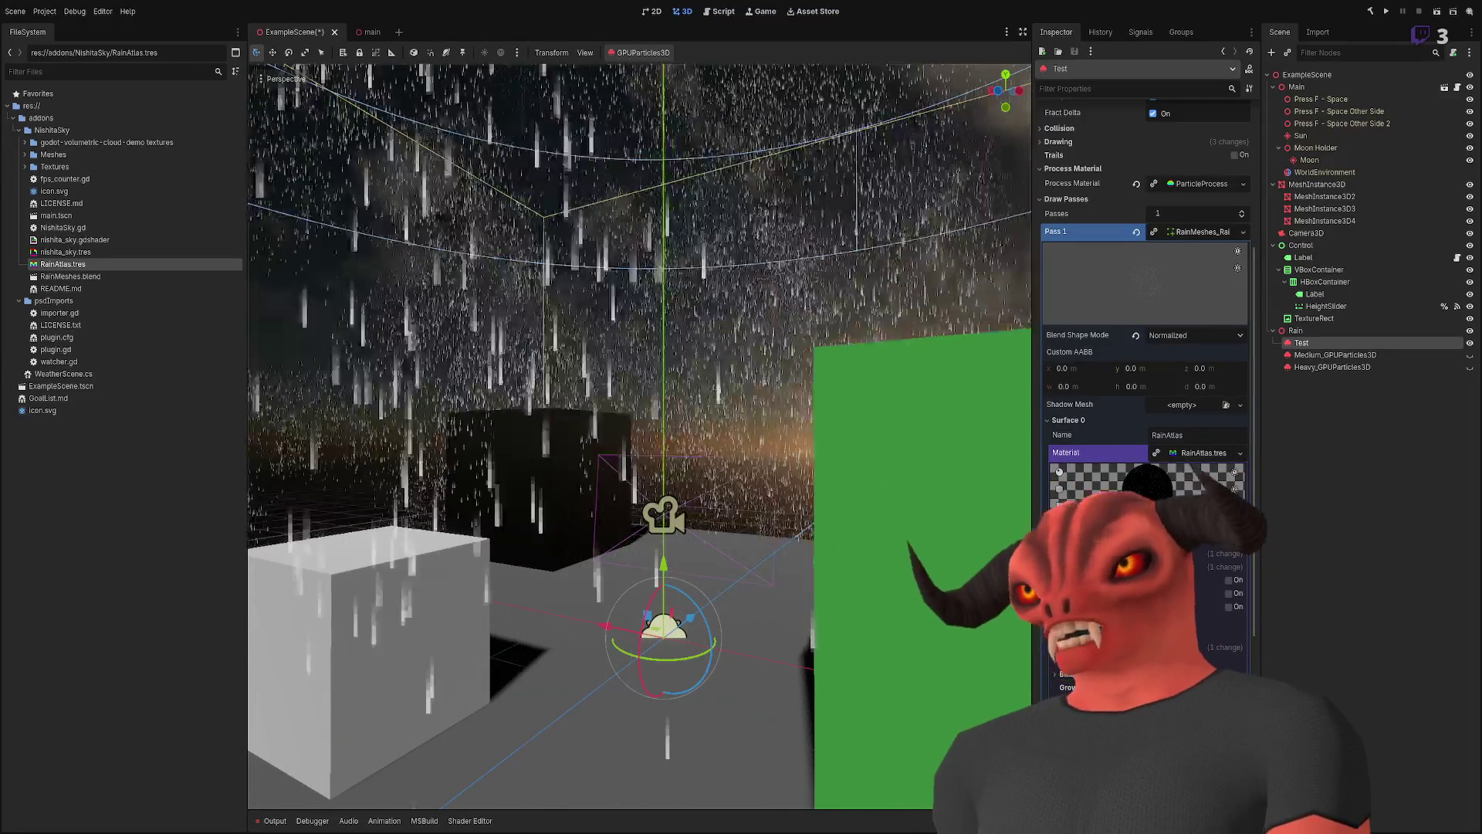
{"action": "key", "text": "alt+Tab"}
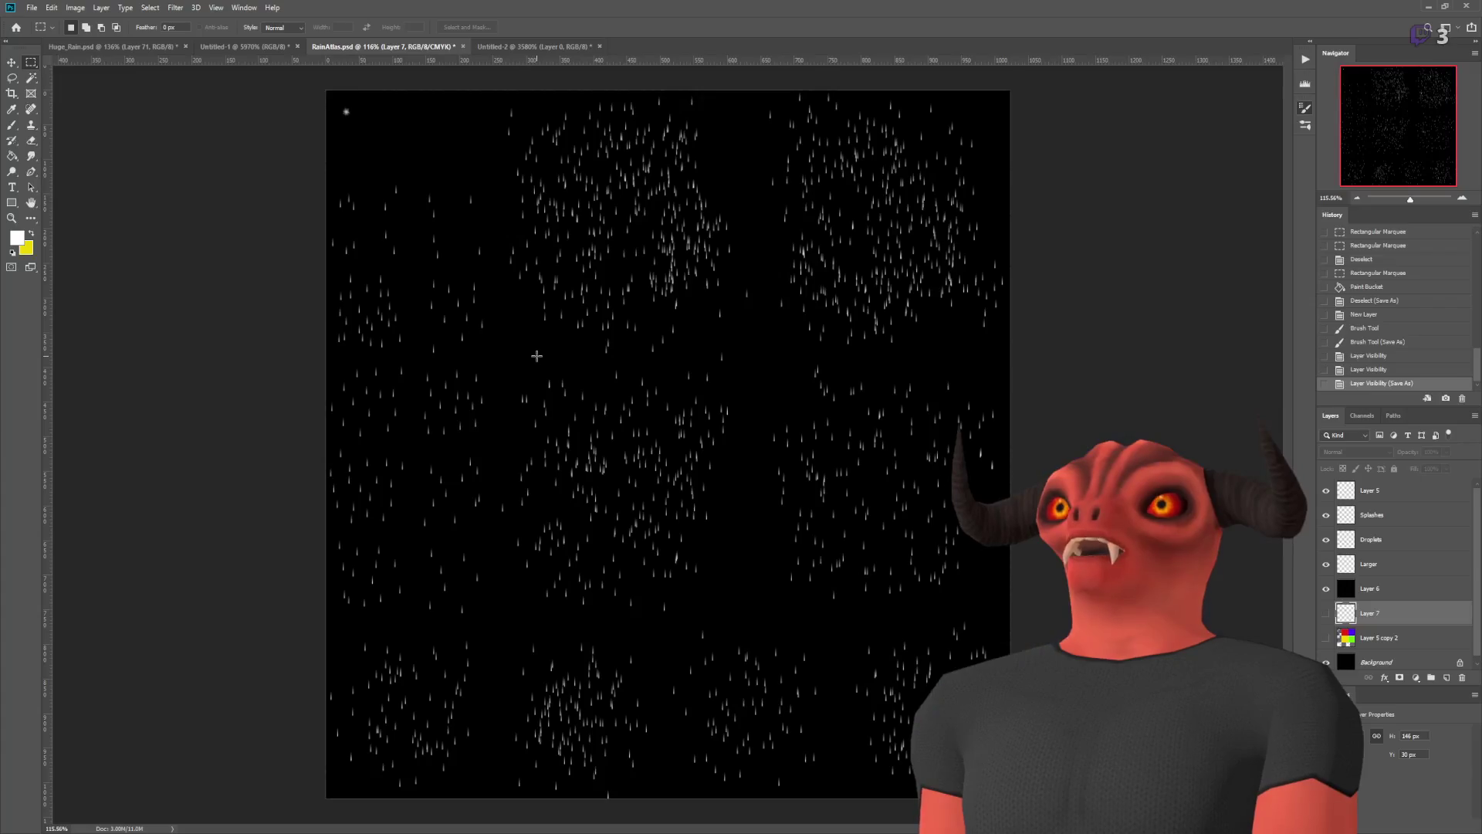
- Select and then deselect the whole RainAtlas canvas, then return to the Godot rain scene
{"action": "mouse_move", "coordinate": [1007, 93]}
{"action": "left_mouse_down"}
{"action": "mouse_move", "coordinate": [325, 768]}
{"action": "mouse_move", "coordinate": [225, 808]}
{"action": "left_mouse_up"}
{"action": "left_click", "coordinate": [238, 781]}
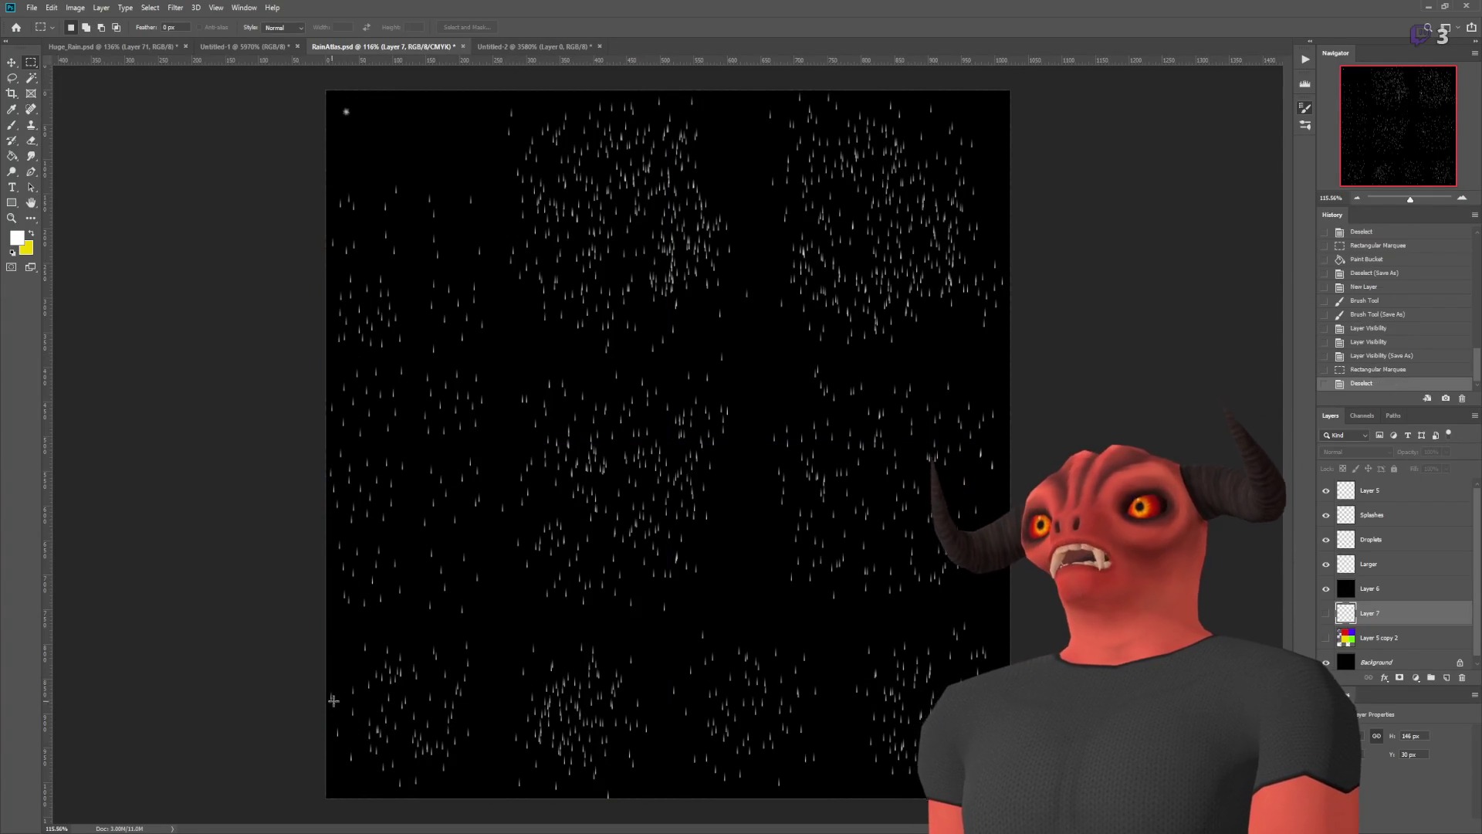
{"action": "key", "text": "alt+Tab"}
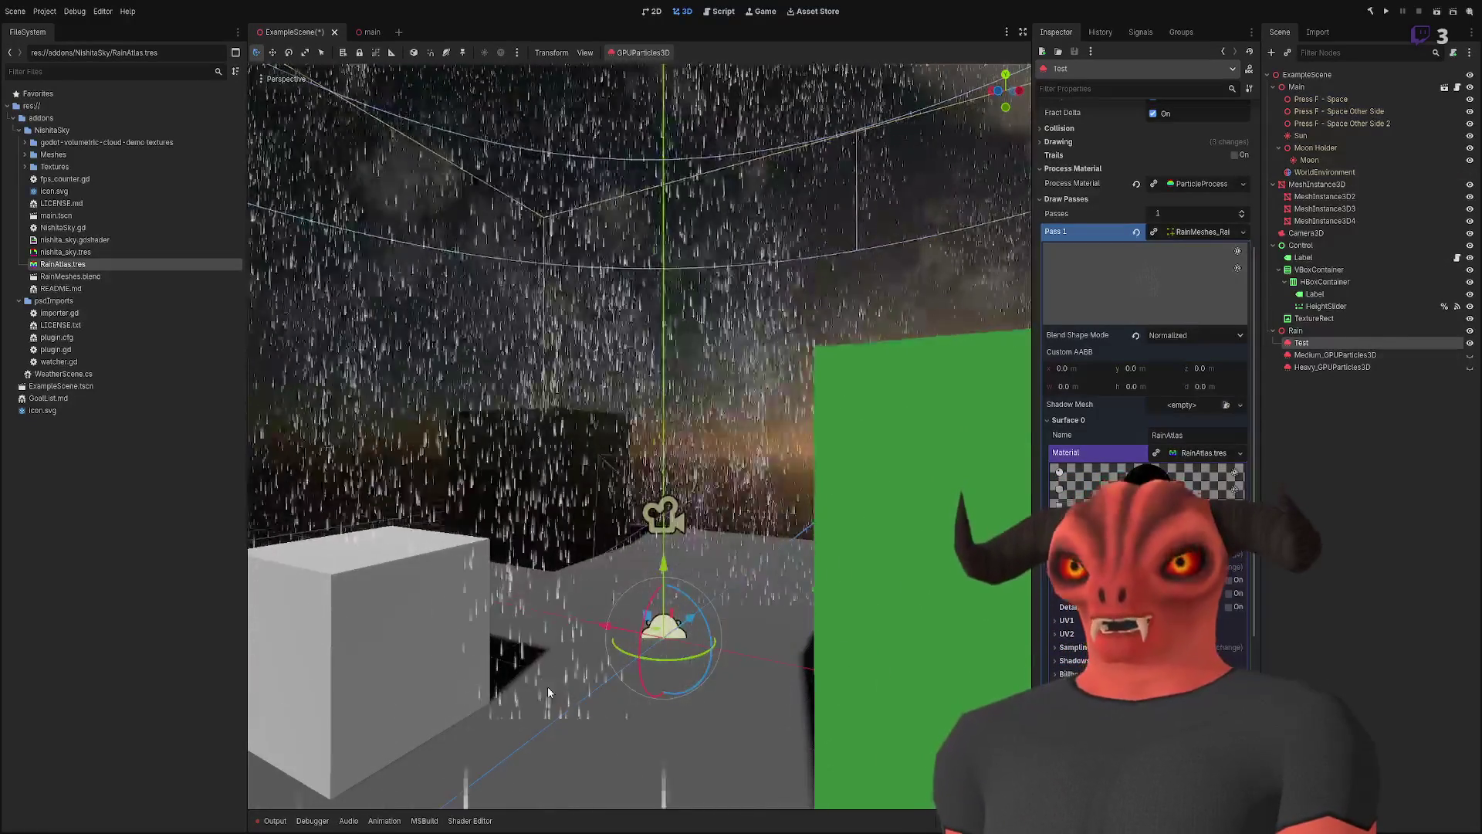
- Orbit around the rain emitter, open the RainAtlas.tres material, and switch back to Photoshop
{"action": "mouse_move", "coordinate": [445, 796]}
{"action": "left_mouse_down"}
{"action": "mouse_move", "coordinate": [293, 761]}
{"action": "mouse_move", "coordinate": [581, 496]}
{"action": "left_mouse_up"}
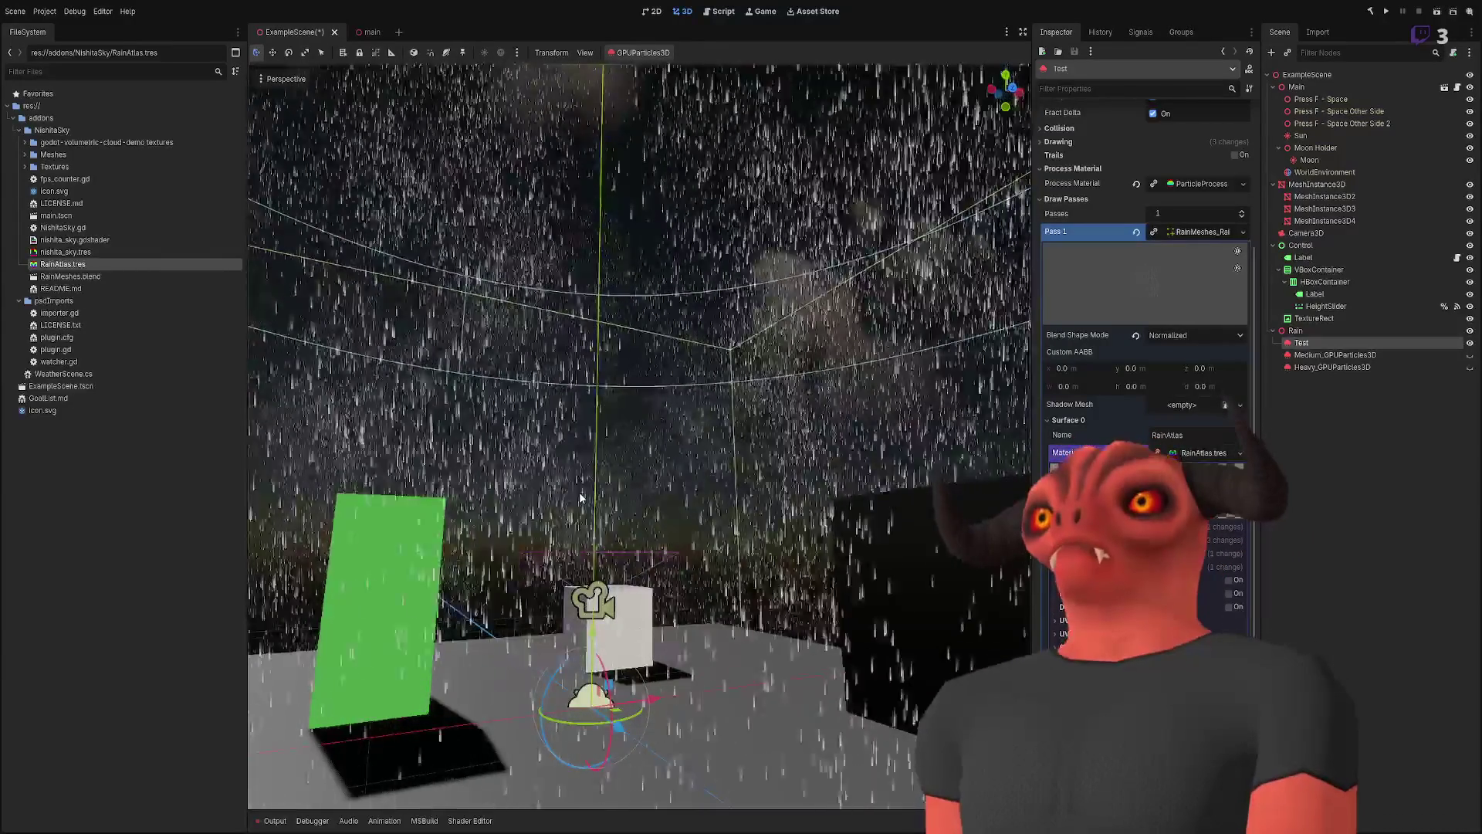
{"action": "left_click", "coordinate": [1058, 470]}
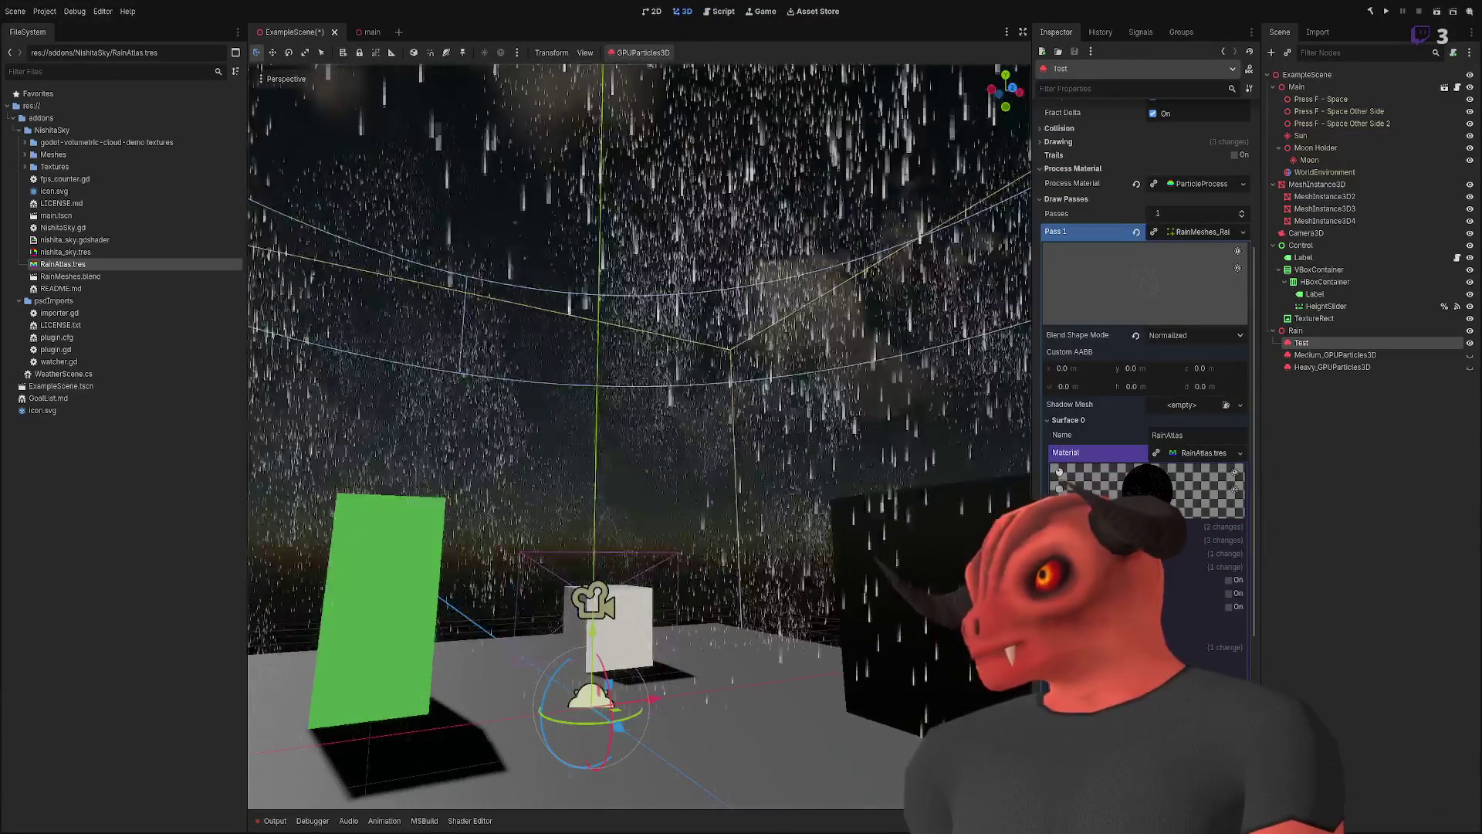
{"action": "key", "text": "alt+Tab"}
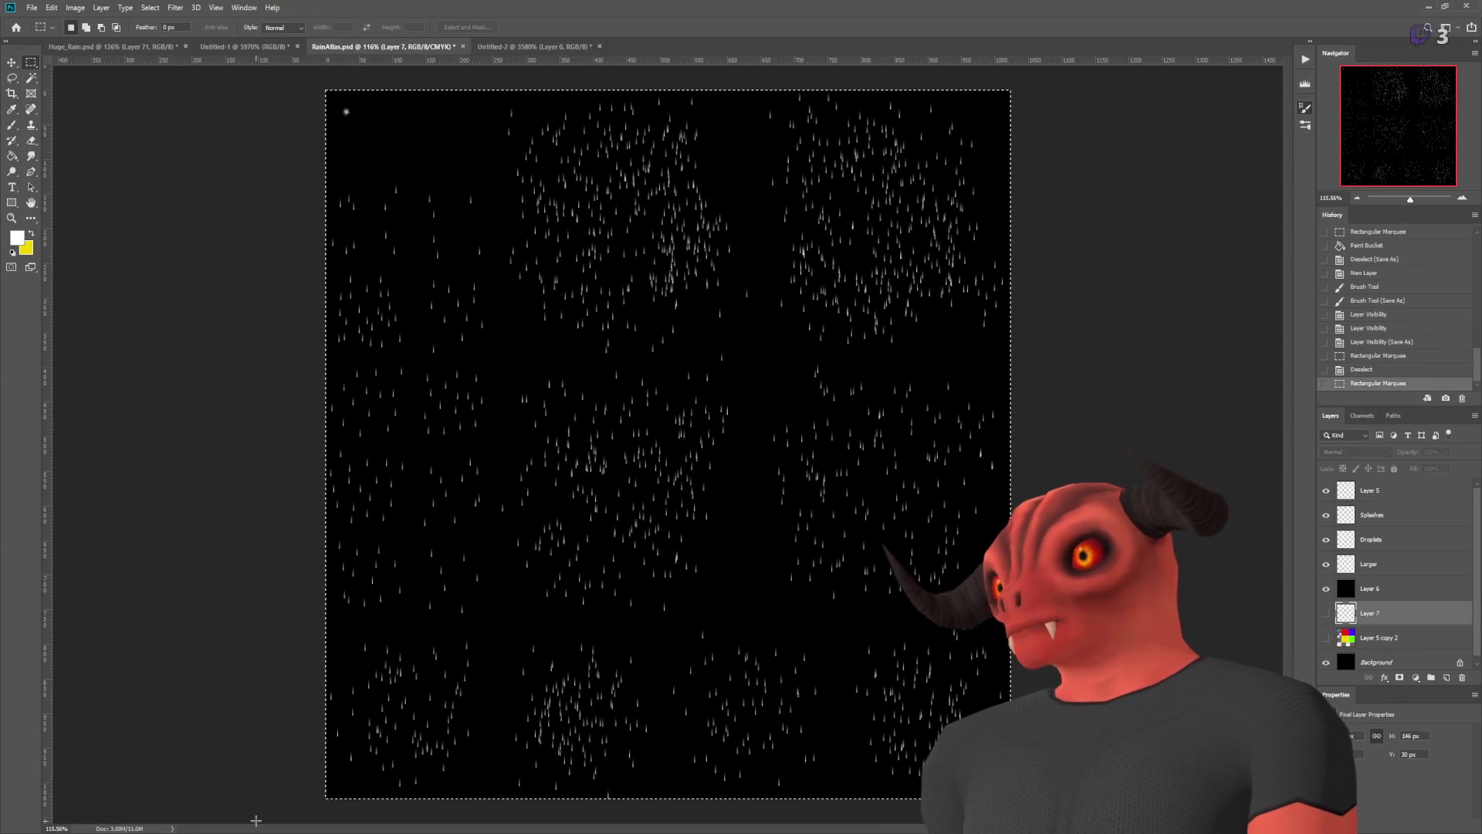
- Select the atlas's top-right quadrant and fill it with yellow on a new layer
{"action": "left_click", "coordinate": [842, 491]}
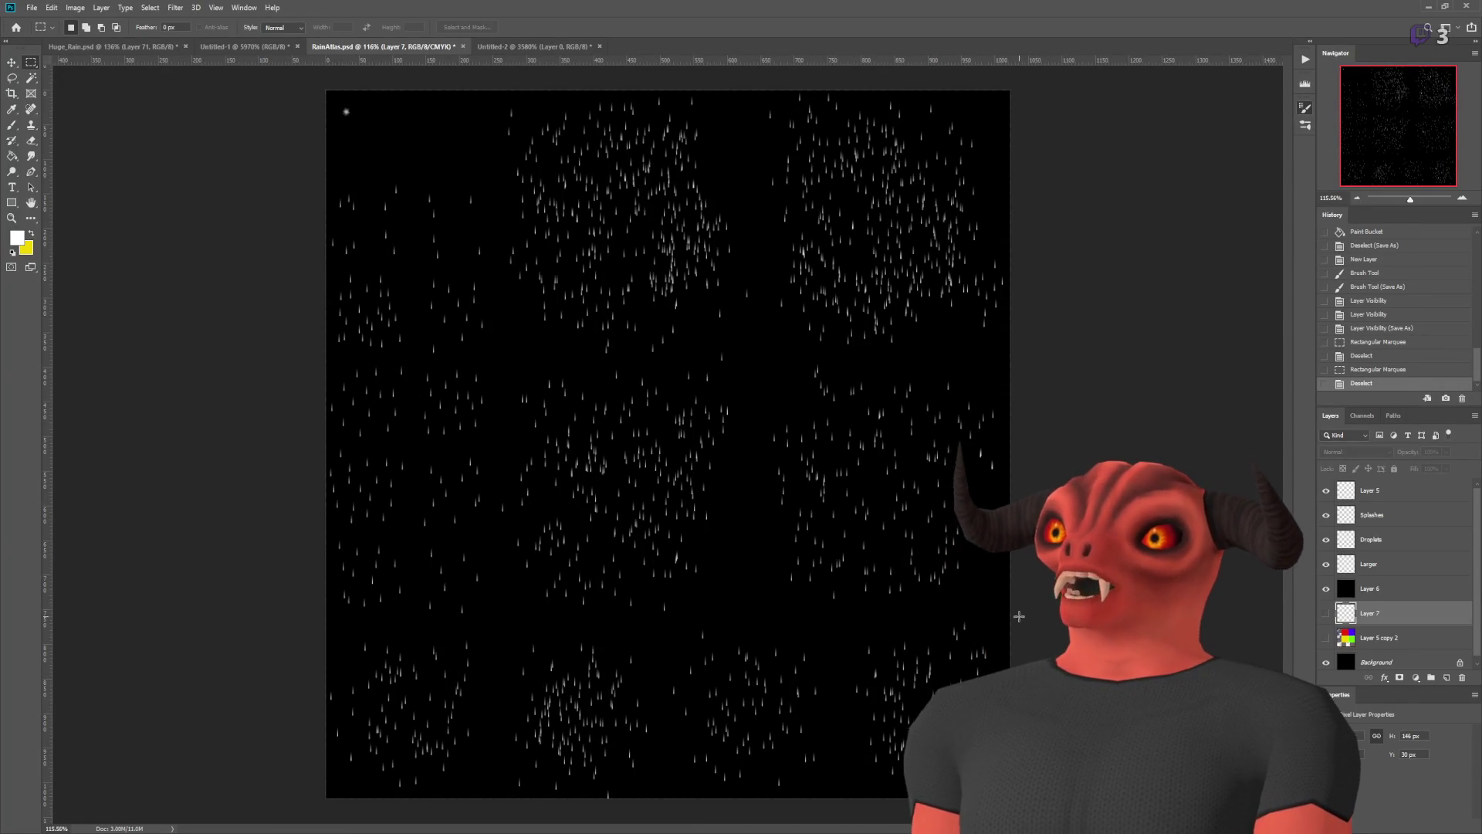
{"action": "mouse_move", "coordinate": [1017, 77]}
{"action": "left_mouse_down"}
{"action": "mouse_move", "coordinate": [615, 496]}
{"action": "mouse_move", "coordinate": [628, 538]}
{"action": "left_mouse_up"}
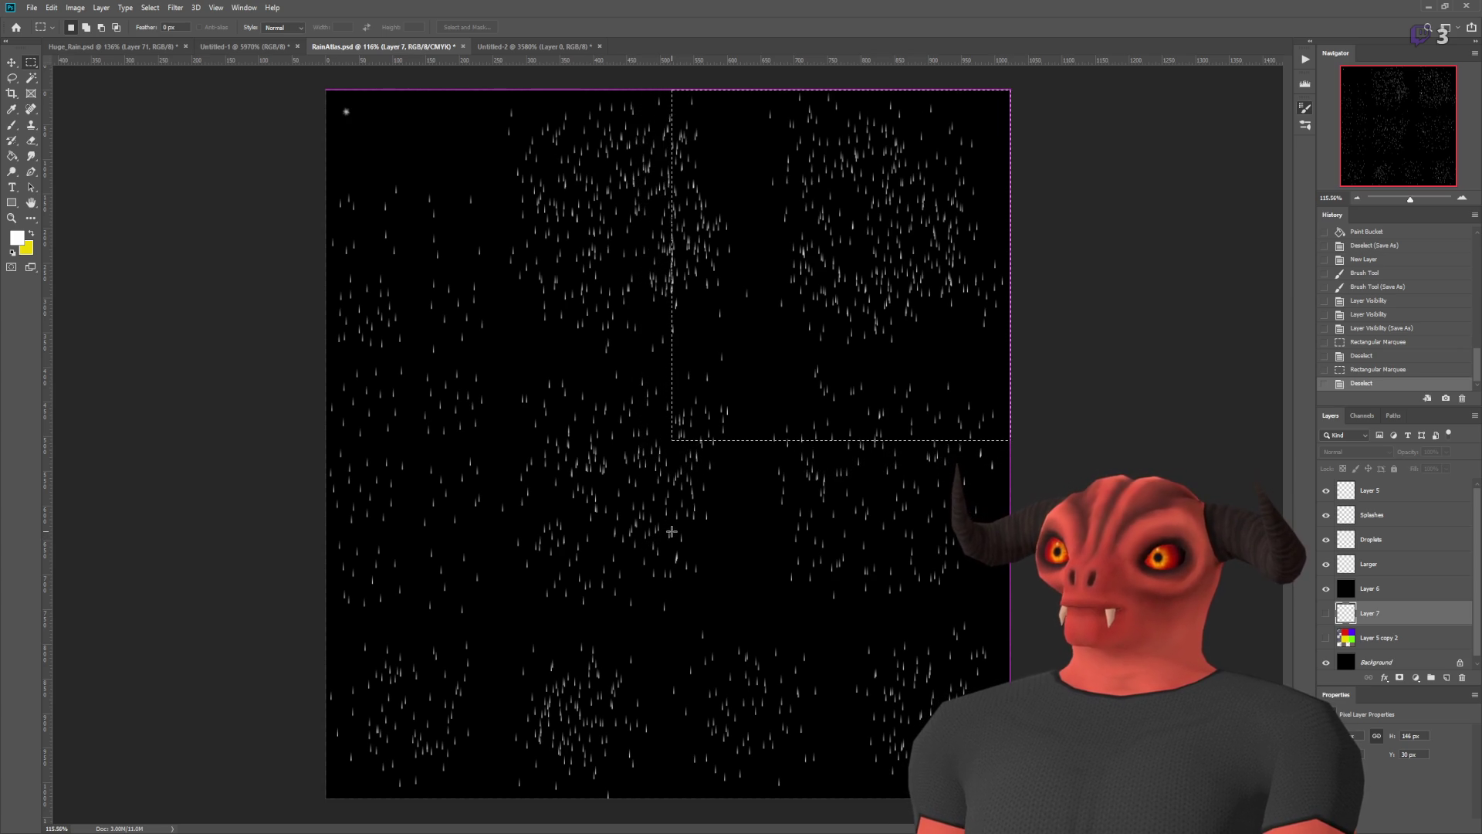
{"action": "left_click_drag", "start_coordinate": [671, 532], "coordinate": [669, 534]}
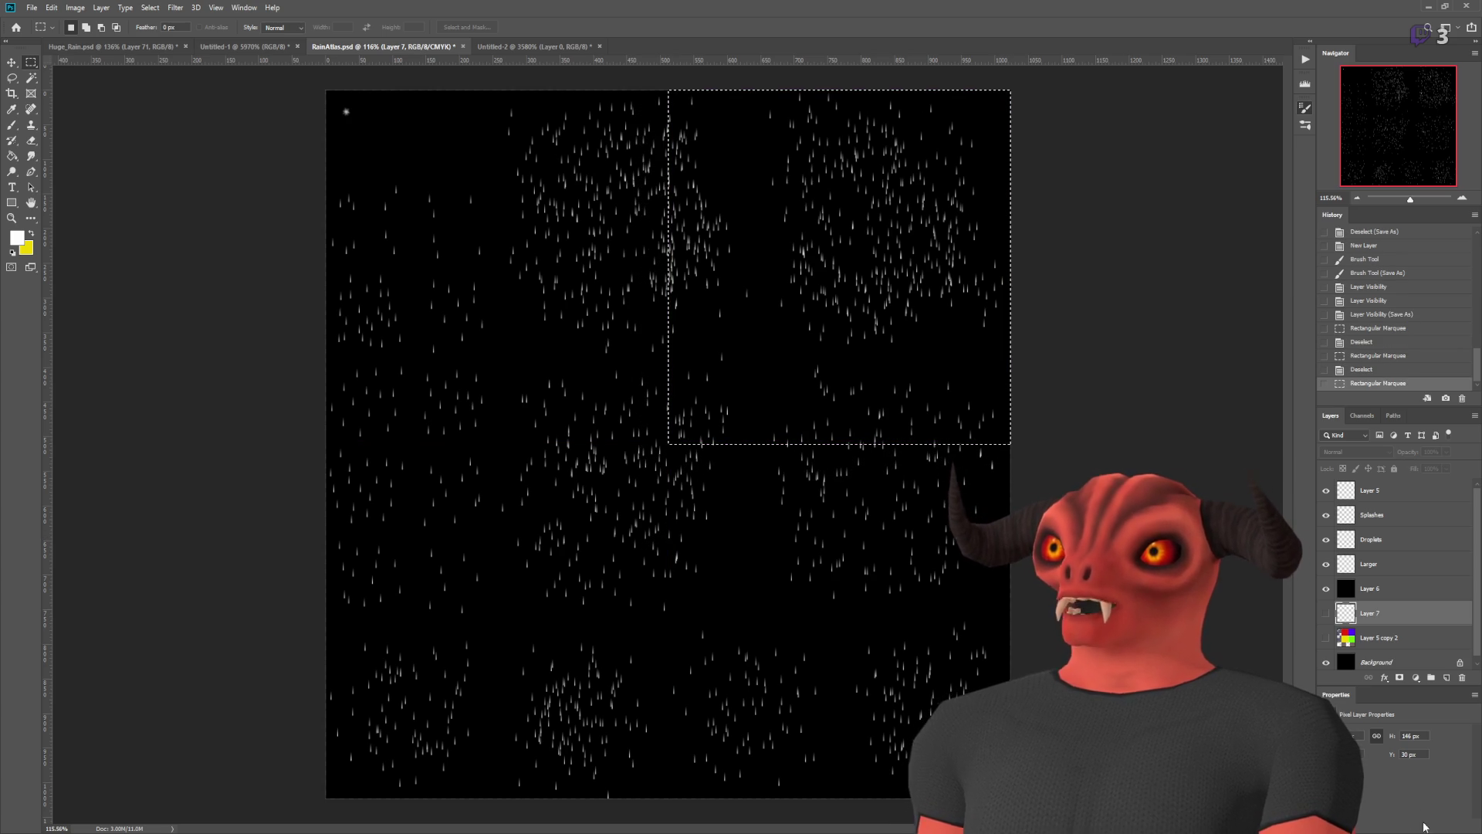
{"action": "left_click", "coordinate": [1448, 679]}
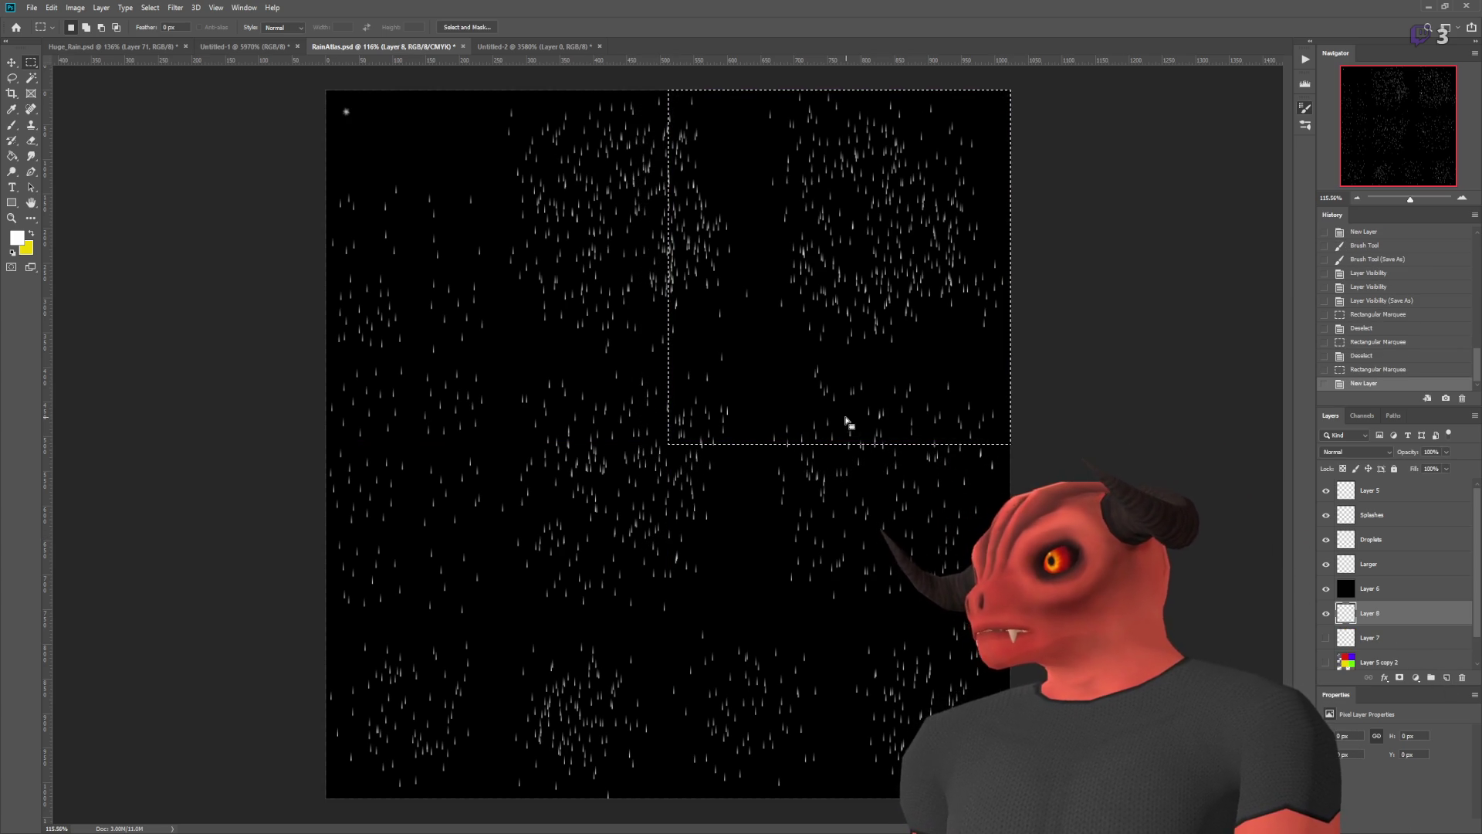
{"action": "key", "text": "x"}
{"action": "key", "text": "g"}
{"action": "left_click", "coordinate": [797, 248]}
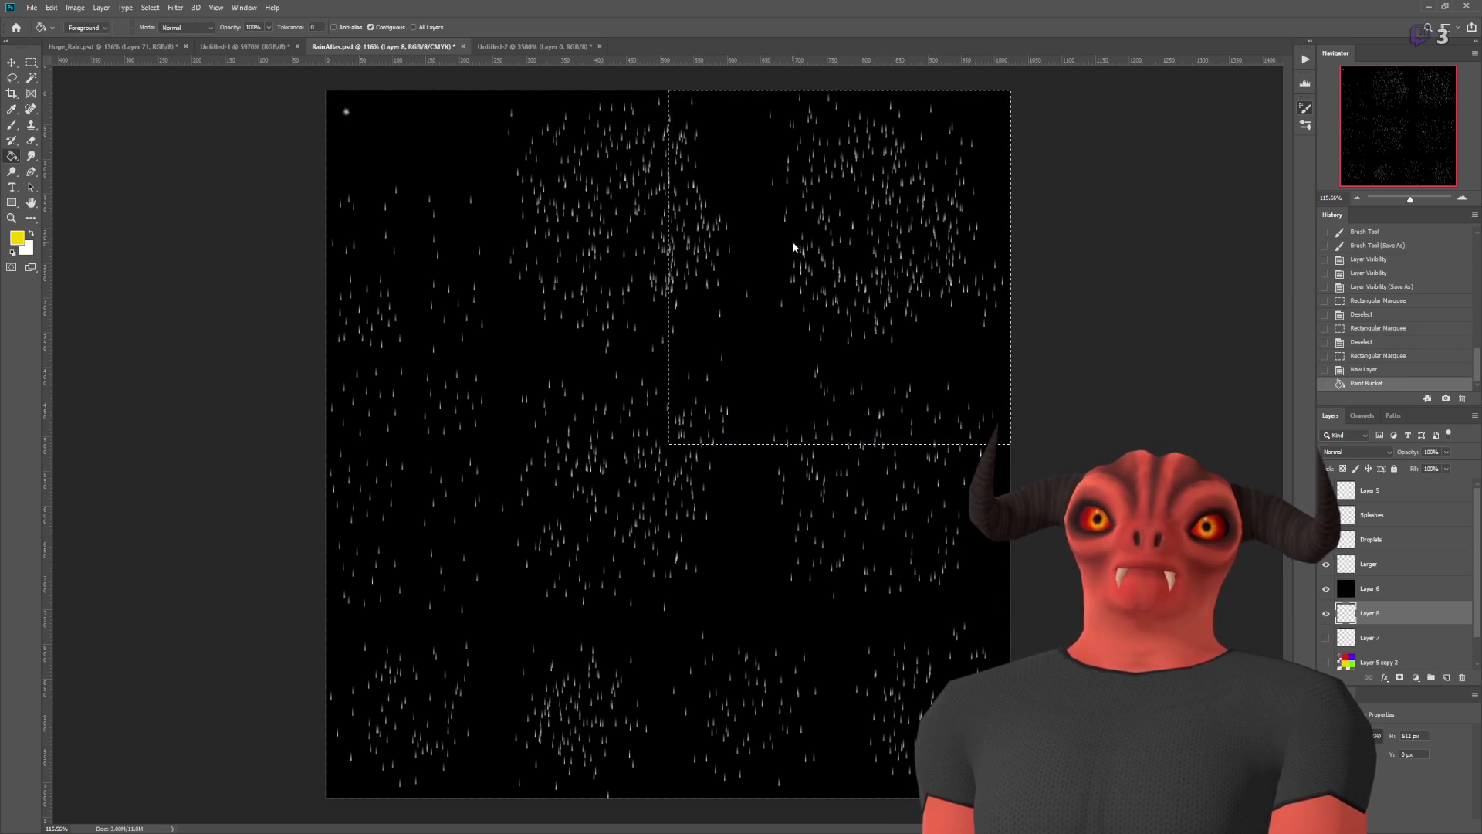
- Move the yellow layer to the top of the stack and shift the square into the bottom-right quadrant
{"action": "left_click_drag", "start_coordinate": [1374, 613], "coordinate": [1387, 541]}
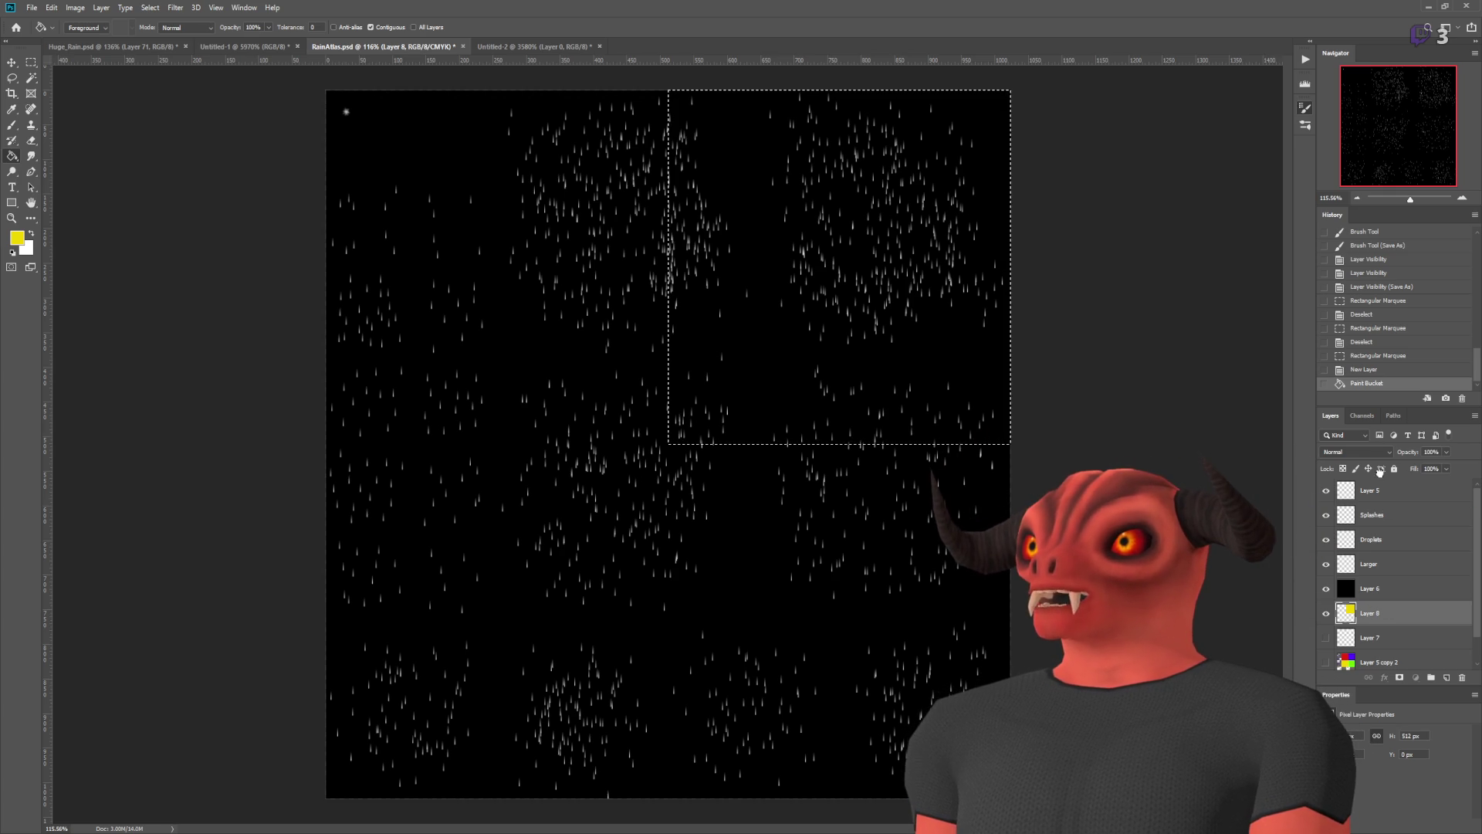
{"action": "left_click_drag", "start_coordinate": [1380, 483], "coordinate": [1379, 483]}
{"action": "key", "text": "v"}
{"action": "mouse_move", "coordinate": [887, 280]}
{"action": "left_mouse_down"}
{"action": "mouse_move", "coordinate": [731, 516]}
{"action": "mouse_move", "coordinate": [885, 611]}
{"action": "mouse_move", "coordinate": [886, 636]}
{"action": "left_mouse_up"}
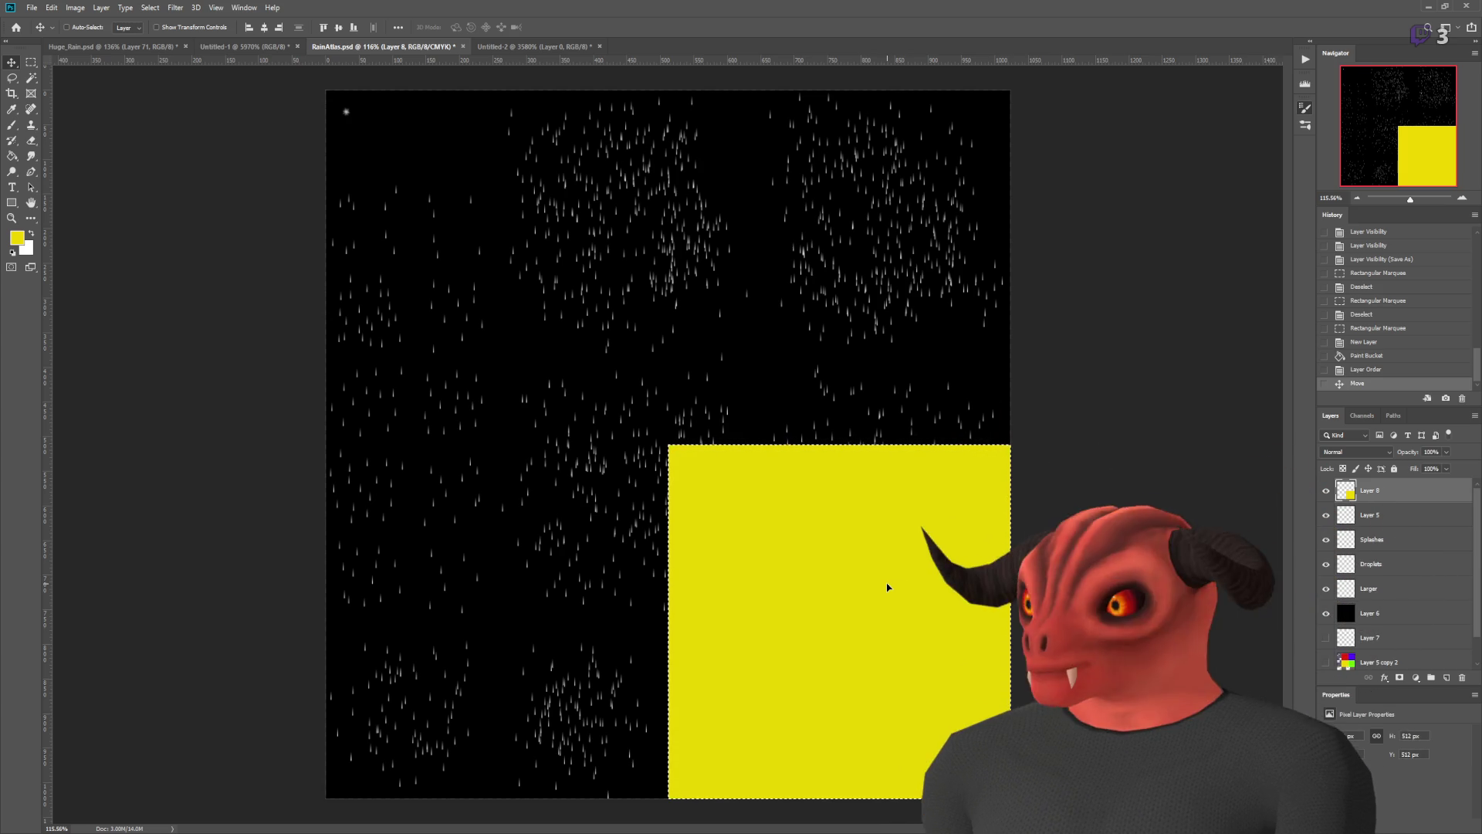
- Try rectangular selections over the atlas's top half and lower-left quadrant cells, then deselect
{"action": "left_click", "coordinate": [31, 62]}
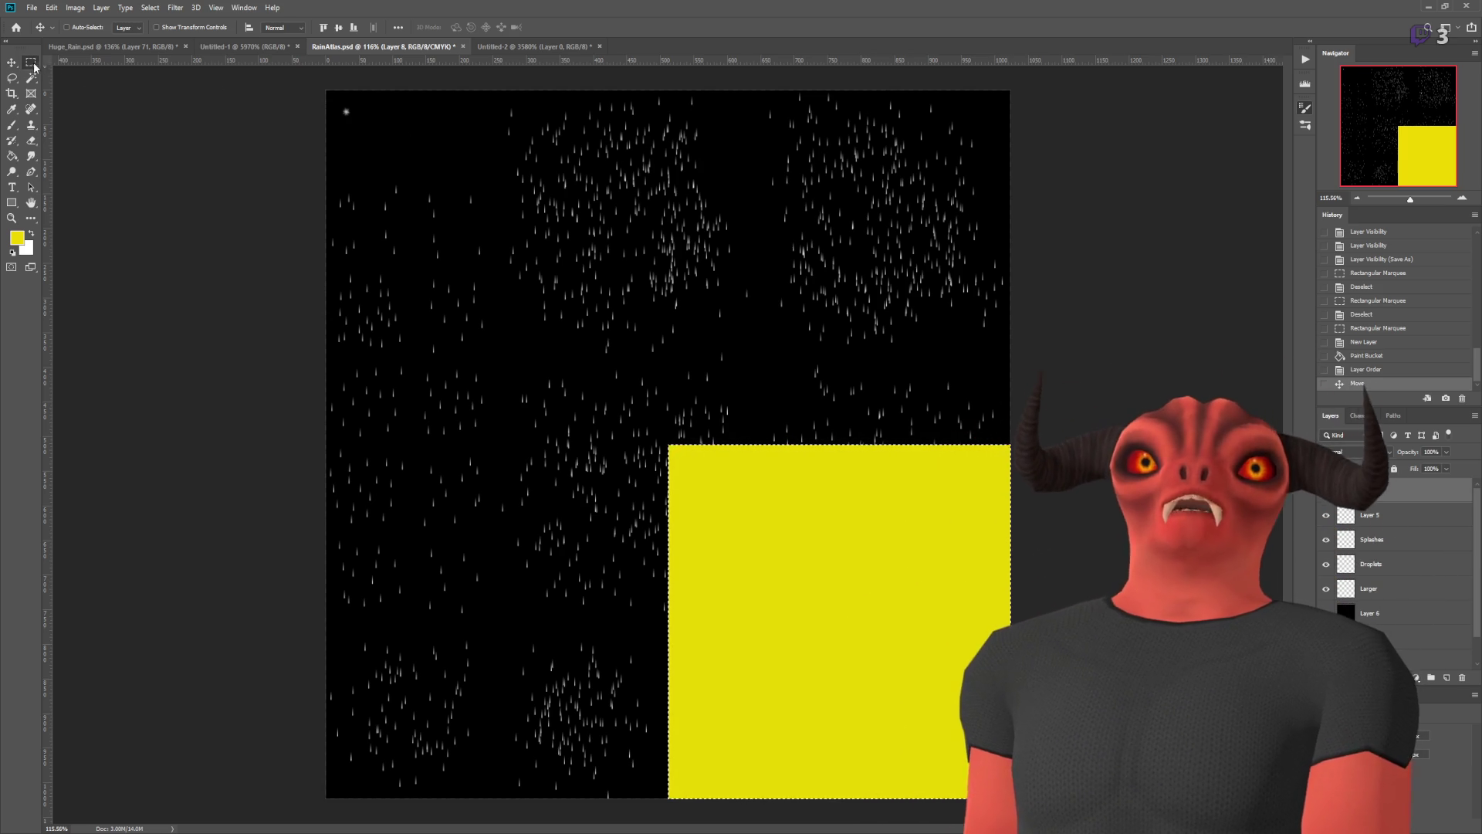
{"action": "mouse_move", "coordinate": [325, 91]}
{"action": "left_mouse_down"}
{"action": "mouse_move", "coordinate": [1010, 374]}
{"action": "mouse_move", "coordinate": [1010, 446]}
{"action": "left_mouse_up"}
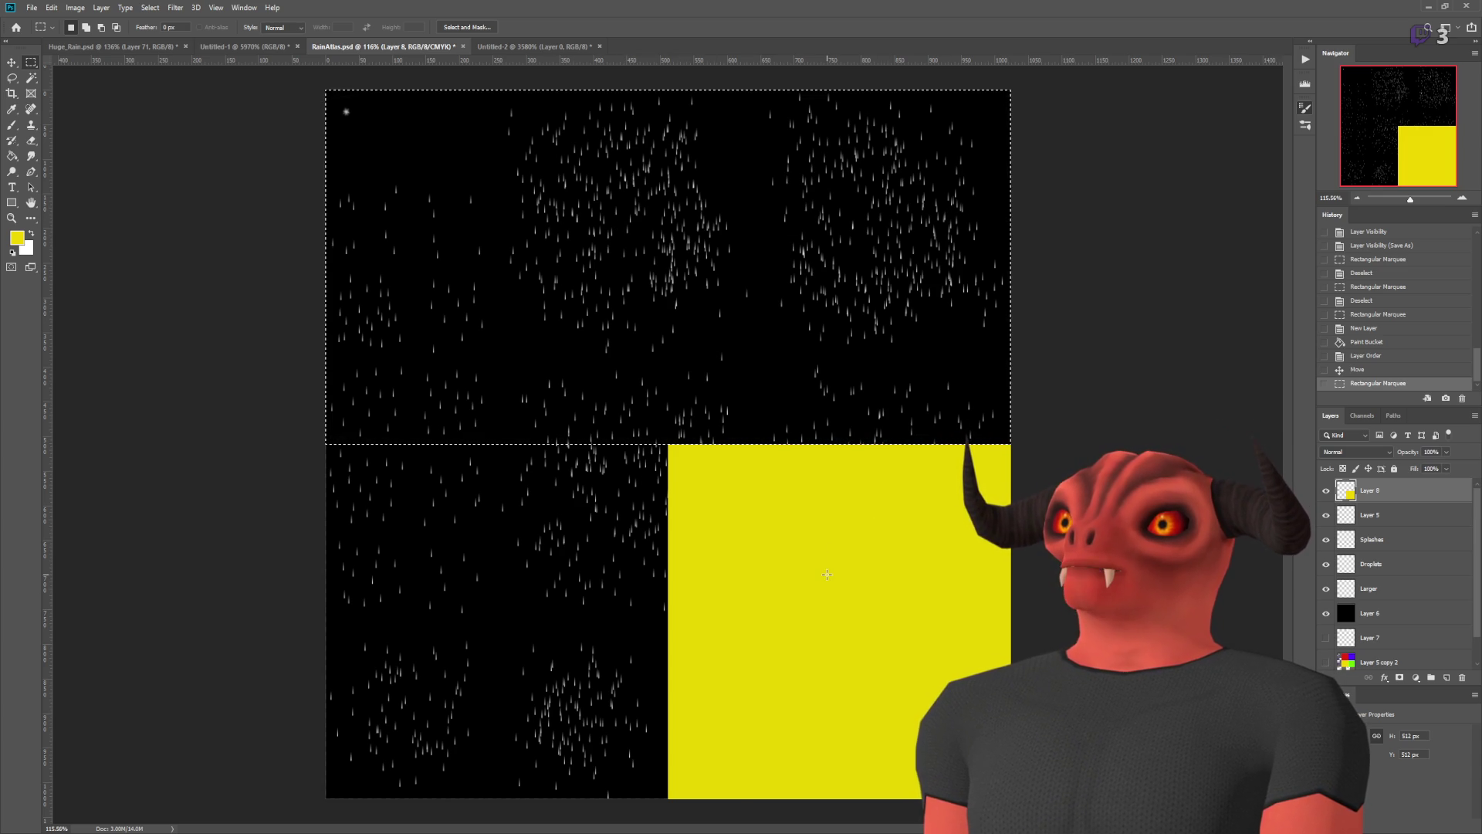
{"action": "left_click_drag", "start_coordinate": [501, 448], "coordinate": [665, 622]}
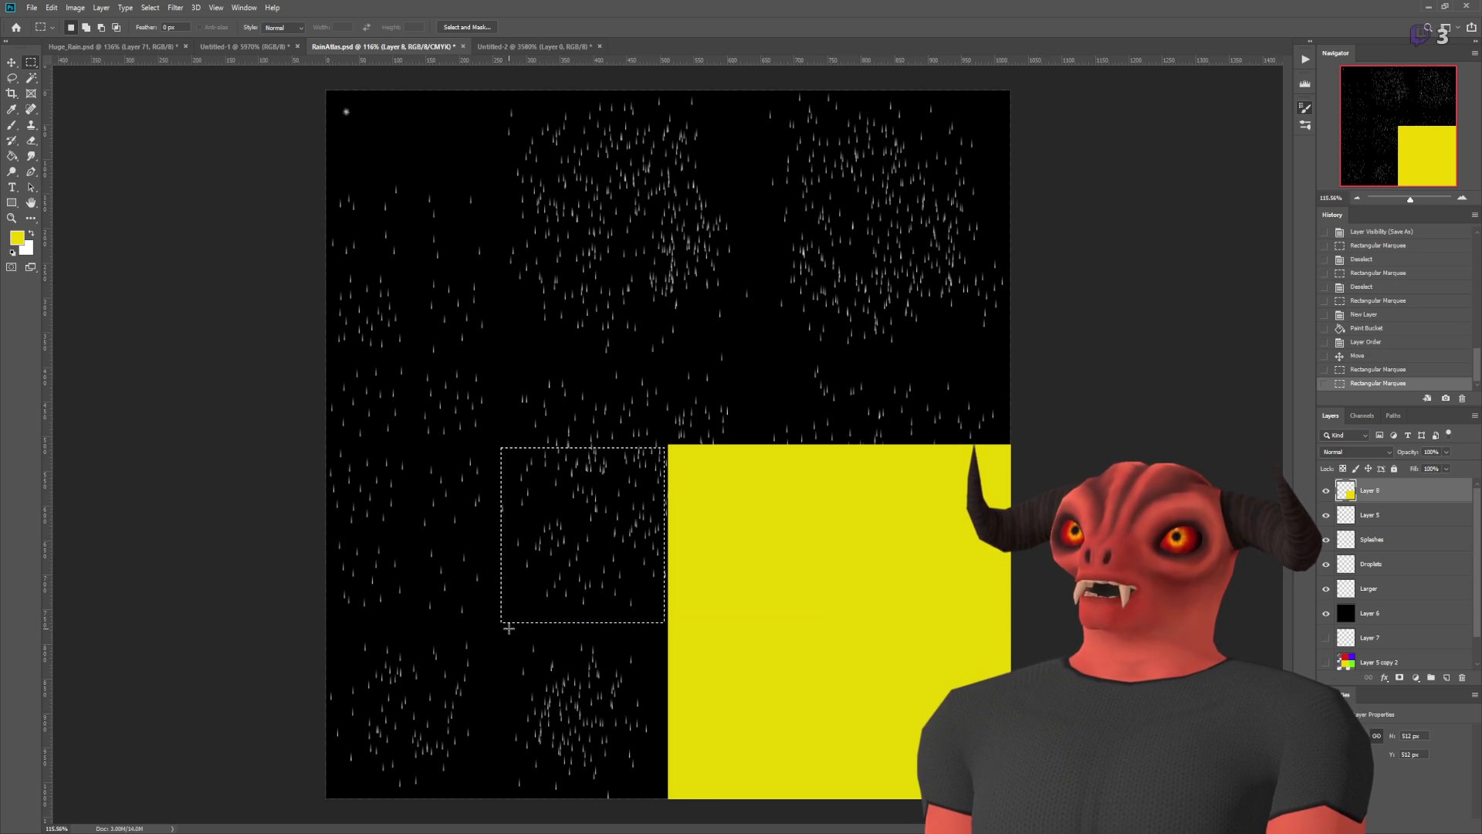
{"action": "mouse_move", "coordinate": [568, 700]}
{"action": "left_mouse_down"}
{"action": "mouse_move", "coordinate": [683, 803]}
{"action": "mouse_move", "coordinate": [666, 821]}
{"action": "left_mouse_up"}
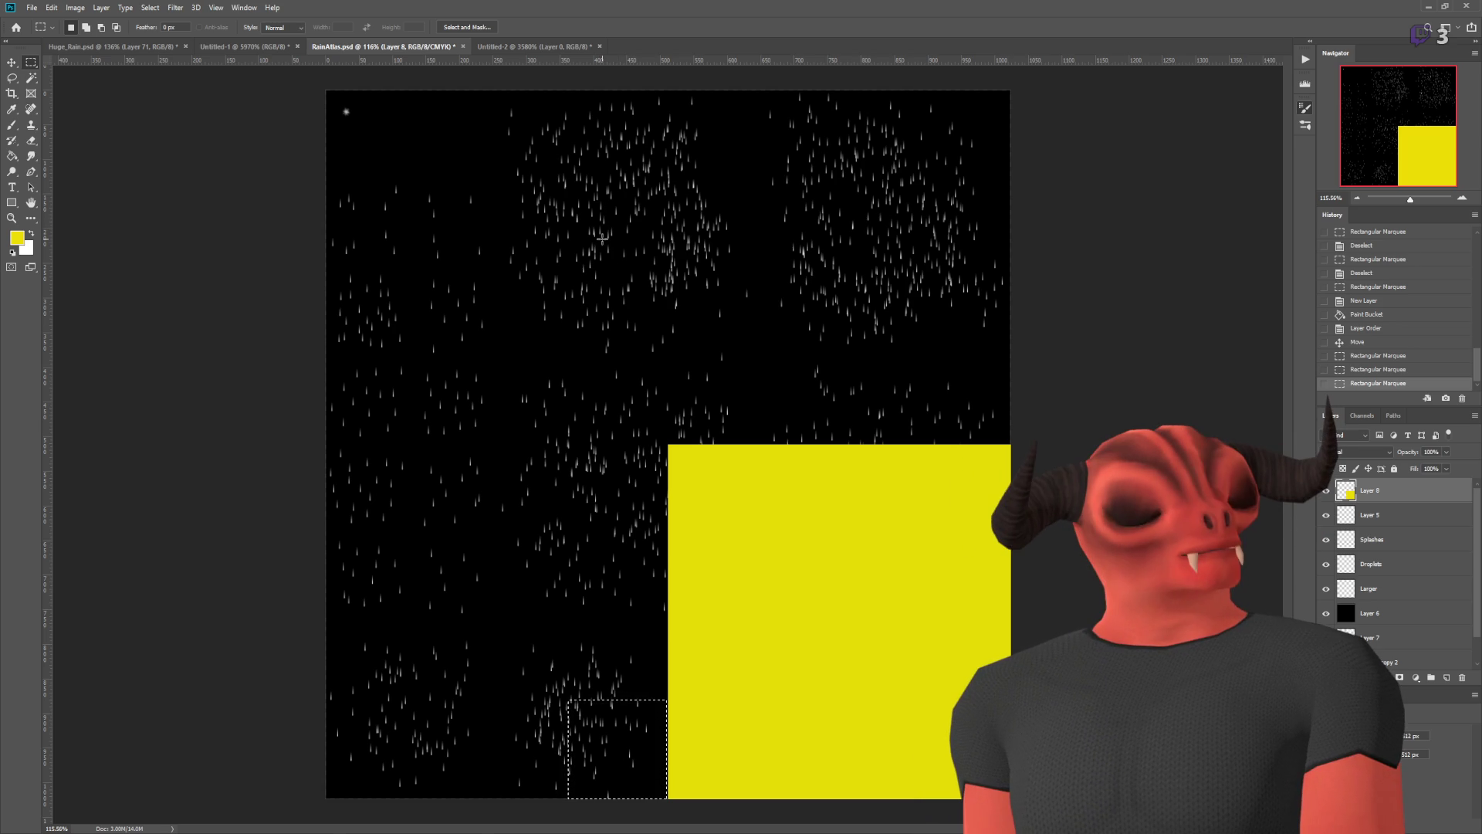
{"action": "left_click_drag", "start_coordinate": [772, 332], "coordinate": [676, 442]}
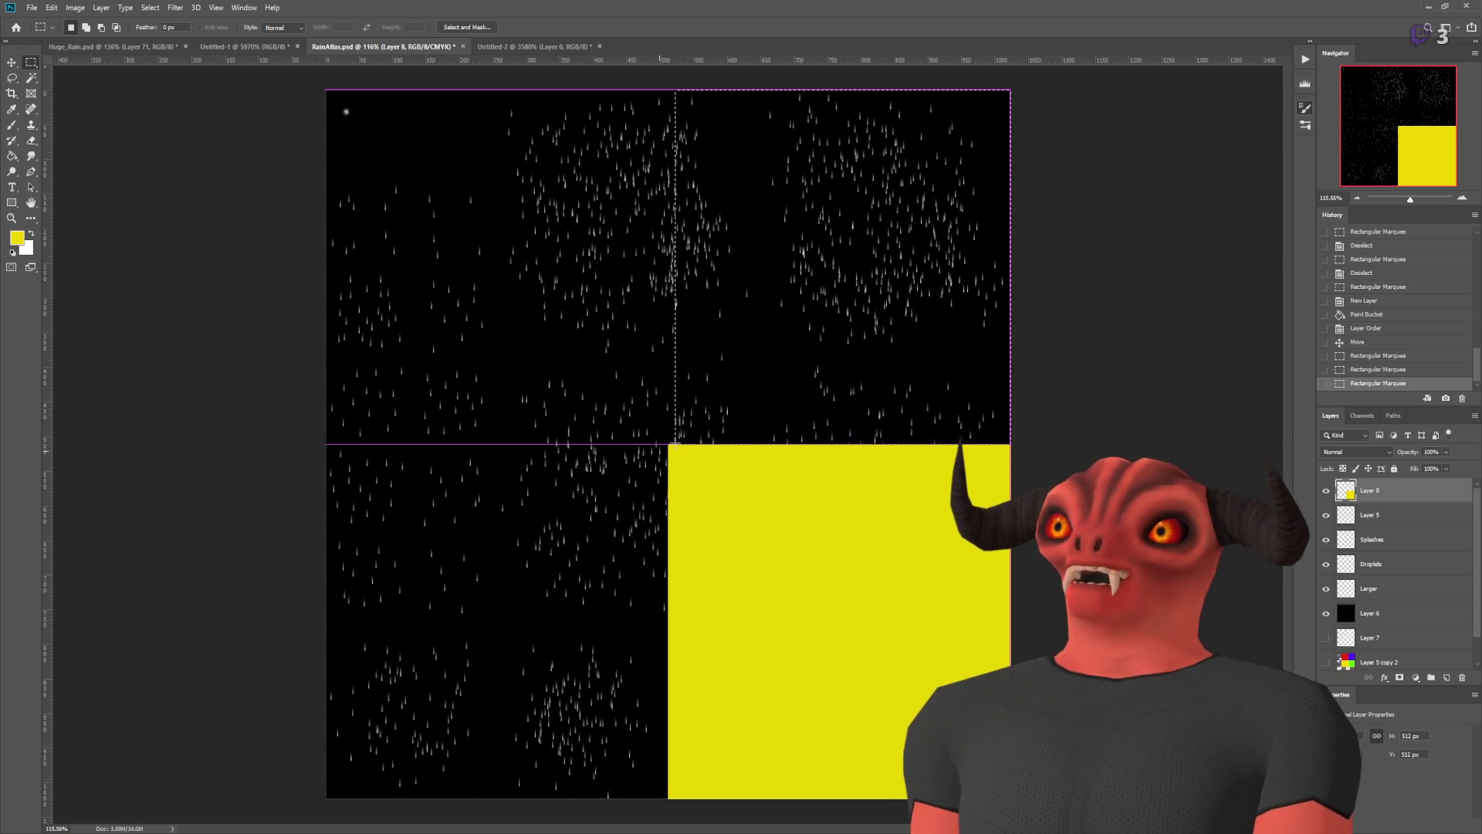
{"action": "left_click", "coordinate": [711, 522]}
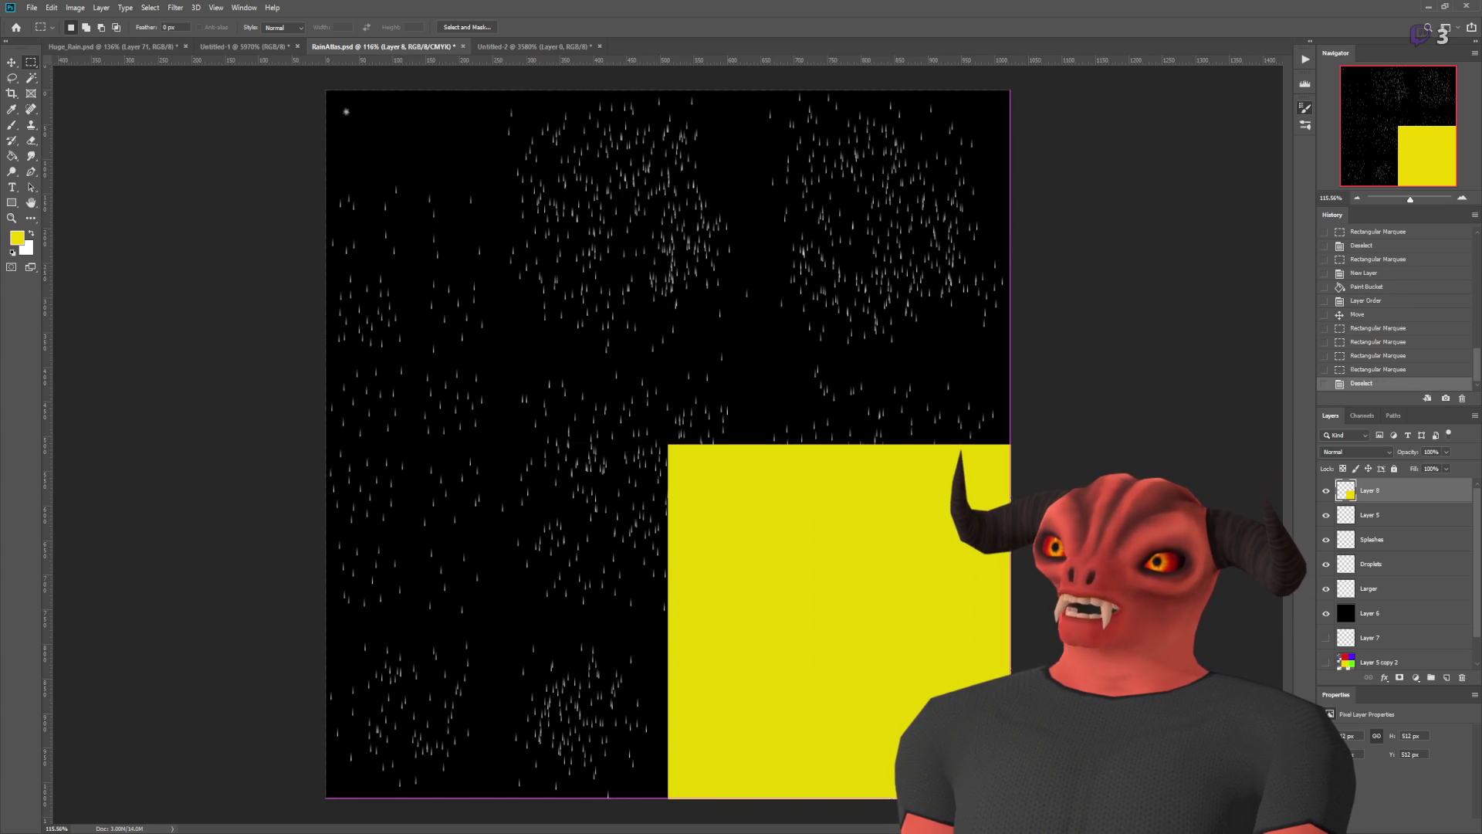
- Retry selections until the top-left cell of the lower-left quadrant is selected
{"action": "left_click_drag", "start_coordinate": [517, 451], "coordinate": [645, 605]}
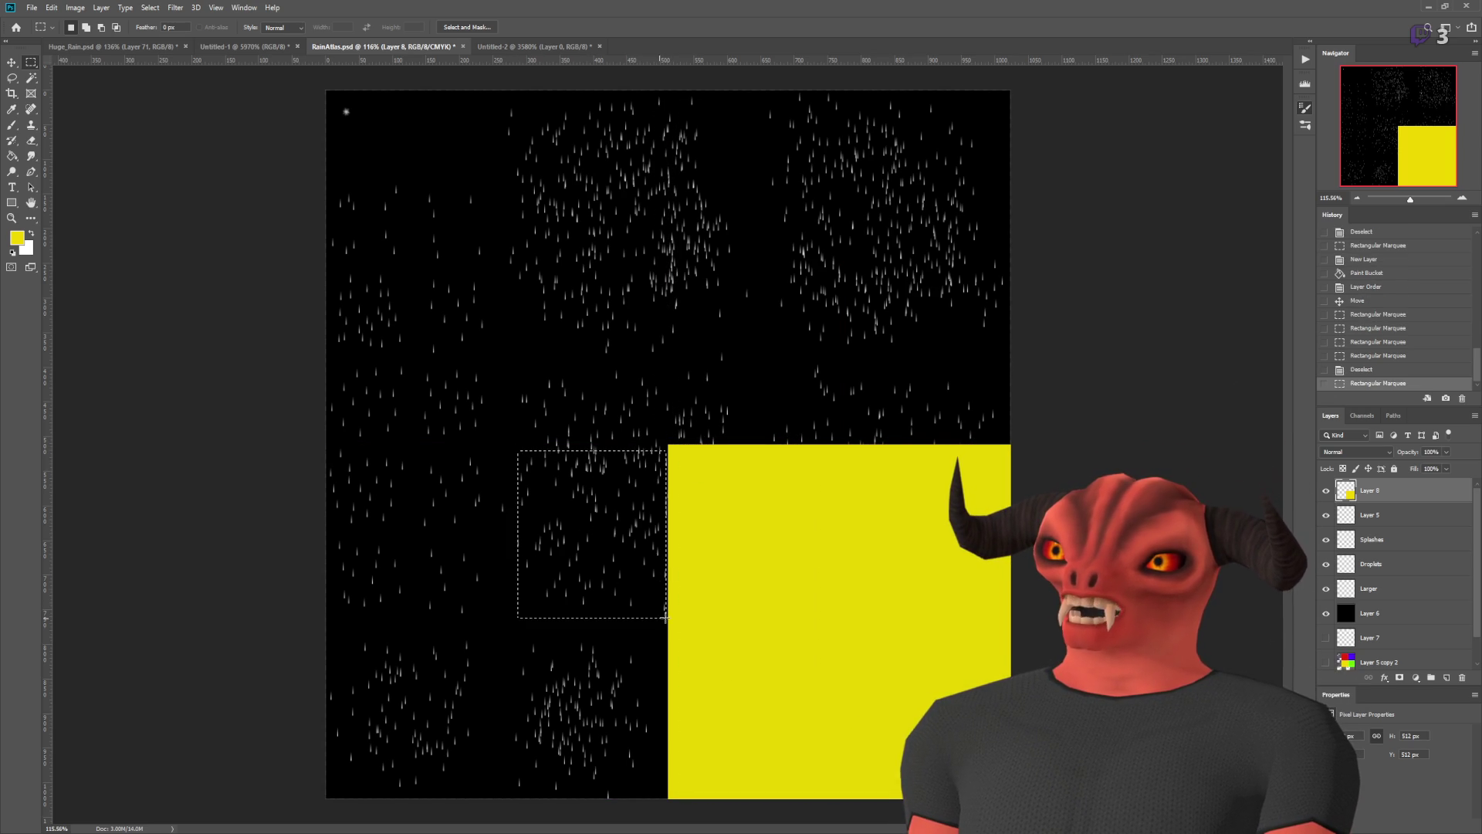
{"action": "left_click_drag", "start_coordinate": [510, 615], "coordinate": [615, 710]}
{"action": "left_click_drag", "start_coordinate": [510, 615], "coordinate": [584, 710]}
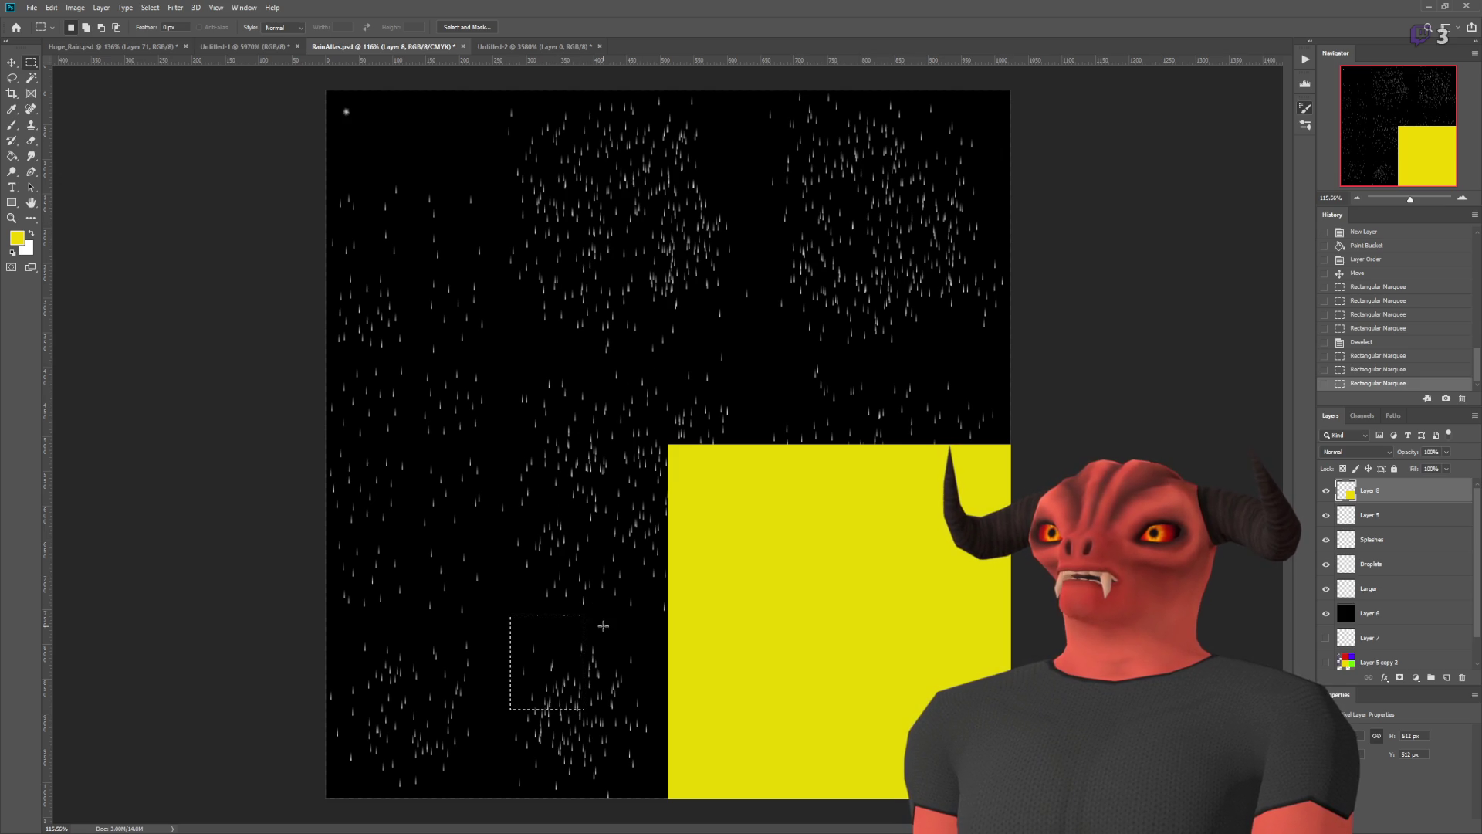
{"action": "key", "text": "ctrl+d"}
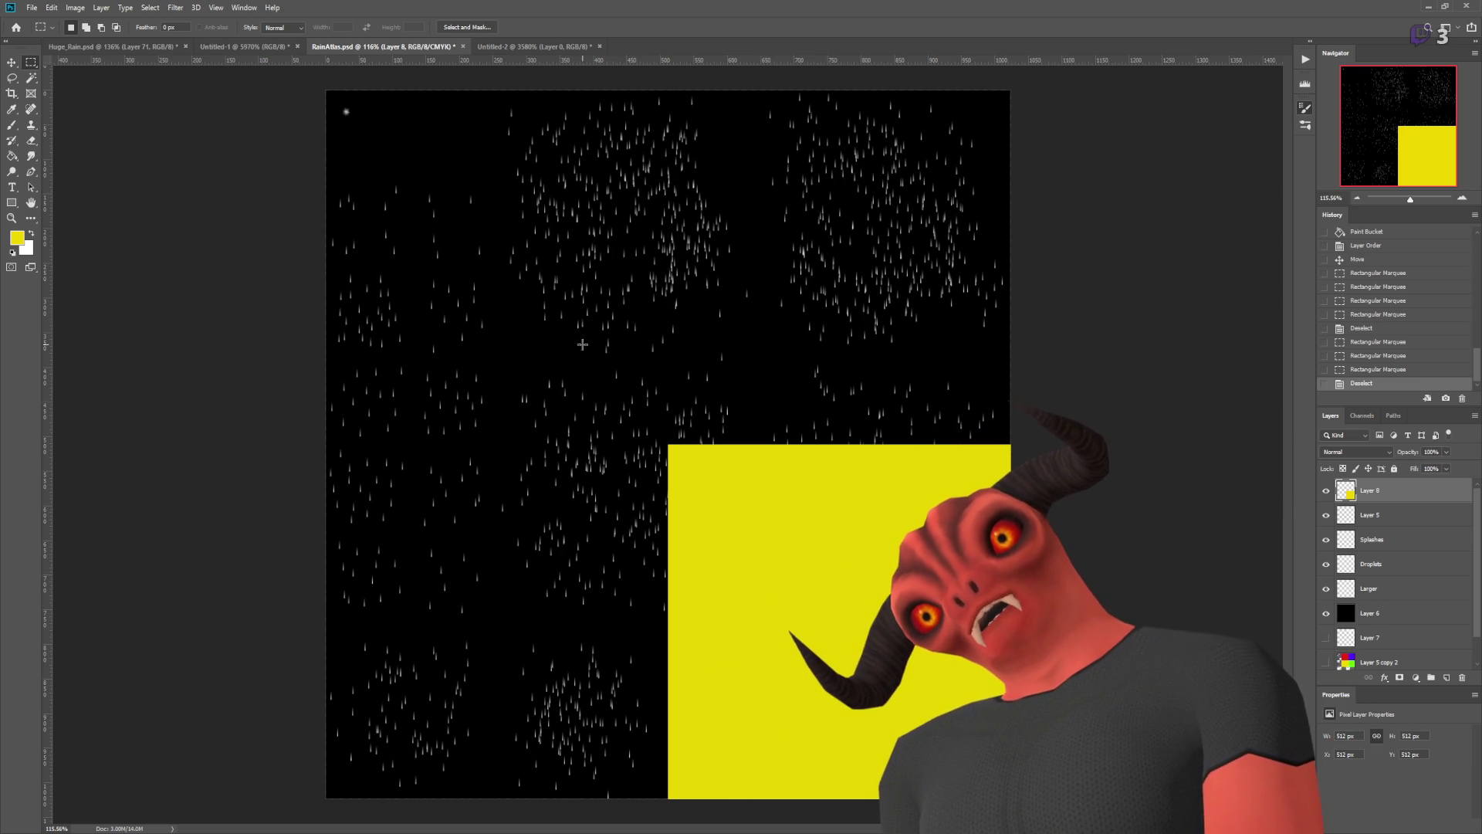
{"action": "mouse_move", "coordinate": [327, 91]}
{"action": "left_mouse_down"}
{"action": "mouse_move", "coordinate": [374, 142]}
{"action": "mouse_move", "coordinate": [1060, 445]}
{"action": "left_mouse_up"}
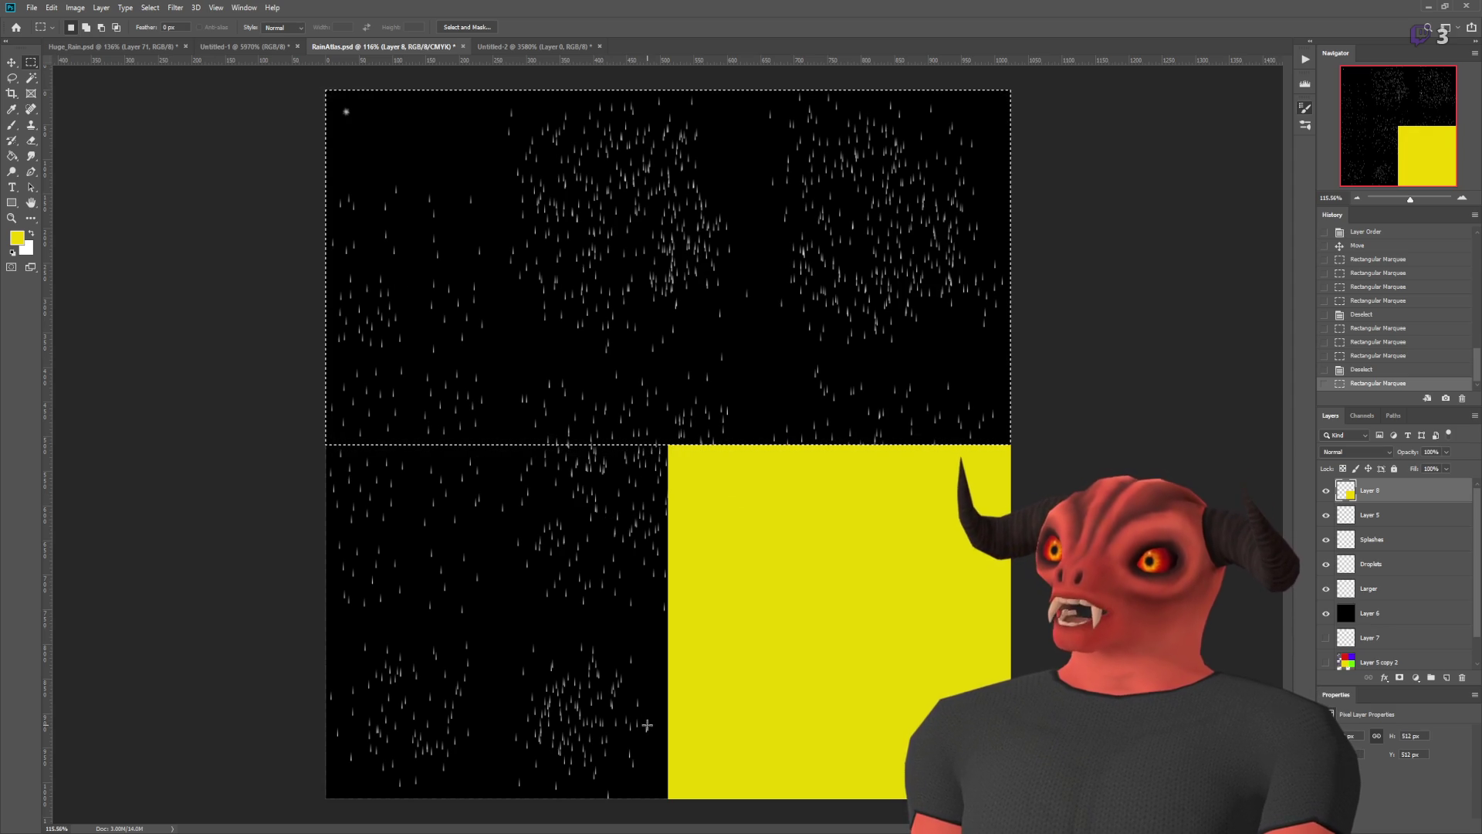
{"action": "mouse_move", "coordinate": [326, 444]}
{"action": "left_mouse_down"}
{"action": "mouse_move", "coordinate": [500, 645]}
{"action": "mouse_move", "coordinate": [494, 623]}
{"action": "left_mouse_up"}
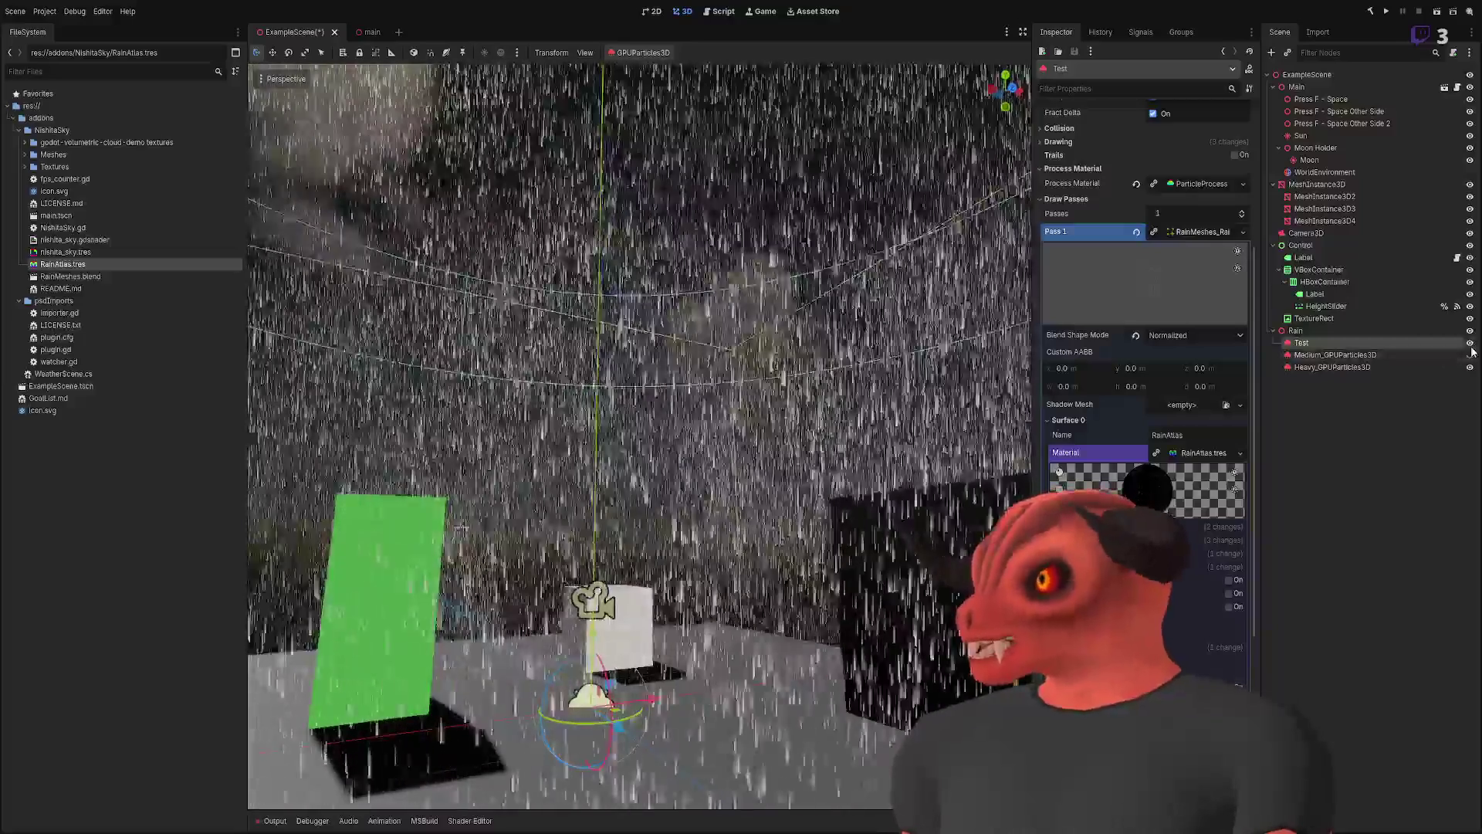
- Hide the Test, Heavy and Medium rain emitters, collapse the RainAtlas material, and scroll up to Emitting
{"action": "left_click", "coordinate": [1470, 342]}
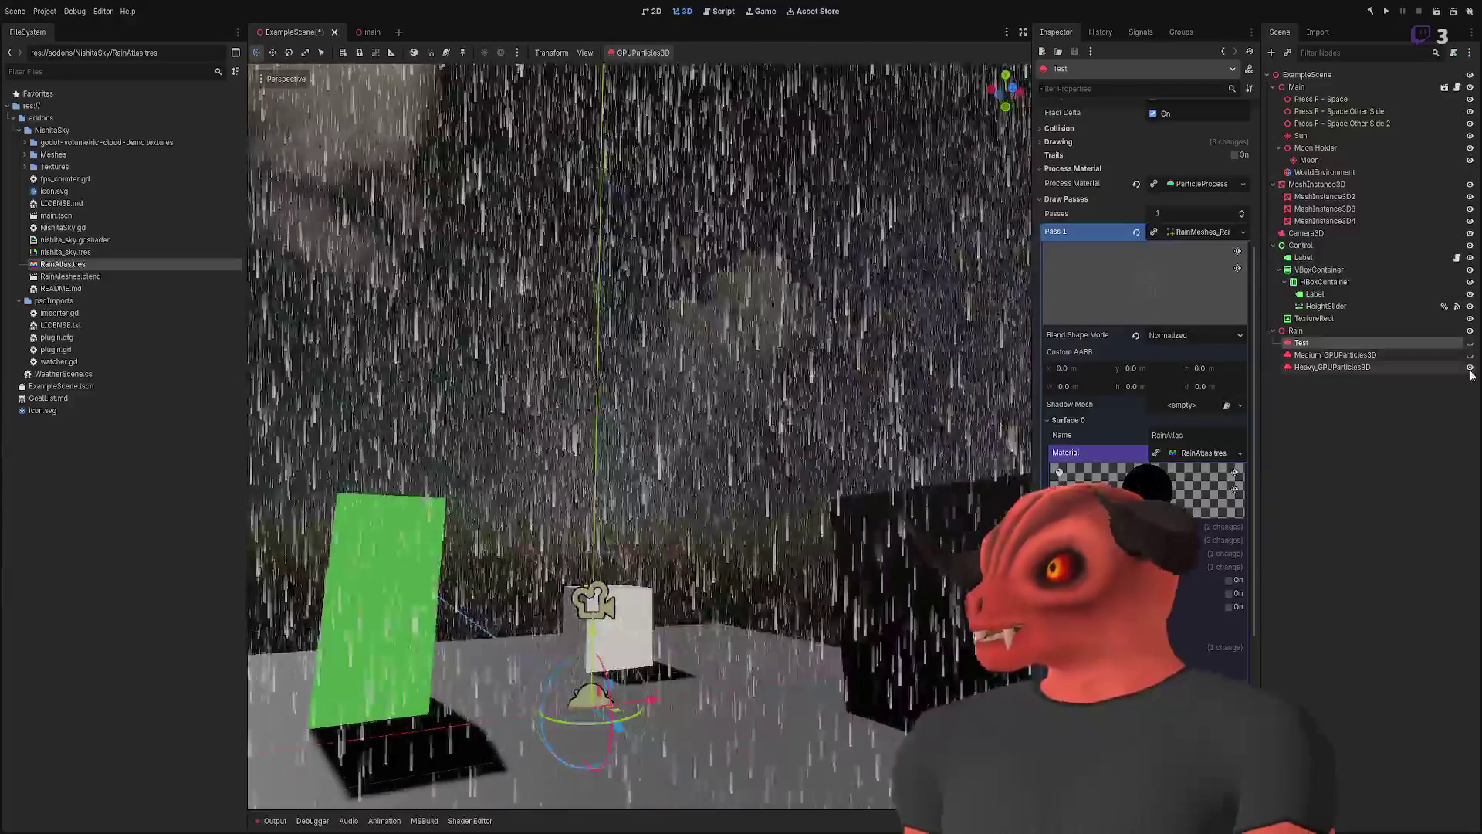
{"action": "left_click", "coordinate": [1470, 367]}
{"action": "left_click", "coordinate": [1470, 355]}
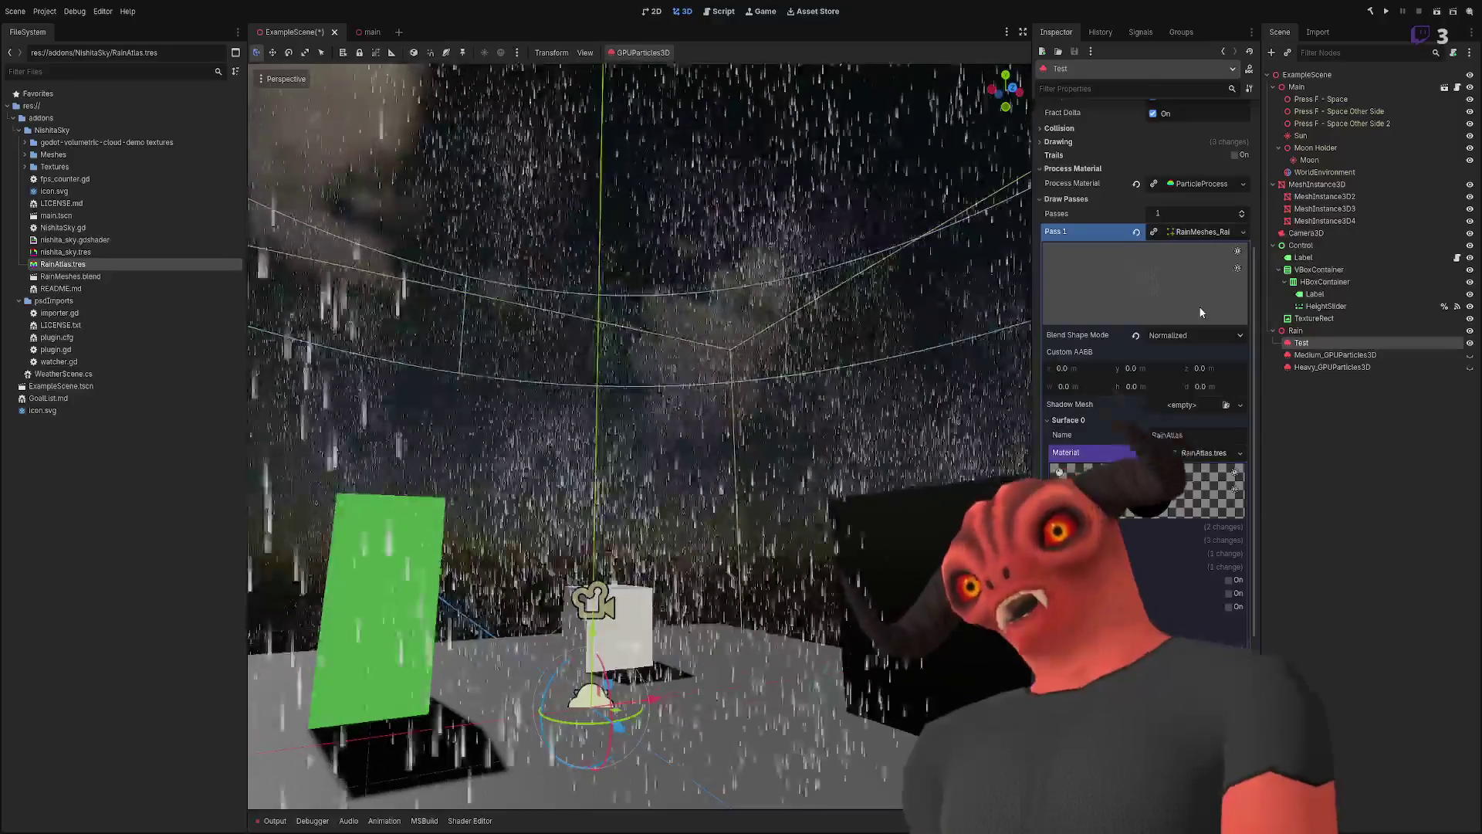
{"action": "left_click", "coordinate": [1181, 453]}
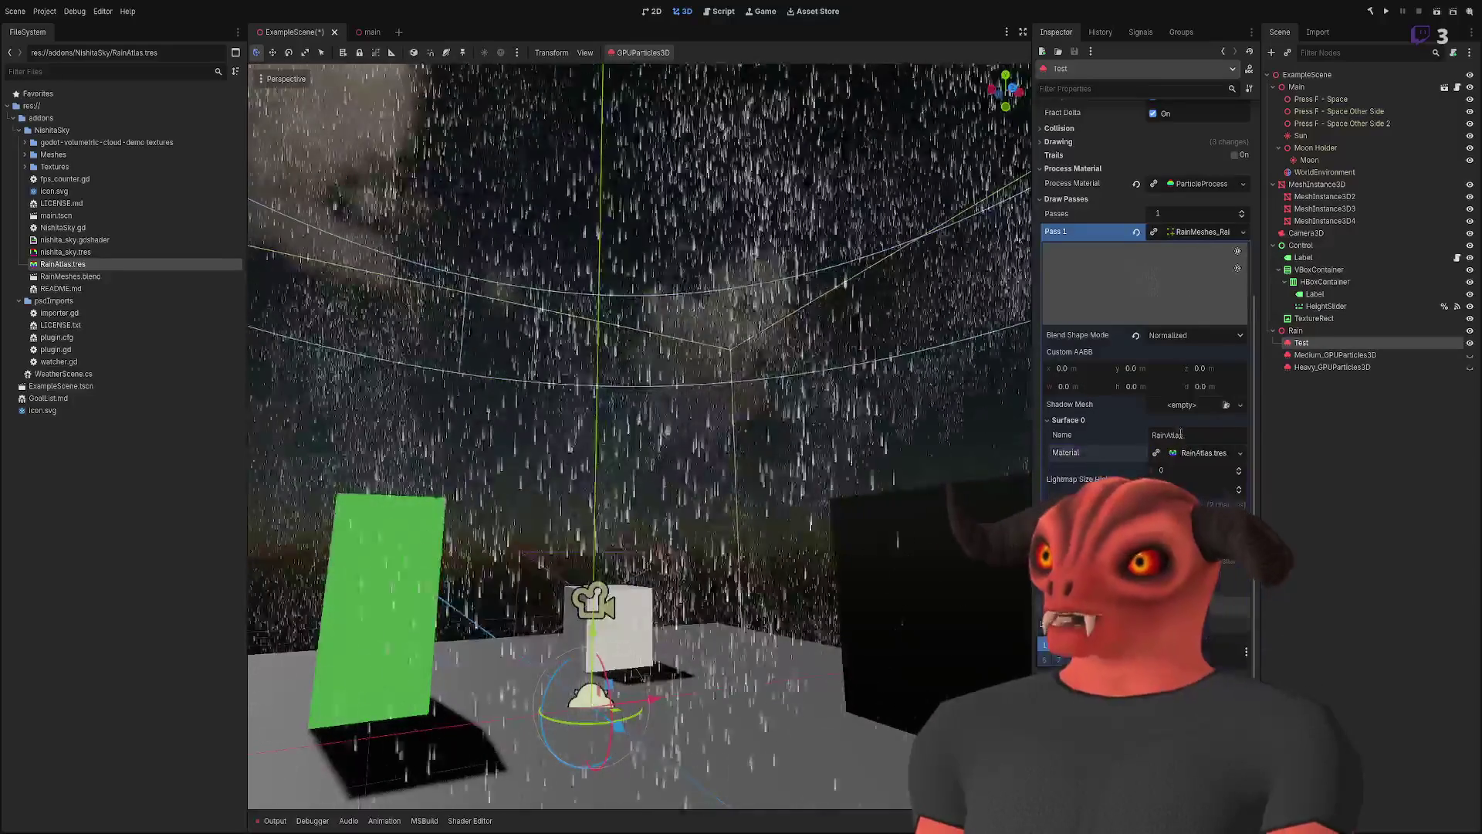
{"action": "scroll", "coordinate": [1081, 448], "scroll_direction": "up", "scroll_amount": 4}
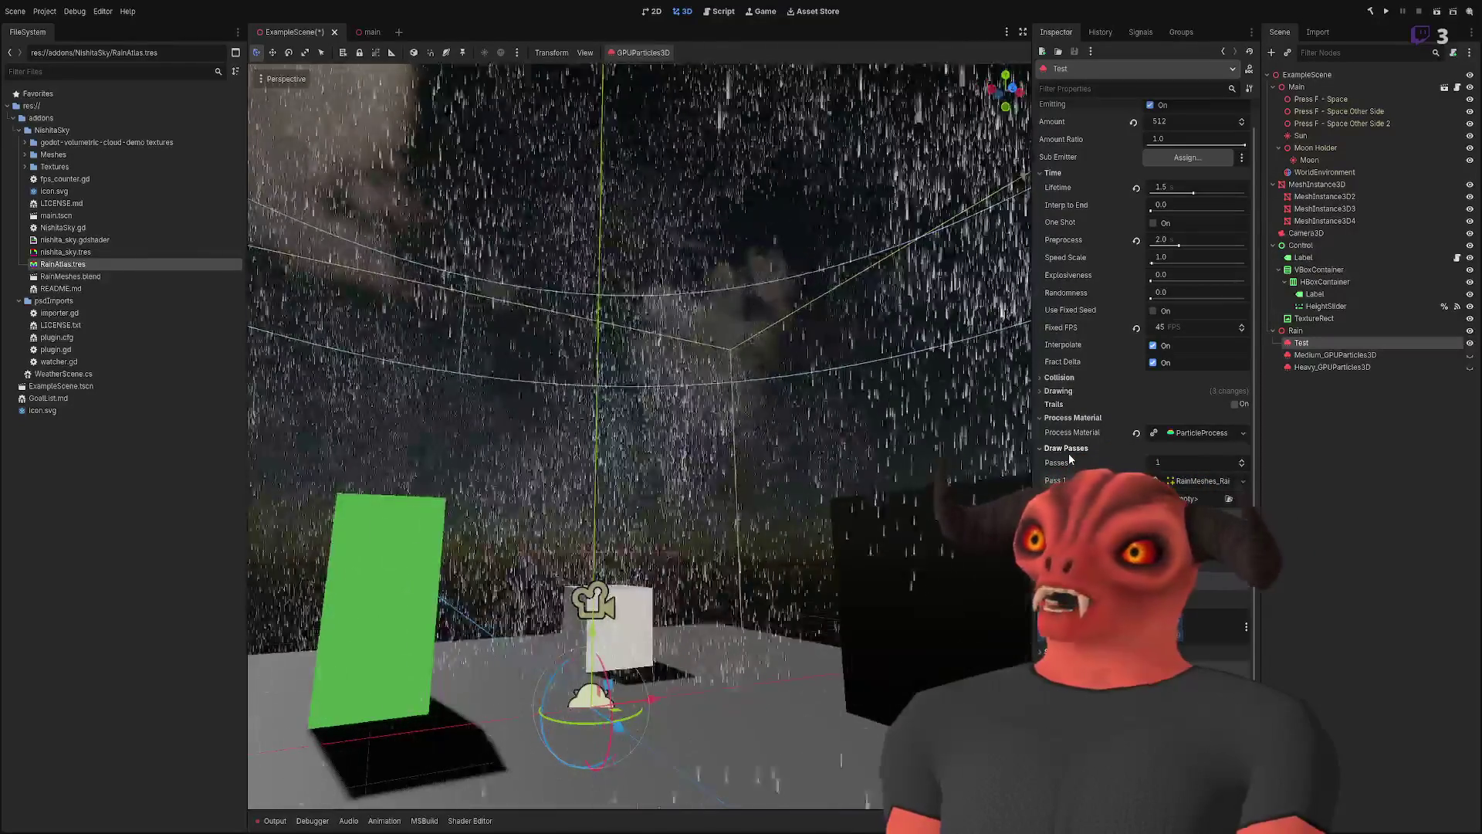
- Expand the Pass 1 RainMeshes mesh and browse its Surface 0 RainAtlas material properties
{"action": "left_click", "coordinate": [1191, 481]}
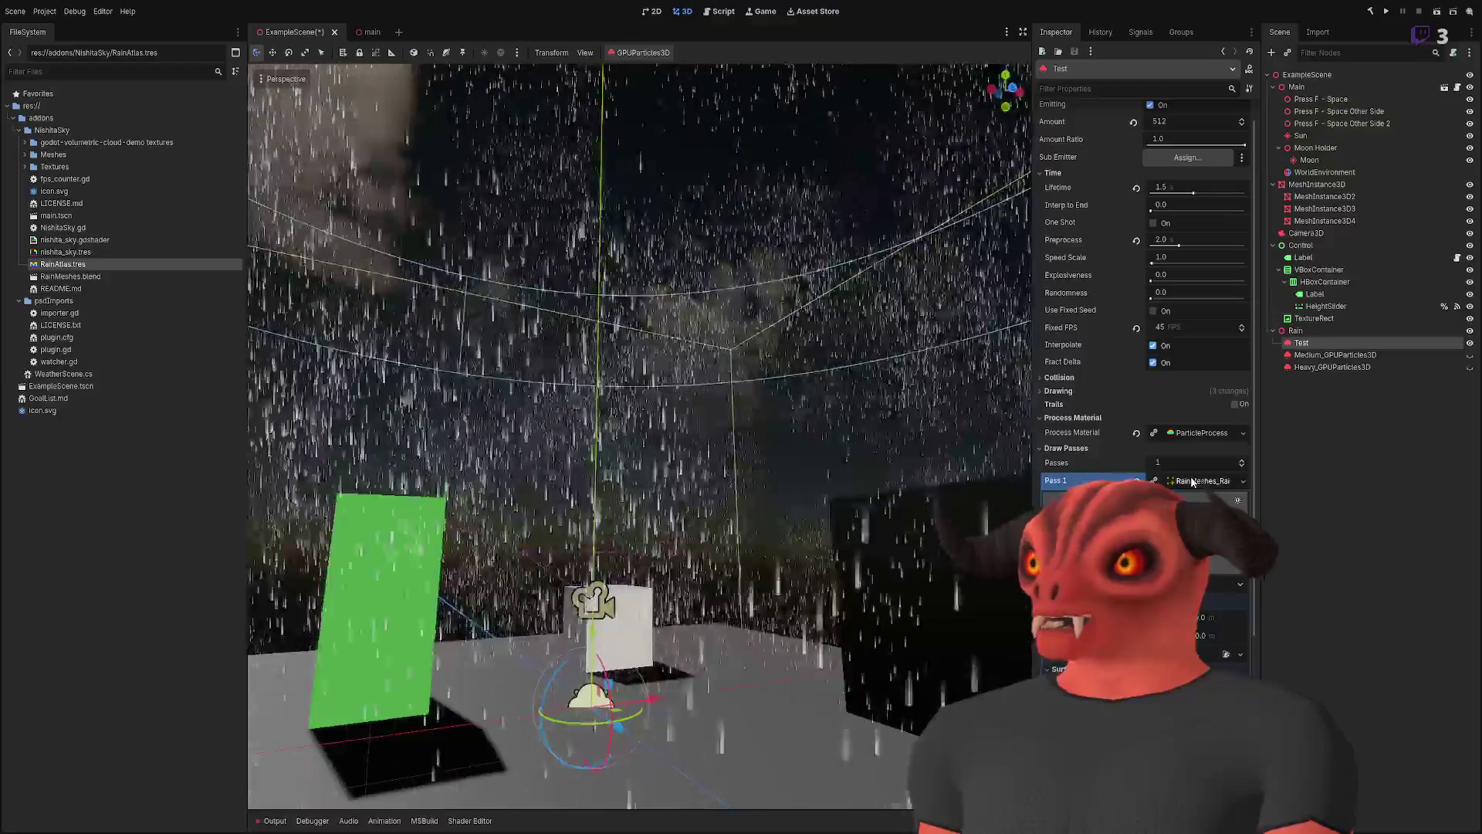
{"action": "scroll", "coordinate": [1143, 309], "scroll_direction": "down", "scroll_amount": 5}
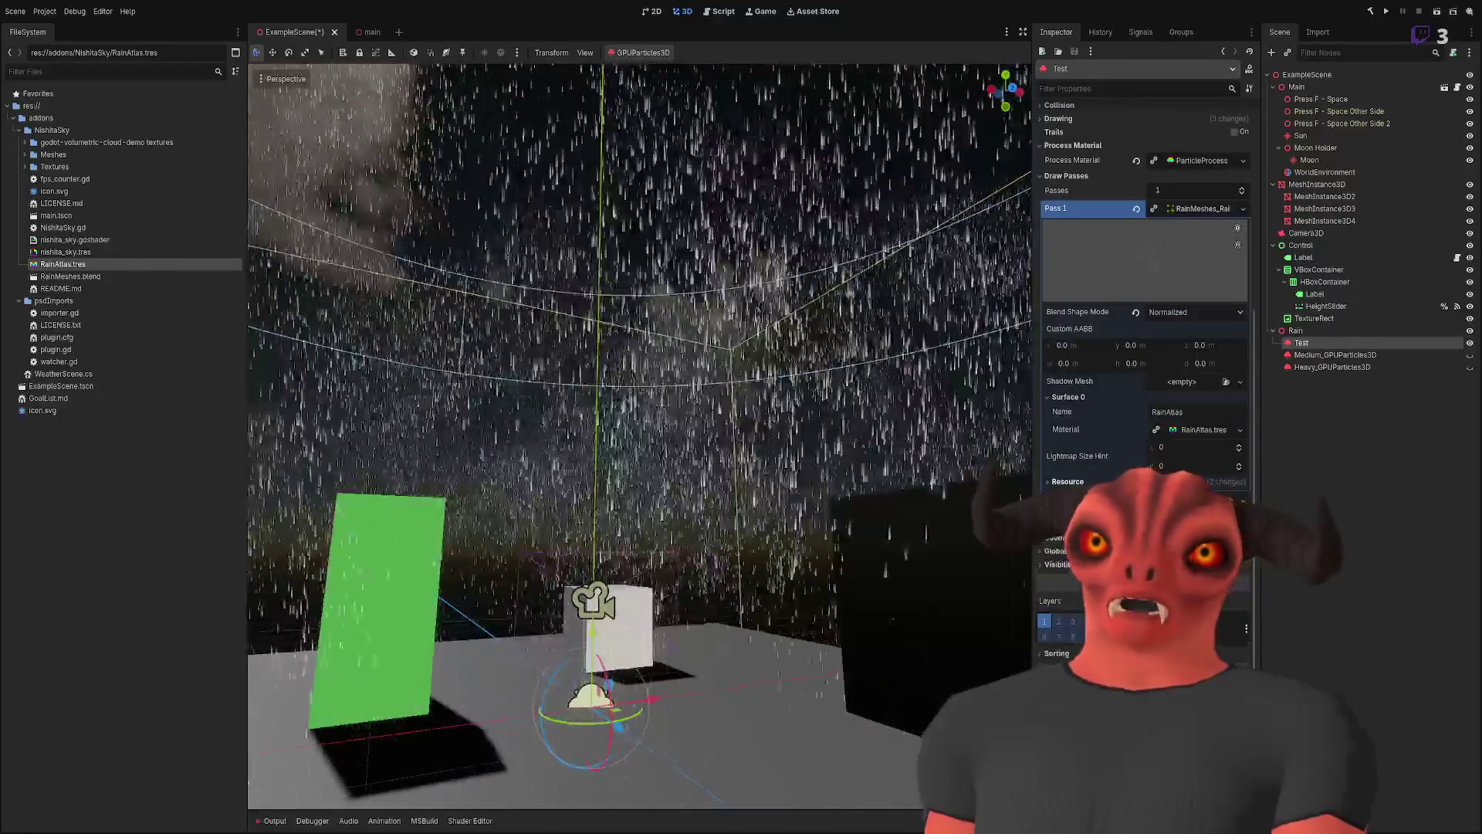
{"action": "scroll", "coordinate": [1200, 415], "scroll_direction": "up", "scroll_amount": 2}
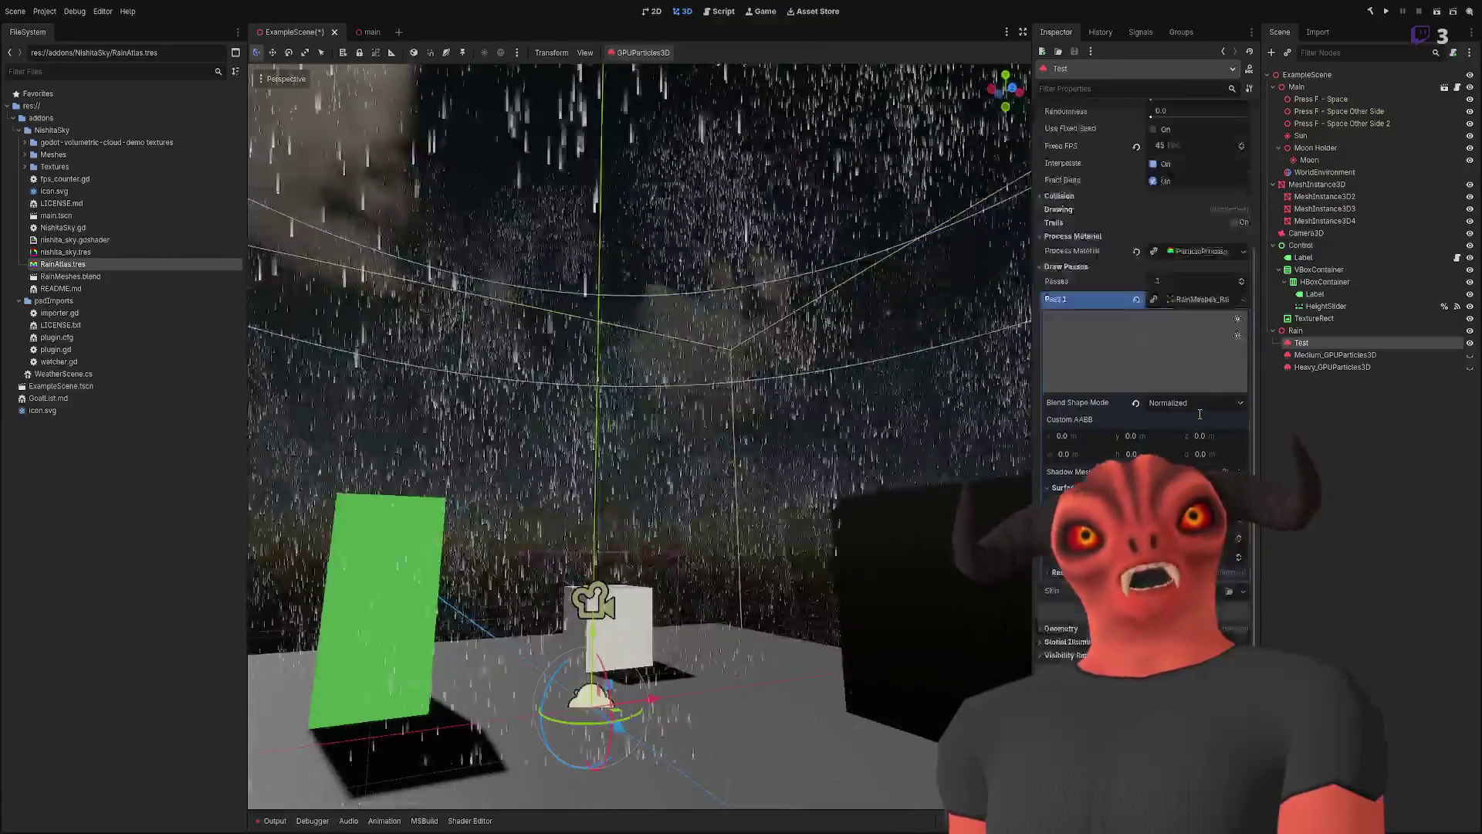
{"action": "scroll", "coordinate": [1199, 414], "scroll_direction": "up", "scroll_amount": 2}
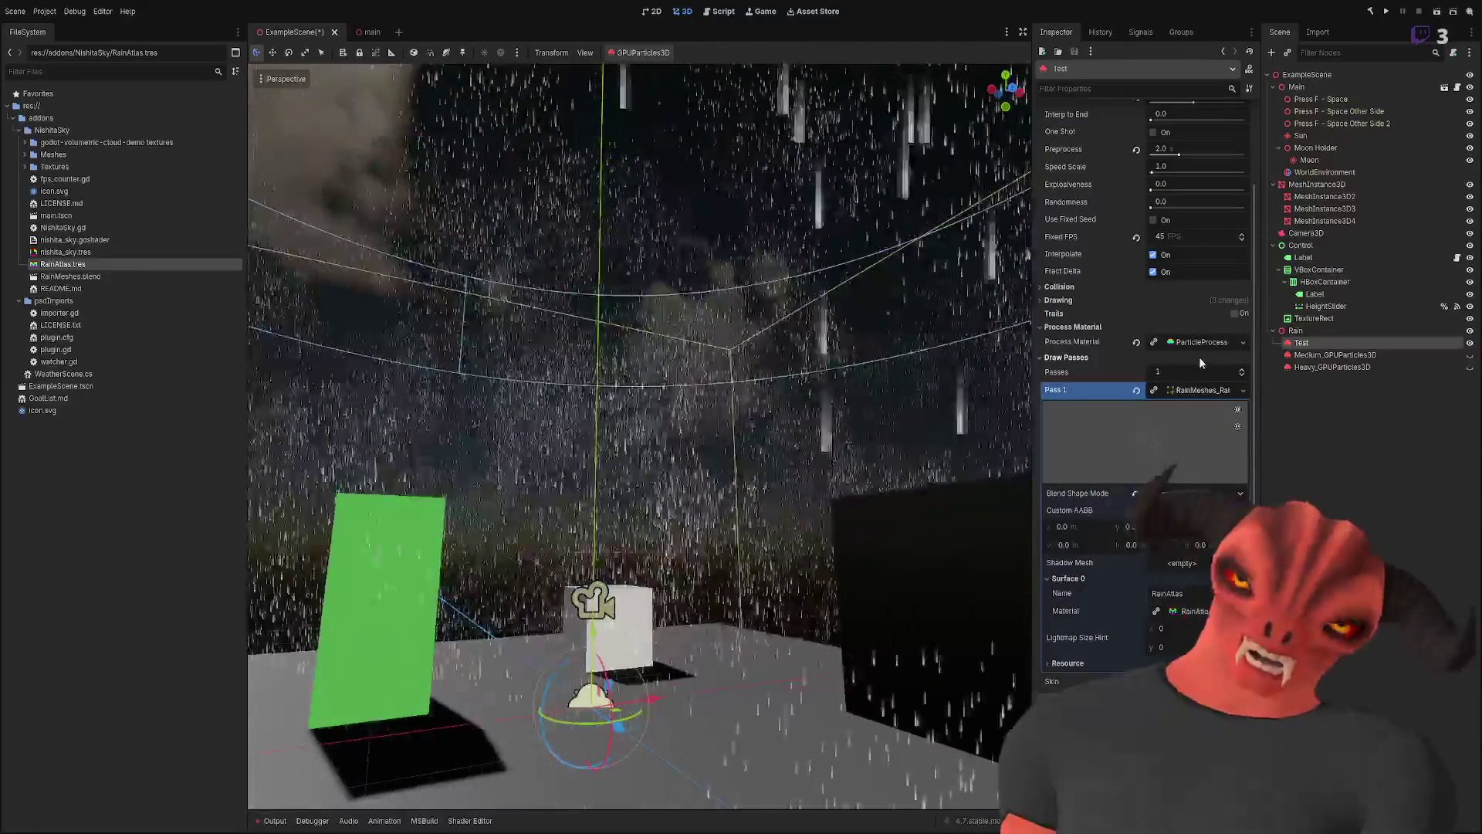
{"action": "mouse_move", "coordinate": [772, 370]}
{"action": "left_mouse_down"}
{"action": "mouse_move", "coordinate": [911, 348]}
{"action": "mouse_move", "coordinate": [806, 368]}
{"action": "mouse_move", "coordinate": [843, 376]}
{"action": "left_mouse_up"}
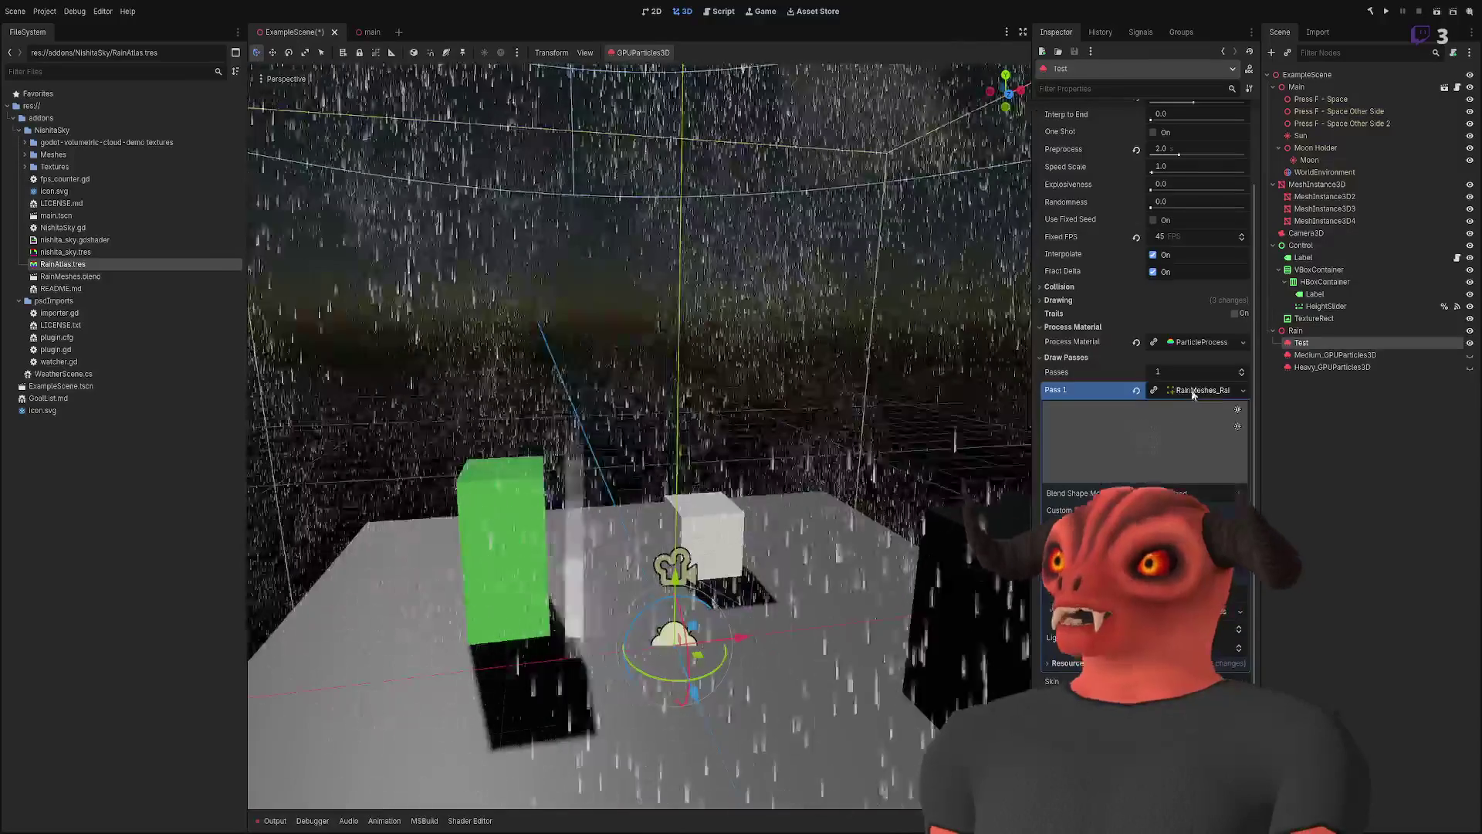
- Collapse Pass 1 and toggle the Collision, Process Material and Draw Passes sections
{"action": "left_click", "coordinate": [1193, 390]}
{"action": "left_click", "coordinate": [1070, 454]}
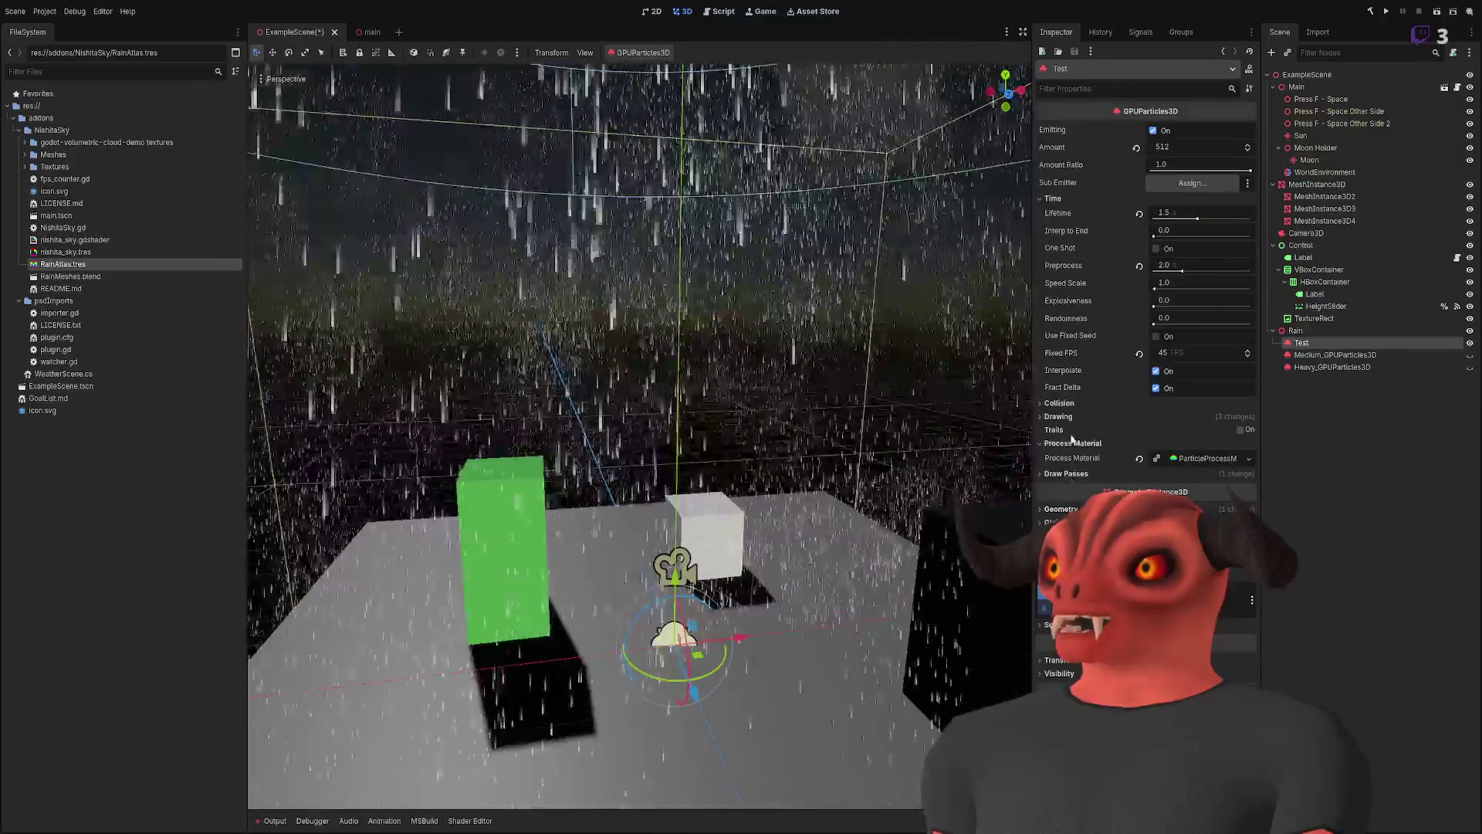
{"action": "left_click", "coordinate": [1071, 443]}
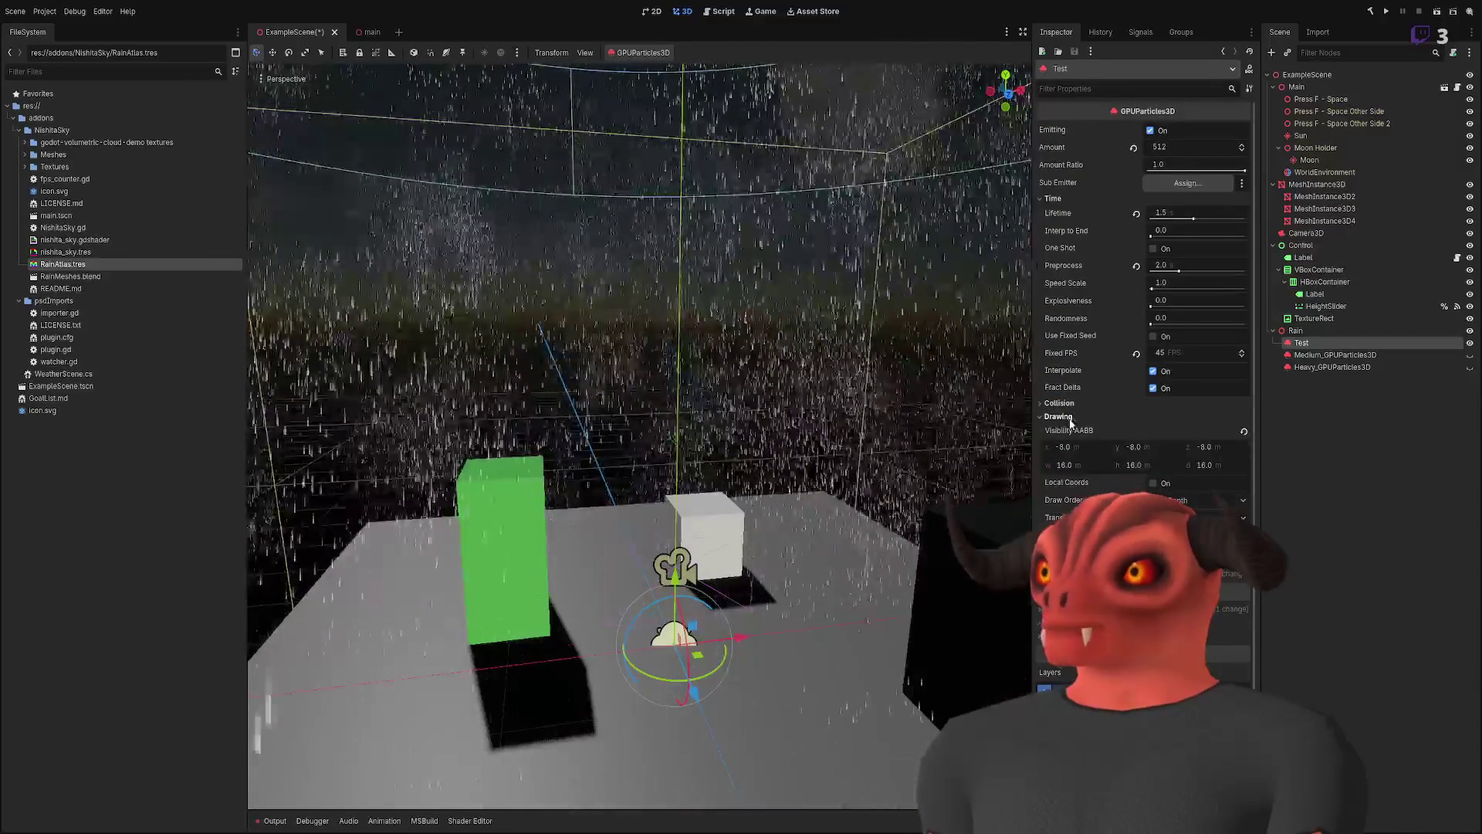
{"action": "left_click", "coordinate": [1069, 456]}
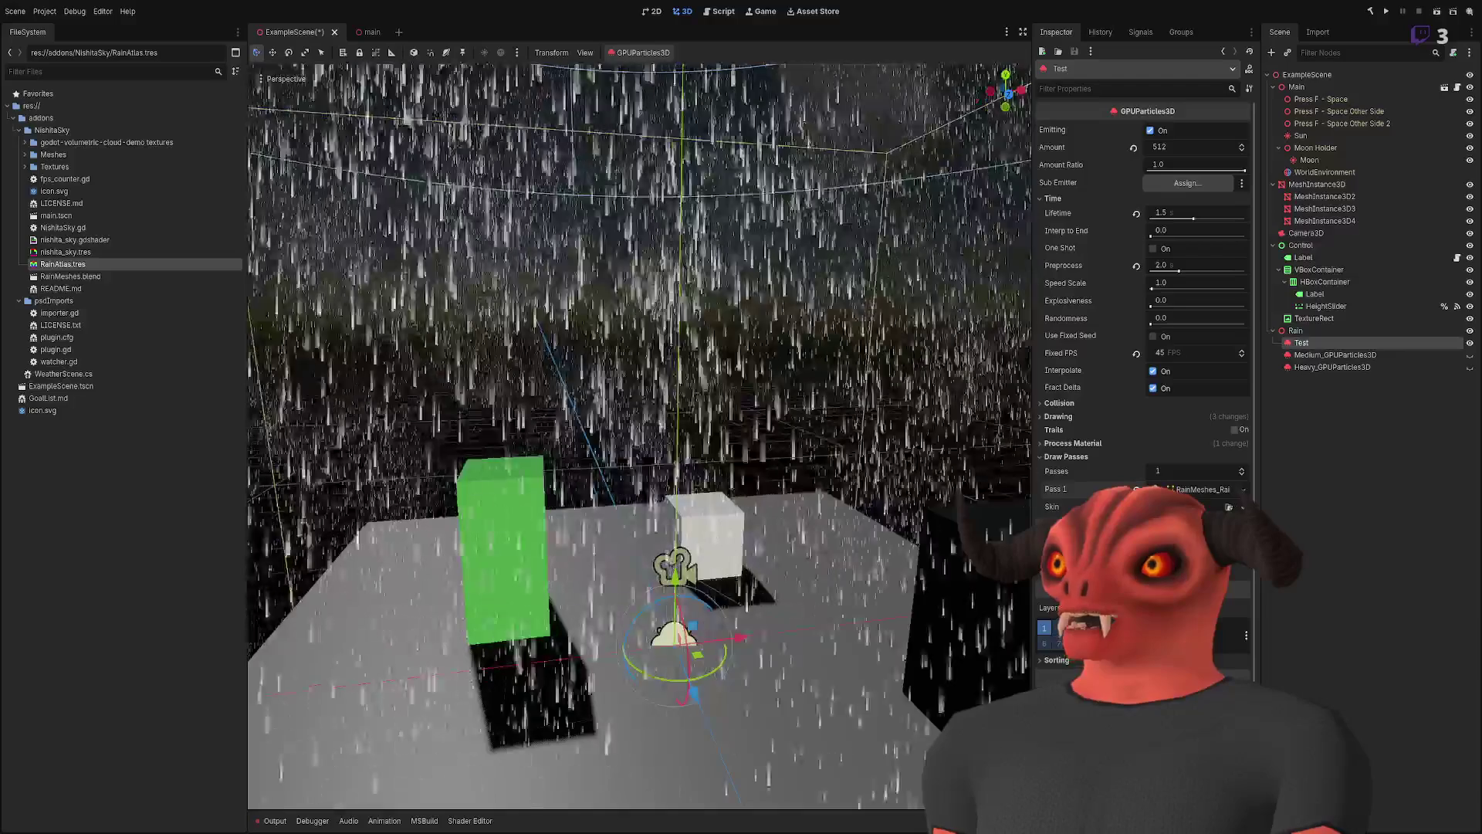
{"action": "left_click", "coordinate": [1066, 456]}
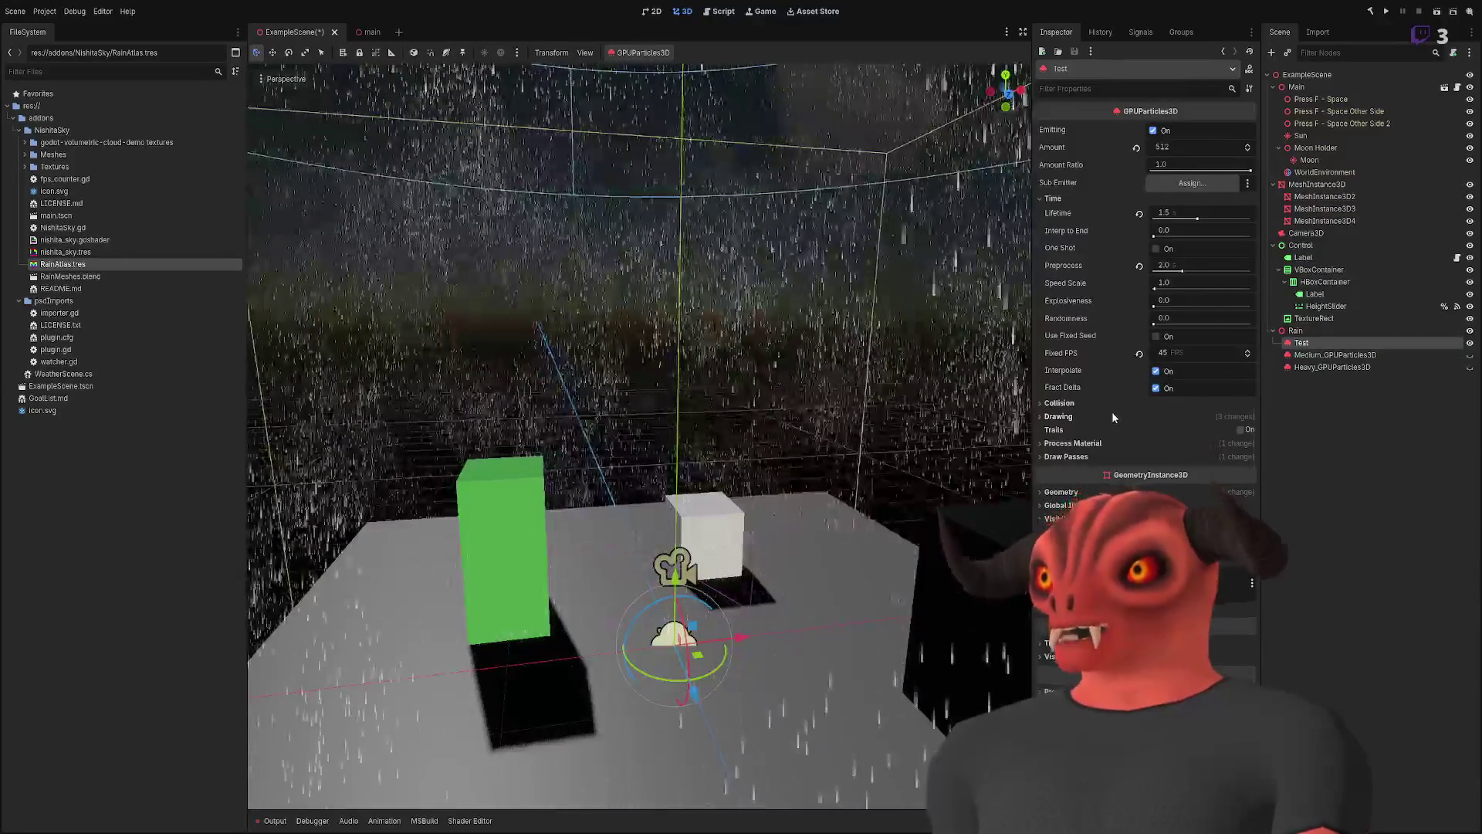
{"action": "left_click", "coordinate": [1110, 406]}
{"action": "left_click", "coordinate": [1109, 404]}
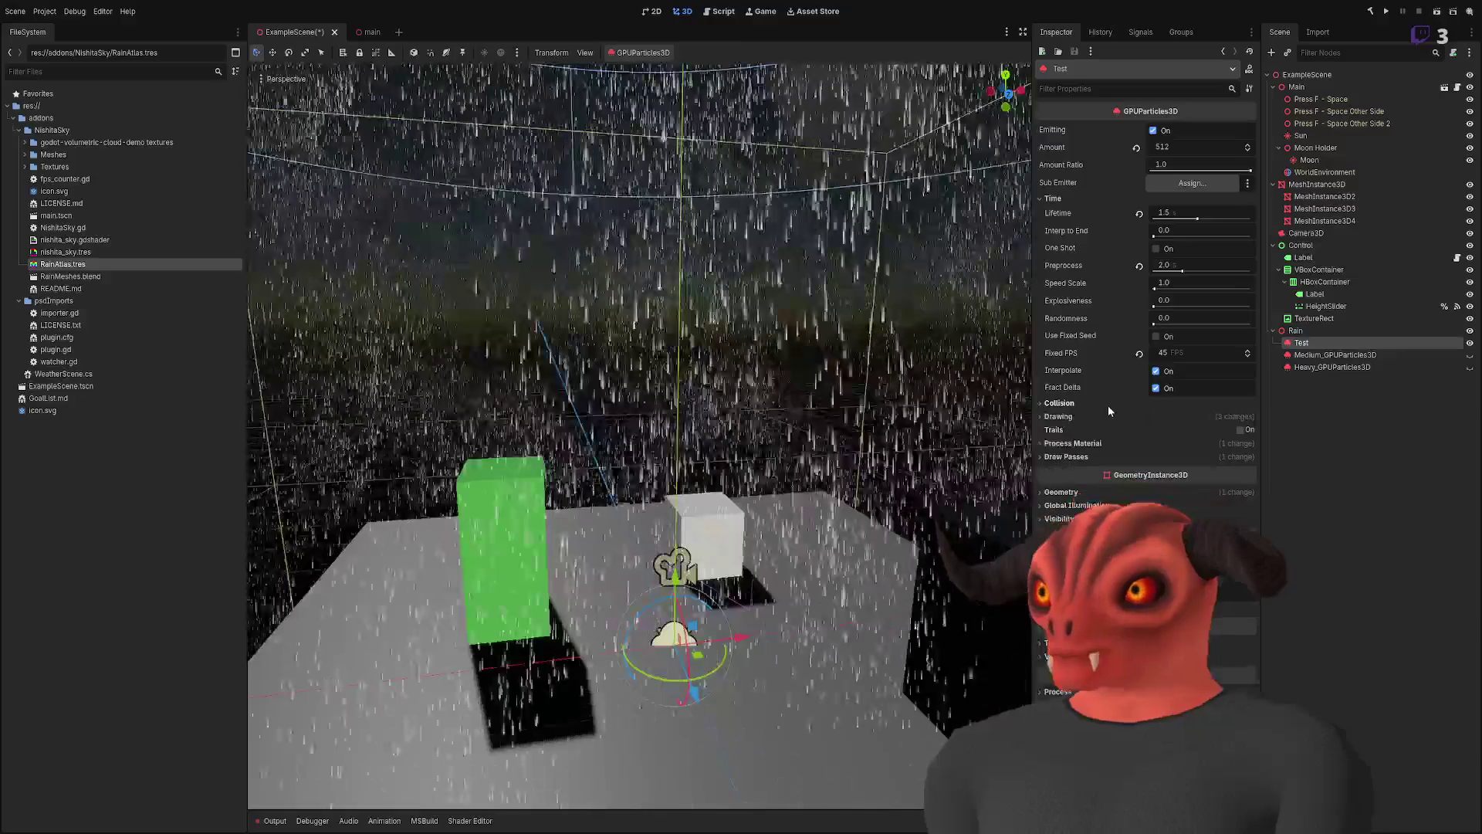
{"action": "left_click", "coordinate": [1100, 445]}
{"action": "left_click", "coordinate": [1101, 444]}
{"action": "left_click", "coordinate": [1094, 457]}
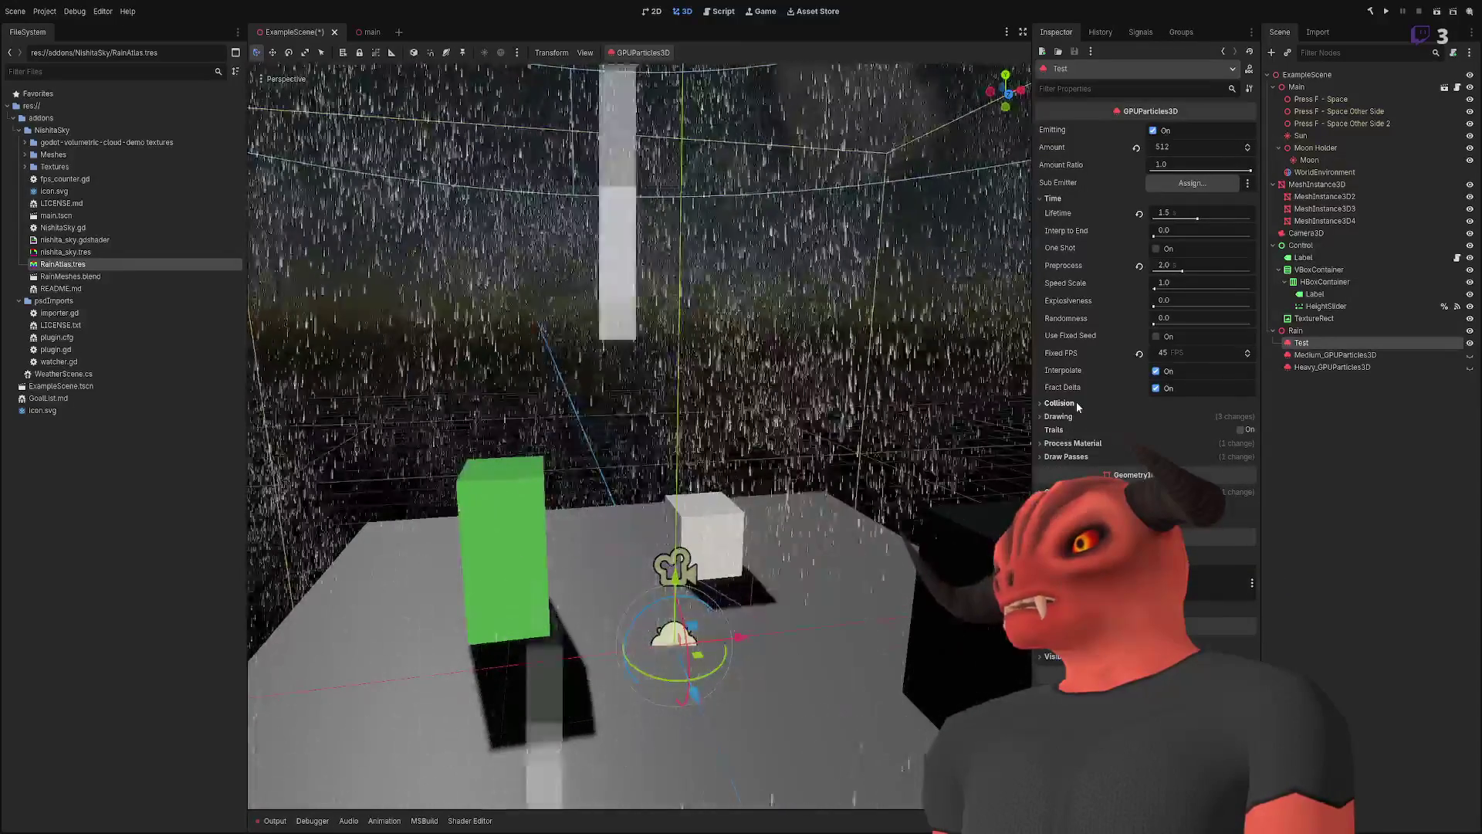
- Frame the Test particles and set Heavy_GPUParticles3D as their Sub Emitter
{"action": "left_click_drag", "start_coordinate": [754, 576], "coordinate": [738, 354]}
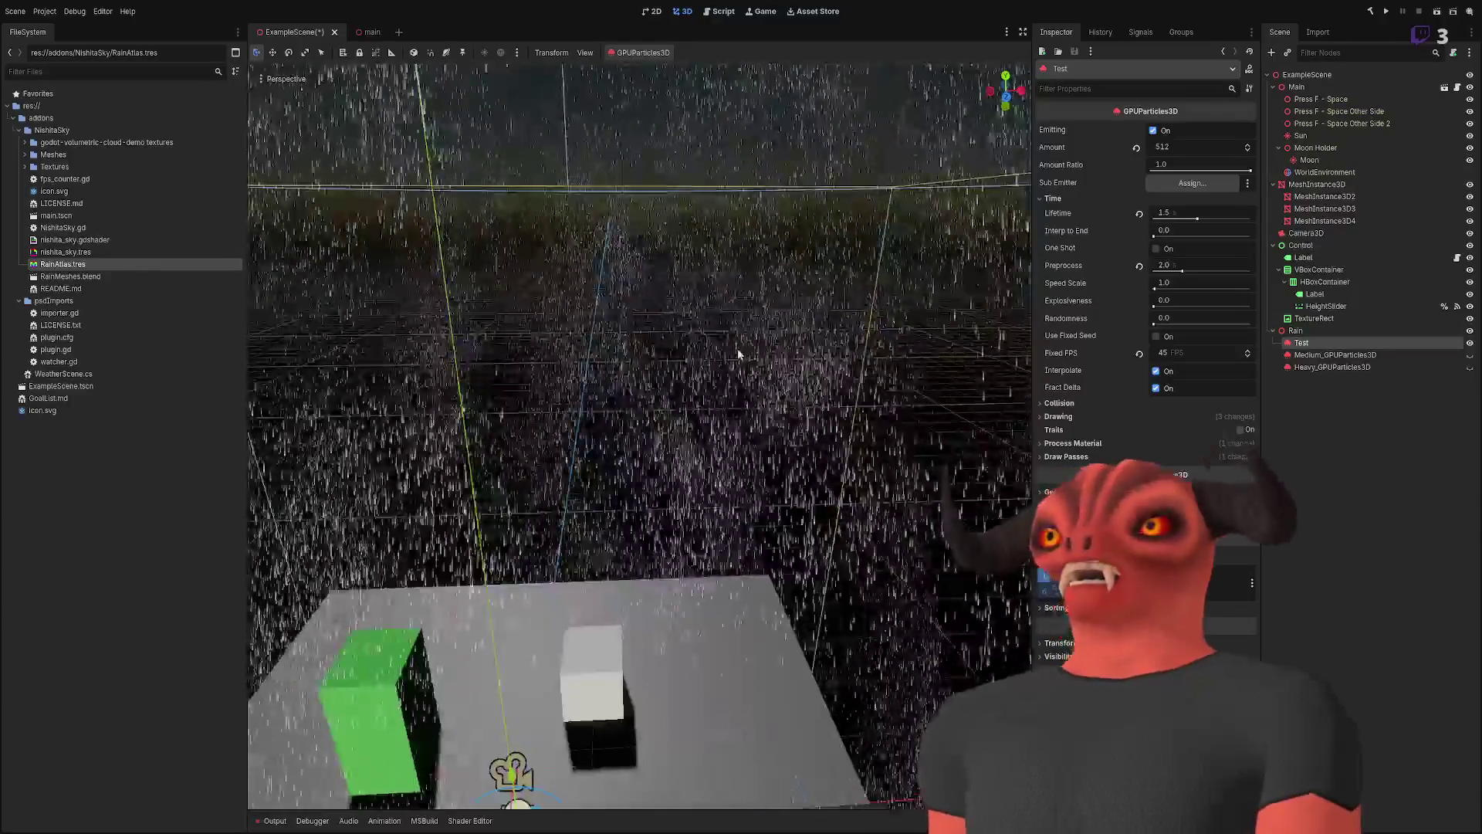
{"action": "key", "text": "f"}
{"action": "scroll", "coordinate": [756, 338], "scroll_direction": "up", "scroll_amount": 5}
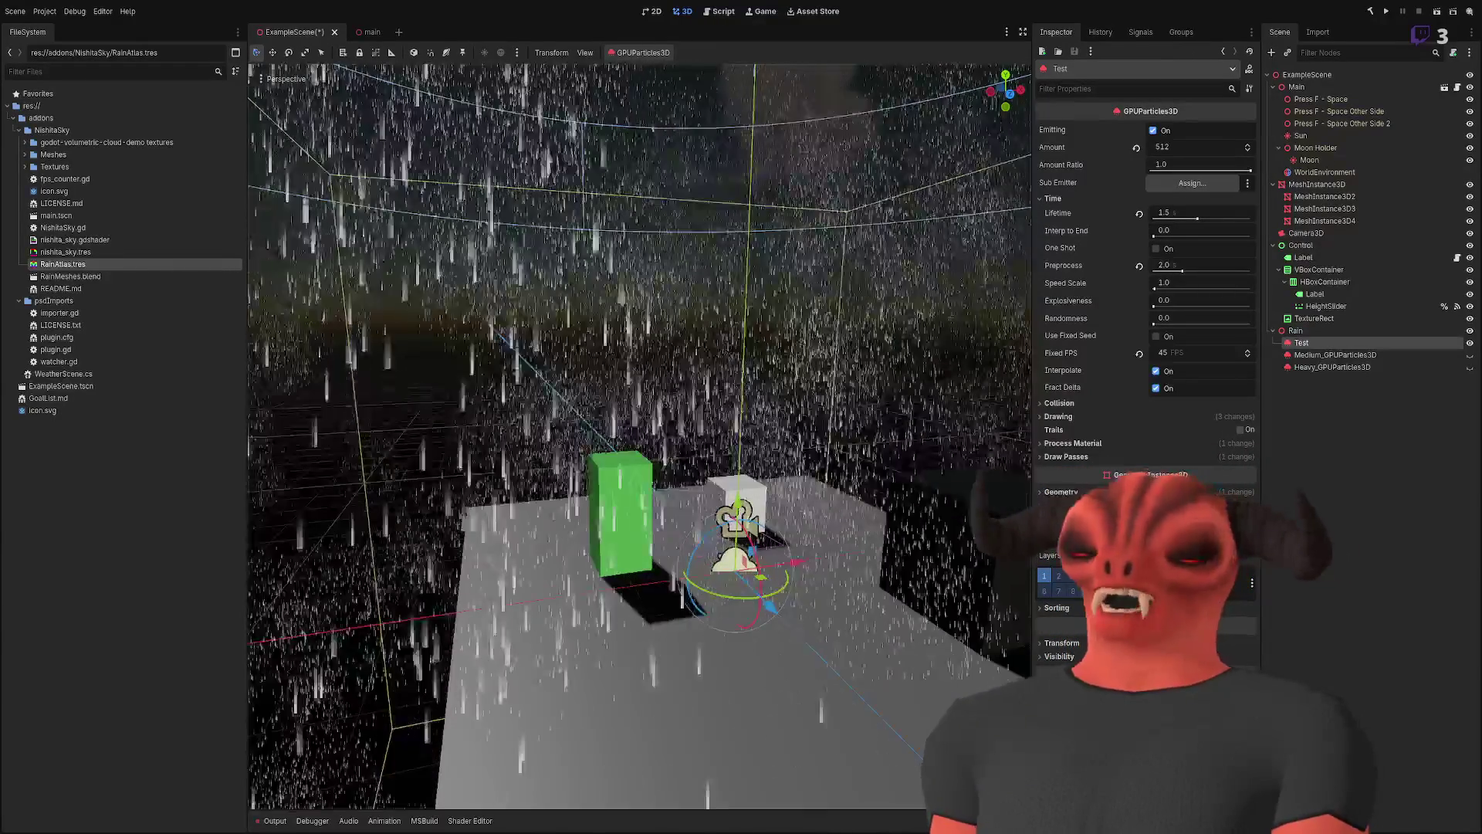
{"action": "left_click", "coordinate": [1067, 457]}
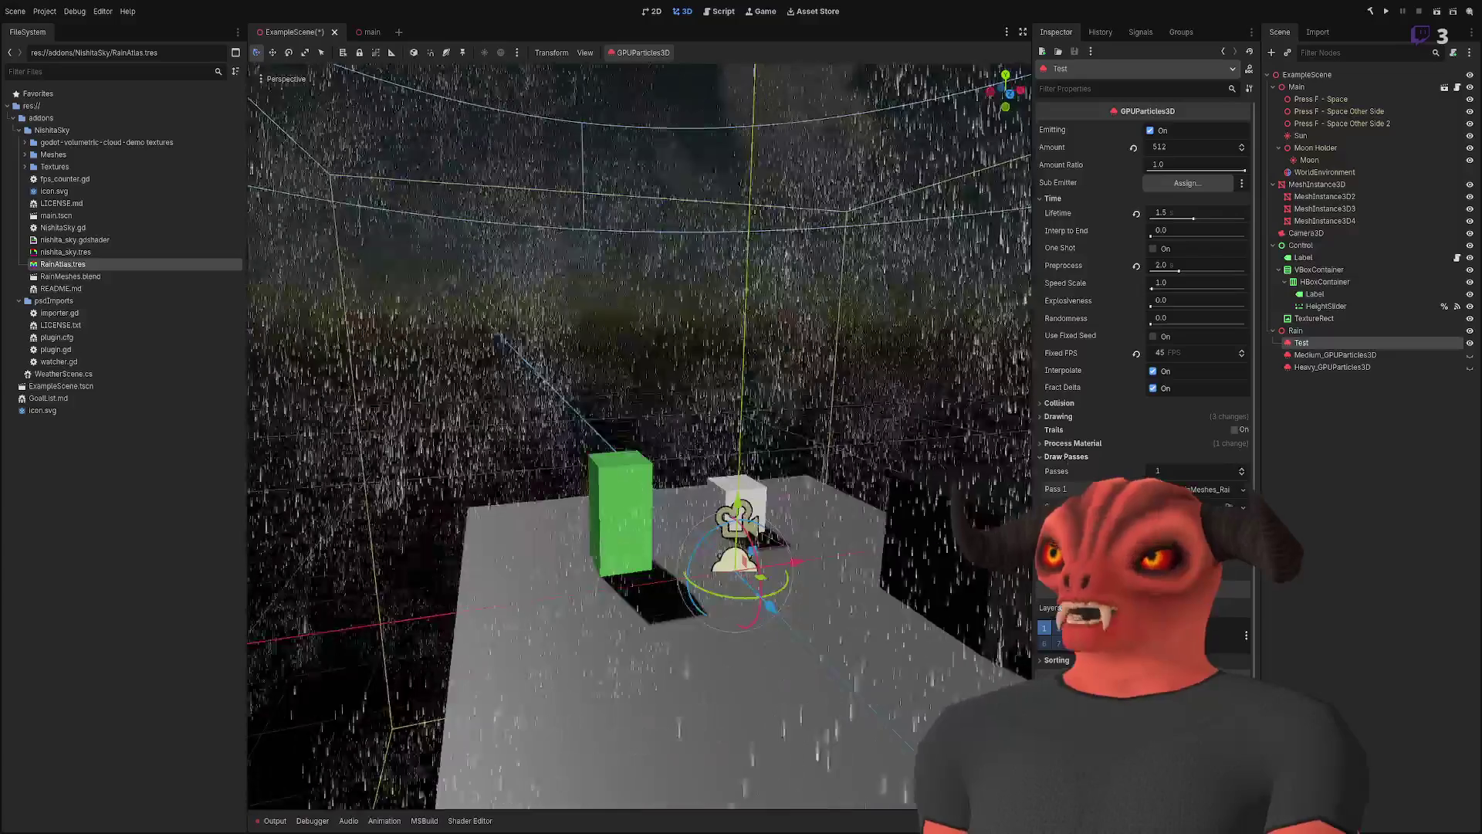
{"action": "left_click", "coordinate": [1066, 456]}
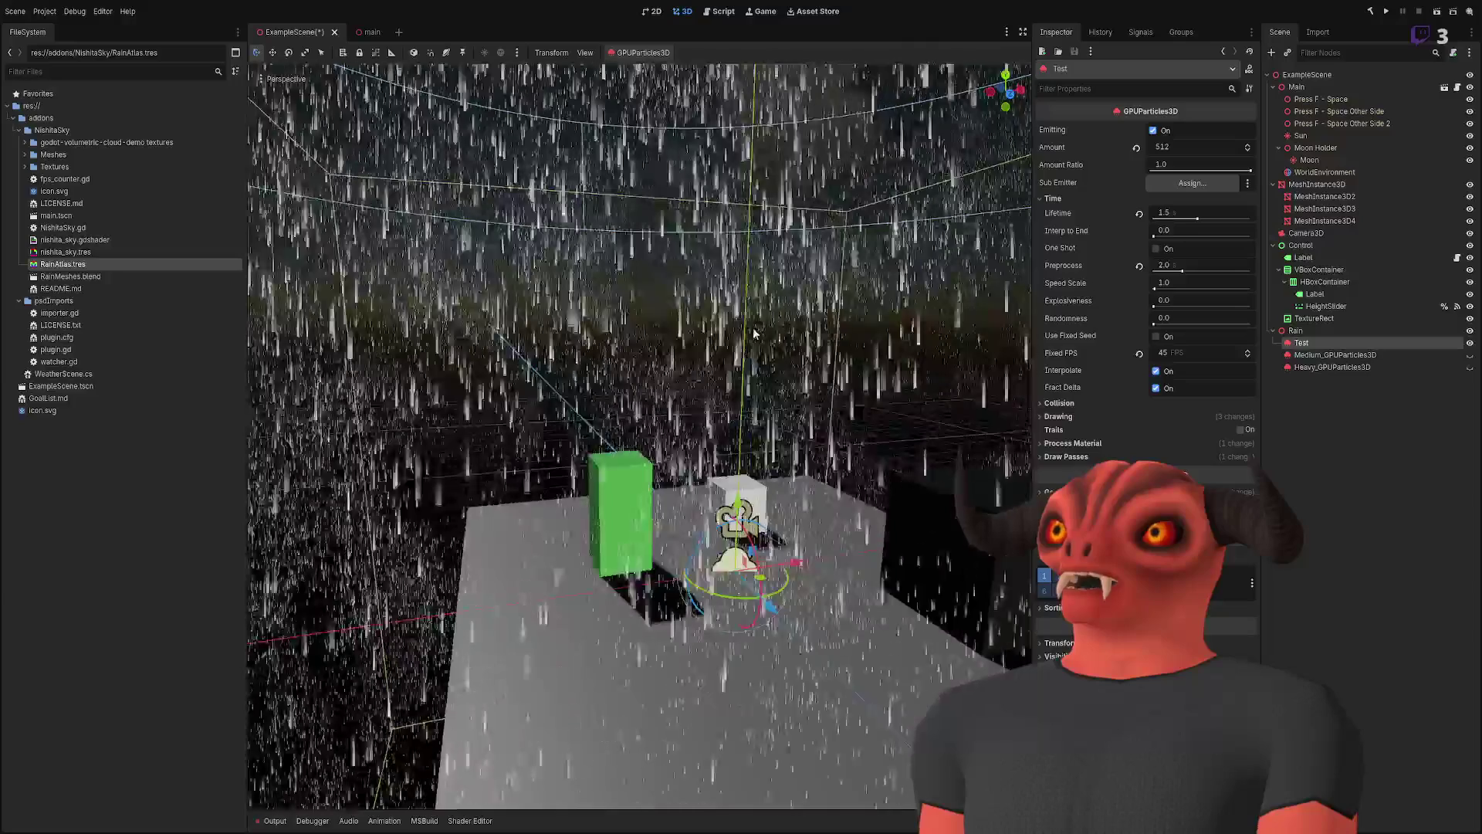
{"action": "left_click_drag", "start_coordinate": [1331, 367], "coordinate": [1178, 186]}
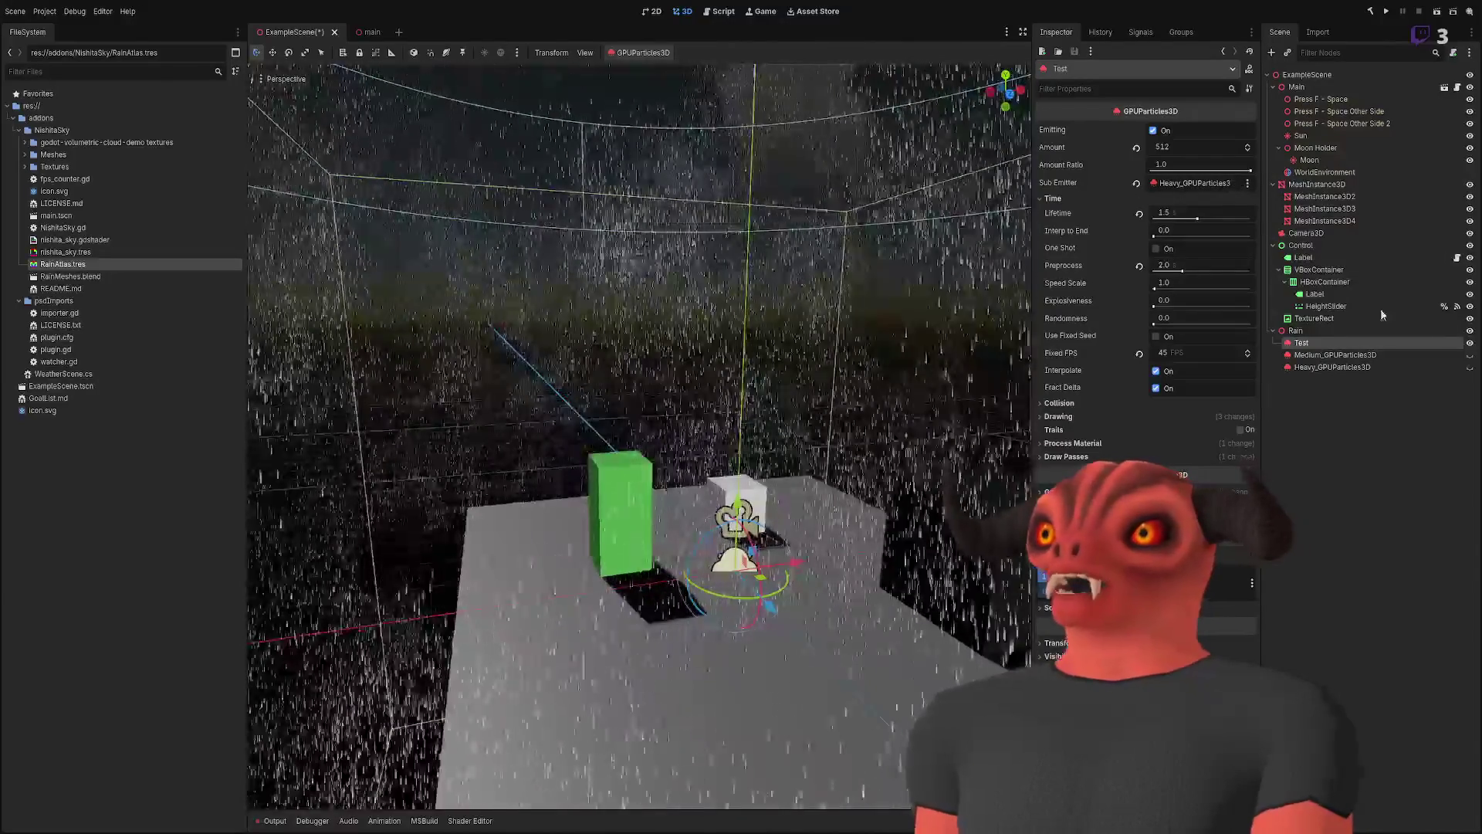
- Show the Heavy and Medium rain again, clear the Sub Emitter to empty, and switch to Photoshop
{"action": "left_click", "coordinate": [1470, 366]}
{"action": "left_click", "coordinate": [1470, 354]}
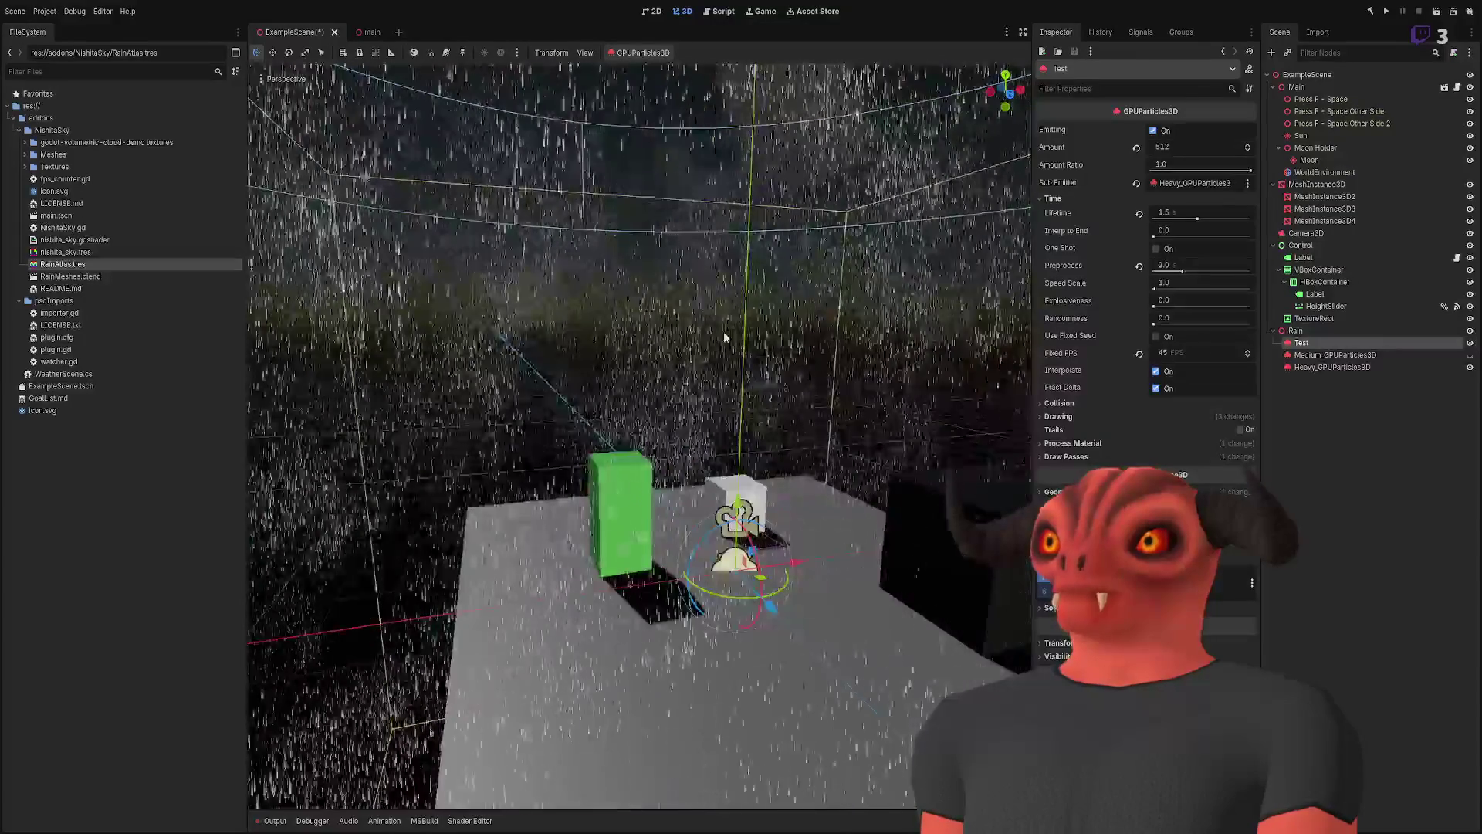
{"action": "scroll", "coordinate": [729, 334], "scroll_direction": "down", "scroll_amount": 5}
{"action": "scroll", "coordinate": [733, 333], "scroll_direction": "up", "scroll_amount": 3}
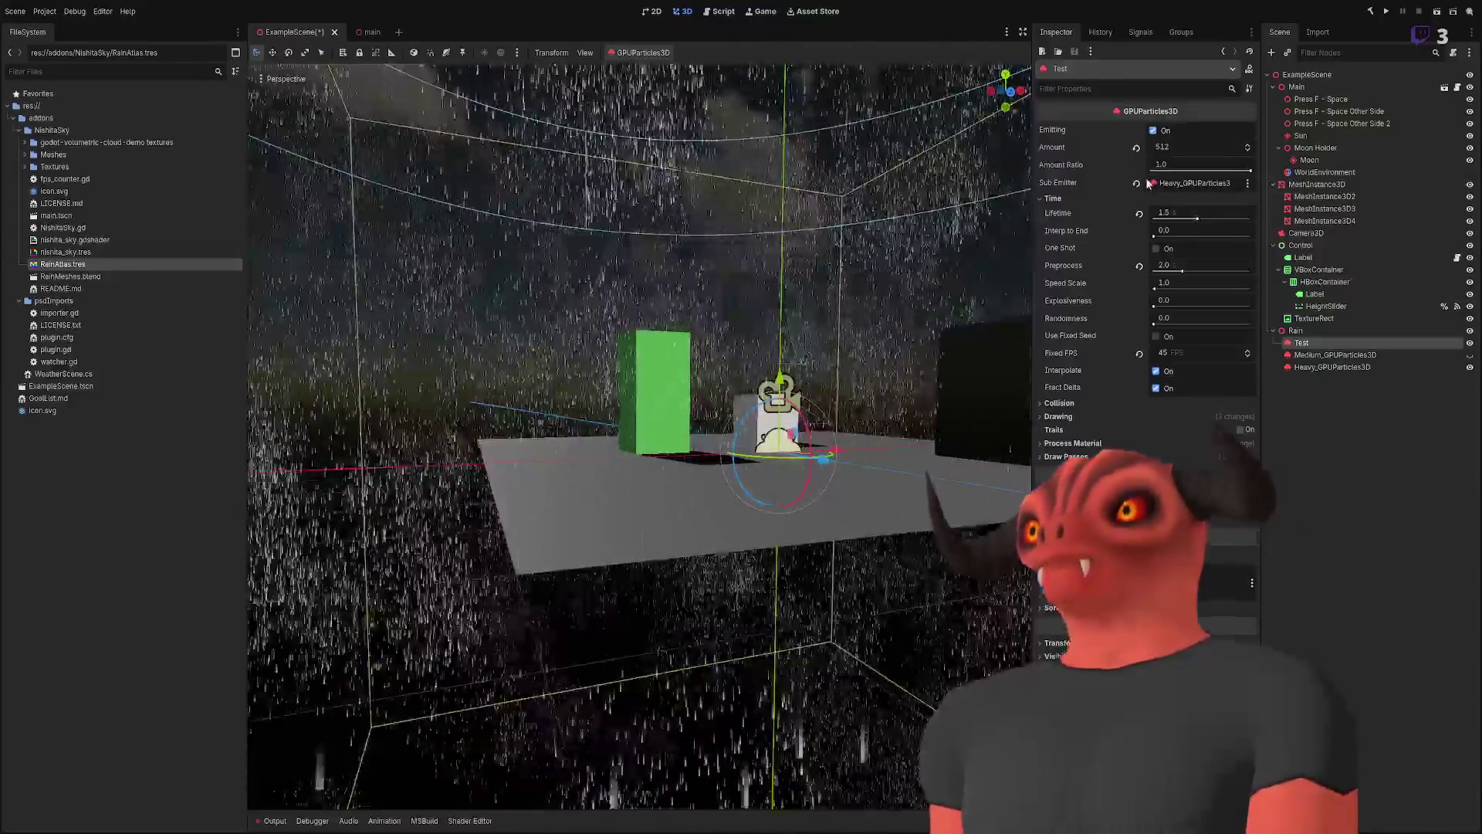
{"action": "left_click", "coordinate": [1136, 183]}
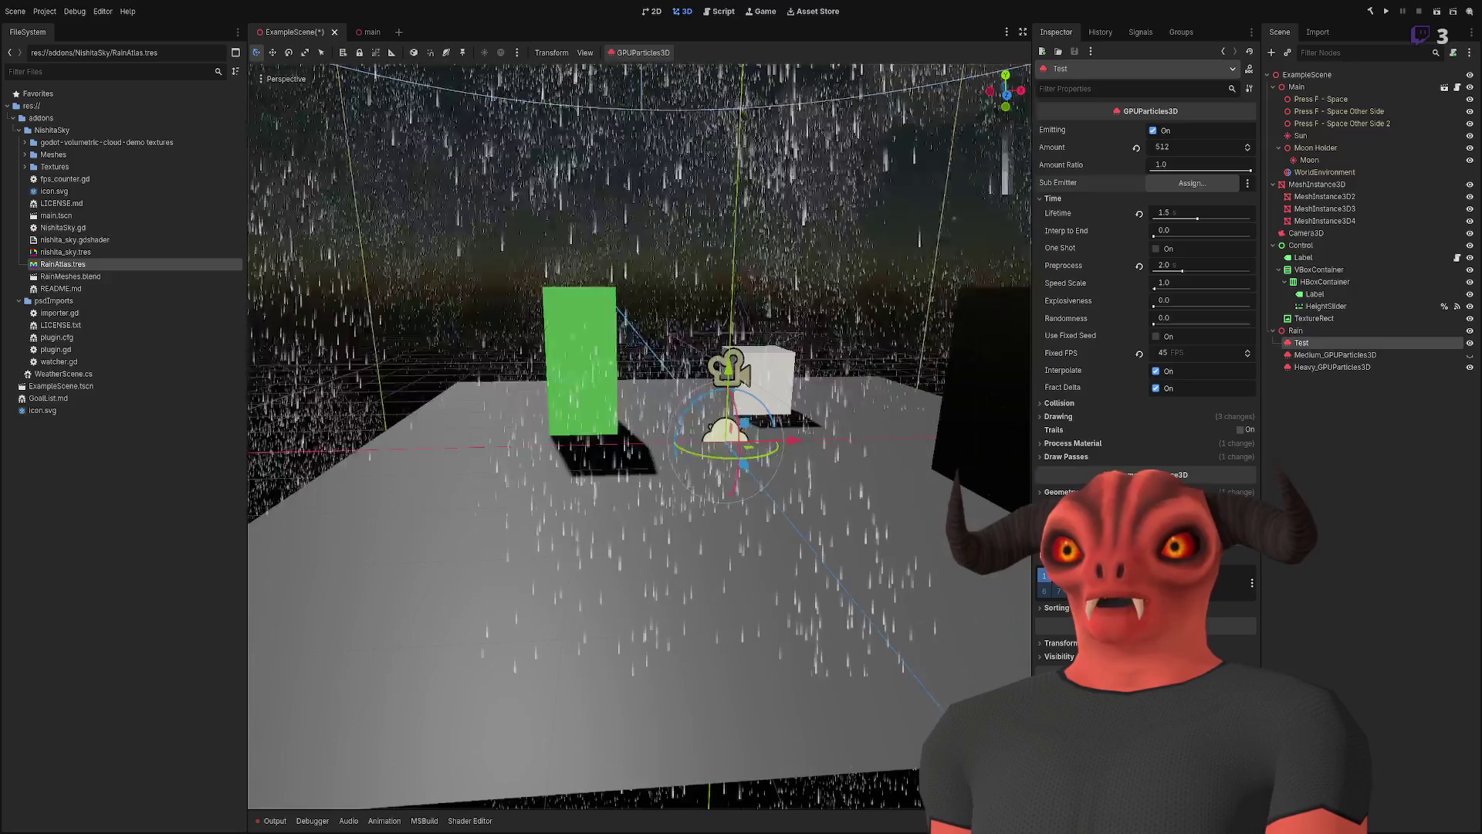
{"action": "key", "text": "alt+Tab"}
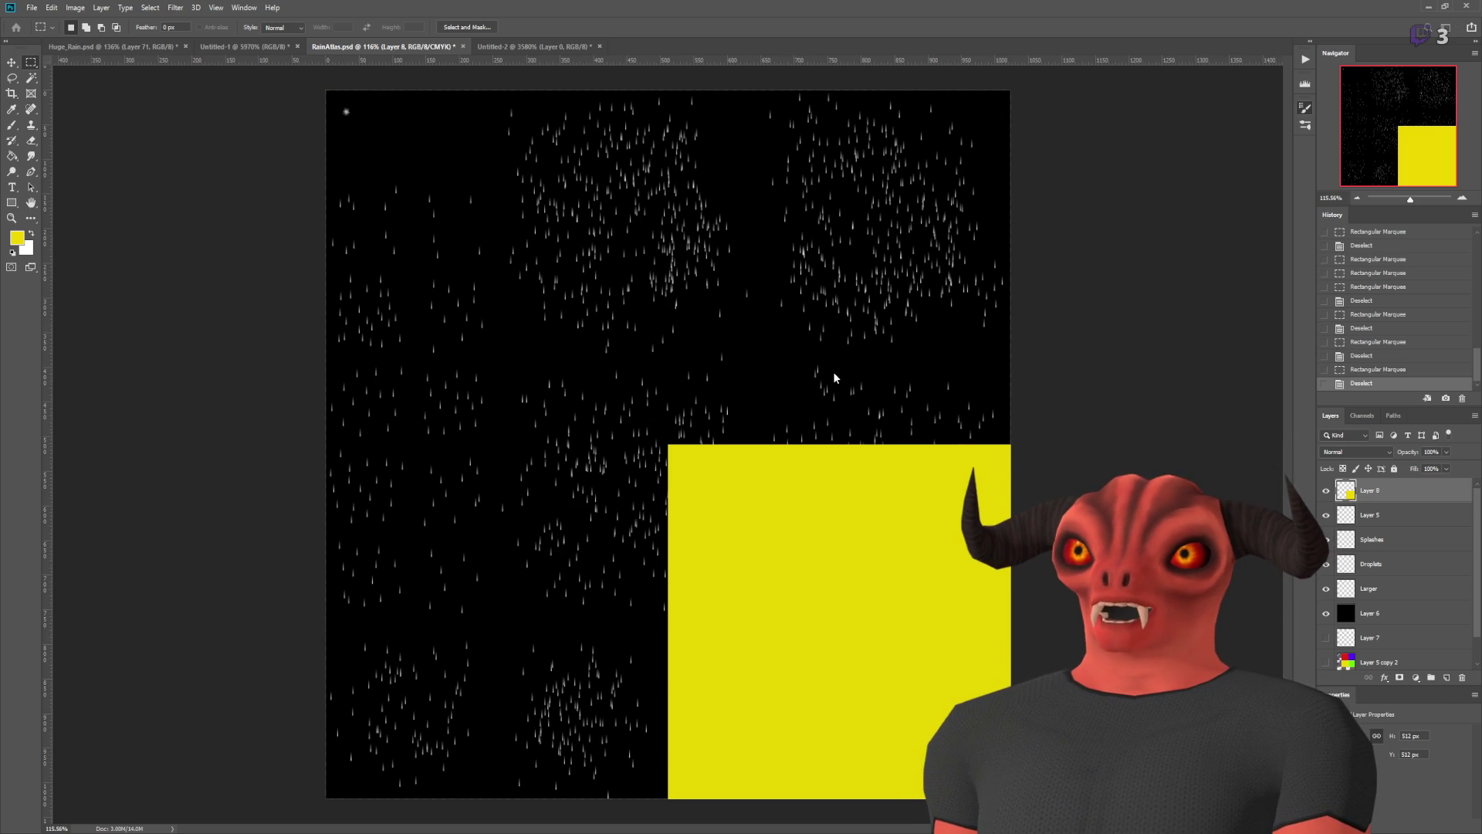
- Create a new blank white Photoshop document, Untitled-3
{"action": "key", "text": "ctrl+alt+n"}
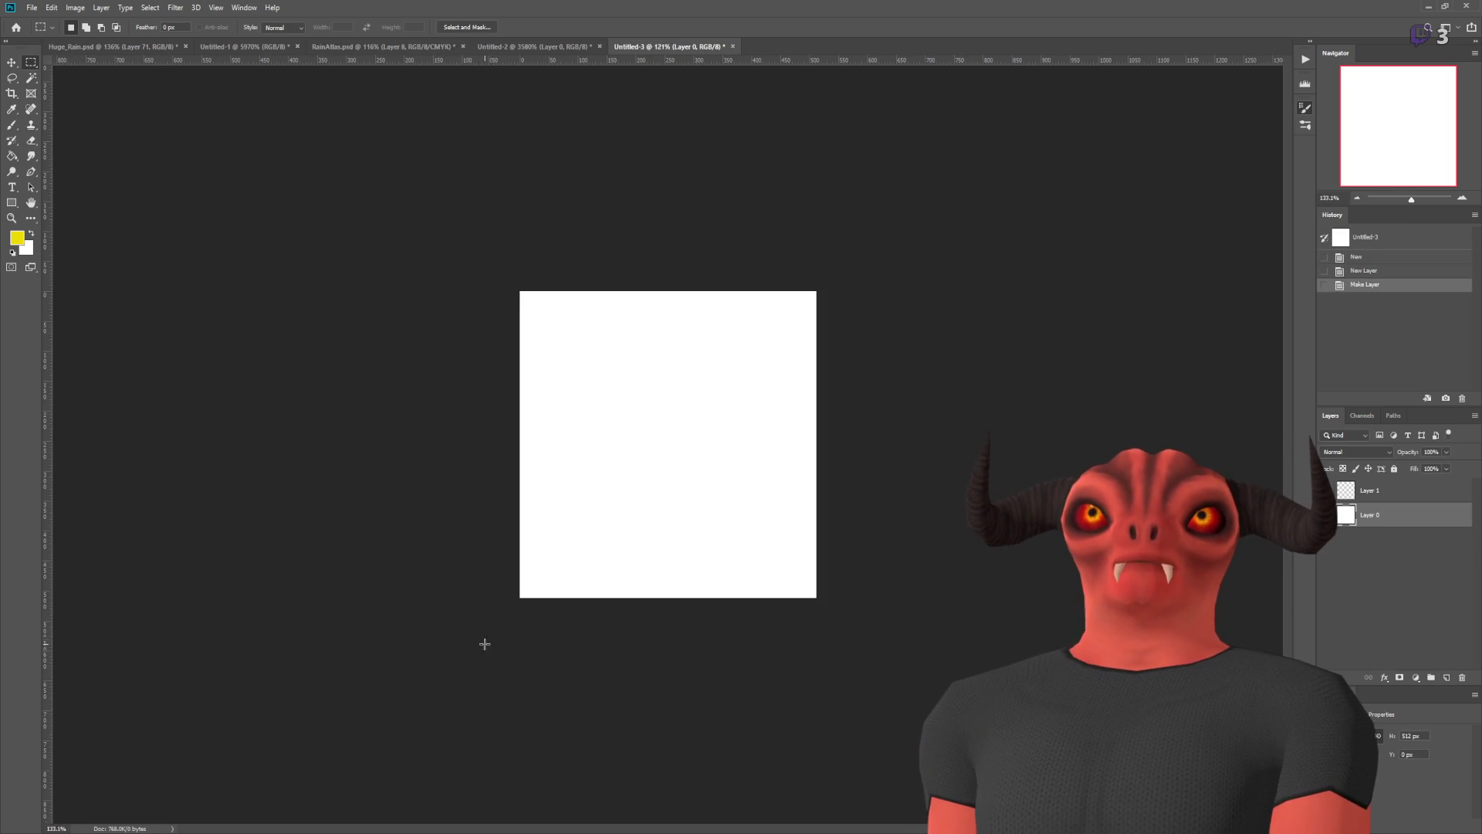
- Fill the bottom-right quadrant yellow, then move a copy to the top-right and fill it red
{"action": "scroll", "coordinate": [486, 627], "scroll_direction": "up", "scroll_amount": 3}
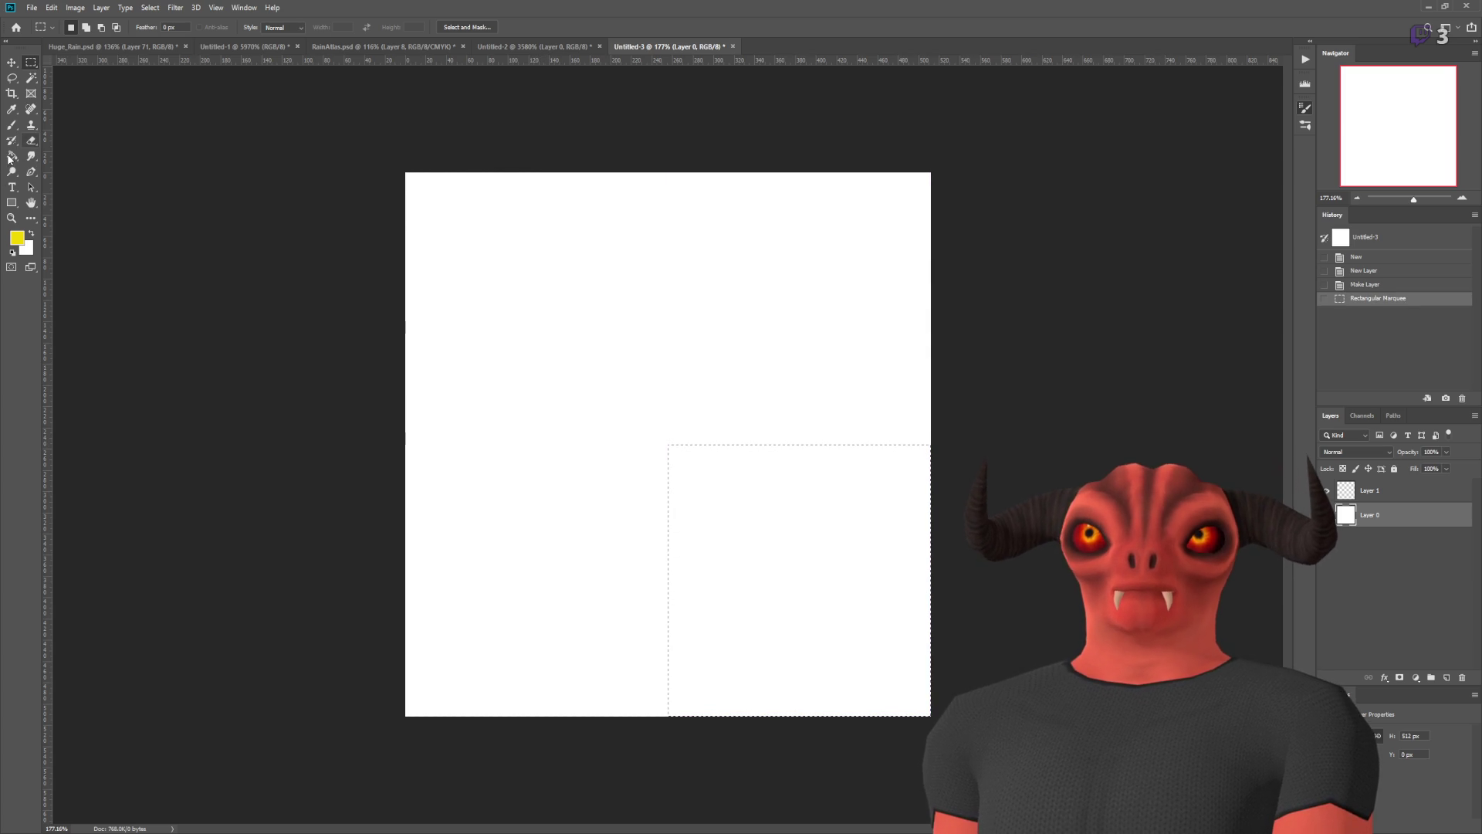
{"action": "left_click", "coordinate": [722, 616]}
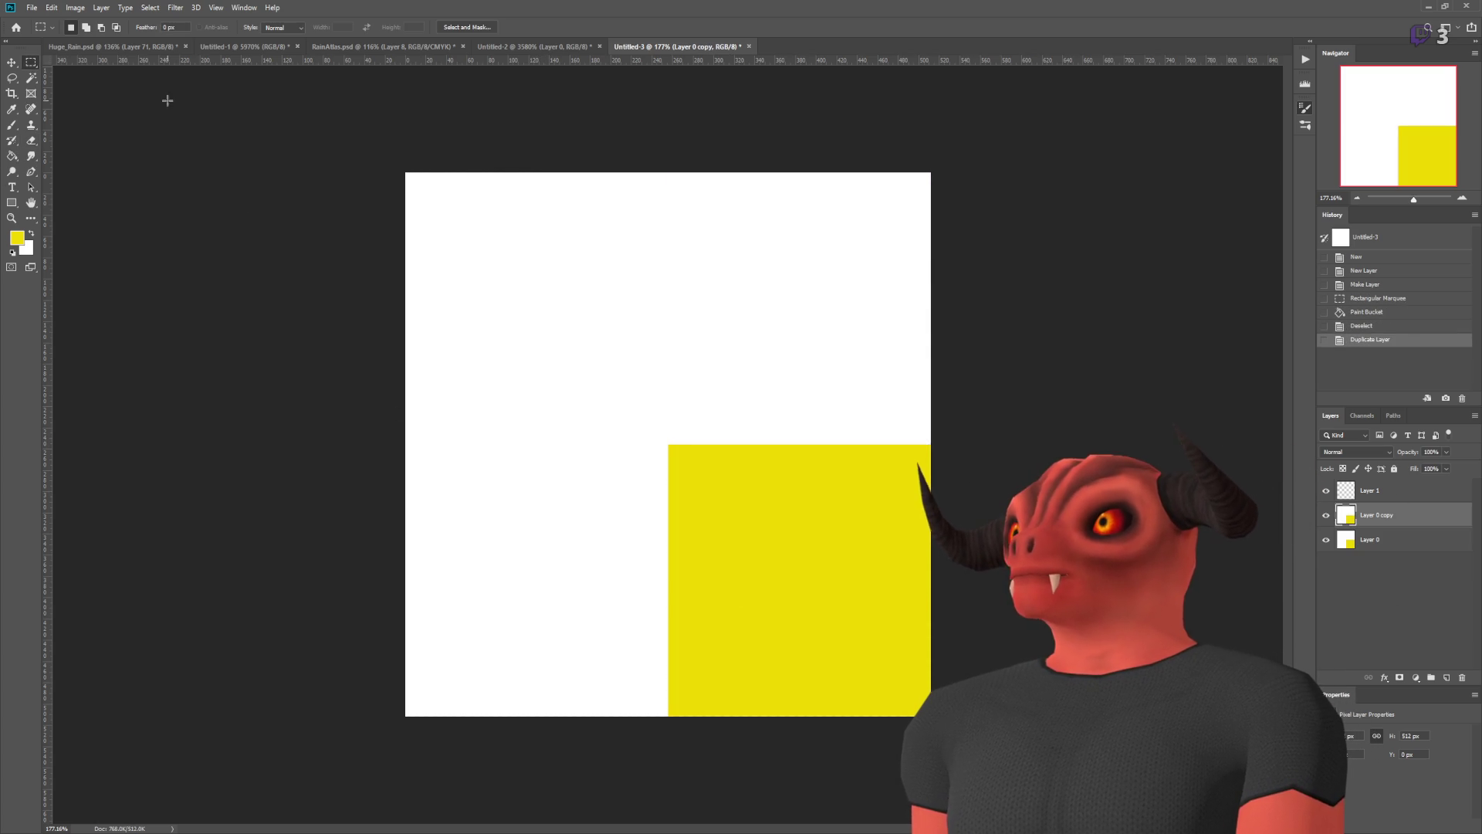
{"action": "left_click_drag", "start_coordinate": [741, 532], "coordinate": [742, 258]}
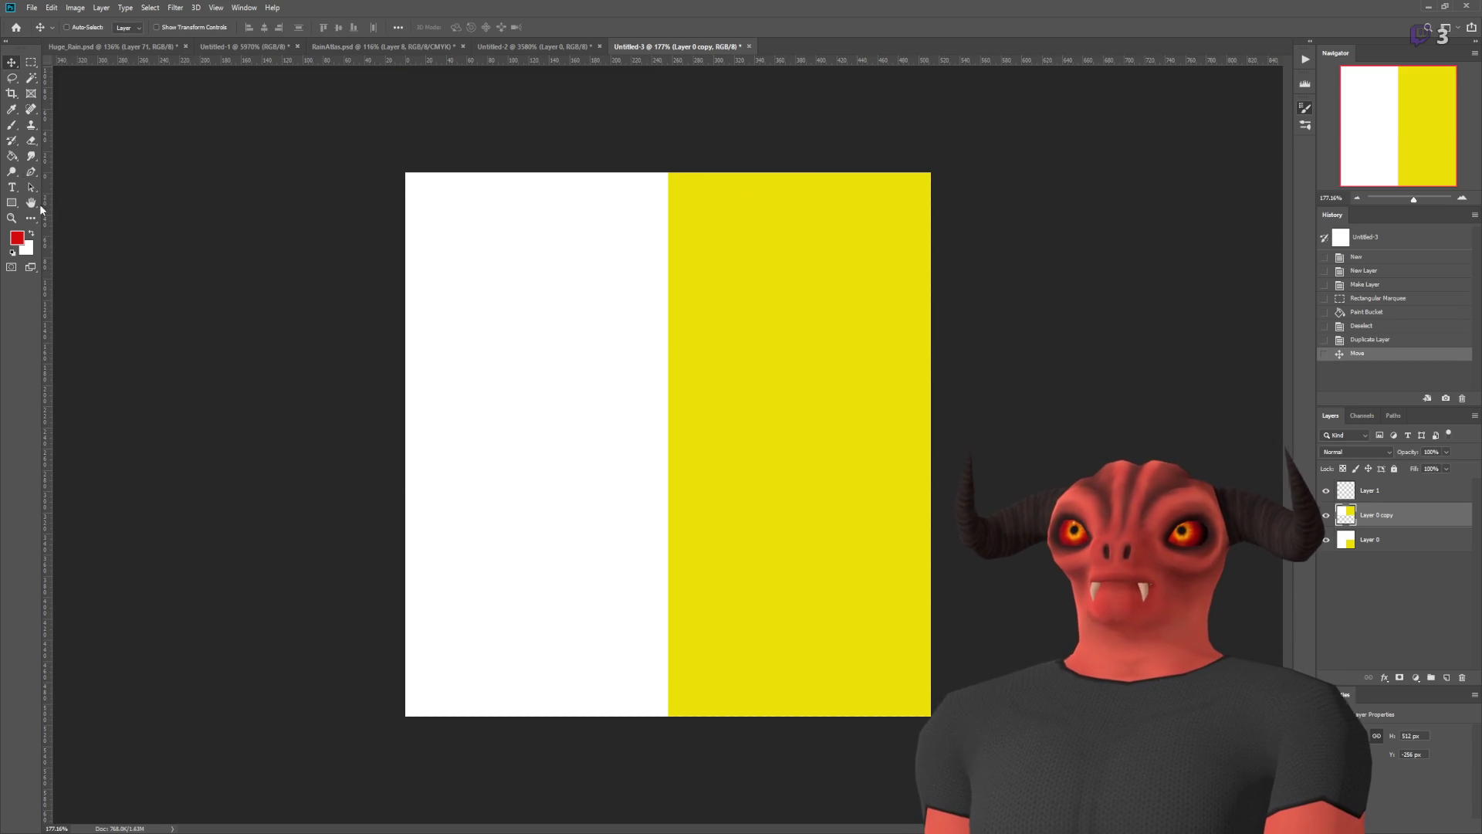
{"action": "left_click", "coordinate": [17, 157]}
{"action": "left_click", "coordinate": [755, 227]}
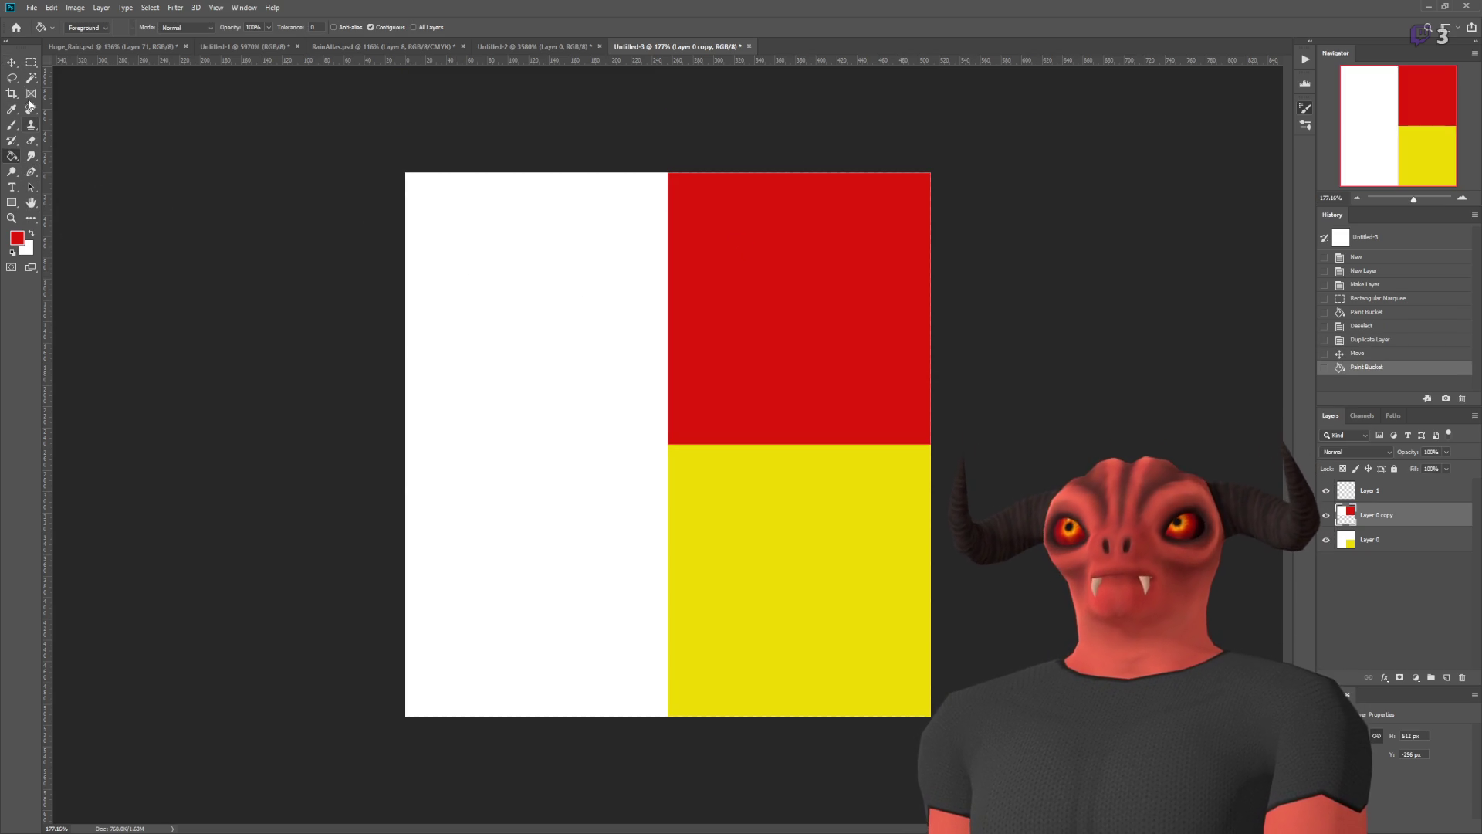